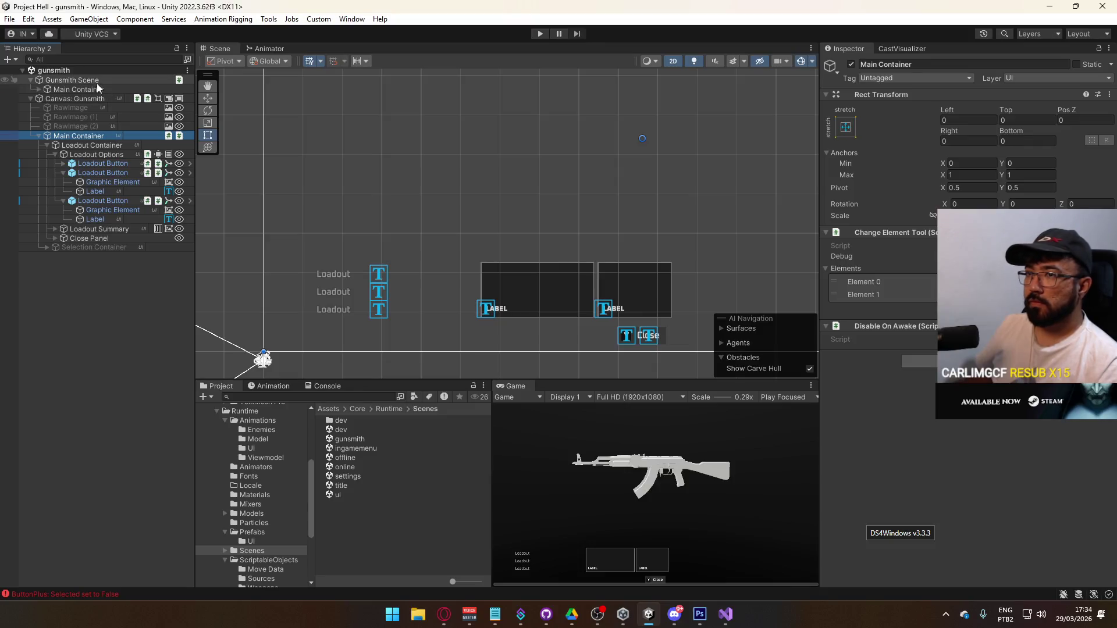
Step: Rename Main Container to Scene Container and return to Canvas: Gunsmith's Loadout Manager
{"action": "left_click", "coordinate": [74, 90]}
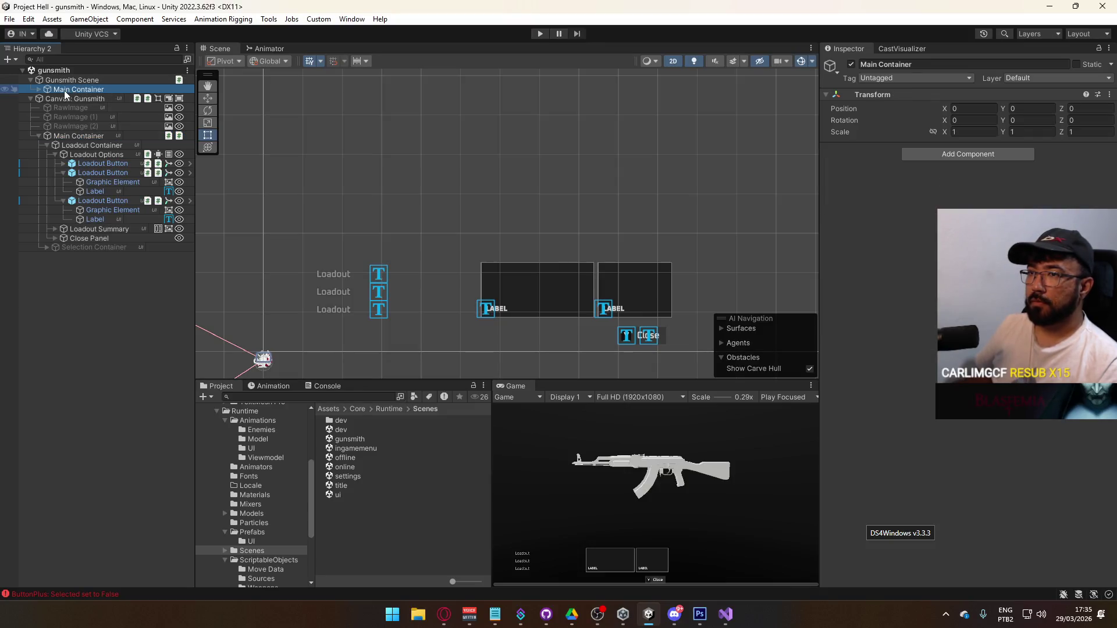
{"action": "type", "text": "ne"}
{"action": "left_click", "coordinate": [97, 98]}
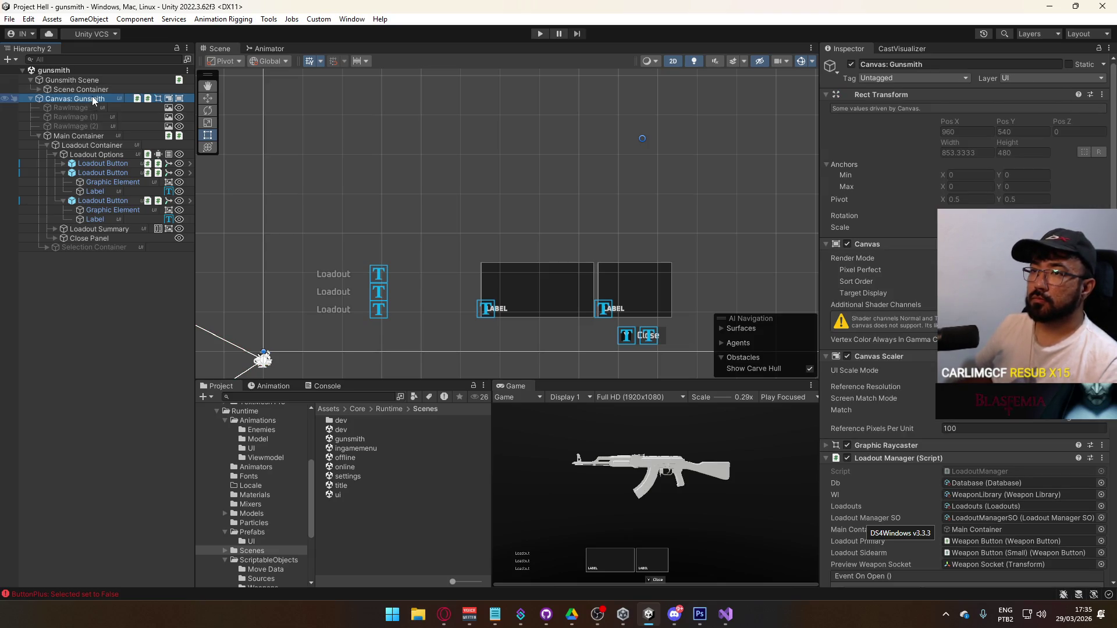
{"action": "left_click", "coordinate": [96, 90]}
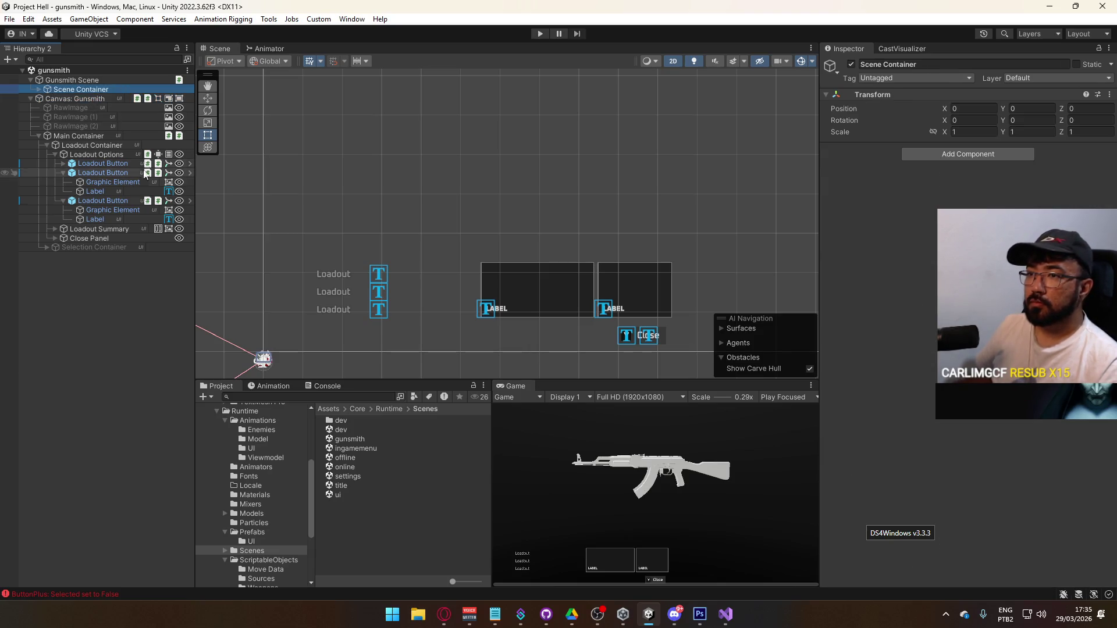
{"action": "left_click", "coordinate": [84, 99]}
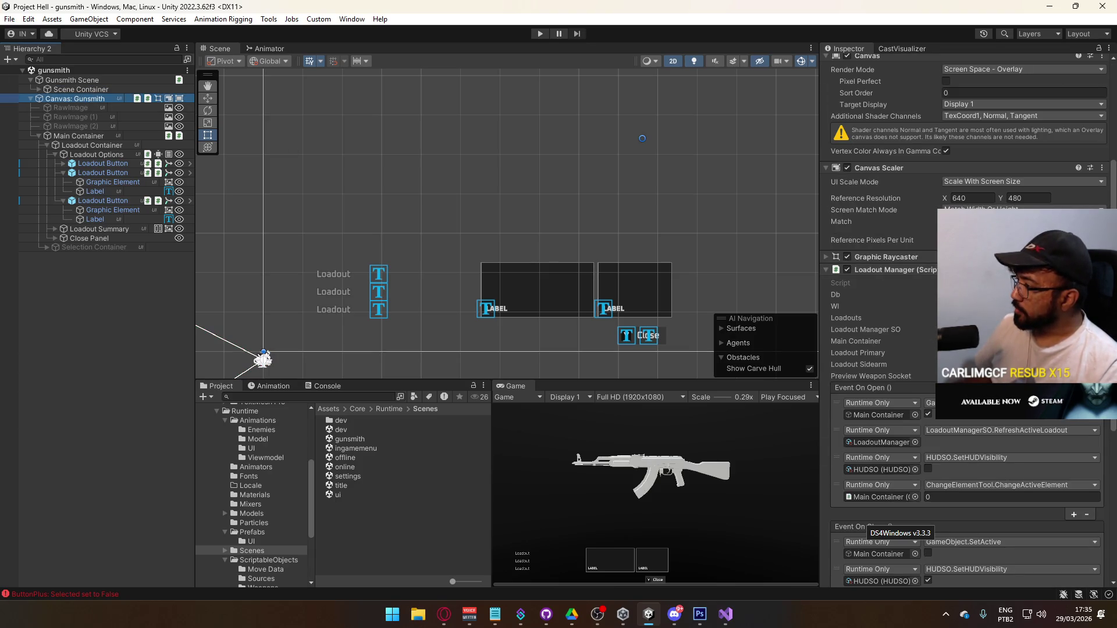
Step: Target Scene Container in the On Close event (SetActive) and the Go To Loadout Selection event
{"action": "scroll", "coordinate": [966, 349], "scroll_direction": "down", "scroll_amount": 6}
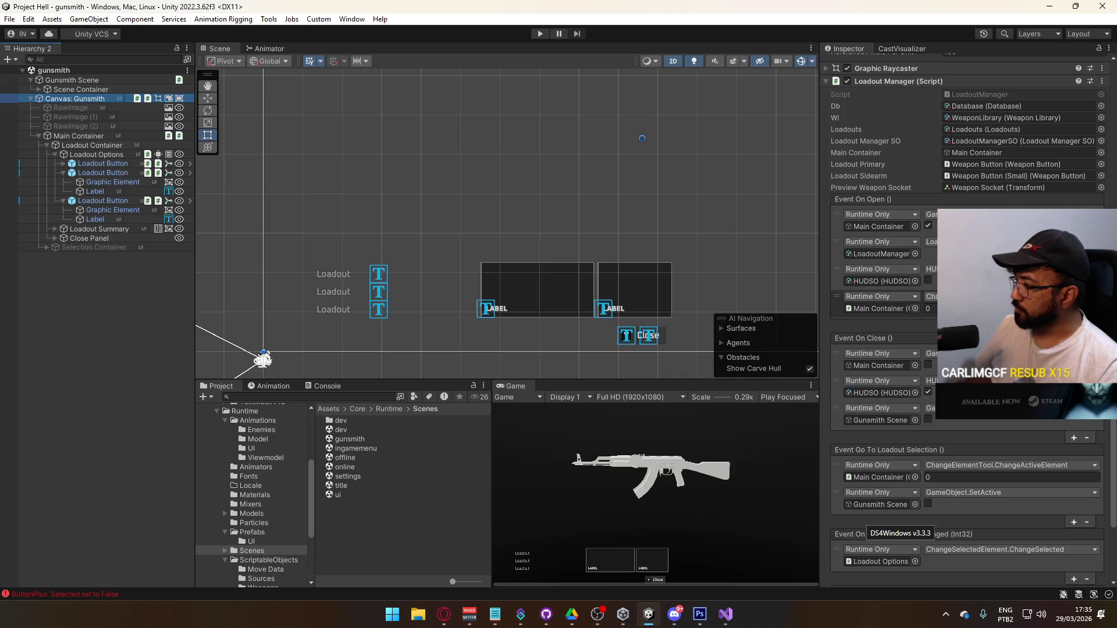
{"action": "scroll", "coordinate": [966, 350], "scroll_direction": "down", "scroll_amount": 3}
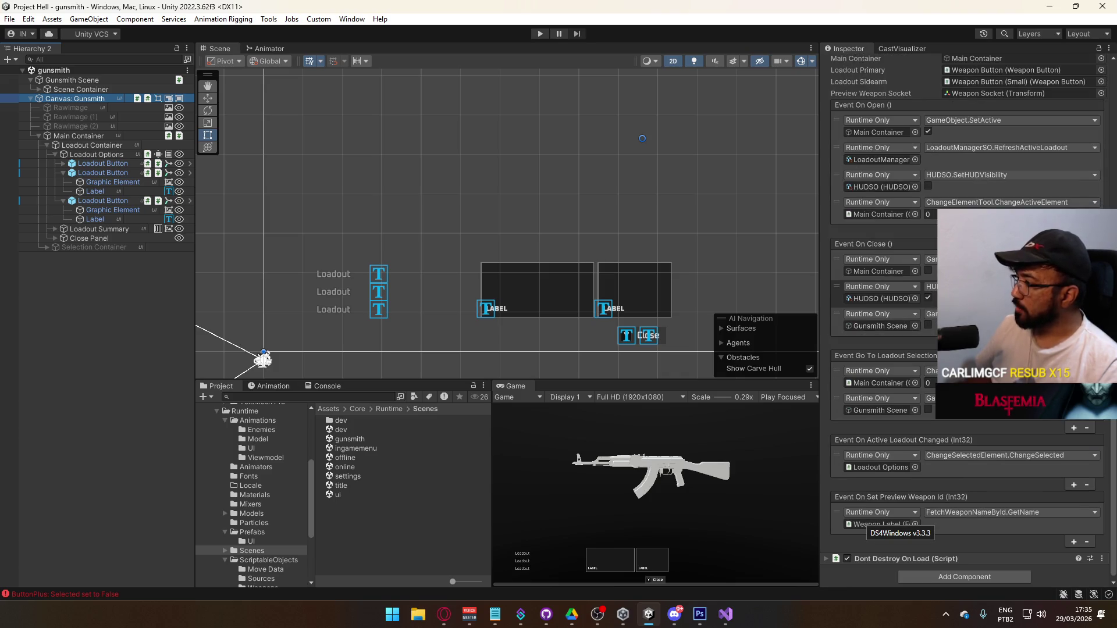
{"action": "left_click_drag", "start_coordinate": [85, 91], "coordinate": [882, 328]}
{"action": "left_click", "coordinate": [932, 314]}
{"action": "left_click", "coordinate": [862, 435]}
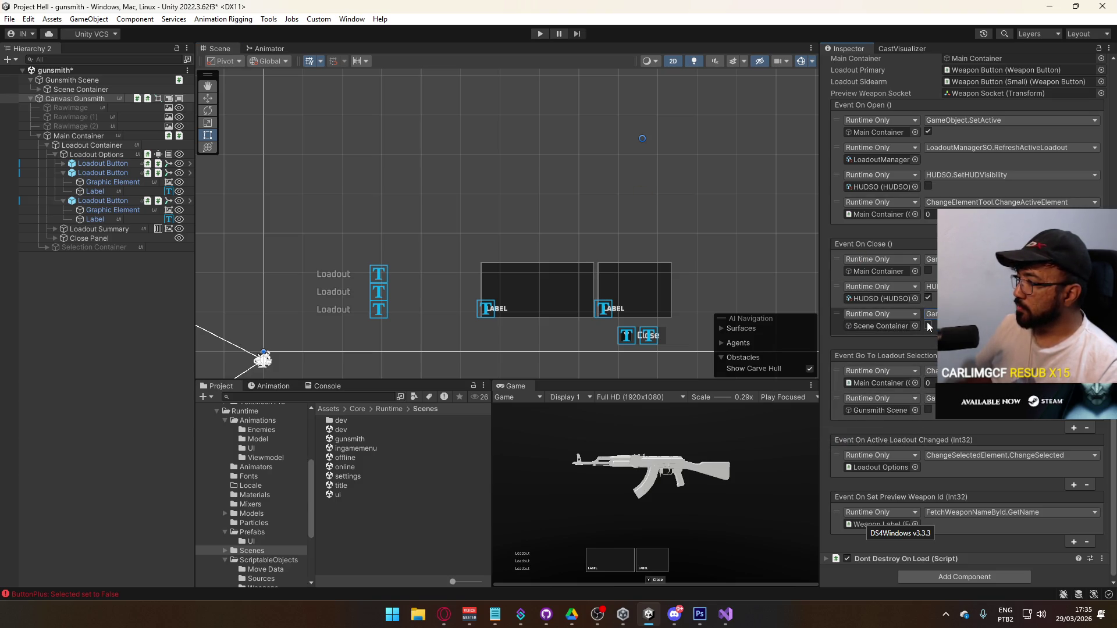
{"action": "mouse_move", "coordinate": [78, 79]}
{"action": "left_mouse_down"}
{"action": "mouse_move", "coordinate": [873, 384]}
{"action": "mouse_move", "coordinate": [894, 414]}
{"action": "left_mouse_up"}
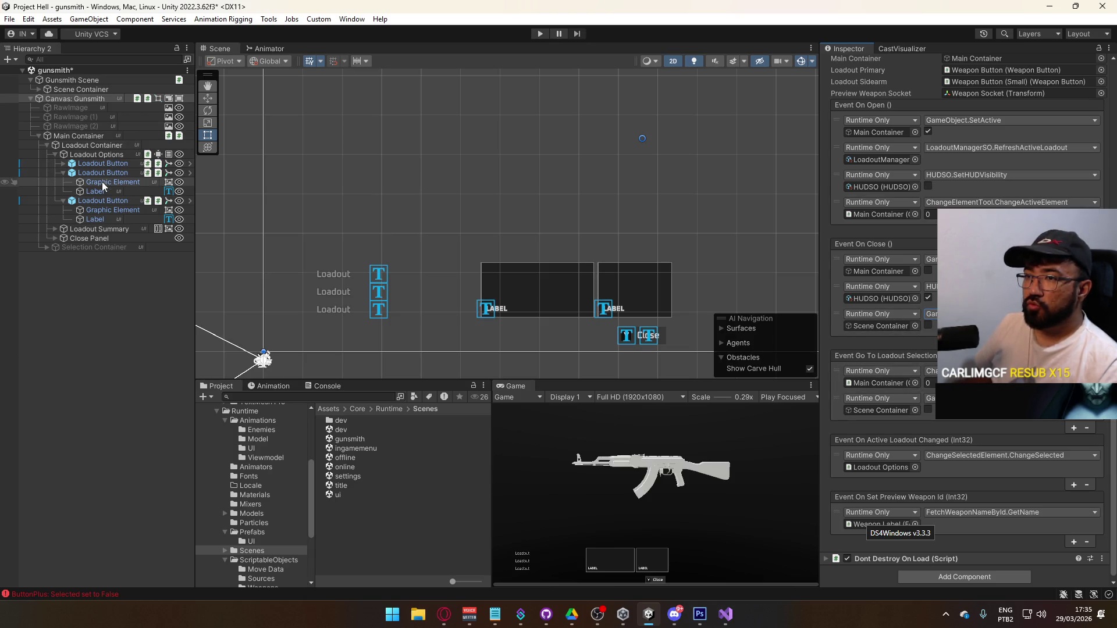
{"action": "left_click", "coordinate": [55, 155]}
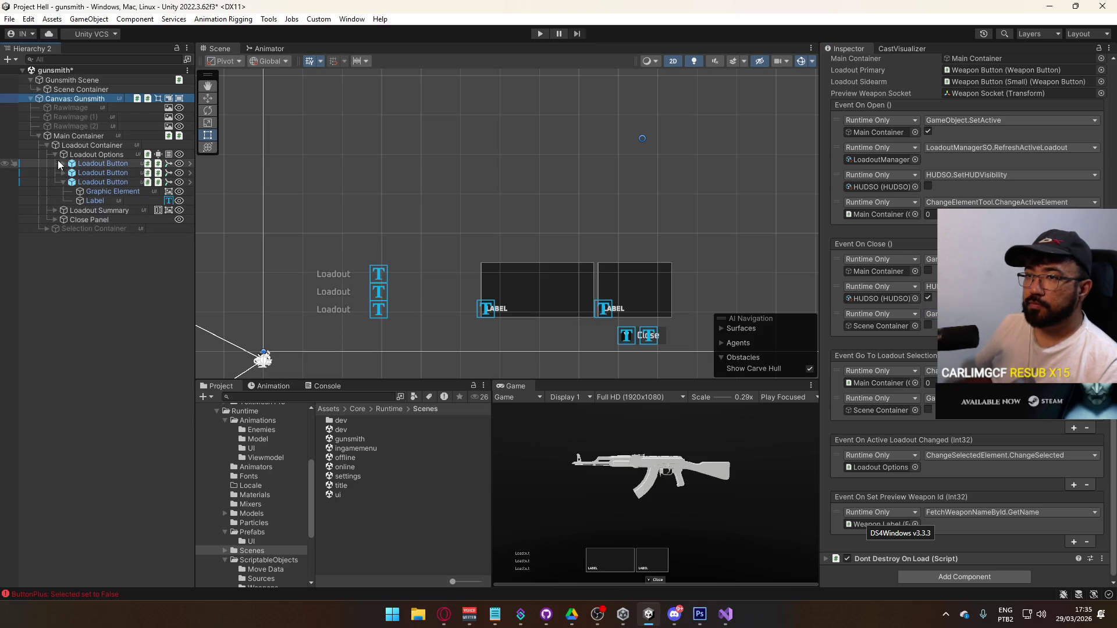
Step: Under Loadout Summary, revert the large Weapon Button's On Hover Enter to its prefab value
{"action": "left_click", "coordinate": [55, 164]}
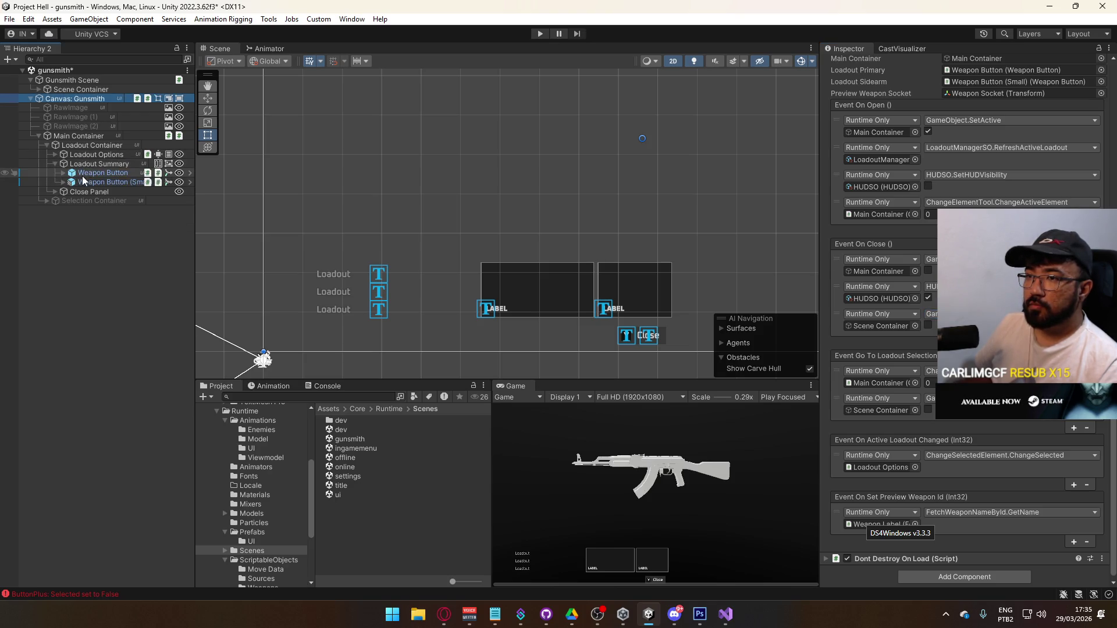
{"action": "left_click", "coordinate": [96, 174]}
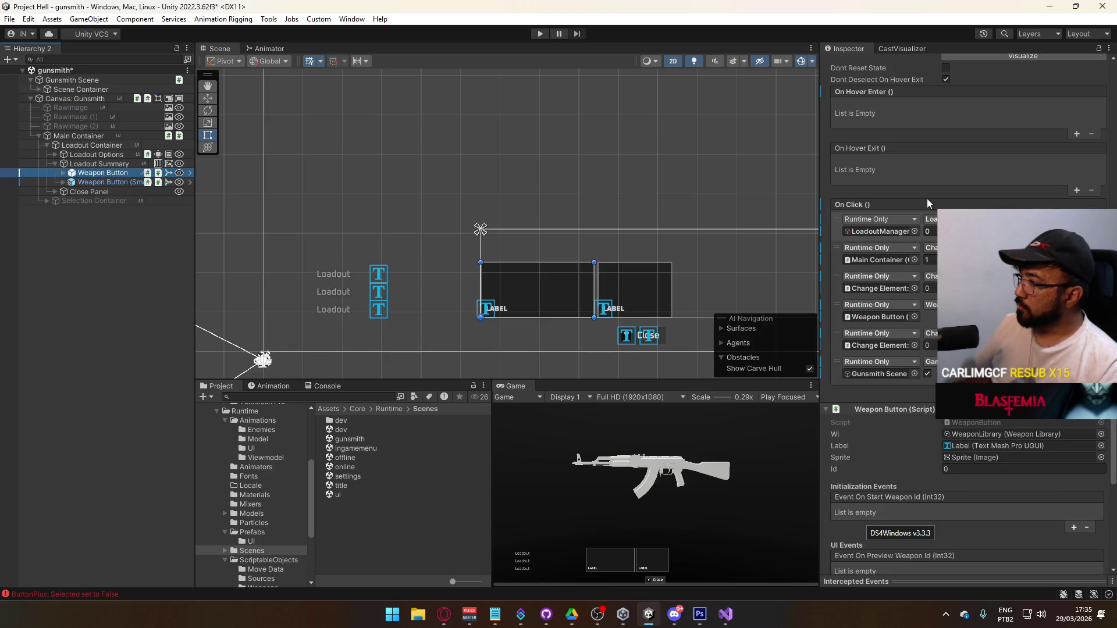
{"action": "scroll", "coordinate": [926, 201], "scroll_direction": "up", "scroll_amount": 2}
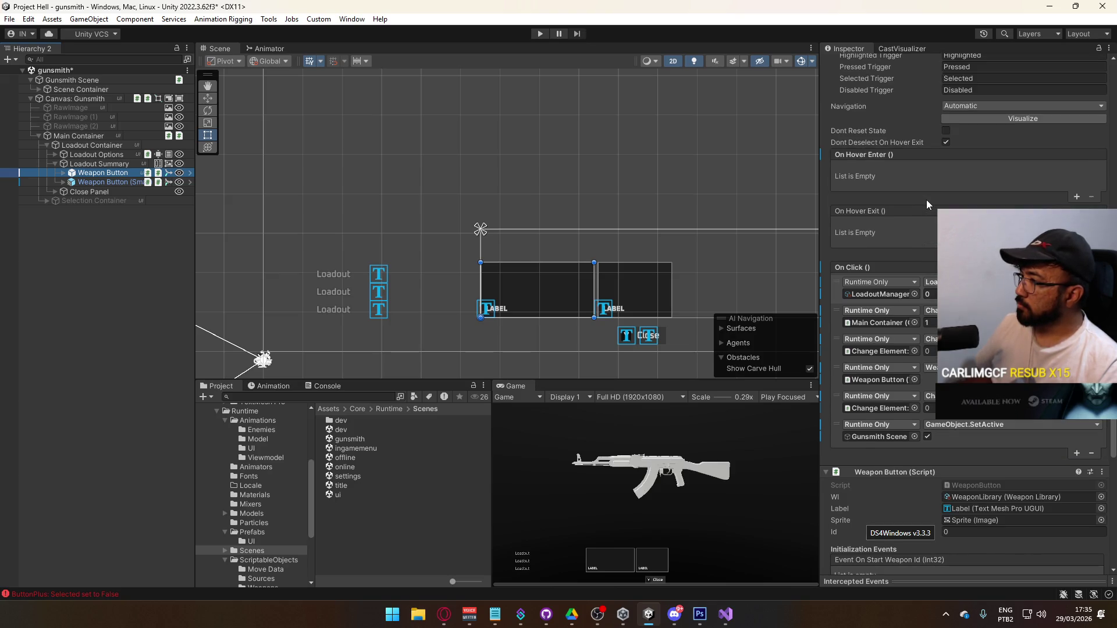
{"action": "right_click", "coordinate": [868, 156]}
{"action": "left_click", "coordinate": [898, 191]}
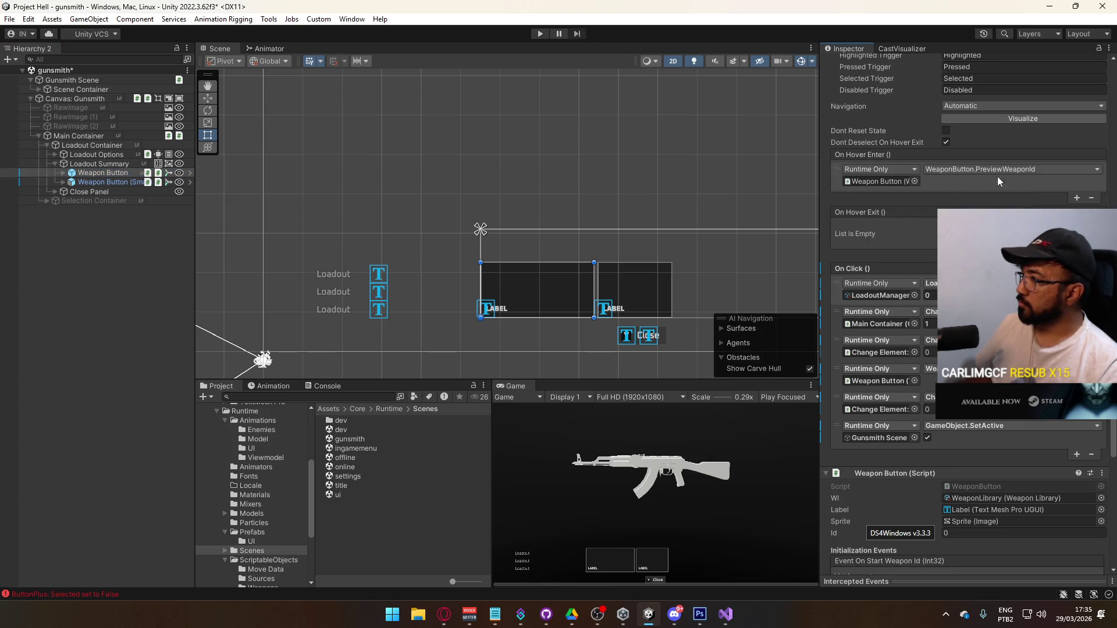
Step: Revert Weapon Button (Small)'s On Hover Enter to prefab, then undo the PreviewWeaponId entry
{"action": "left_click", "coordinate": [114, 182]}
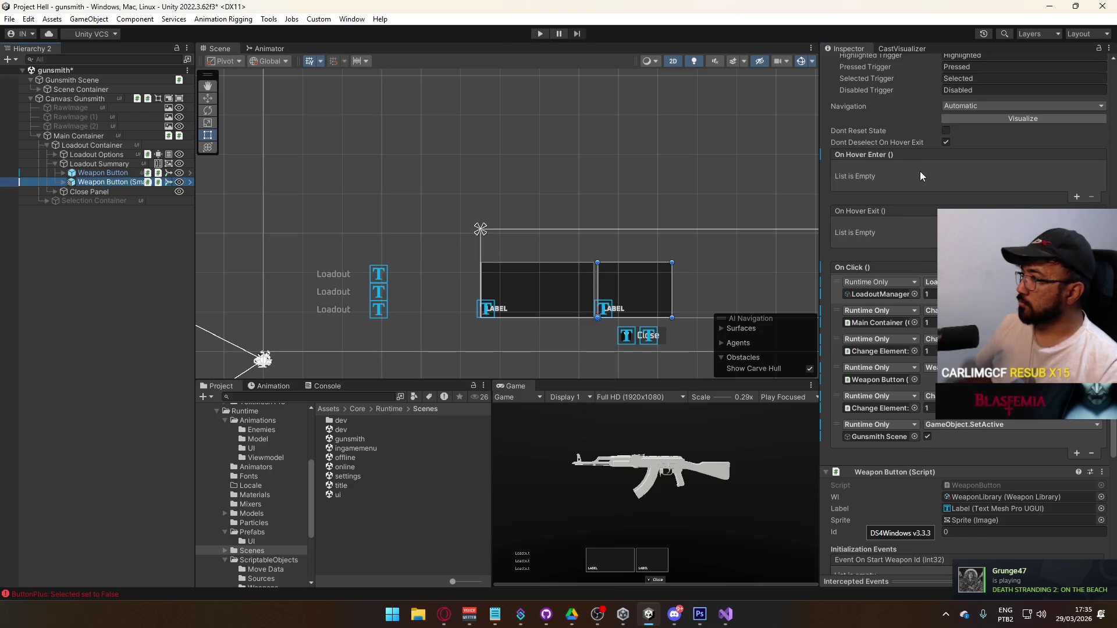
{"action": "right_click", "coordinate": [876, 156]}
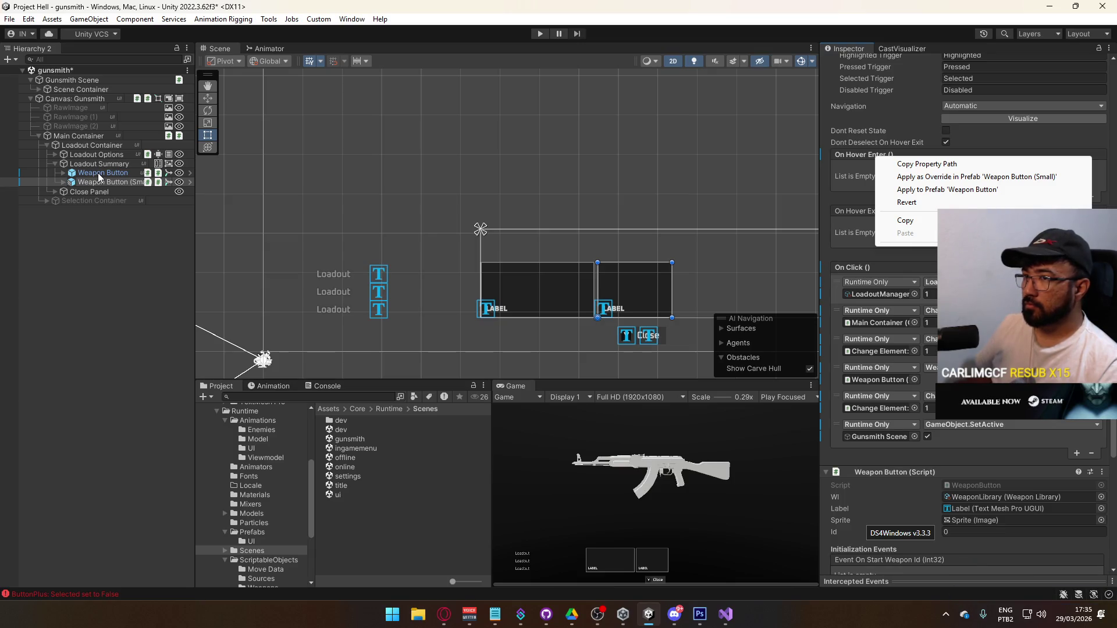
{"action": "left_click", "coordinate": [930, 203]}
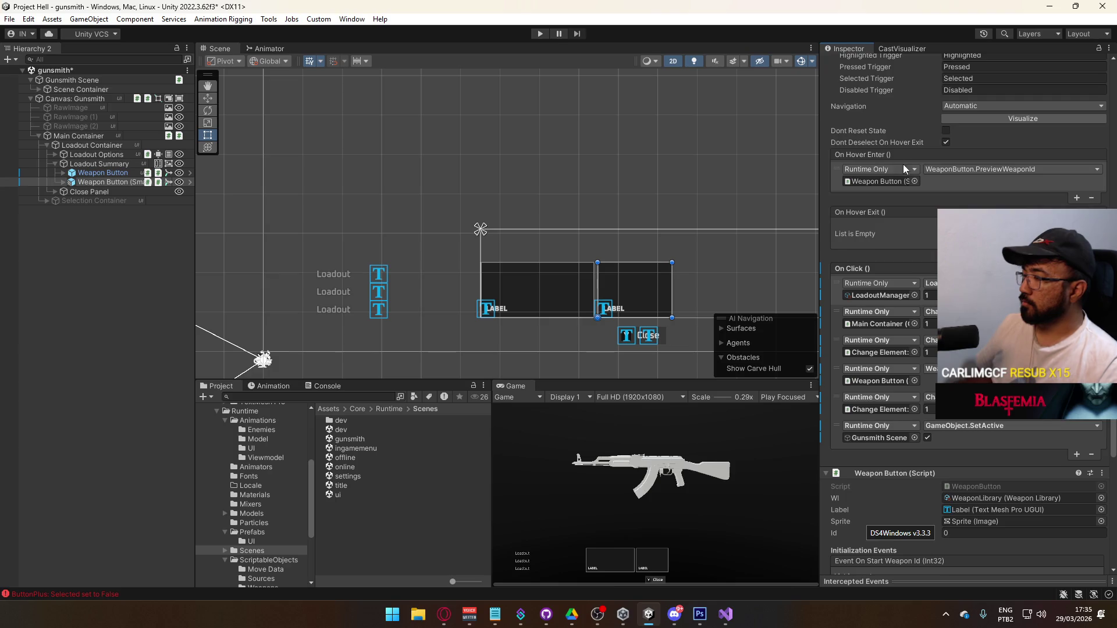
{"action": "key", "text": "ctrl+z"}
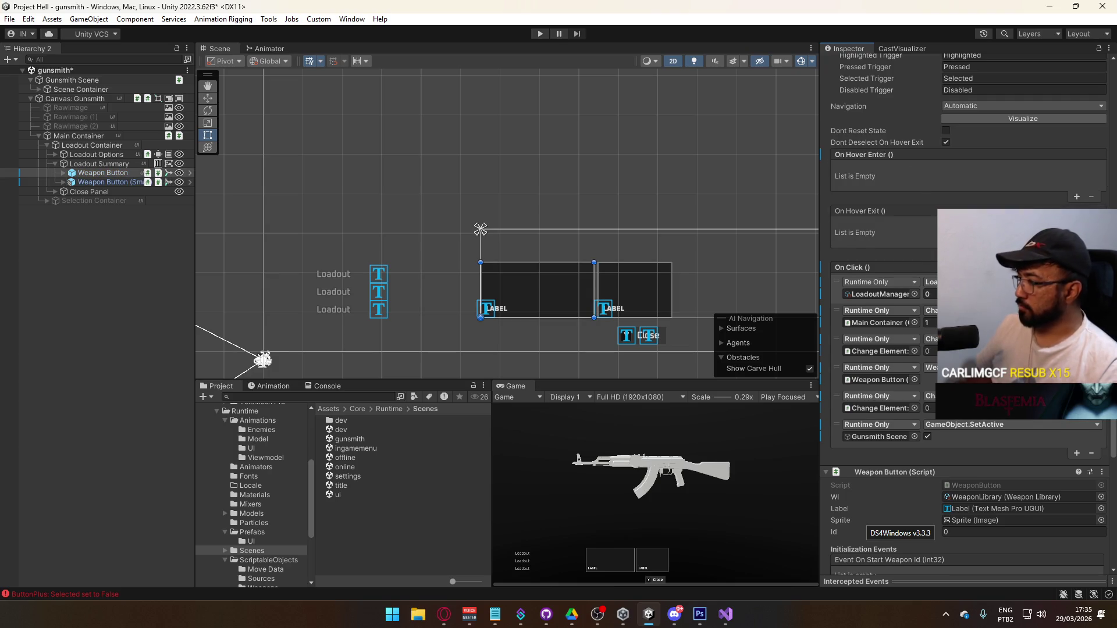
{"action": "left_click", "coordinate": [1077, 453]}
{"action": "left_click_drag", "start_coordinate": [836, 453], "coordinate": [837, 425]}
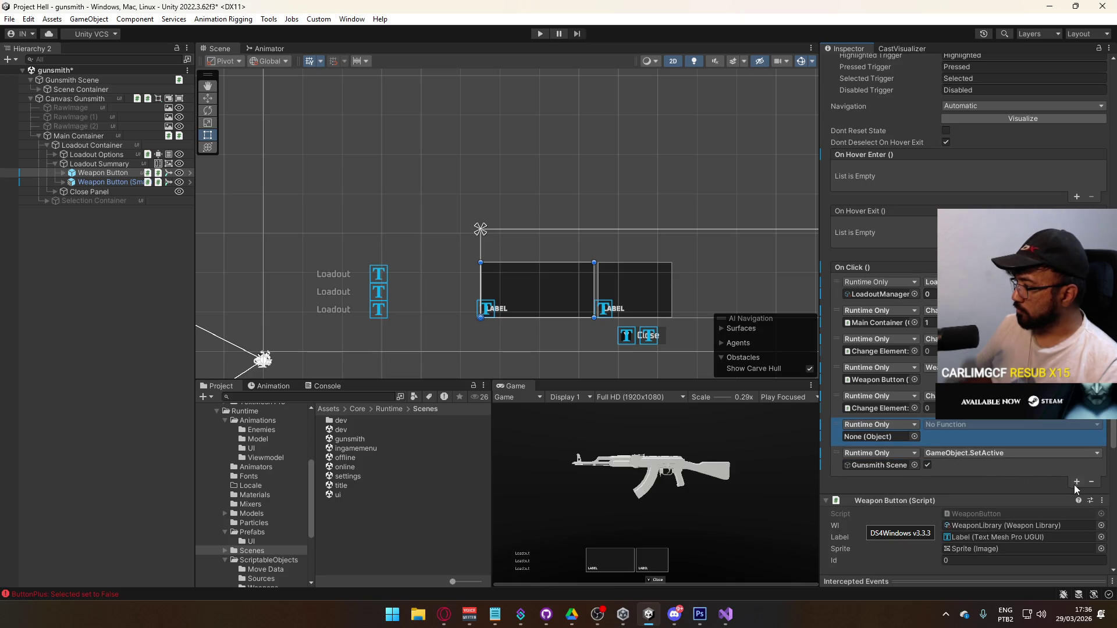
{"action": "left_click", "coordinate": [124, 182]}
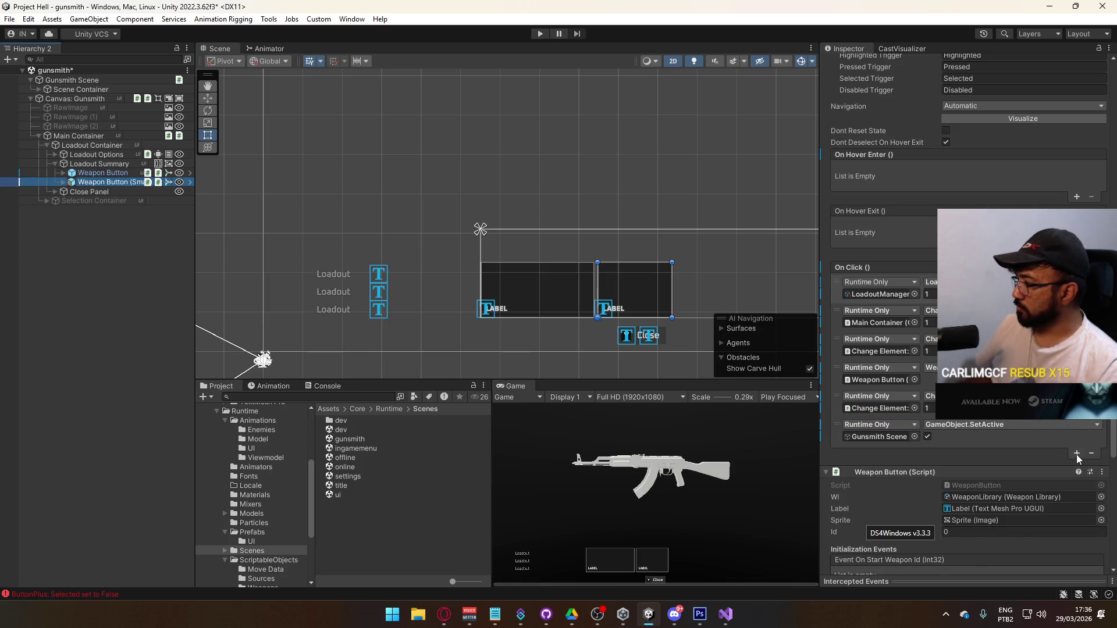
{"action": "left_click", "coordinate": [1077, 453]}
{"action": "left_click_drag", "start_coordinate": [836, 453], "coordinate": [840, 428]}
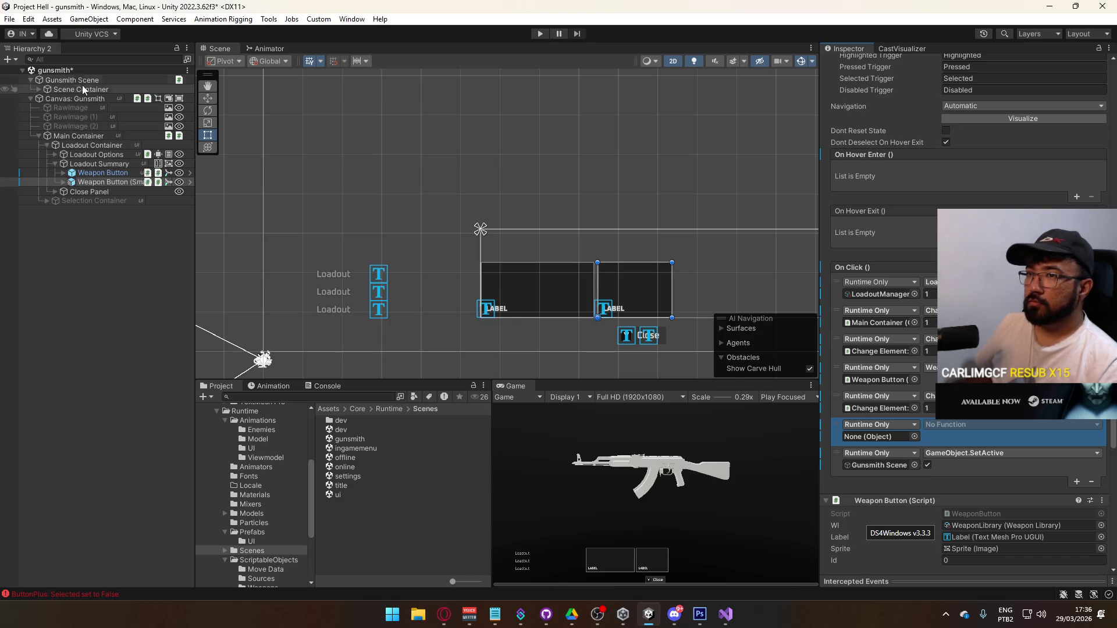
{"action": "mouse_move", "coordinate": [75, 98]}
{"action": "left_mouse_down"}
{"action": "mouse_move", "coordinate": [243, 124]}
{"action": "mouse_move", "coordinate": [917, 408]}
{"action": "mouse_move", "coordinate": [878, 436]}
{"action": "left_mouse_up"}
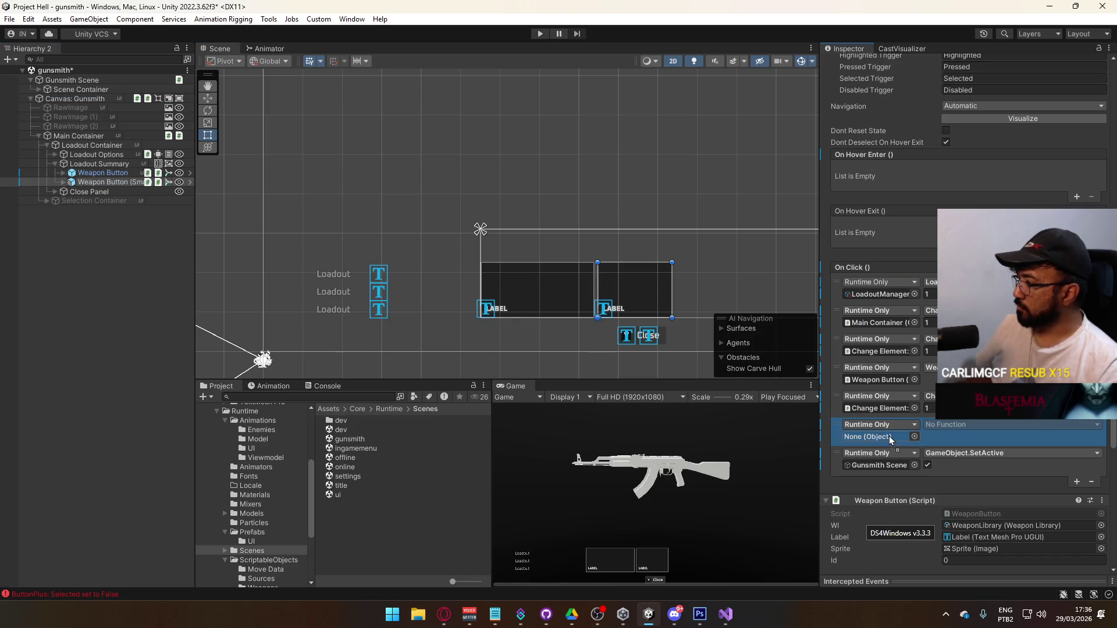
{"action": "left_click", "coordinate": [971, 425]}
{"action": "mouse_move", "coordinate": [984, 520]}
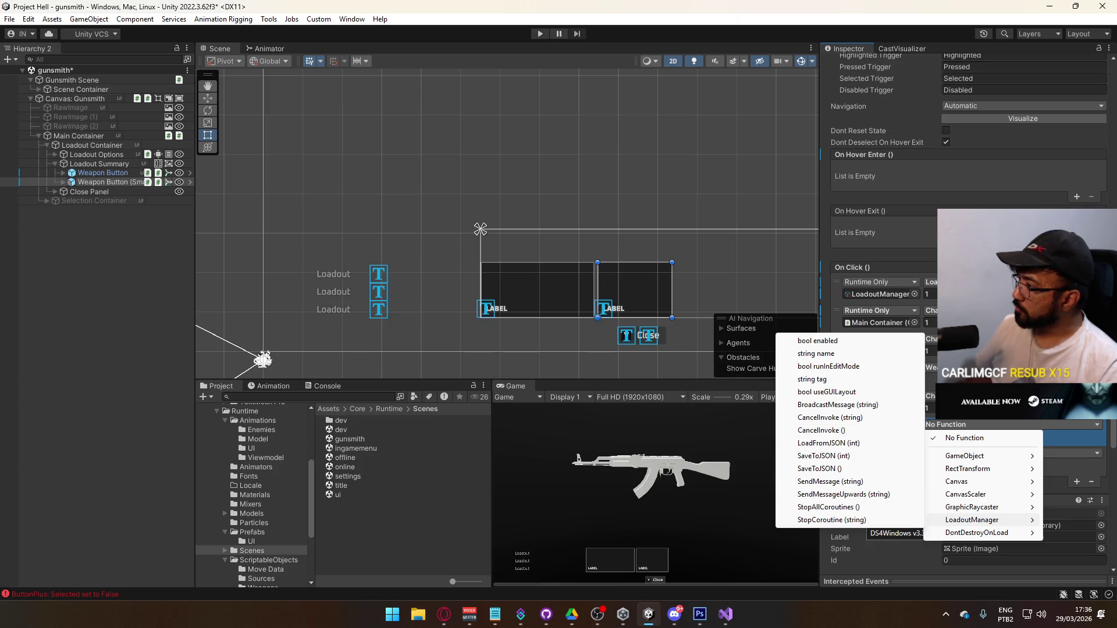
{"action": "key", "text": "Escape"}
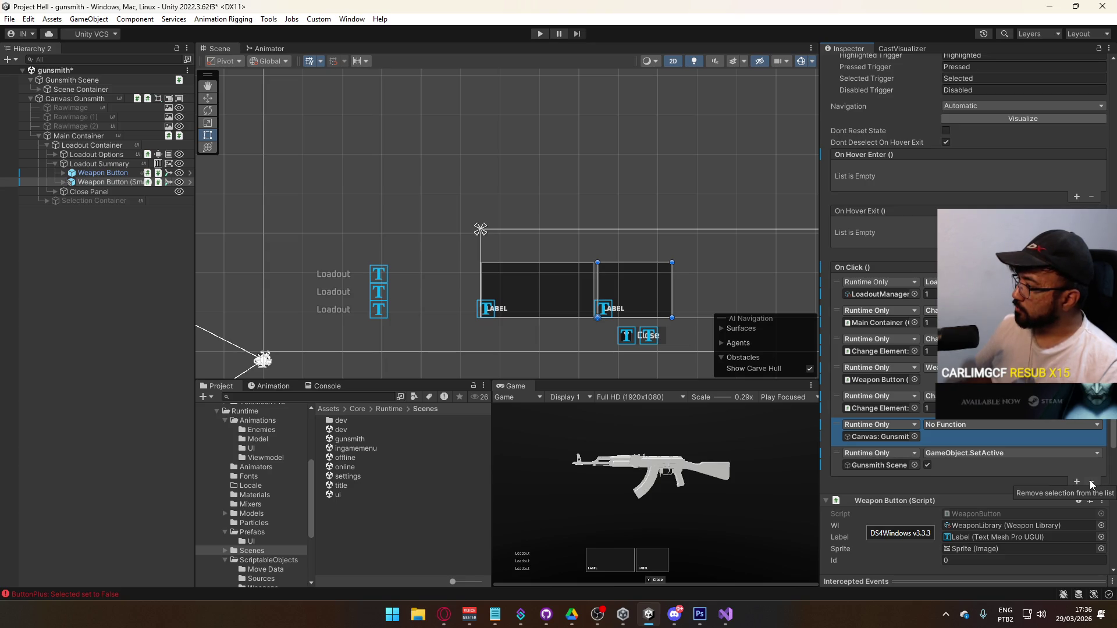
{"action": "left_click", "coordinate": [1091, 483]}
{"action": "left_click", "coordinate": [132, 173]}
{"action": "left_click", "coordinate": [1010, 440]}
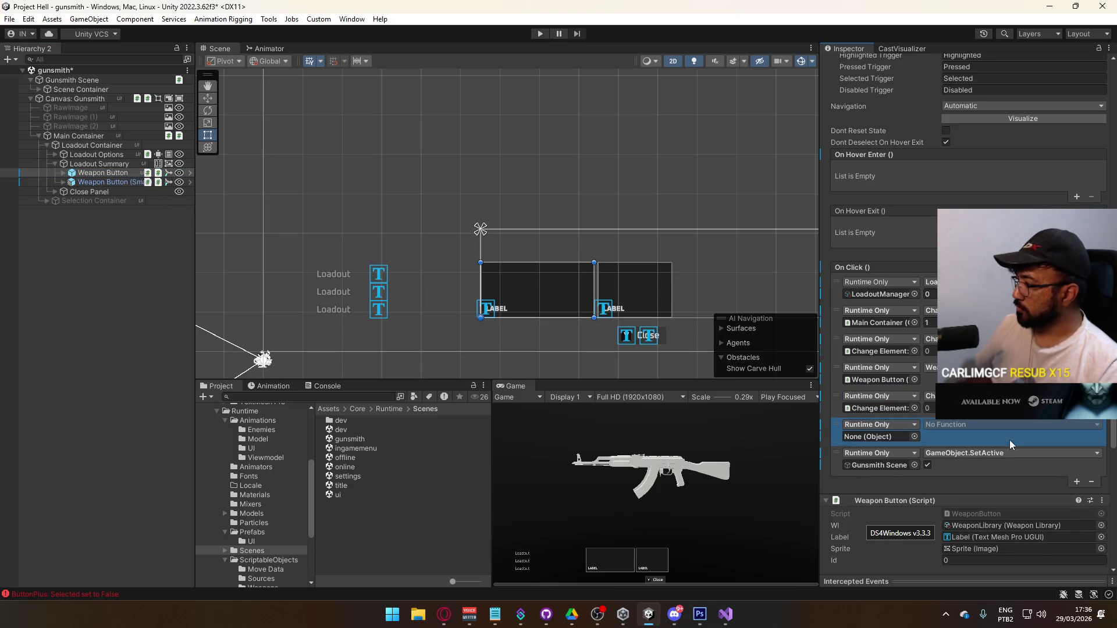
{"action": "left_click", "coordinate": [1091, 482]}
{"action": "scroll", "coordinate": [966, 326], "scroll_direction": "down", "scroll_amount": 3}
{"action": "scroll", "coordinate": [966, 326], "scroll_direction": "down", "scroll_amount": 3}
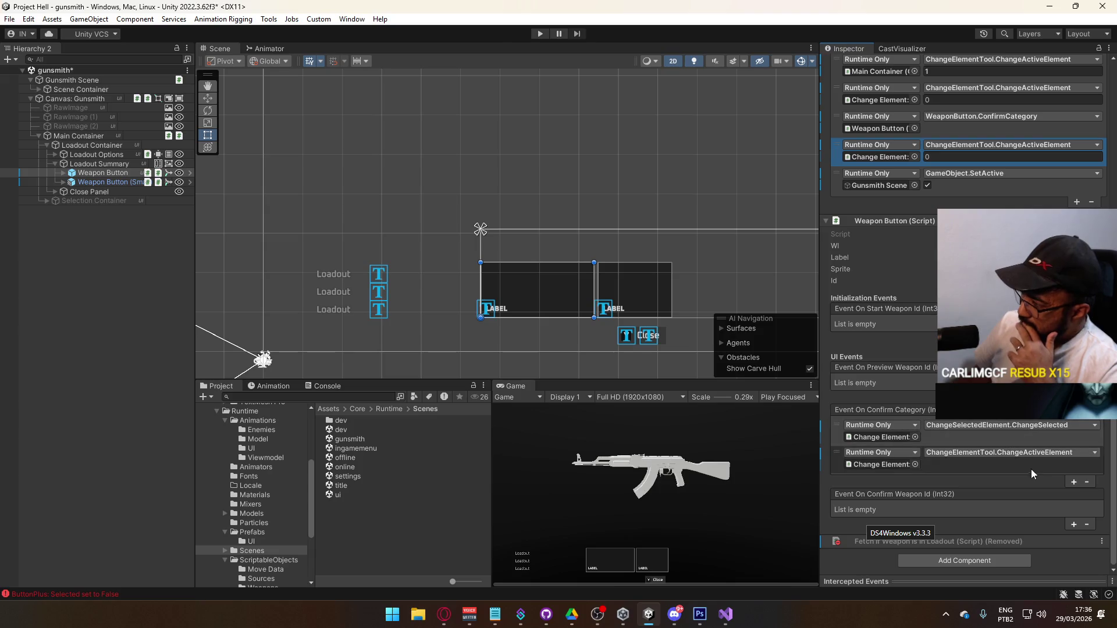
Step: Add a LoadoutManager SetPreviewWeaponId action to On Confirm Category, then remove it again
{"action": "left_click", "coordinate": [1073, 482]}
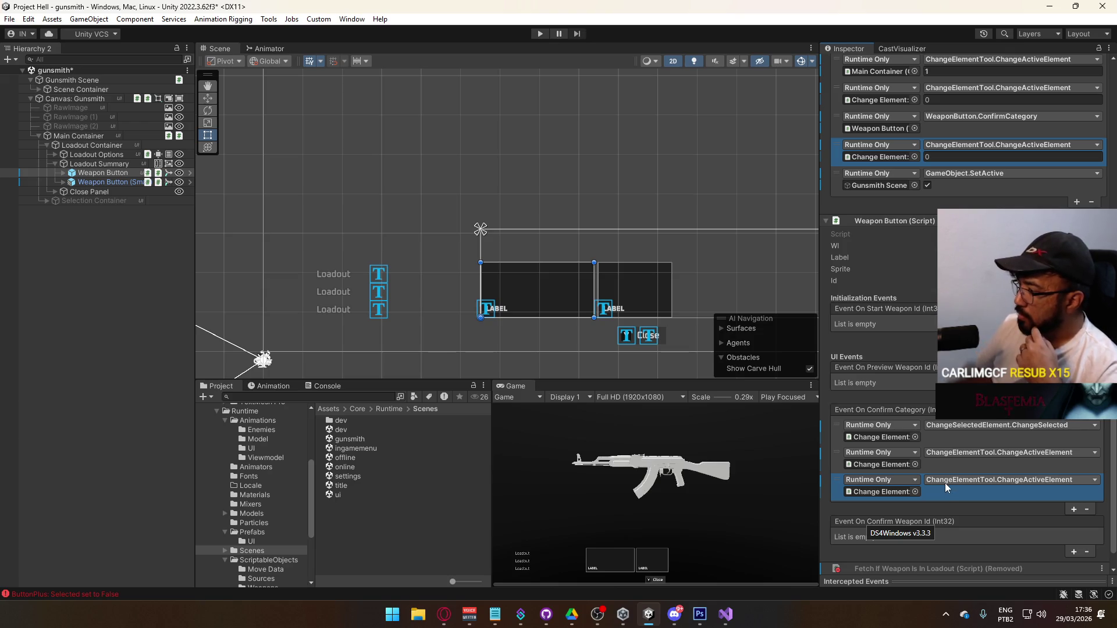
{"action": "left_click", "coordinate": [916, 493]}
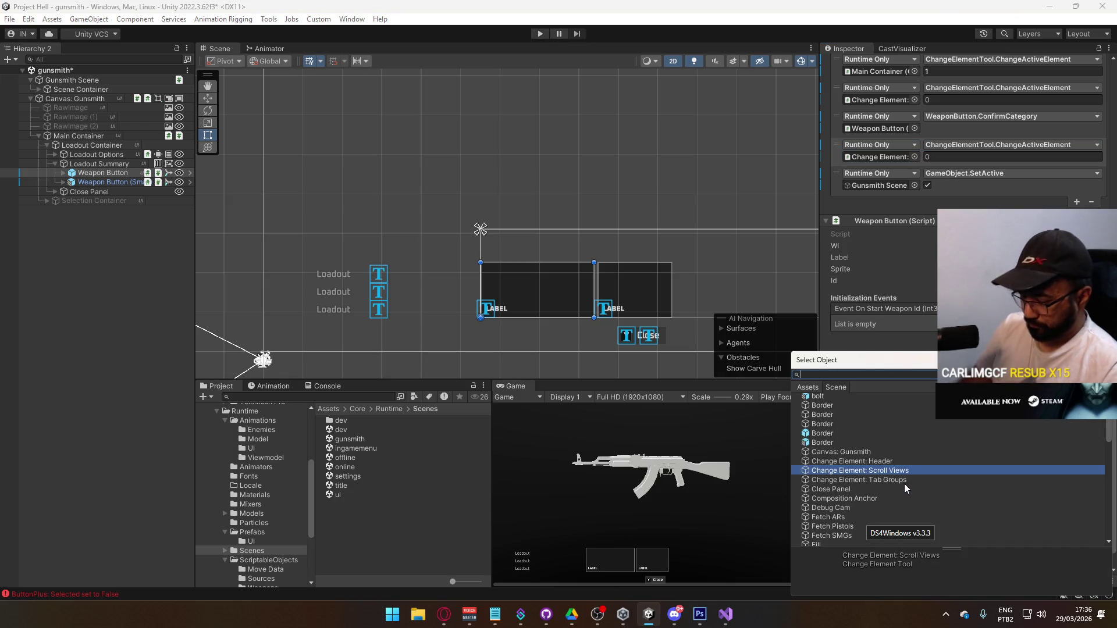
{"action": "type", "text": "loadoutman"}
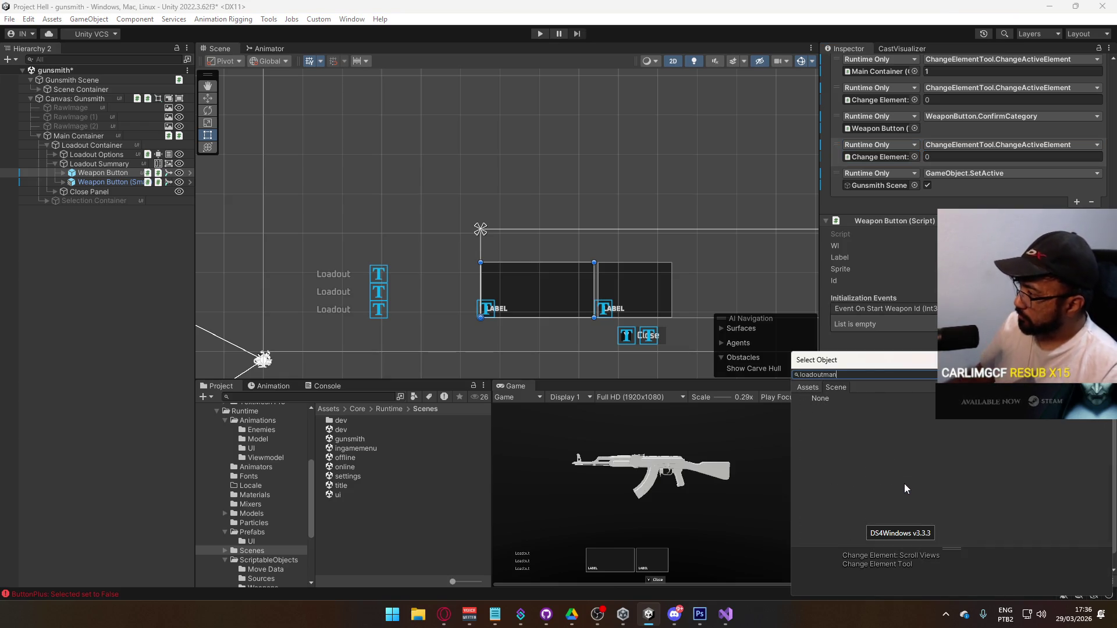
{"action": "left_click", "coordinate": [837, 387]}
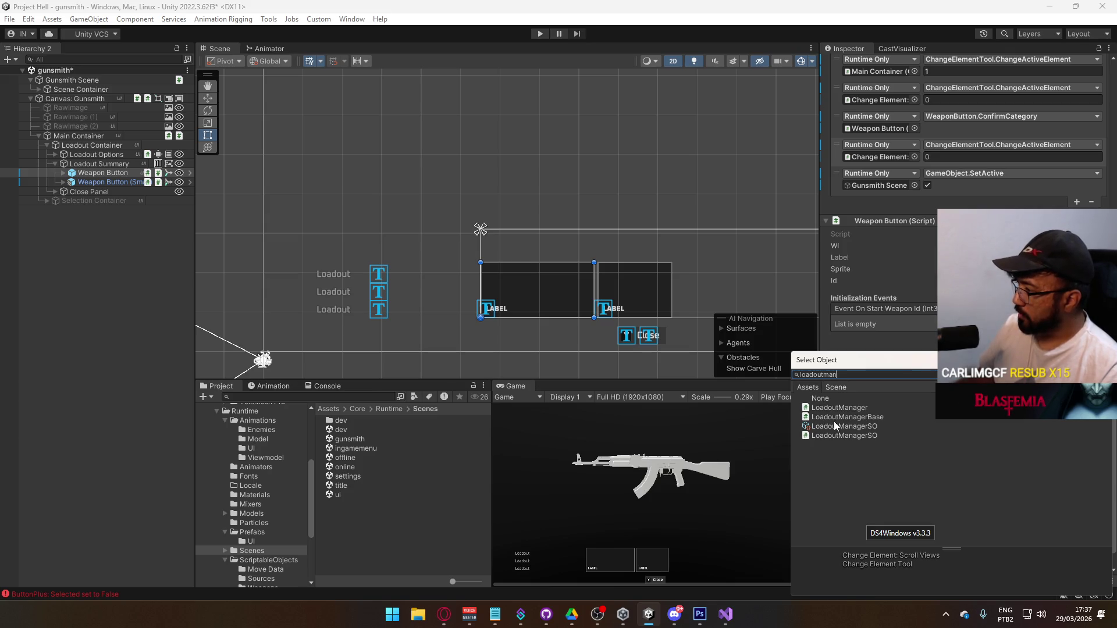
{"action": "double_click", "coordinate": [833, 421]}
{"action": "left_click", "coordinate": [975, 488]}
{"action": "mouse_move", "coordinate": [931, 504]}
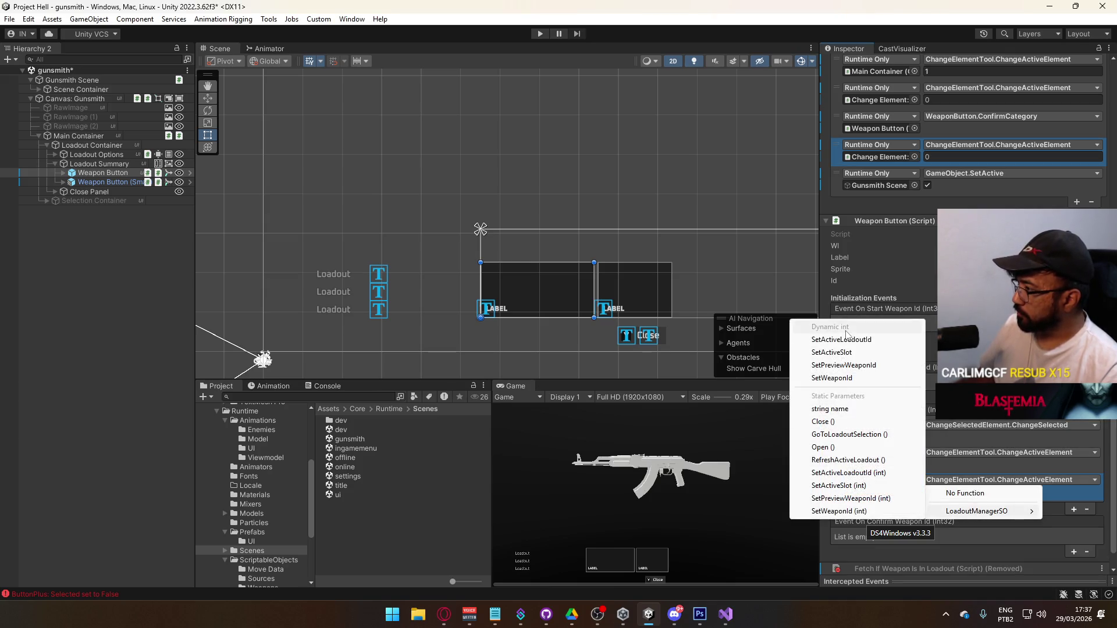
{"action": "left_click", "coordinate": [845, 366]}
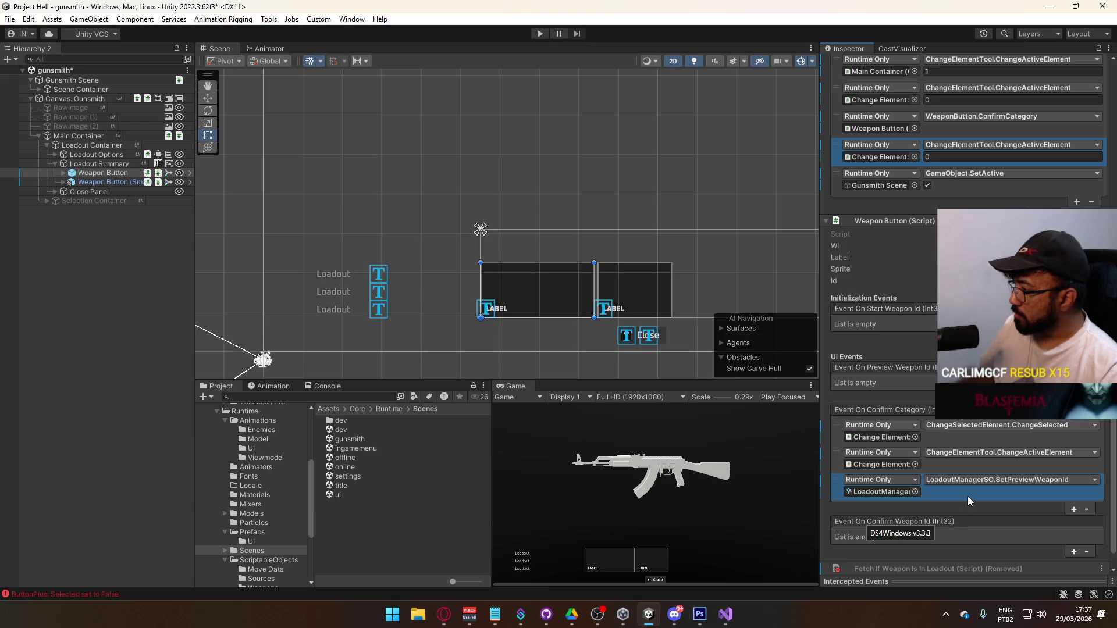
{"action": "left_click", "coordinate": [1090, 508]}
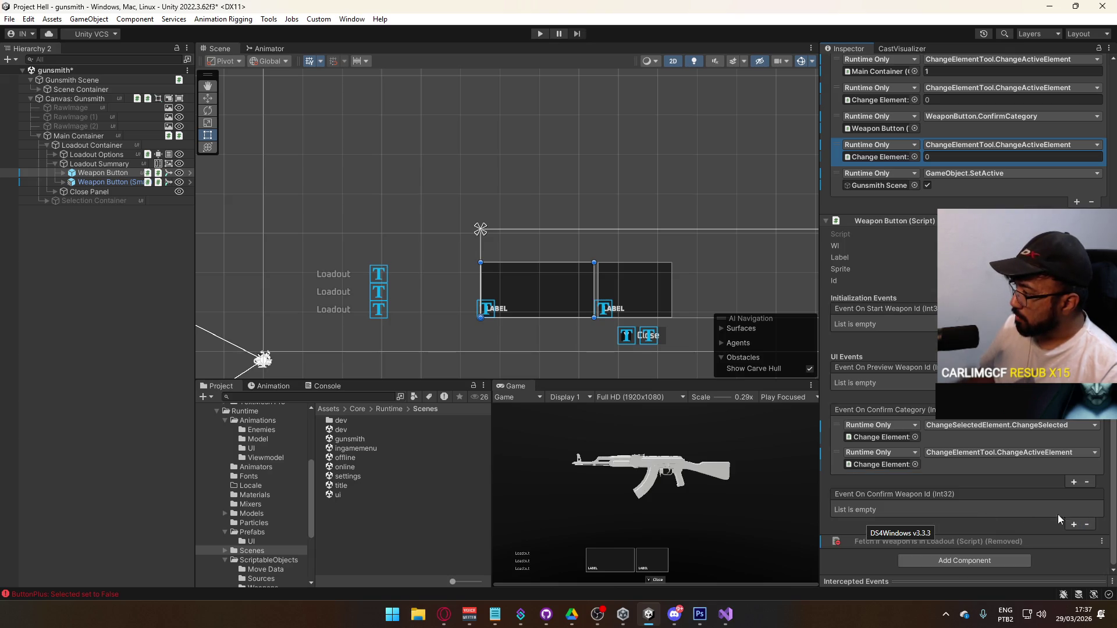
Step: Add a Weapon Button On Confirm Weapon Id listener calling LoadoutManagerSO's dynamic SetPreviewWeaponId
{"action": "left_click", "coordinate": [1074, 523]}
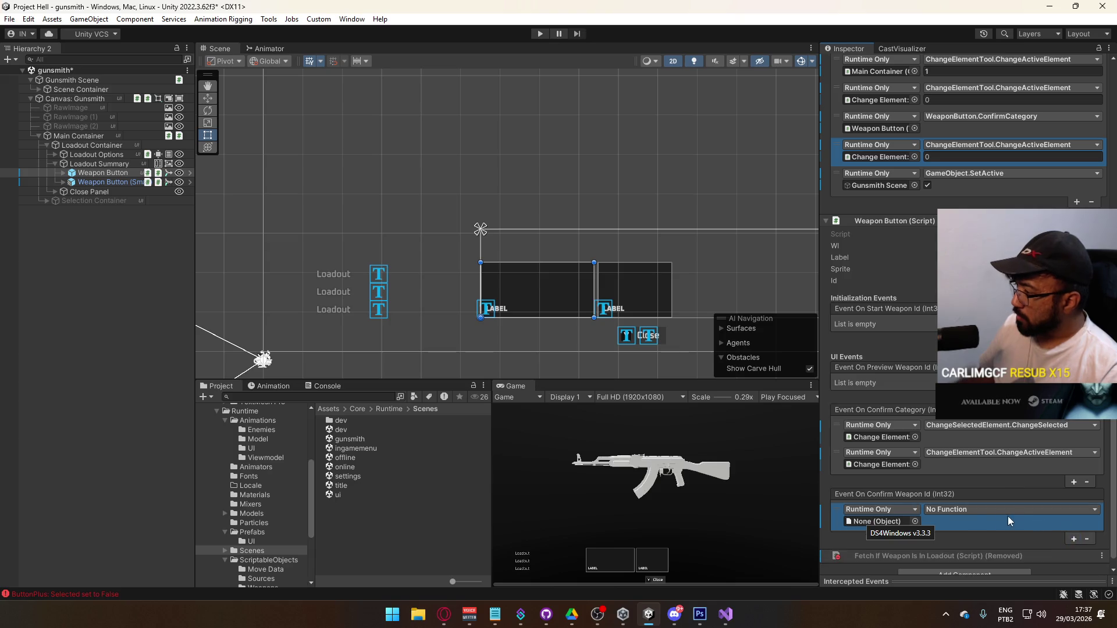
{"action": "left_click", "coordinate": [918, 521]}
{"action": "type", "text": "loadoutm"}
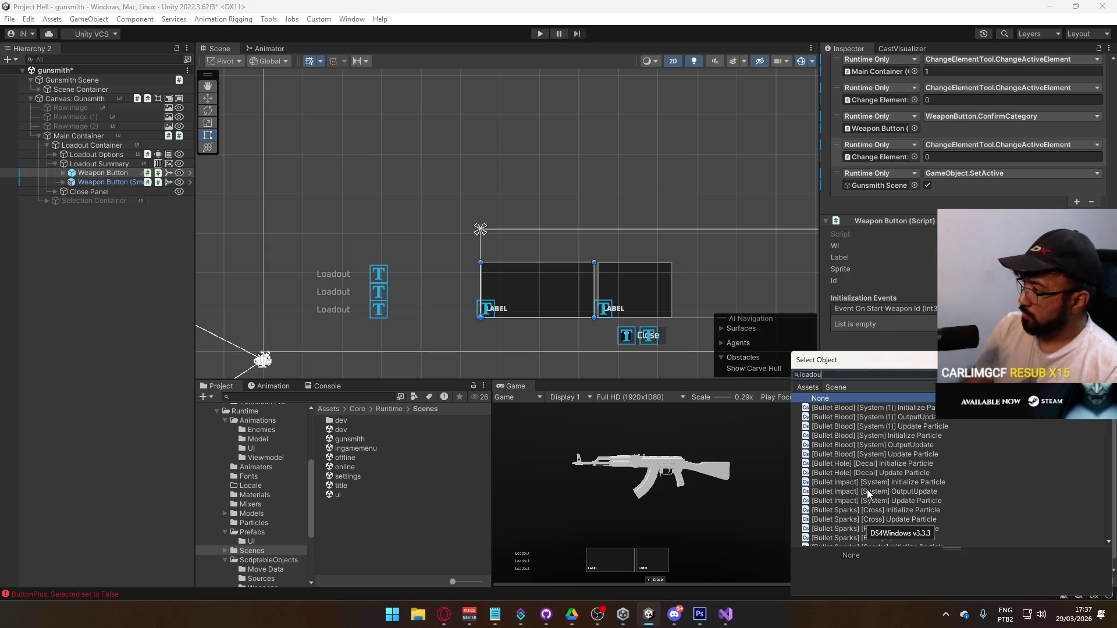
{"action": "type", "text": "anager"}
{"action": "key", "text": "Down"}
{"action": "key", "text": "Return"}
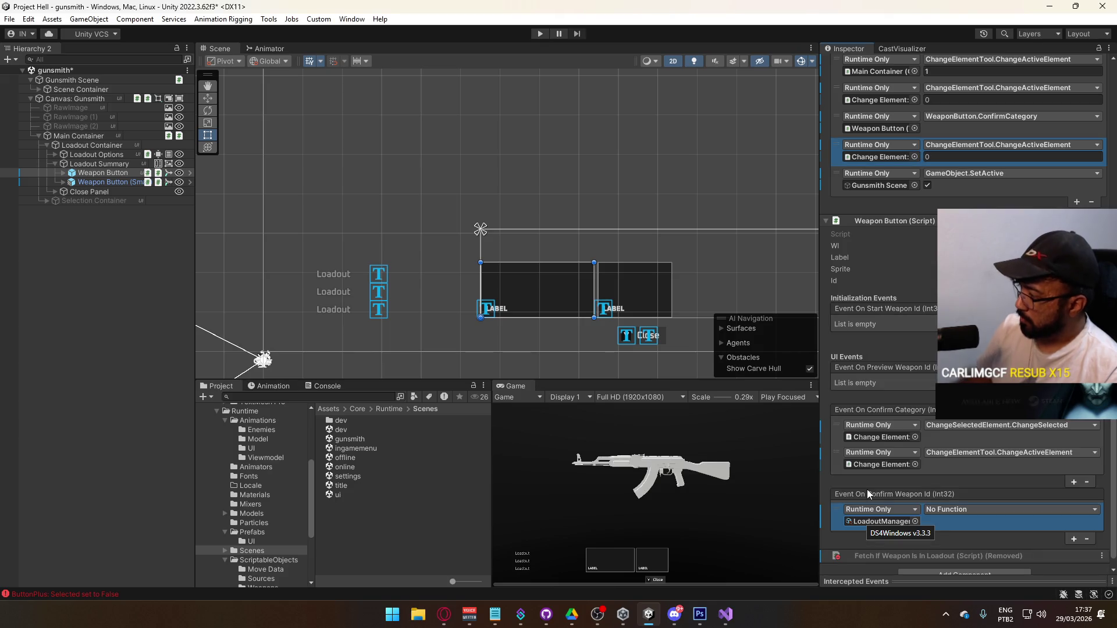
{"action": "left_click", "coordinate": [942, 508]}
{"action": "mouse_move", "coordinate": [981, 541]}
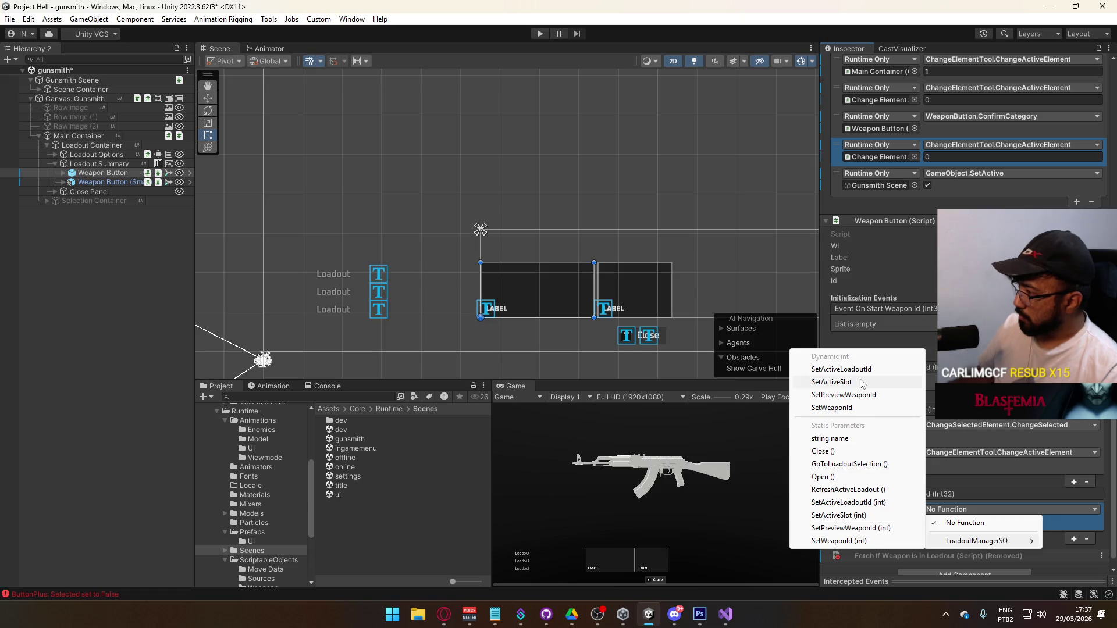
{"action": "left_click", "coordinate": [873, 528]}
Step: Give Weapon Button (Small) the same SetPreviewWeaponId listener, then open the title scene
{"action": "left_click", "coordinate": [107, 183]}
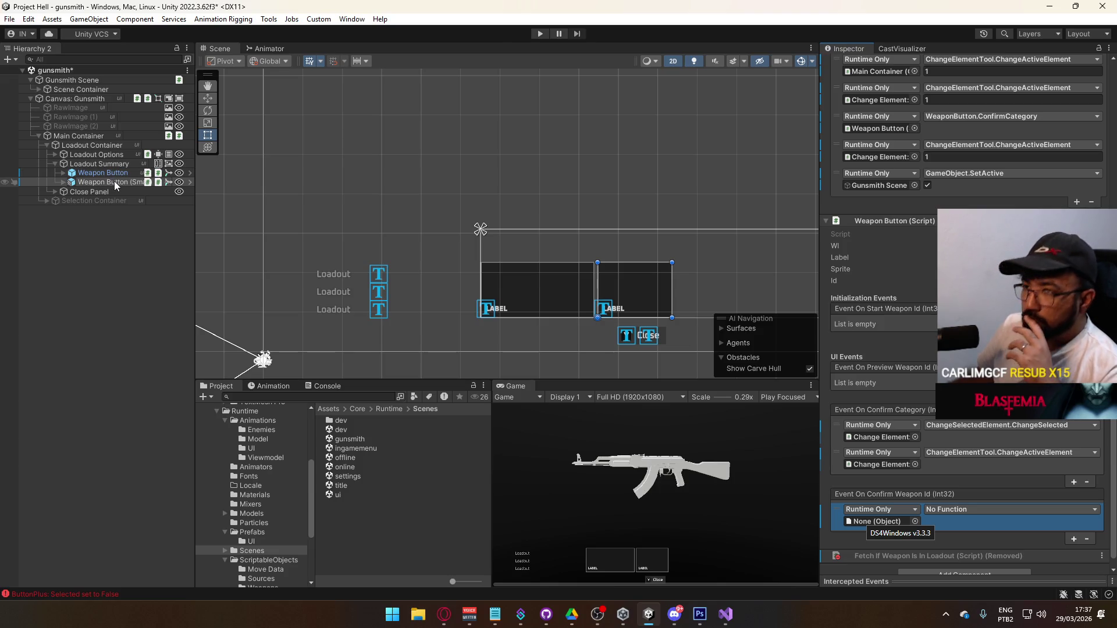
{"action": "left_click", "coordinate": [915, 522]}
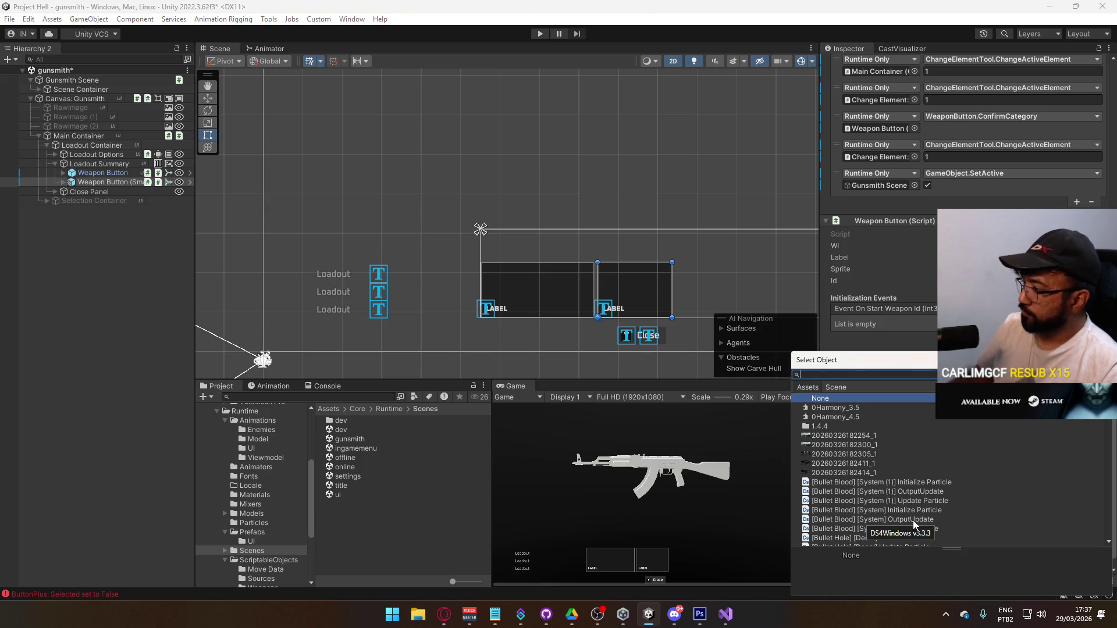
{"action": "type", "text": "loadout"}
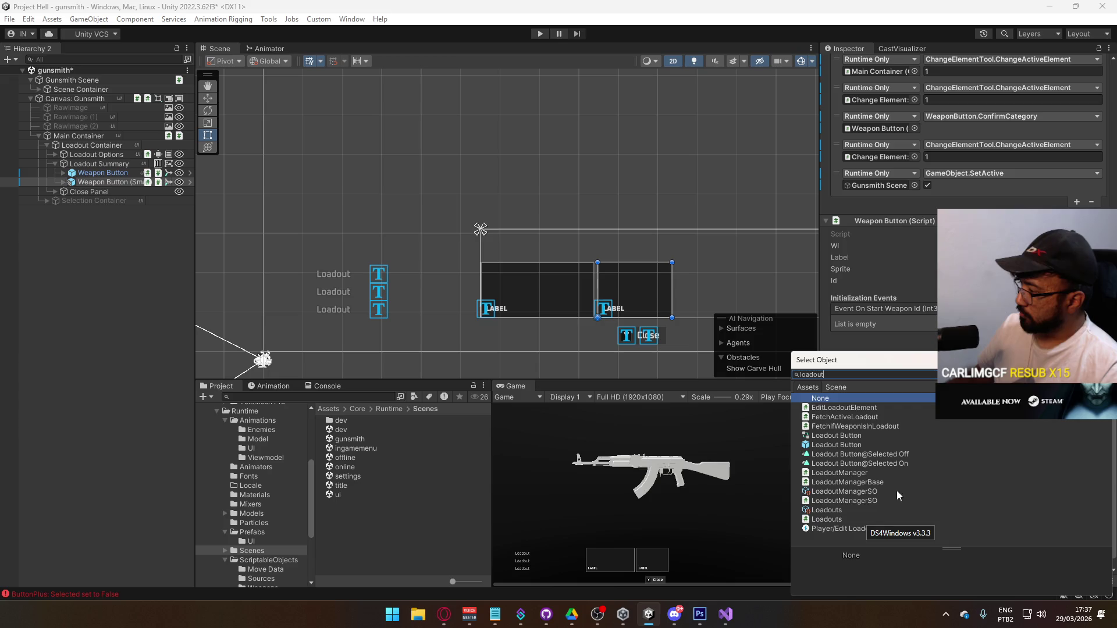
{"action": "double_click", "coordinate": [899, 491]}
{"action": "left_click", "coordinate": [983, 509]}
{"action": "mouse_move", "coordinate": [988, 542]}
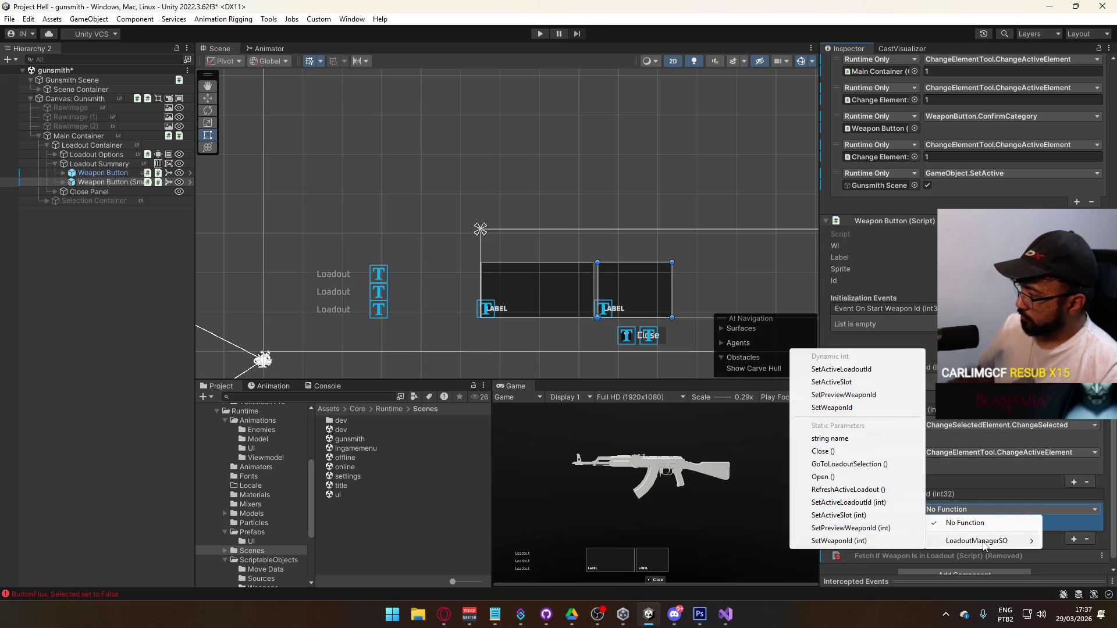
{"action": "left_click", "coordinate": [844, 395]}
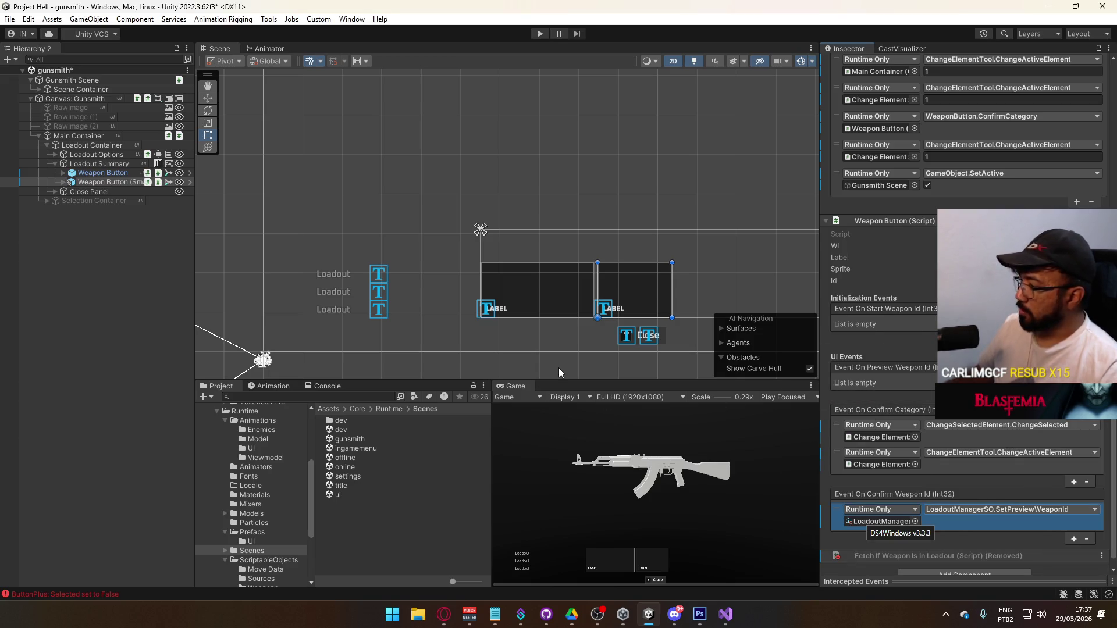
{"action": "double_click", "coordinate": [358, 486]}
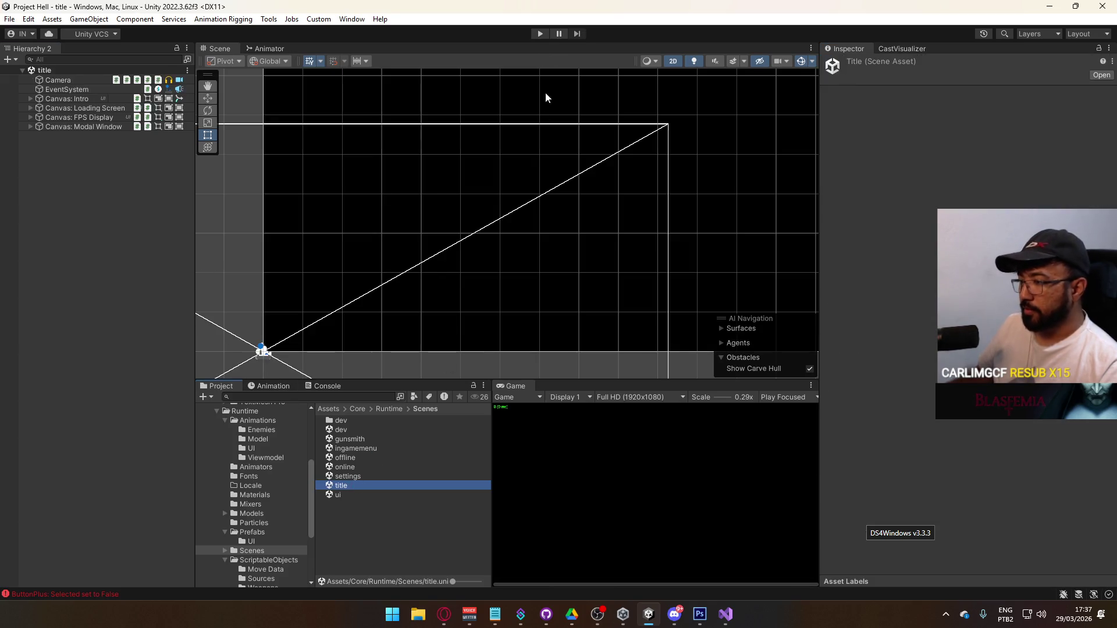
Step: Enter play mode, host a game, and open primary weapon selection from the MP5 slot
{"action": "left_click", "coordinate": [541, 34]}
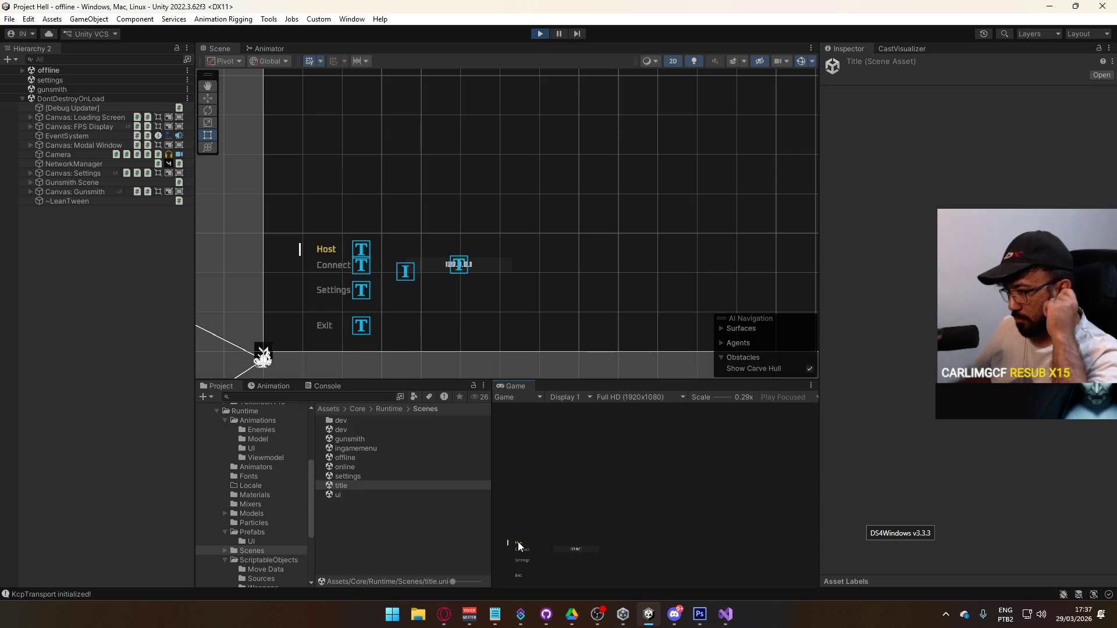
{"action": "left_click", "coordinate": [520, 547]}
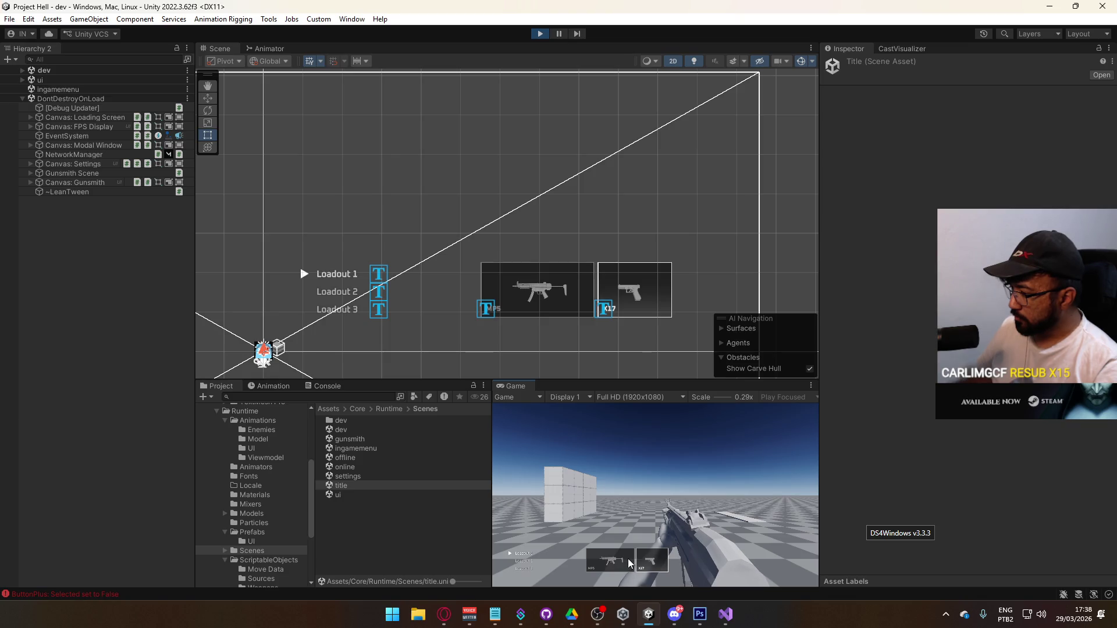
{"action": "left_click", "coordinate": [610, 558]}
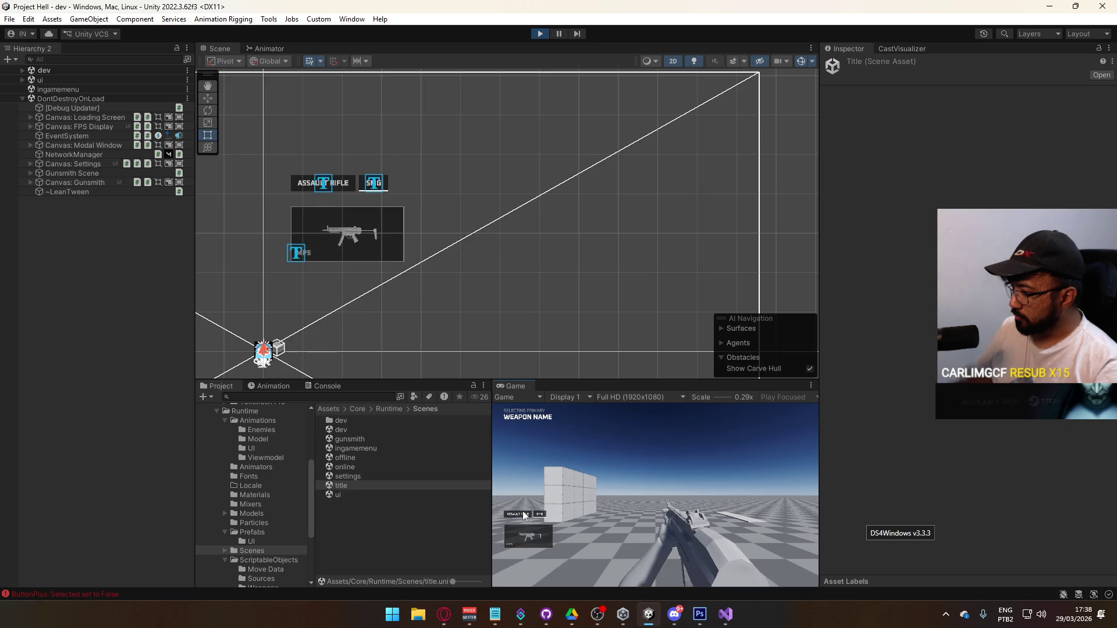
{"action": "key", "text": "super"}
{"action": "key", "text": "Escape"}
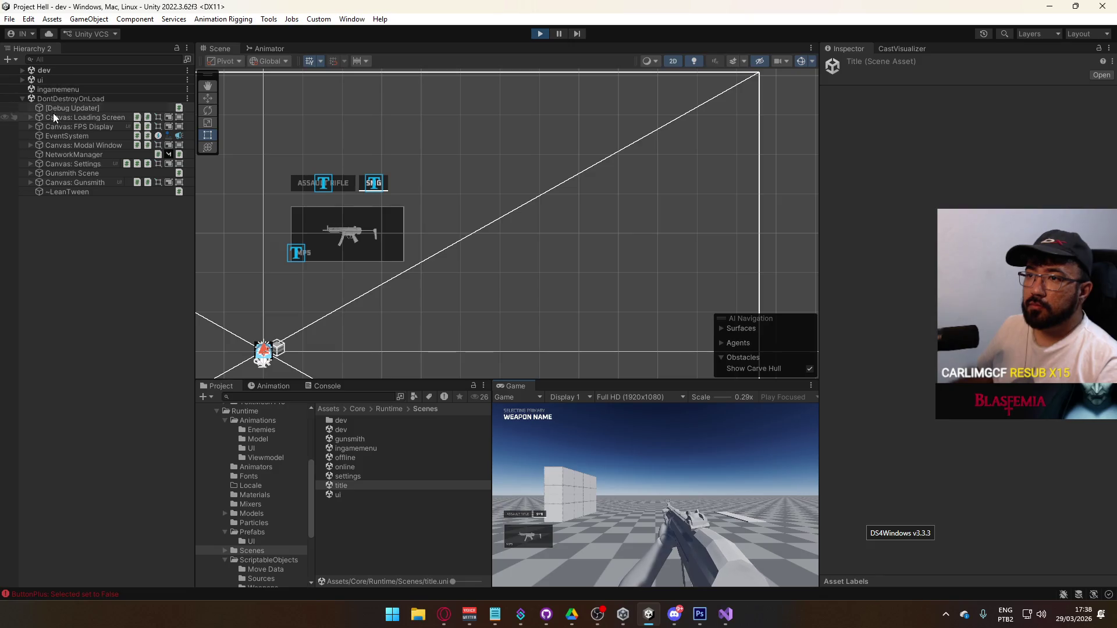
Step: Toggle the Composition Anchor's Virtual Camera component to bring the showcase view live, then stop play
{"action": "left_click", "coordinate": [31, 174]}
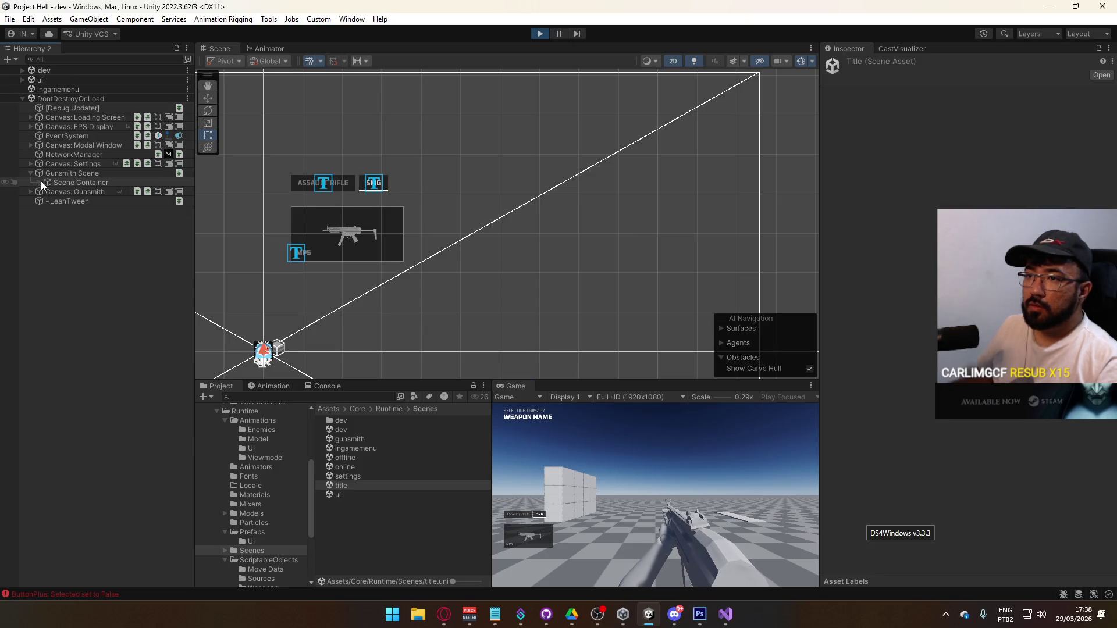
{"action": "left_click", "coordinate": [38, 183]}
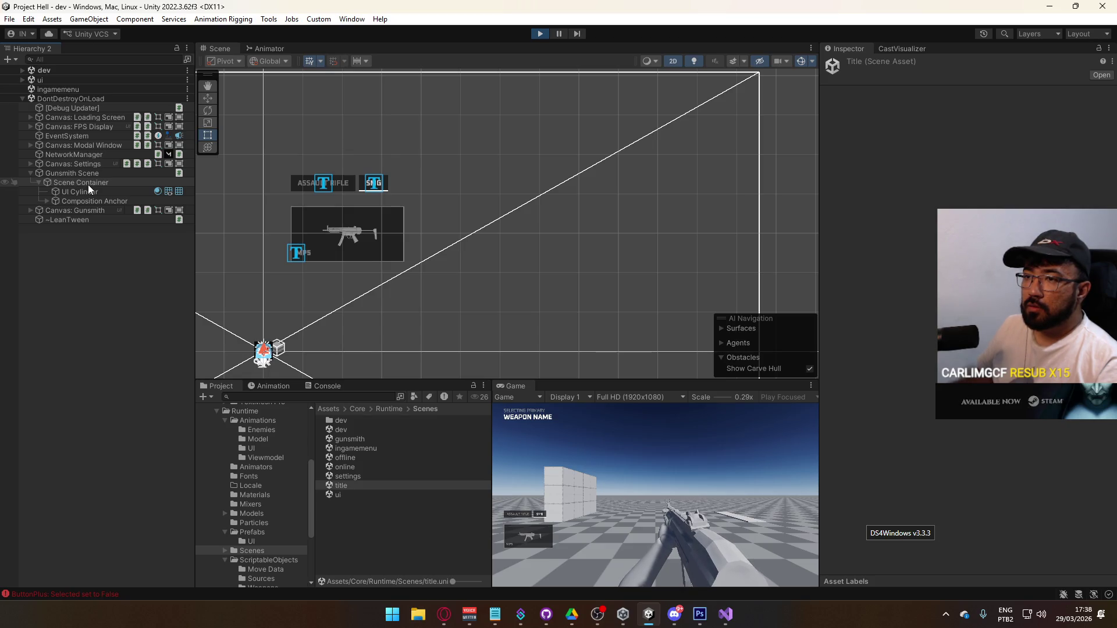
{"action": "left_click", "coordinate": [46, 200]}
{"action": "left_click", "coordinate": [113, 210]}
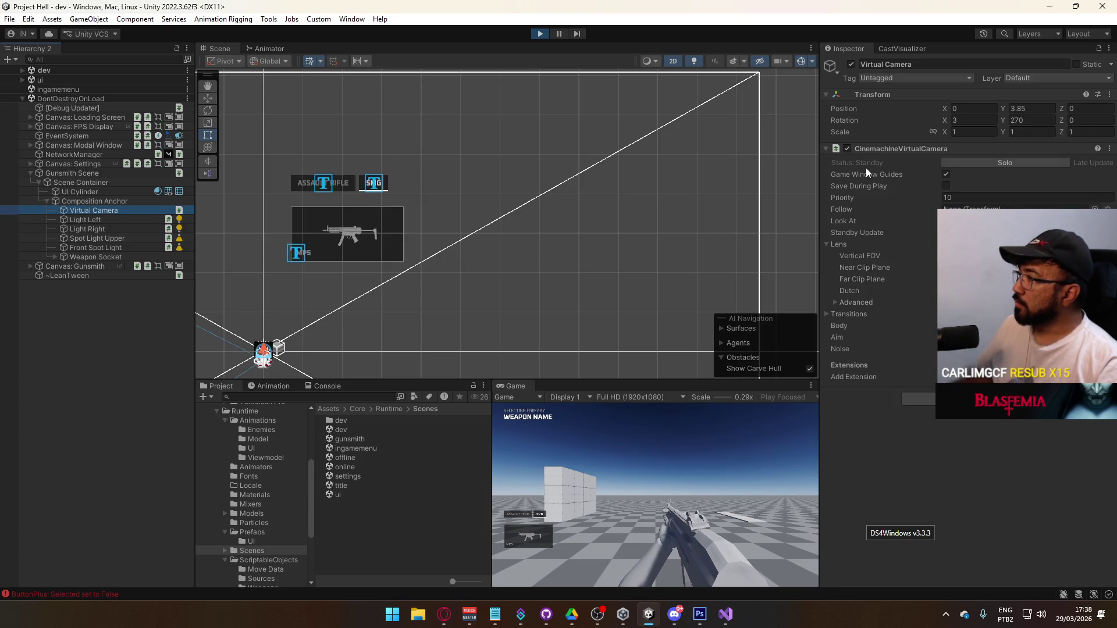
{"action": "left_click", "coordinate": [845, 148]}
{"action": "left_click", "coordinate": [845, 148]}
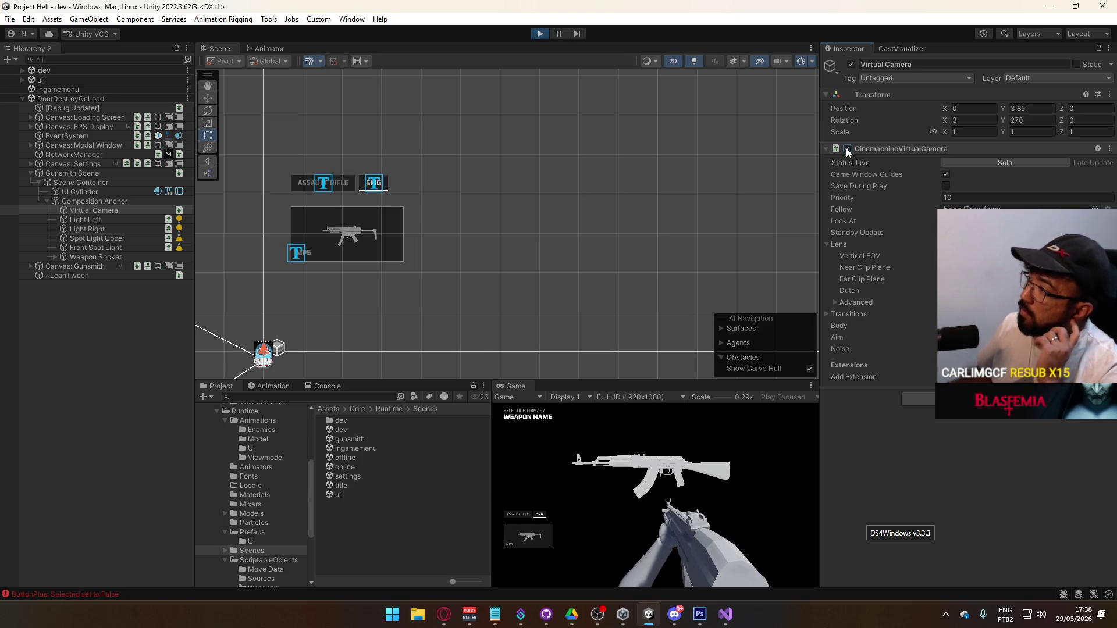
{"action": "left_click", "coordinate": [847, 149]}
{"action": "left_click", "coordinate": [846, 149]}
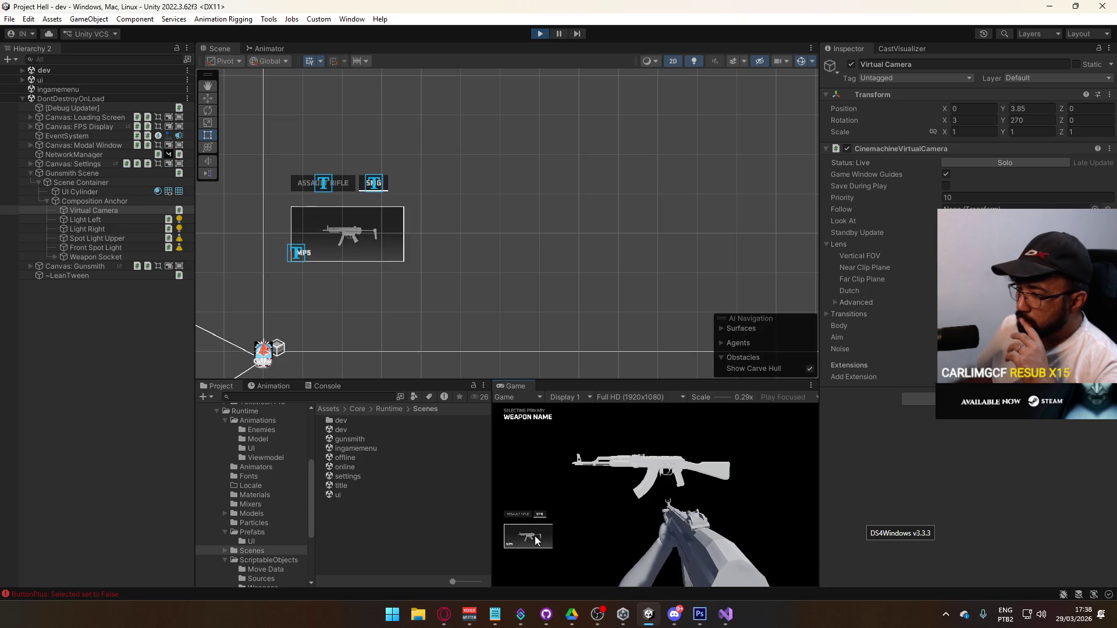
{"action": "key", "text": "super"}
{"action": "key", "text": "super"}
{"action": "left_click", "coordinate": [540, 33]}
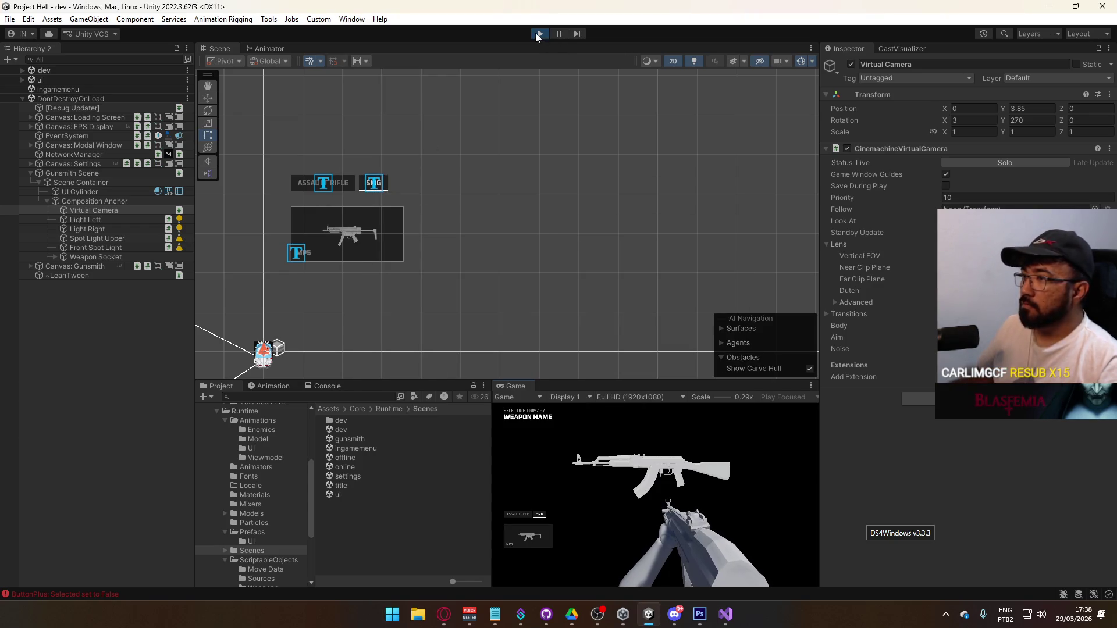
Step: Switch between the ingamemenu and gunsmith scenes twice, ending in gunsmith with Canvas: Gunsmith expanded
{"action": "left_click", "coordinate": [348, 495]}
{"action": "double_click", "coordinate": [372, 449]}
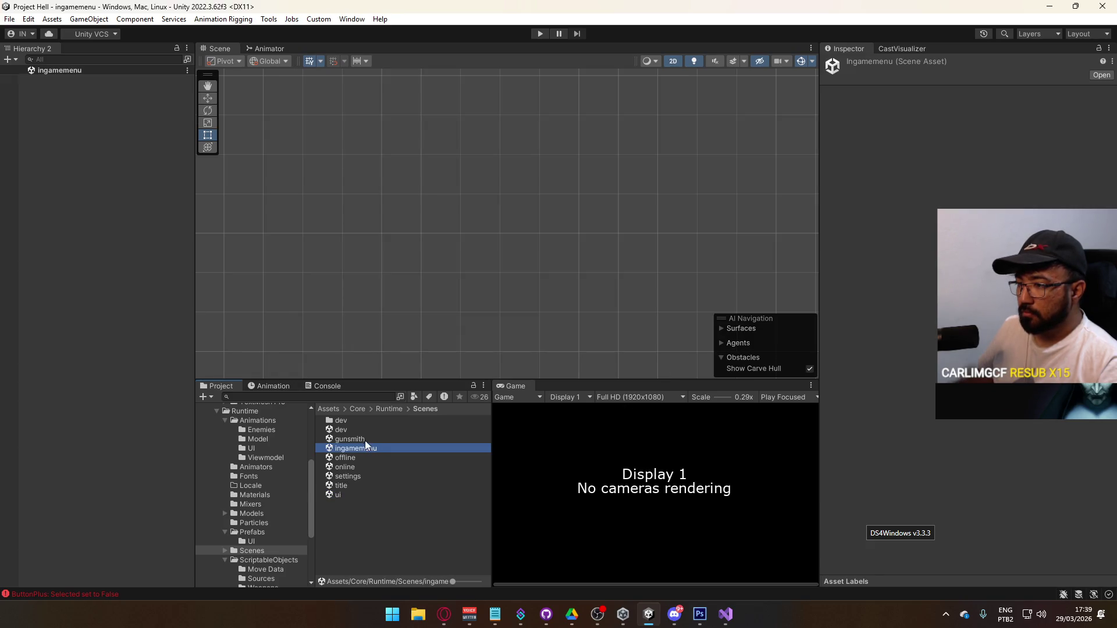
{"action": "double_click", "coordinate": [363, 439]}
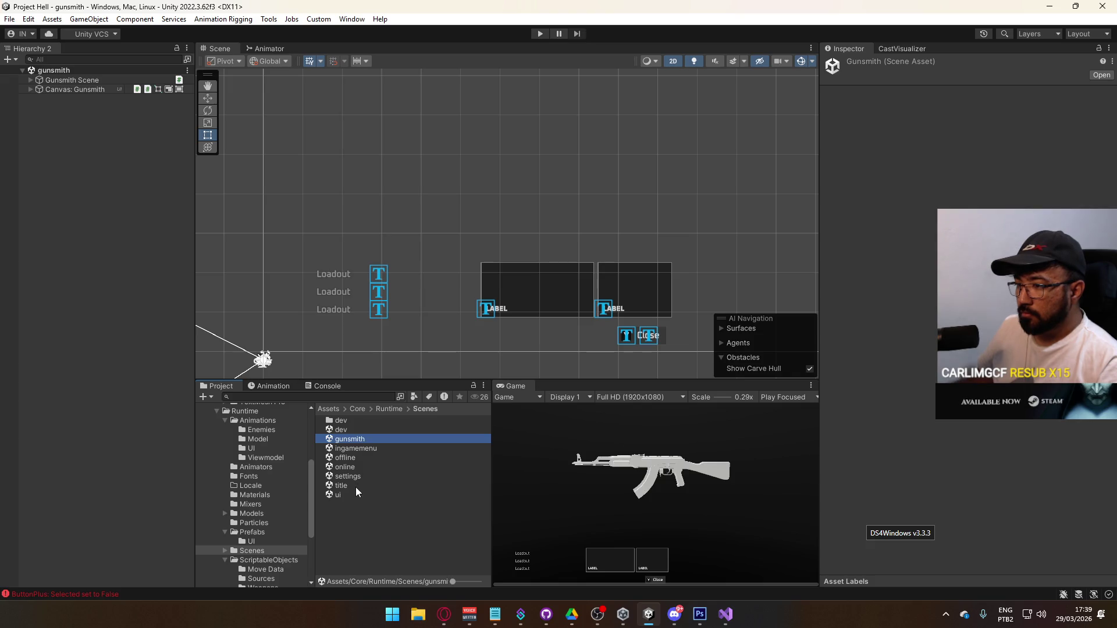
{"action": "left_click", "coordinate": [359, 477]}
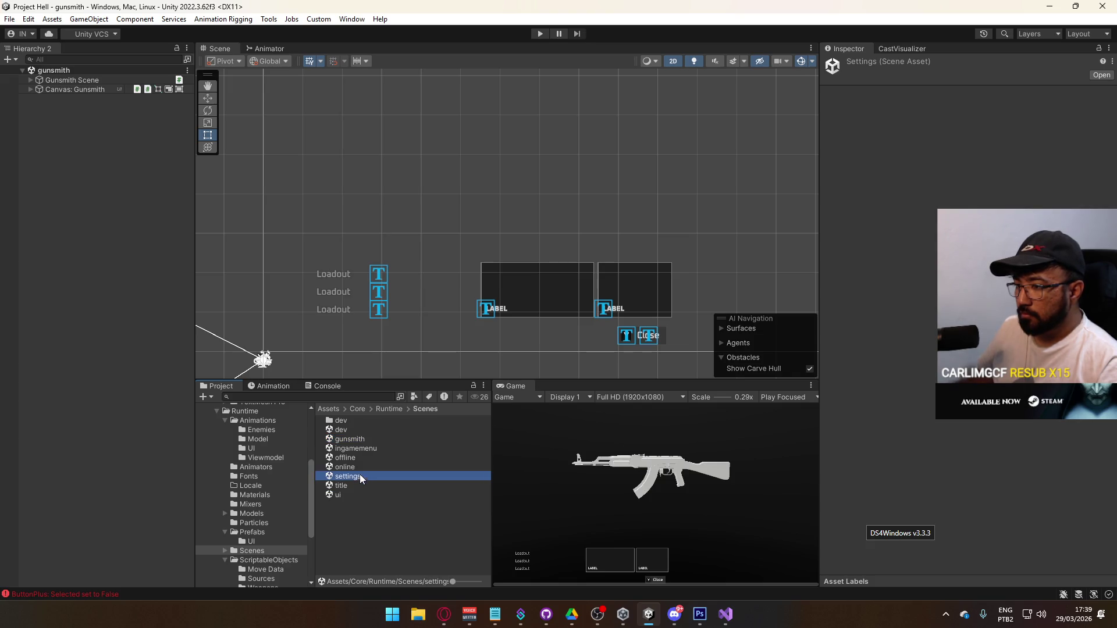
{"action": "left_click", "coordinate": [365, 440]}
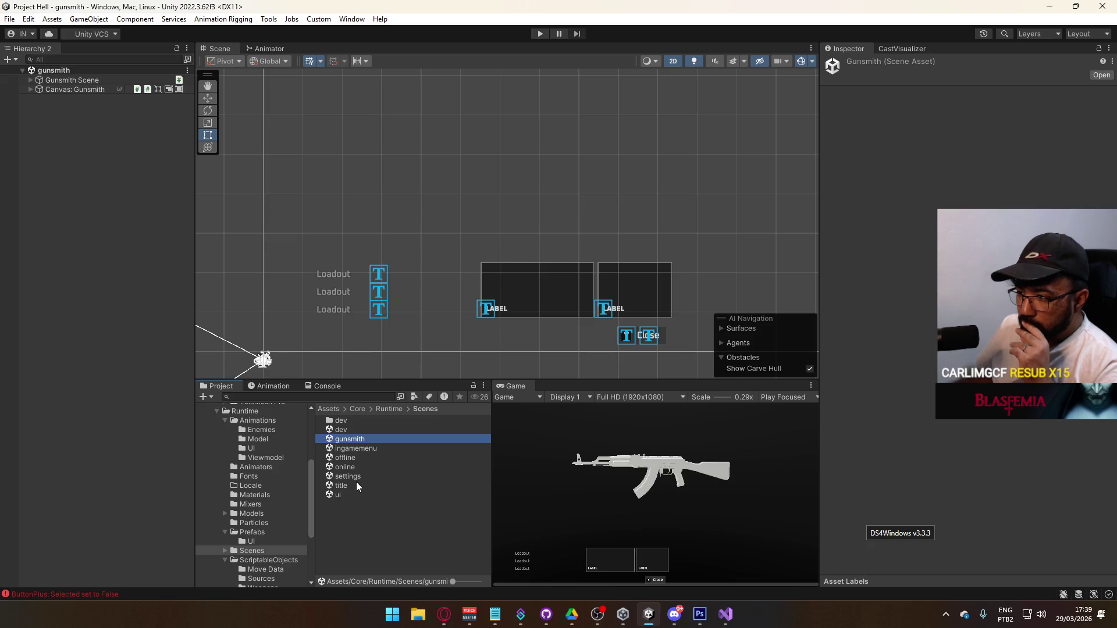
{"action": "double_click", "coordinate": [361, 449]}
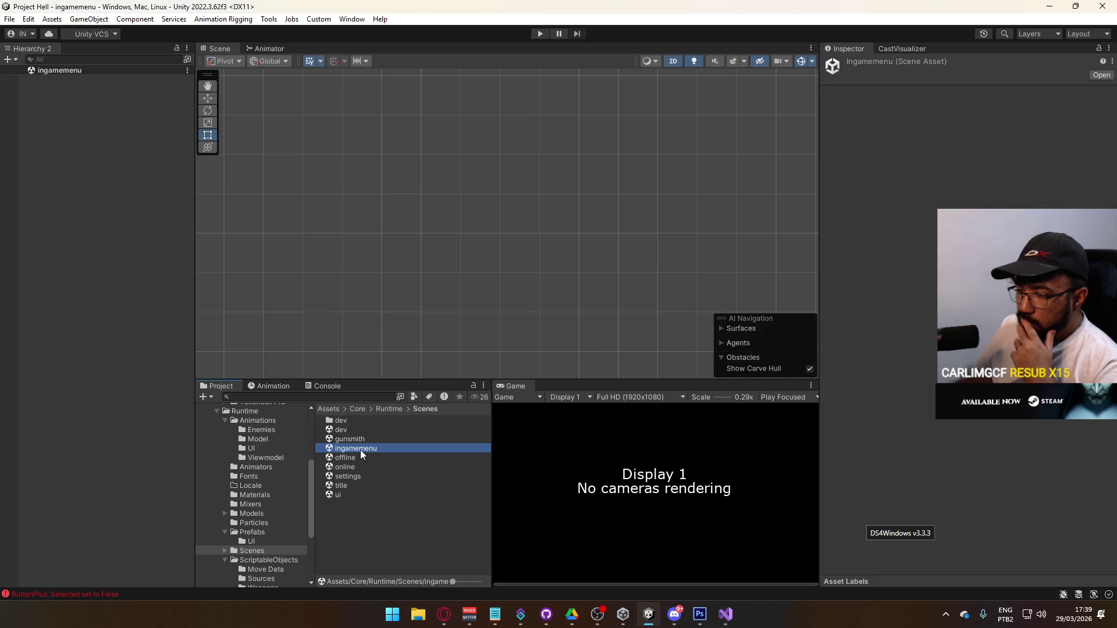
{"action": "double_click", "coordinate": [362, 440]}
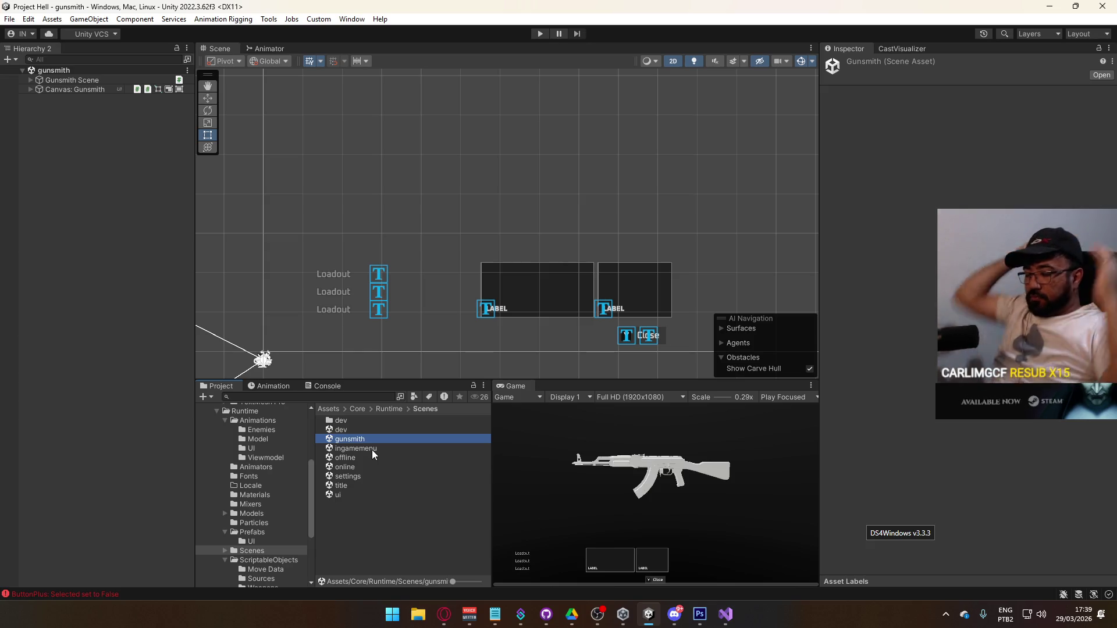
{"action": "left_click", "coordinate": [29, 88]}
Step: In the Selection Container, run the weapon fetch on all three Fetch objects
{"action": "left_click", "coordinate": [38, 127]}
{"action": "left_click", "coordinate": [46, 135]}
{"action": "left_click", "coordinate": [46, 135]}
{"action": "left_click", "coordinate": [46, 145]}
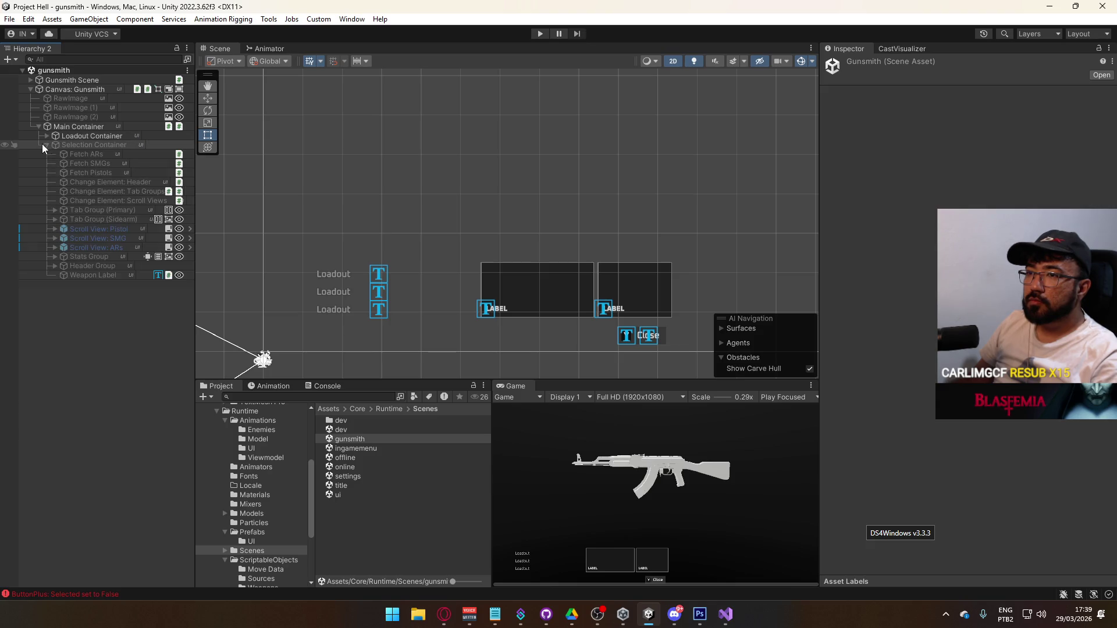
{"action": "left_click", "coordinate": [102, 199]}
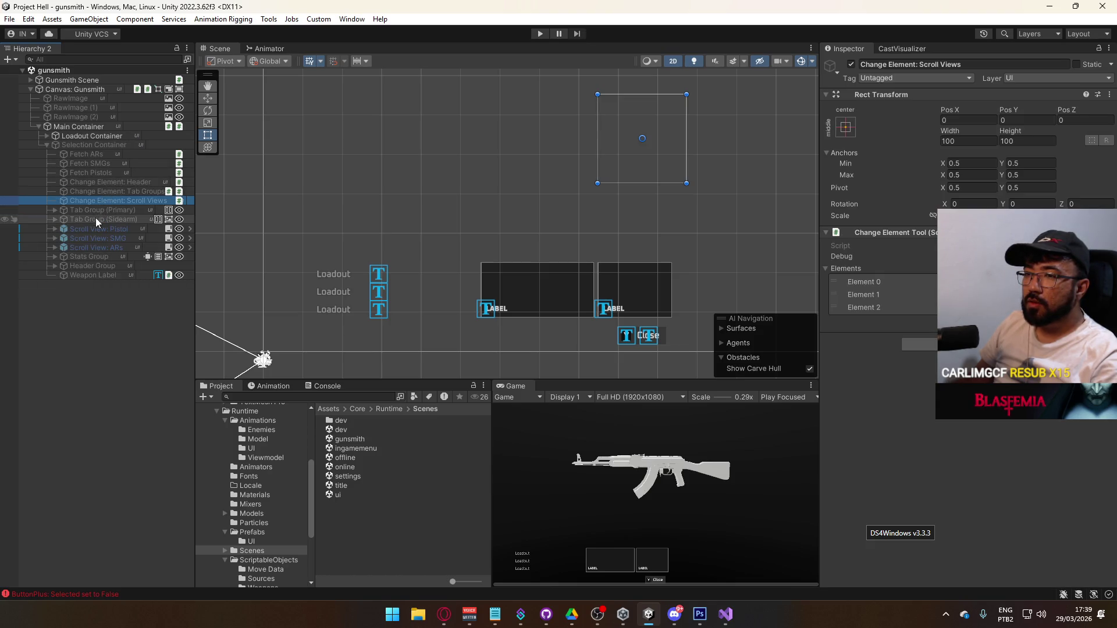
{"action": "left_click", "coordinate": [111, 173]}
{"action": "left_click", "coordinate": [112, 155], "text": "shift"}
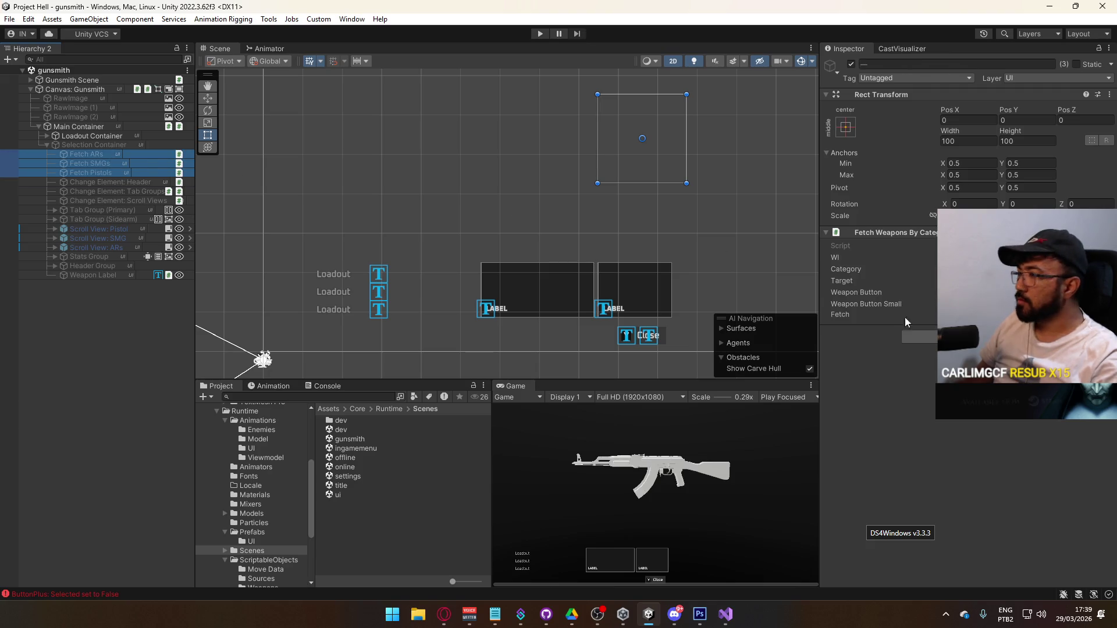
{"action": "left_click", "coordinate": [840, 314]}
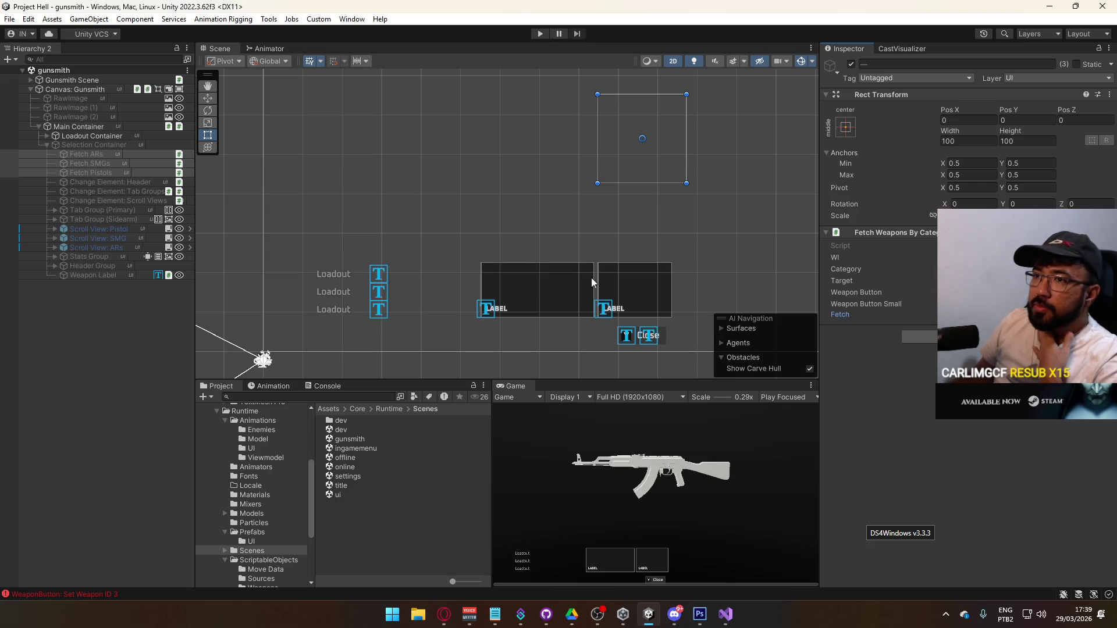
Step: Expand Gunsmith Scene and Scene Container and select the Debug Cam
{"action": "left_click", "coordinate": [72, 79]}
{"action": "left_click", "coordinate": [30, 79]}
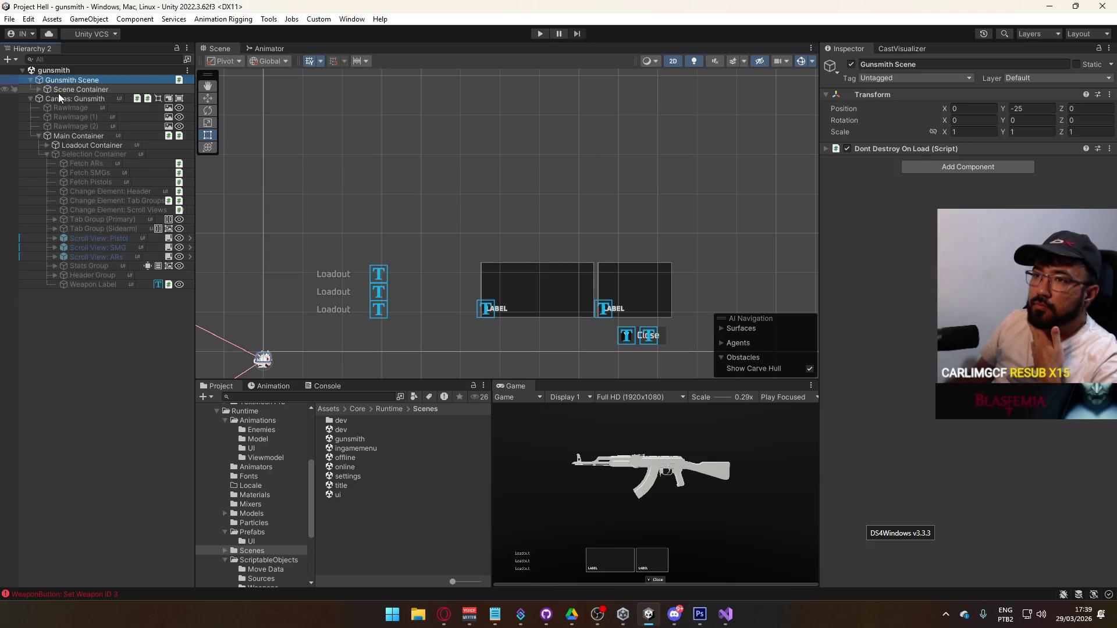
{"action": "left_click", "coordinate": [39, 89]}
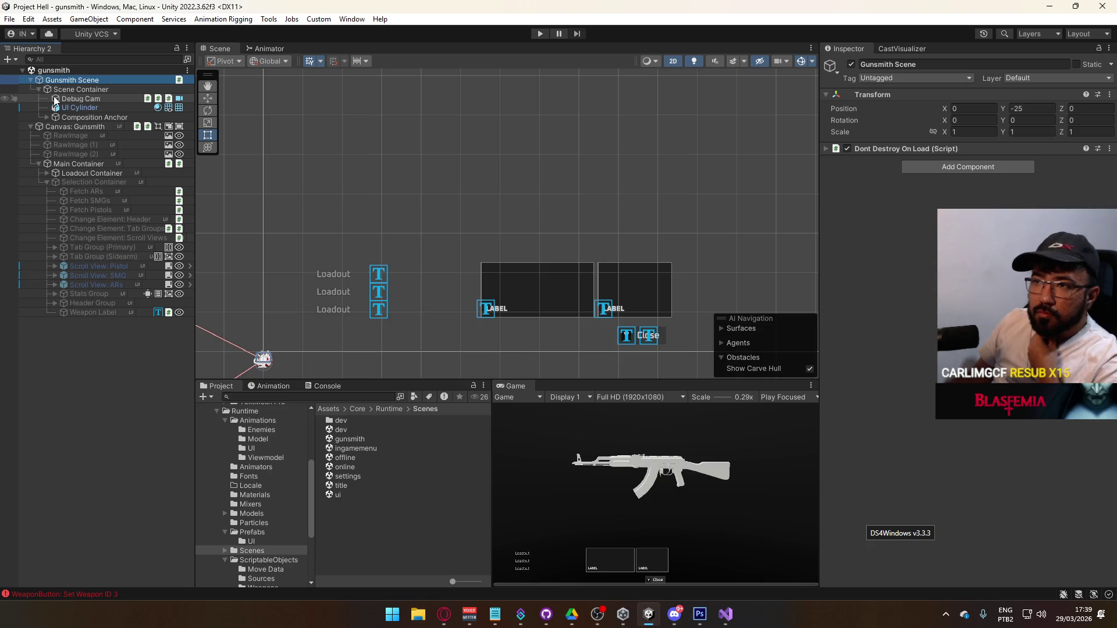
{"action": "left_click", "coordinate": [81, 100]}
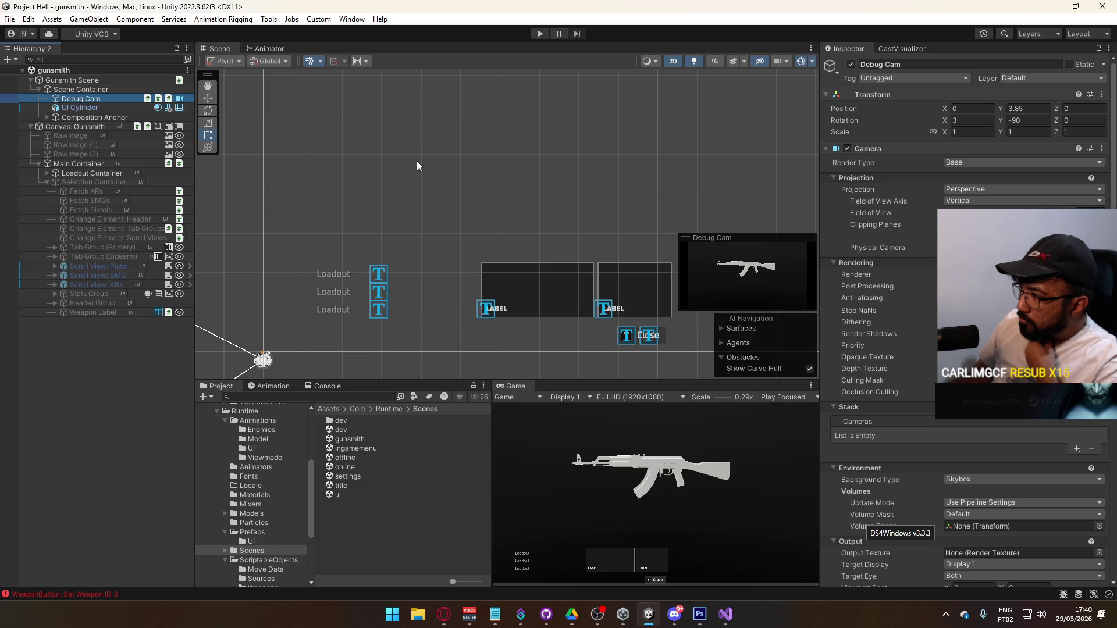
Step: Check the Debug Cam's Priority setting and remove its AutoDestroy component
{"action": "mouse_move", "coordinate": [853, 347]}
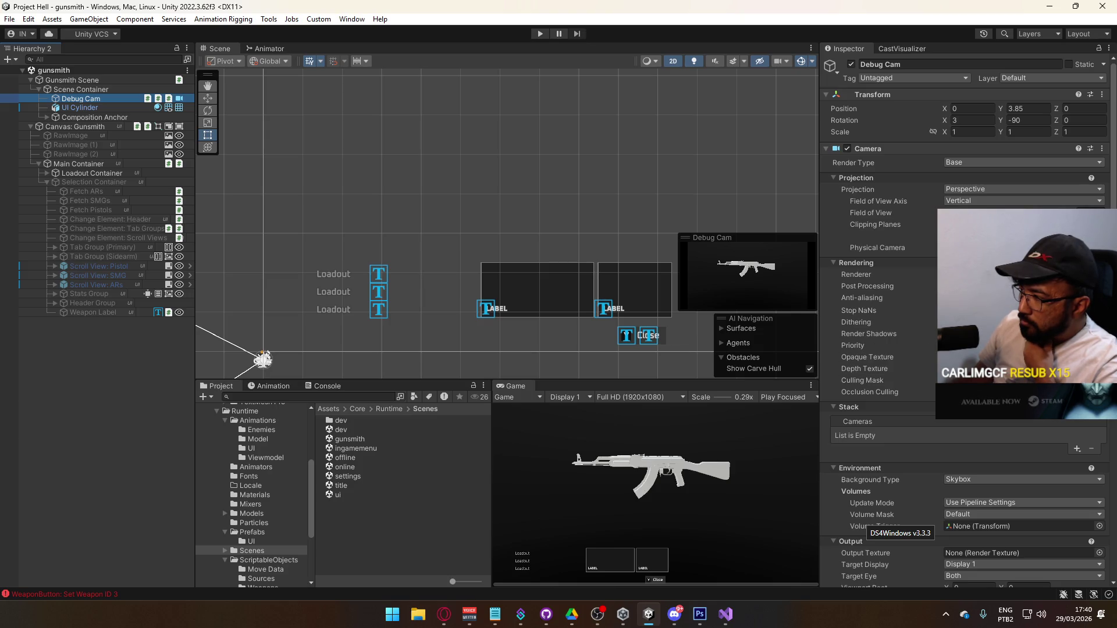
{"action": "left_click", "coordinate": [853, 345]}
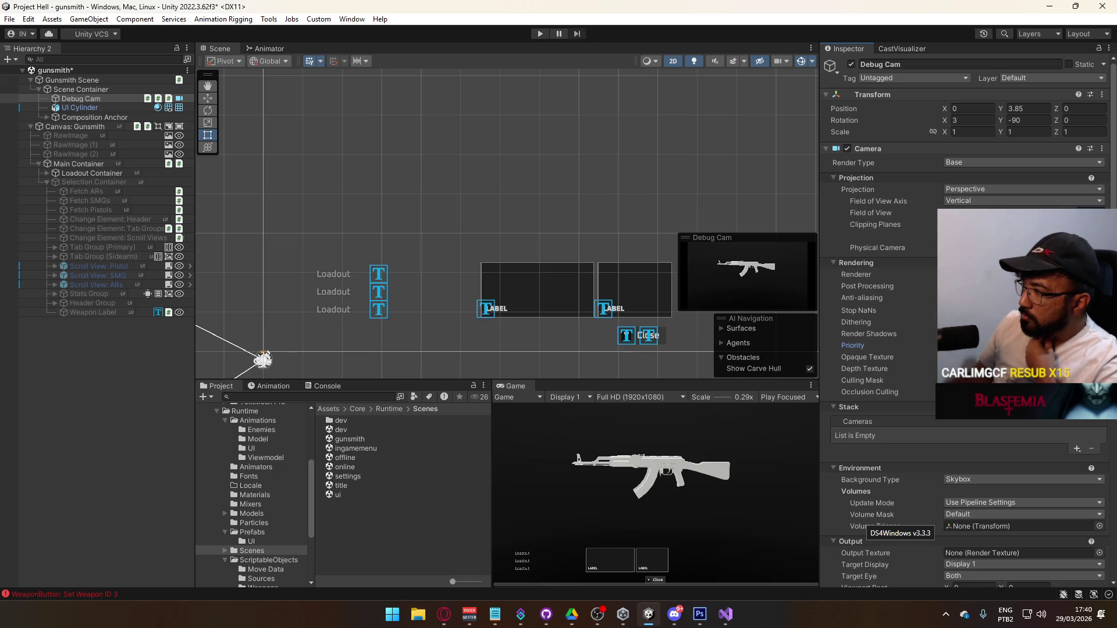
{"action": "scroll", "coordinate": [966, 320], "scroll_direction": "down", "scroll_amount": 10}
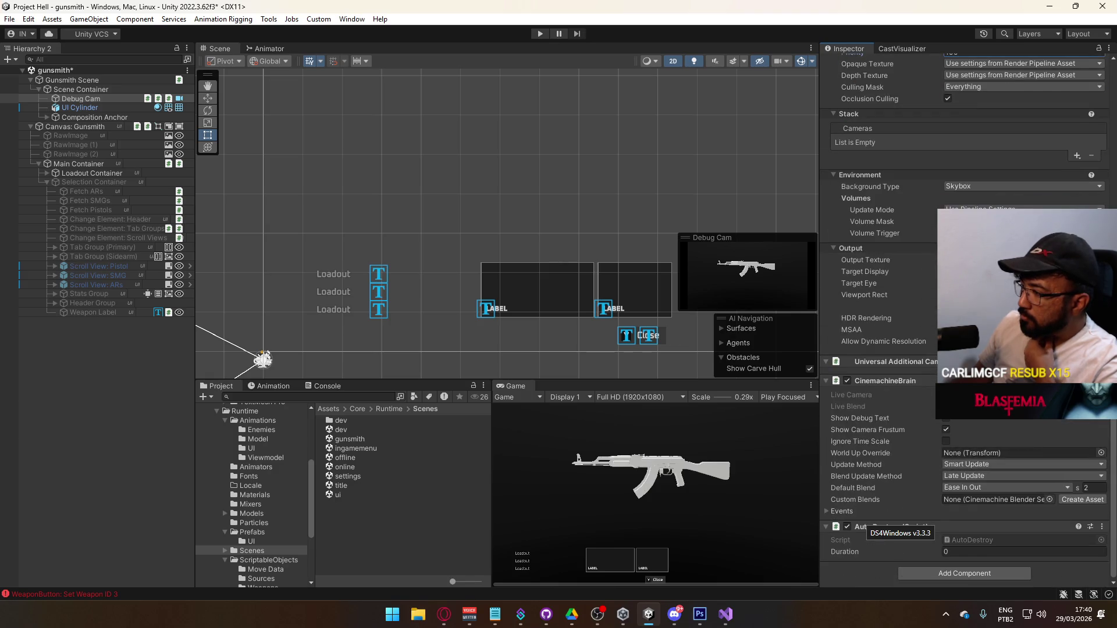
{"action": "right_click", "coordinate": [943, 526]}
{"action": "left_click", "coordinate": [989, 402]}
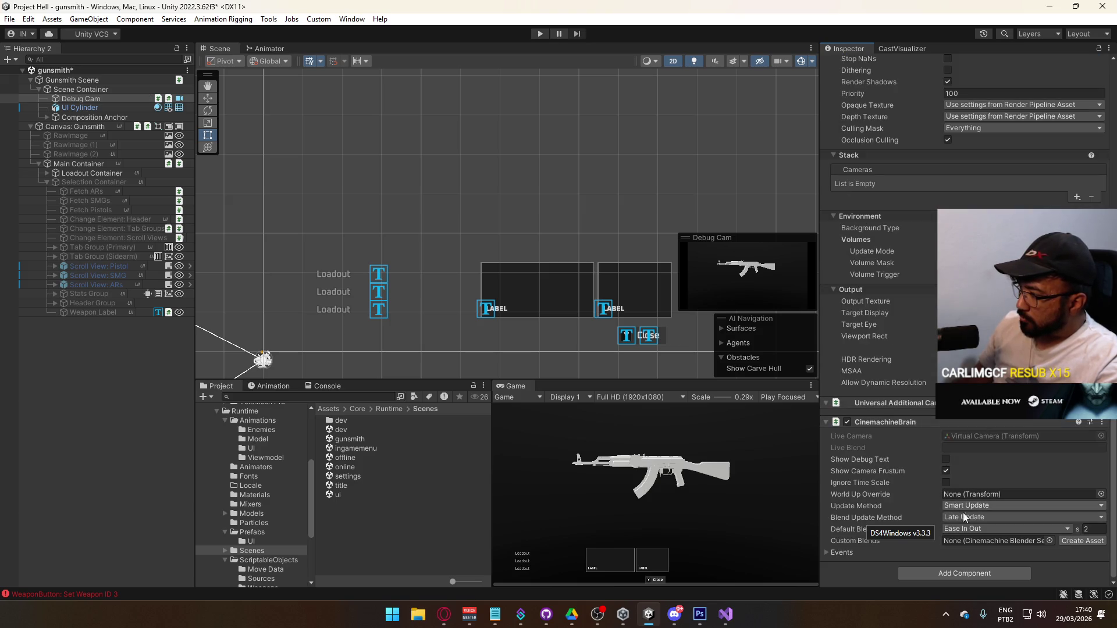
Step: Add an Antialias Manager component, move it up, and assign SettingsSO to its Settings SO field
{"action": "left_click", "coordinate": [952, 571]}
{"action": "type", "text": "anti"}
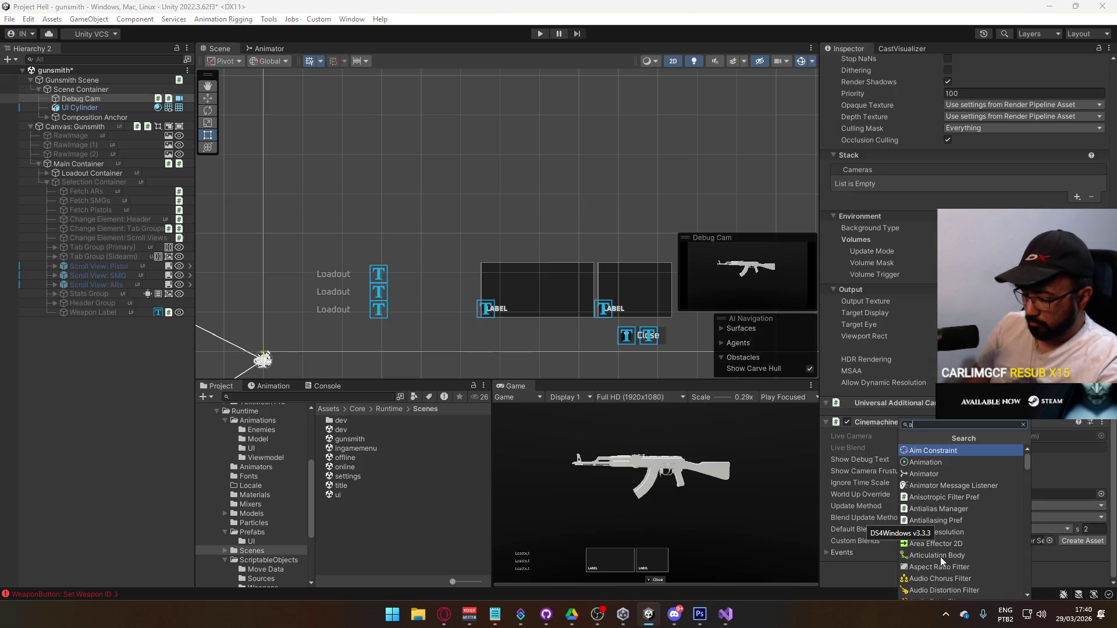
{"action": "key", "text": "Return"}
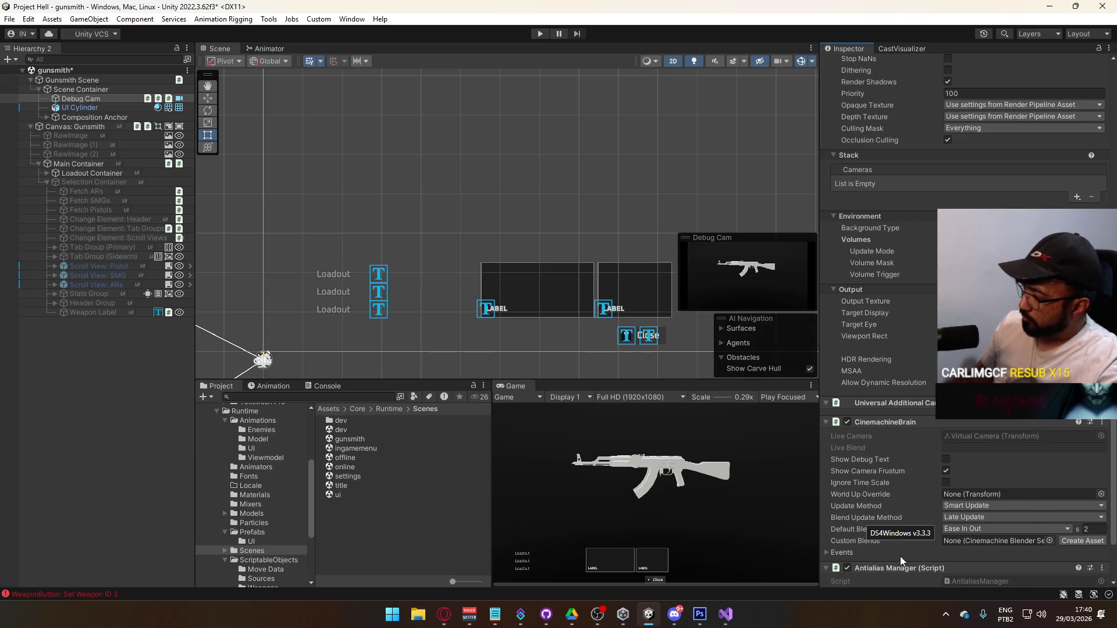
{"action": "mouse_move", "coordinate": [902, 567]}
{"action": "left_mouse_down"}
{"action": "mouse_move", "coordinate": [906, 386]}
{"action": "mouse_move", "coordinate": [909, 400]}
{"action": "left_mouse_up"}
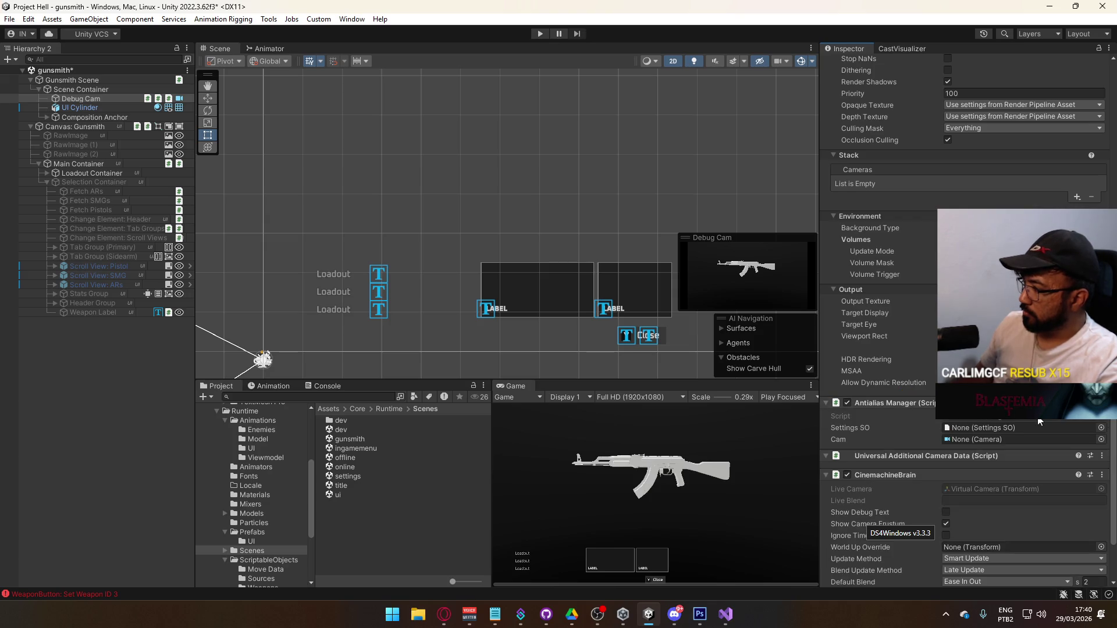
{"action": "left_click", "coordinate": [1101, 428]}
{"action": "double_click", "coordinate": [850, 404]}
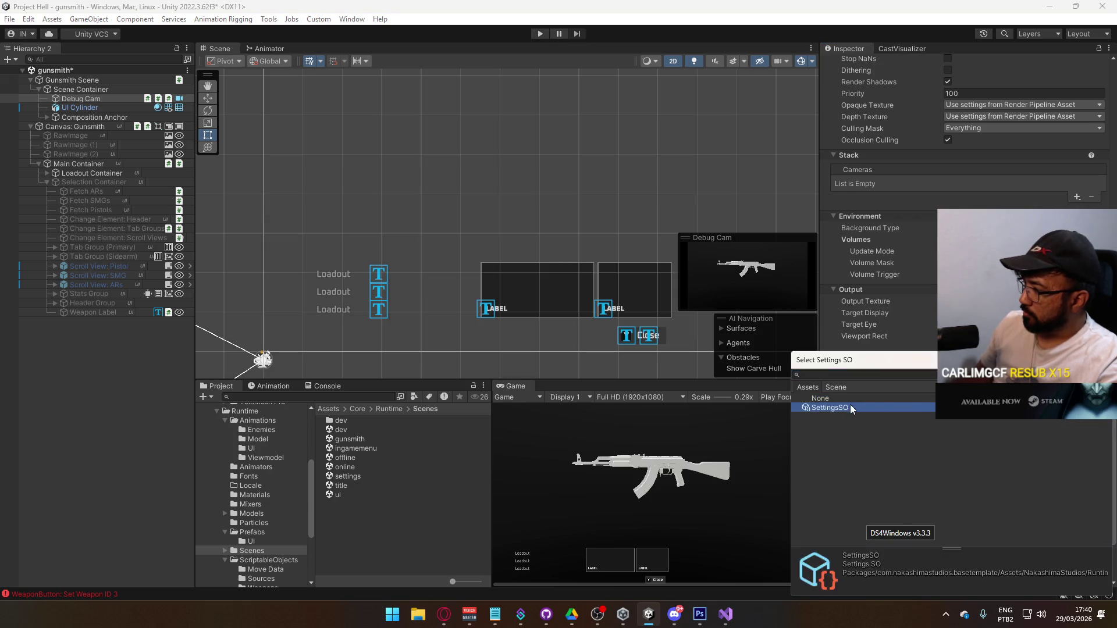
Step: Enable Post Processing on the Debug Cam, save the gunsmith scene, and start play mode
{"action": "scroll", "coordinate": [913, 390], "scroll_direction": "up", "scroll_amount": 5}
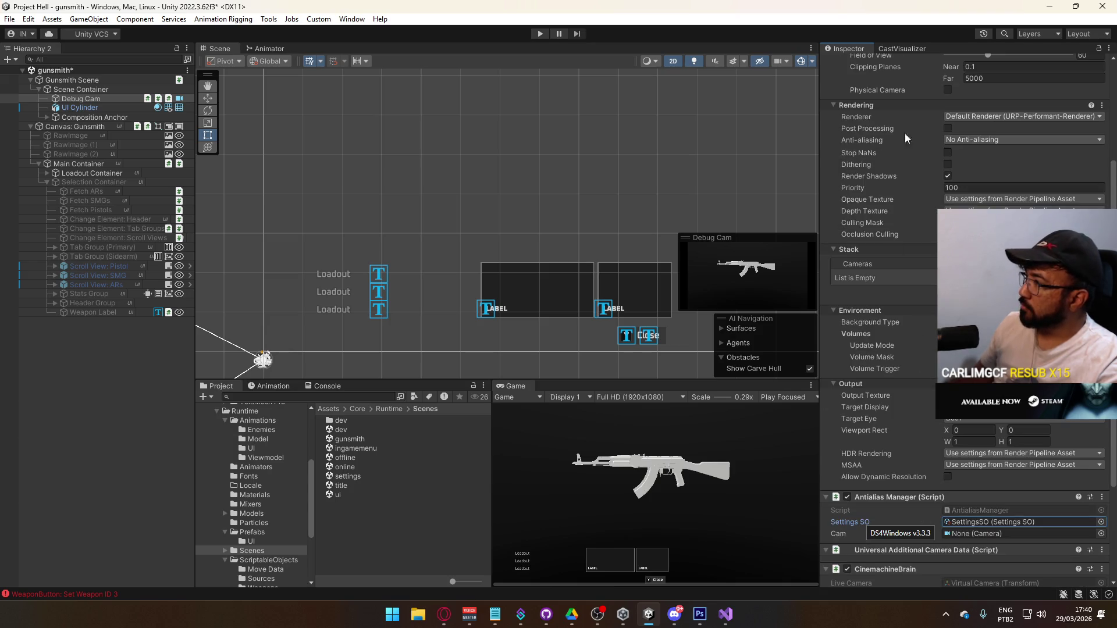
{"action": "scroll", "coordinate": [886, 349], "scroll_direction": "down", "scroll_amount": 7}
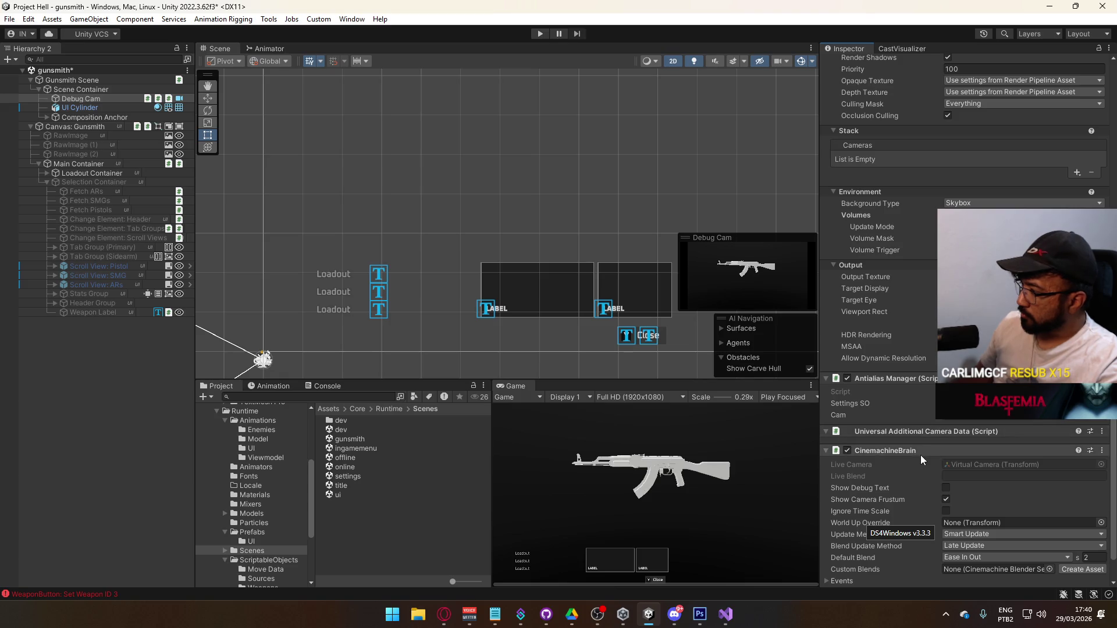
{"action": "scroll", "coordinate": [925, 412], "scroll_direction": "up", "scroll_amount": 3}
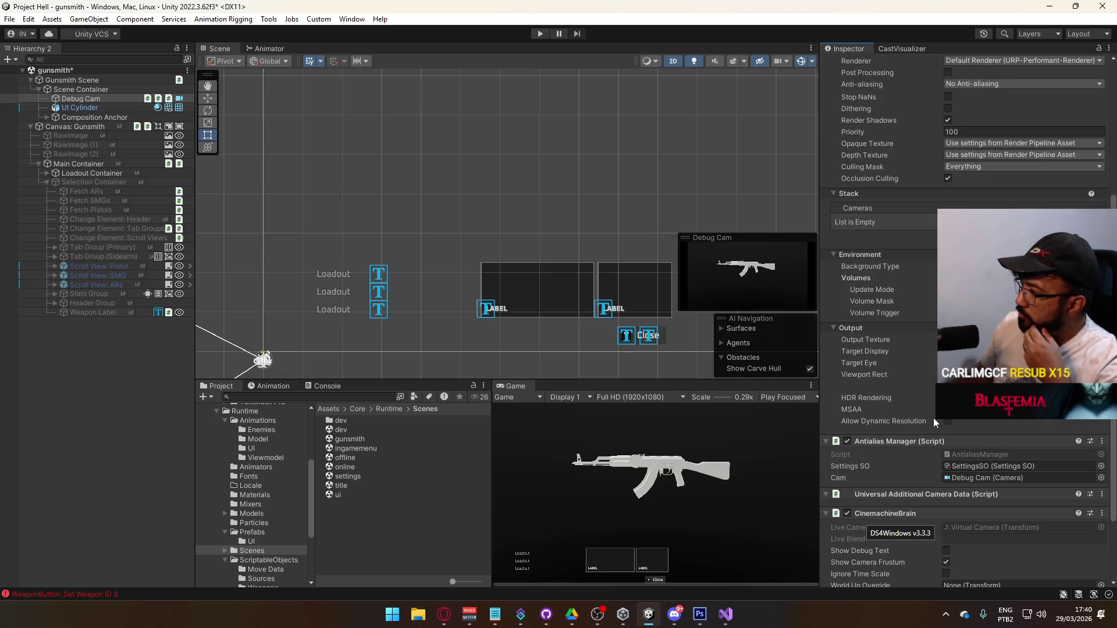
{"action": "scroll", "coordinate": [934, 418], "scroll_direction": "up", "scroll_amount": 3}
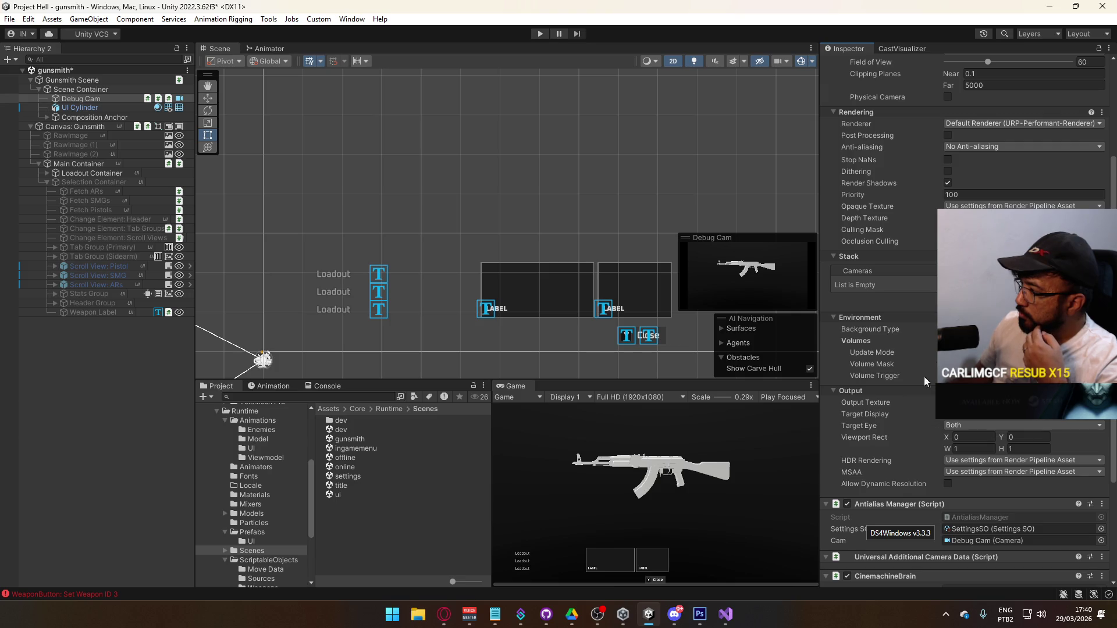
{"action": "scroll", "coordinate": [872, 378], "scroll_direction": "up", "scroll_amount": 3}
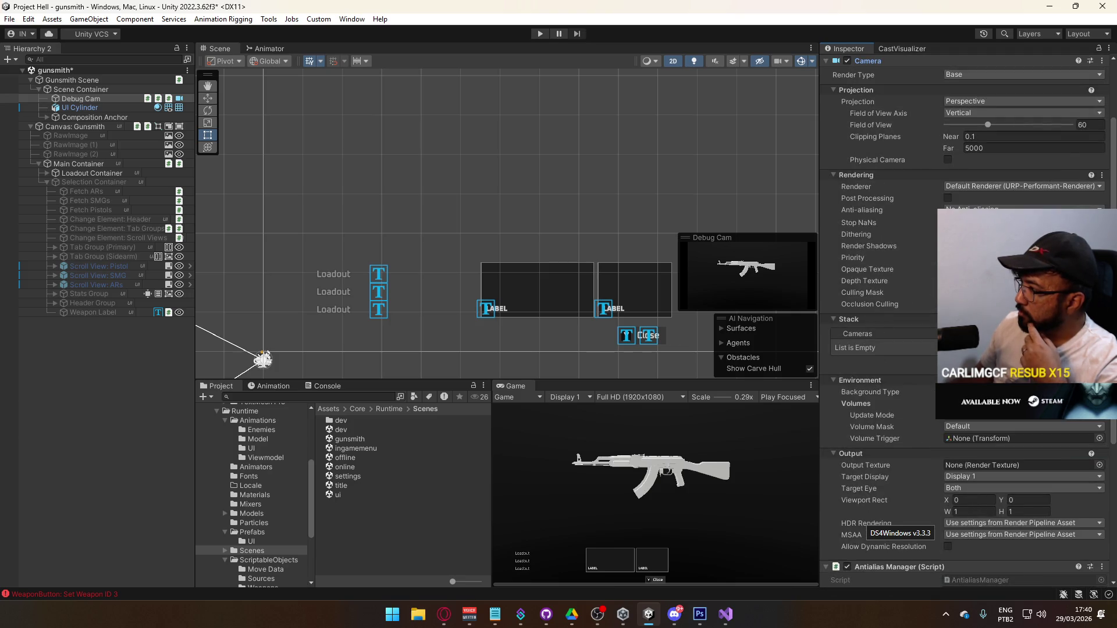
{"action": "left_click", "coordinate": [948, 199]}
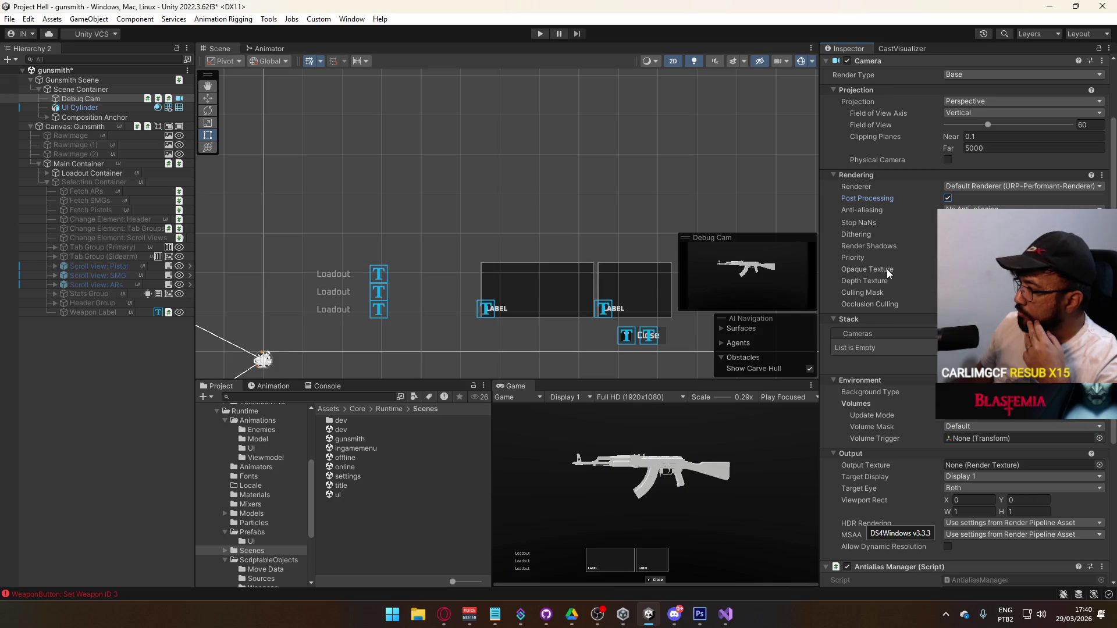
{"action": "scroll", "coordinate": [893, 298], "scroll_direction": "up", "scroll_amount": 4}
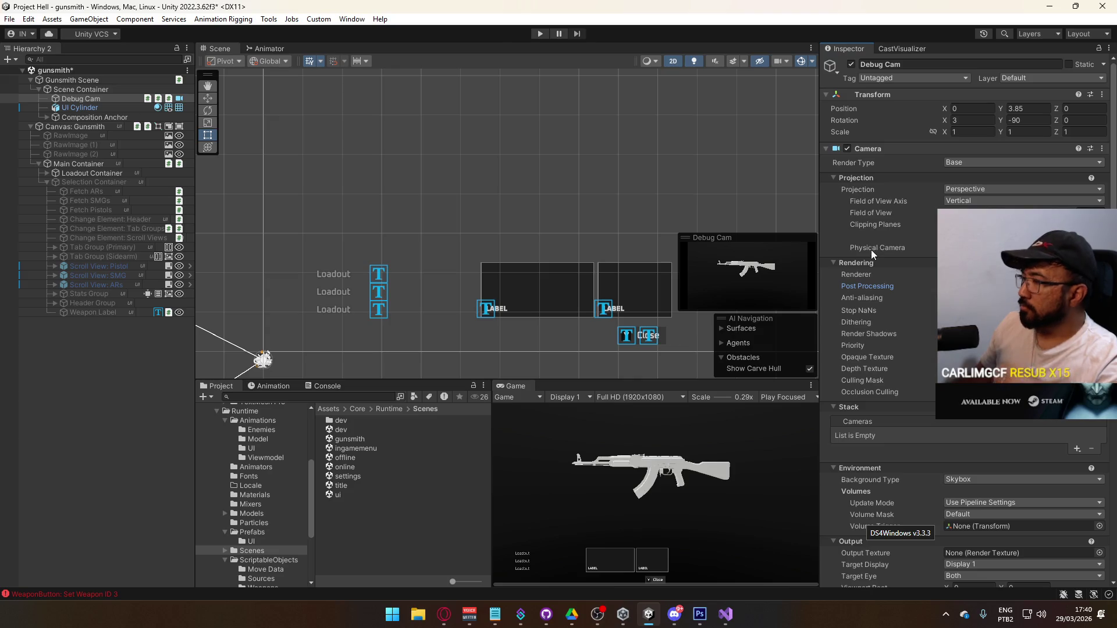
{"action": "key", "text": "ctrl+s"}
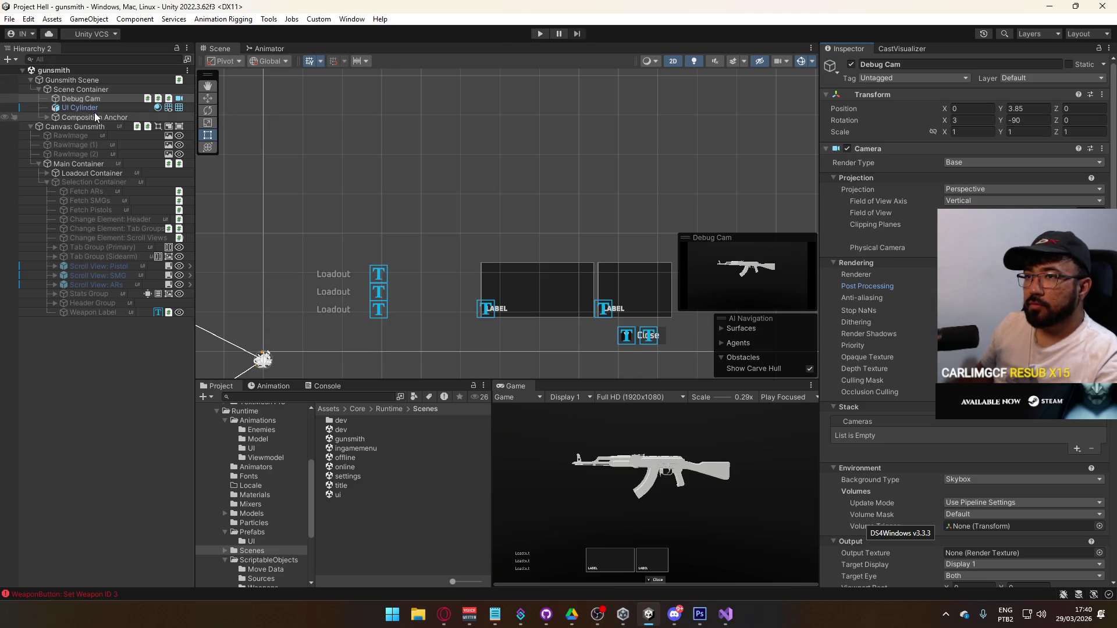
{"action": "key", "text": "ctrl+p"}
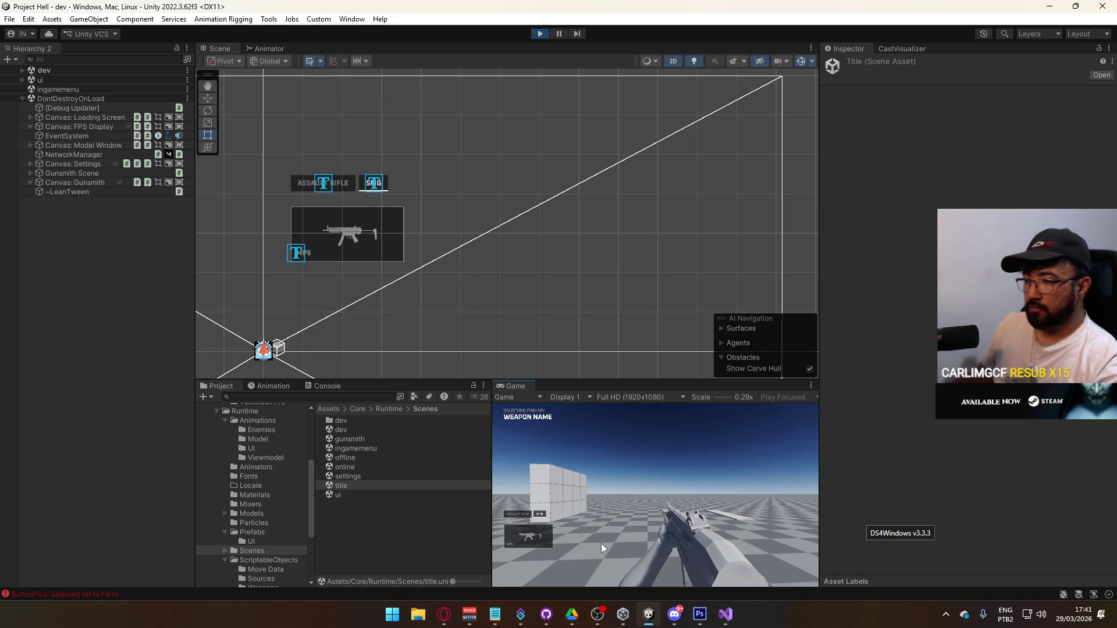
Step: During play, activate Gunsmith Scene's Scene Container to show the rifle preview, then select the preview element
{"action": "key", "text": "super"}
{"action": "left_click", "coordinate": [21, 52]}
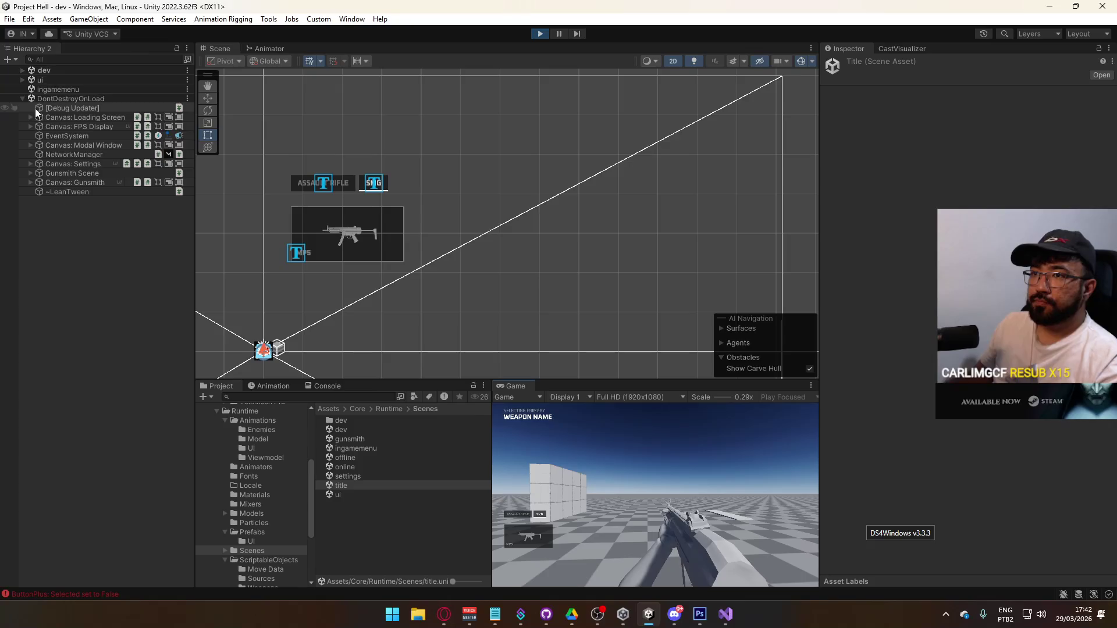
{"action": "left_click", "coordinate": [30, 173]}
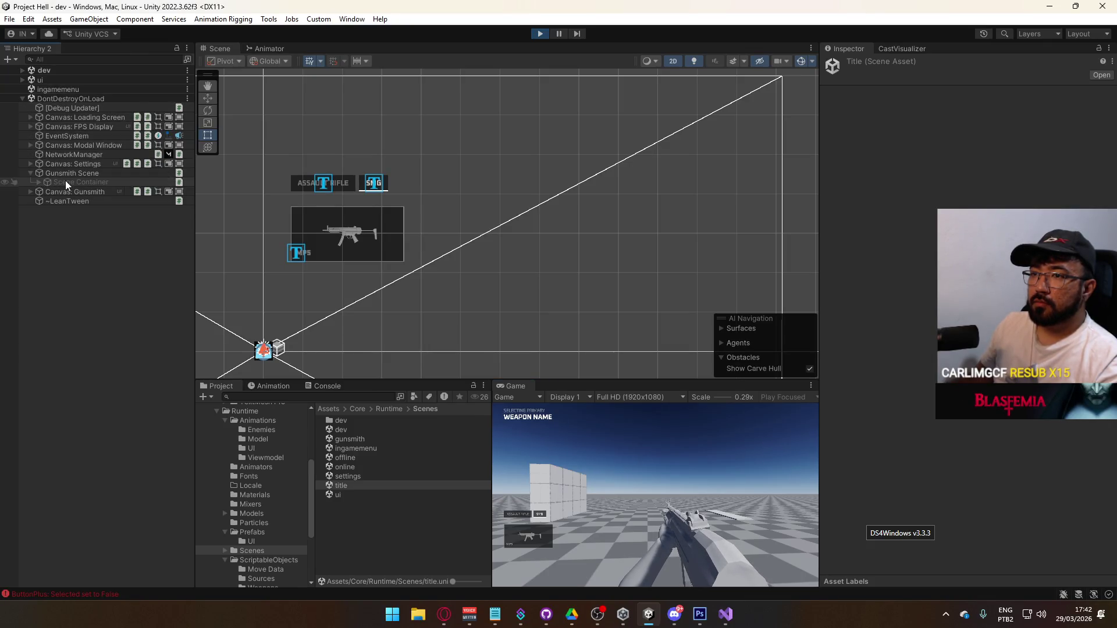
{"action": "left_click", "coordinate": [65, 181]}
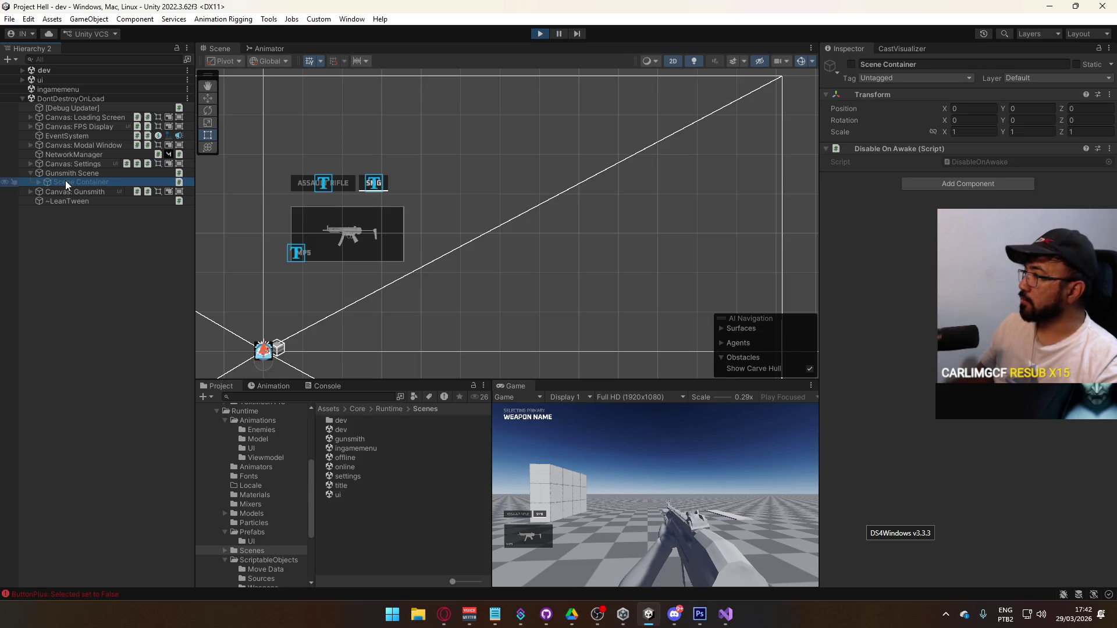
{"action": "left_click", "coordinate": [853, 63]}
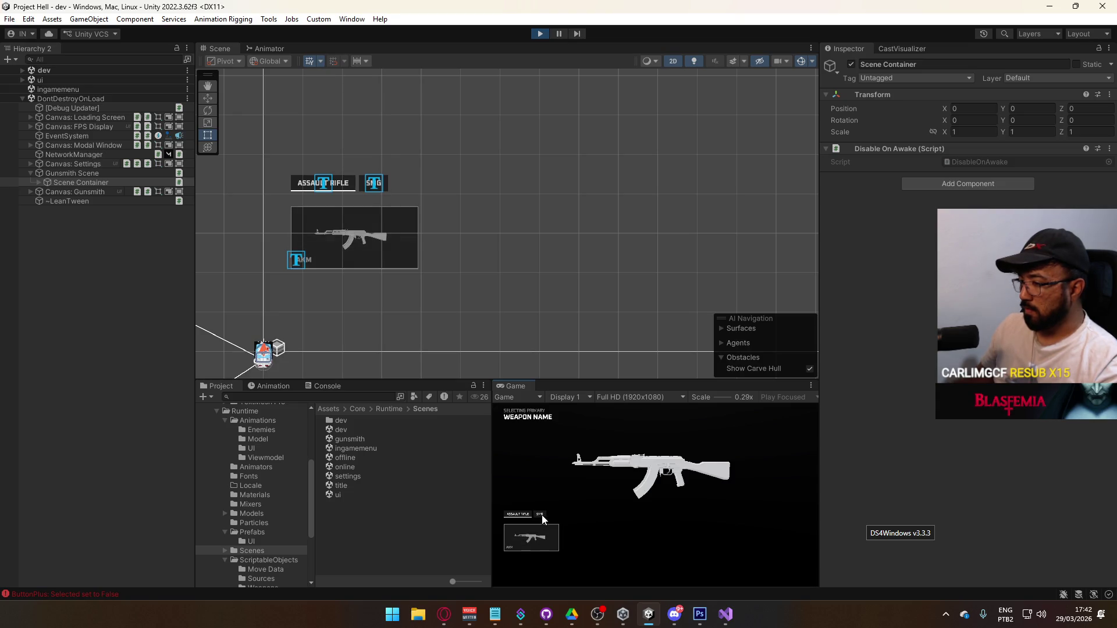
{"action": "left_click", "coordinate": [303, 252]}
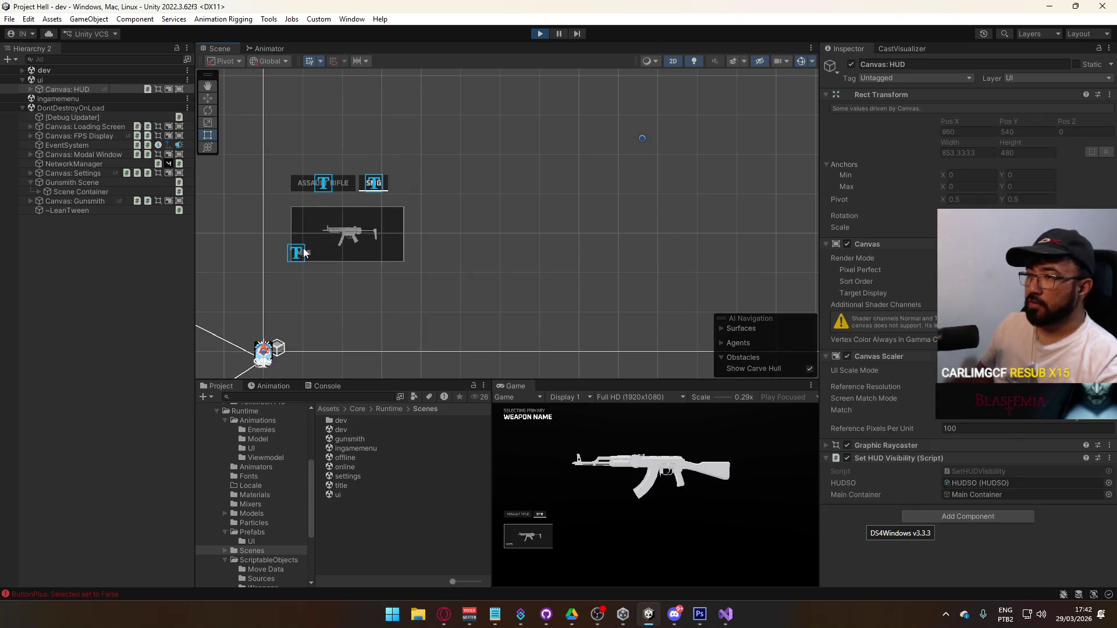
Step: Select the spawned Weapon Button clone and review its Inspector settings
{"action": "left_click", "coordinate": [298, 255]}
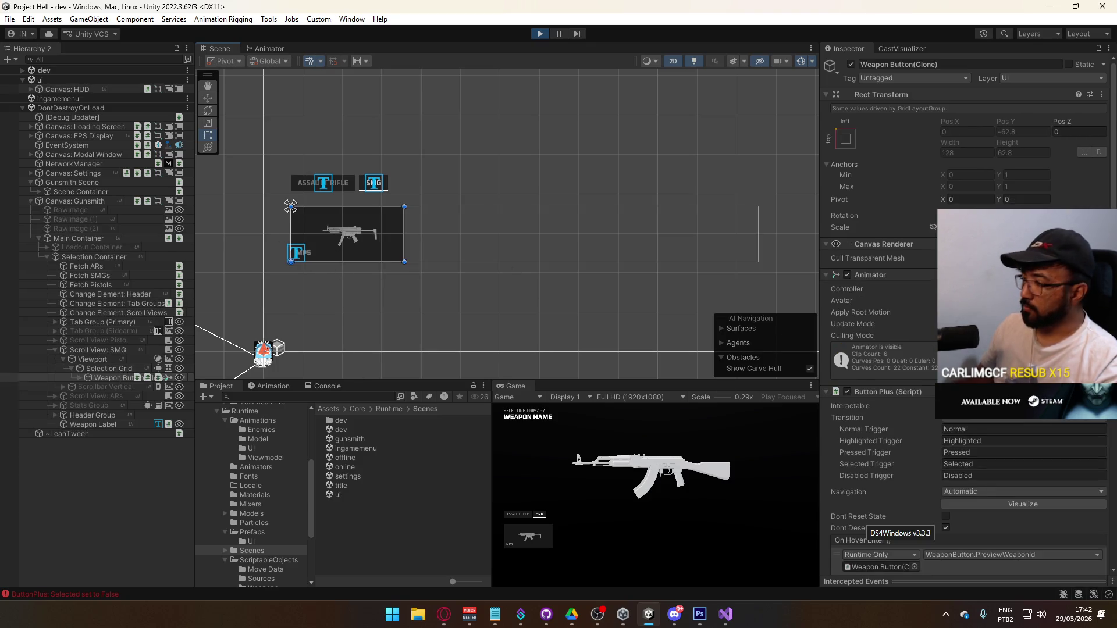
{"action": "scroll", "coordinate": [966, 314], "scroll_direction": "down", "scroll_amount": 10}
{"action": "scroll", "coordinate": [966, 314], "scroll_direction": "down", "scroll_amount": 5}
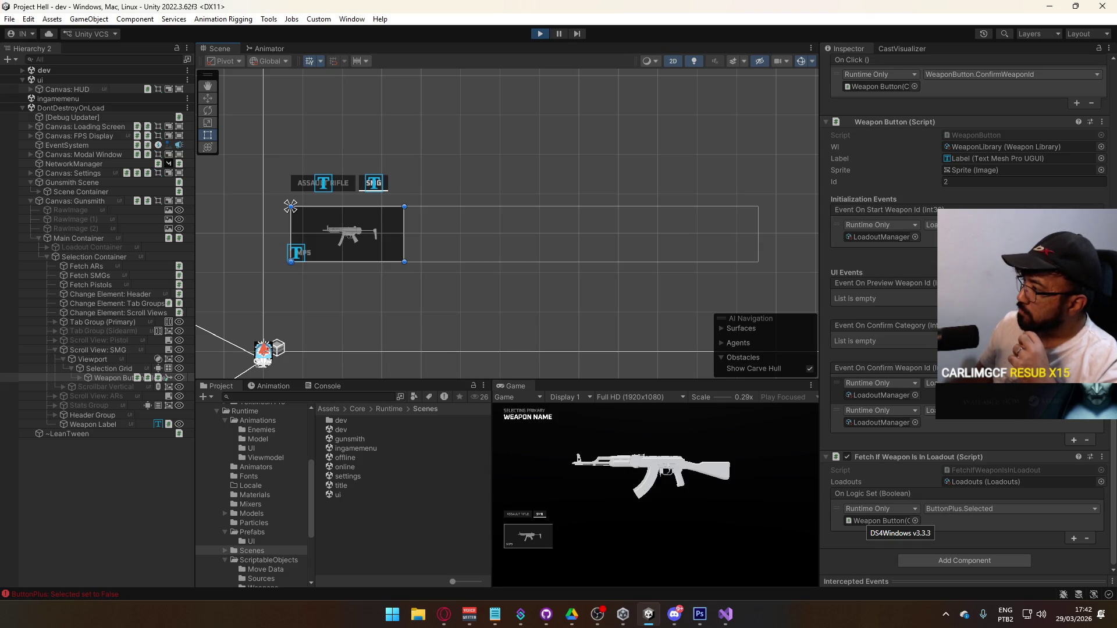
{"action": "scroll", "coordinate": [966, 314], "scroll_direction": "up", "scroll_amount": 1}
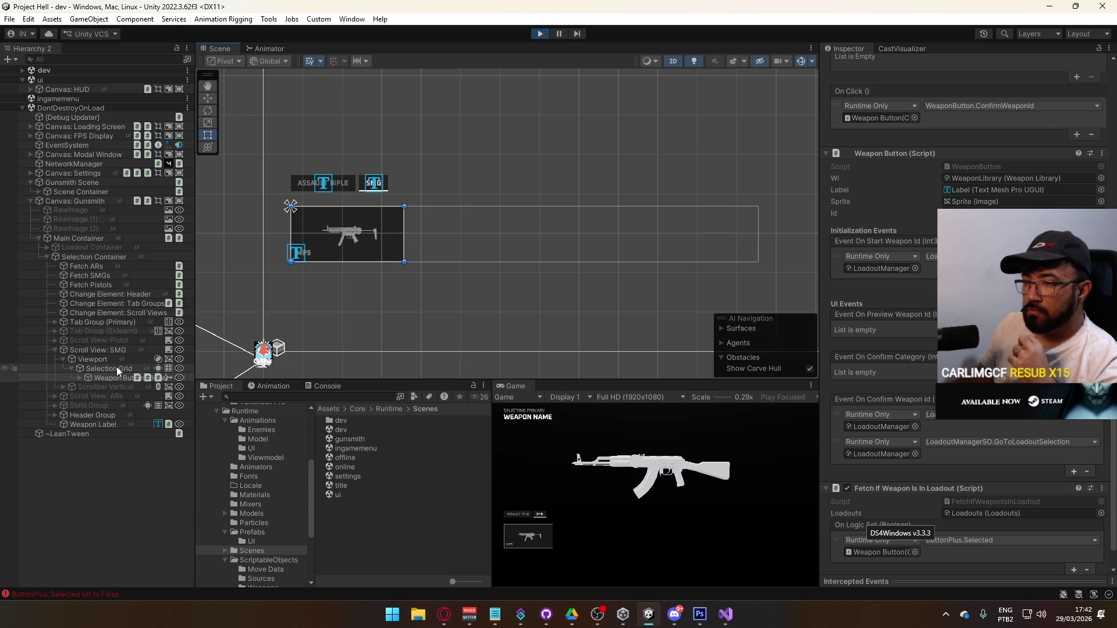
{"action": "scroll", "coordinate": [965, 314], "scroll_direction": "up", "scroll_amount": 2}
{"action": "scroll", "coordinate": [927, 334], "scroll_direction": "up", "scroll_amount": 4}
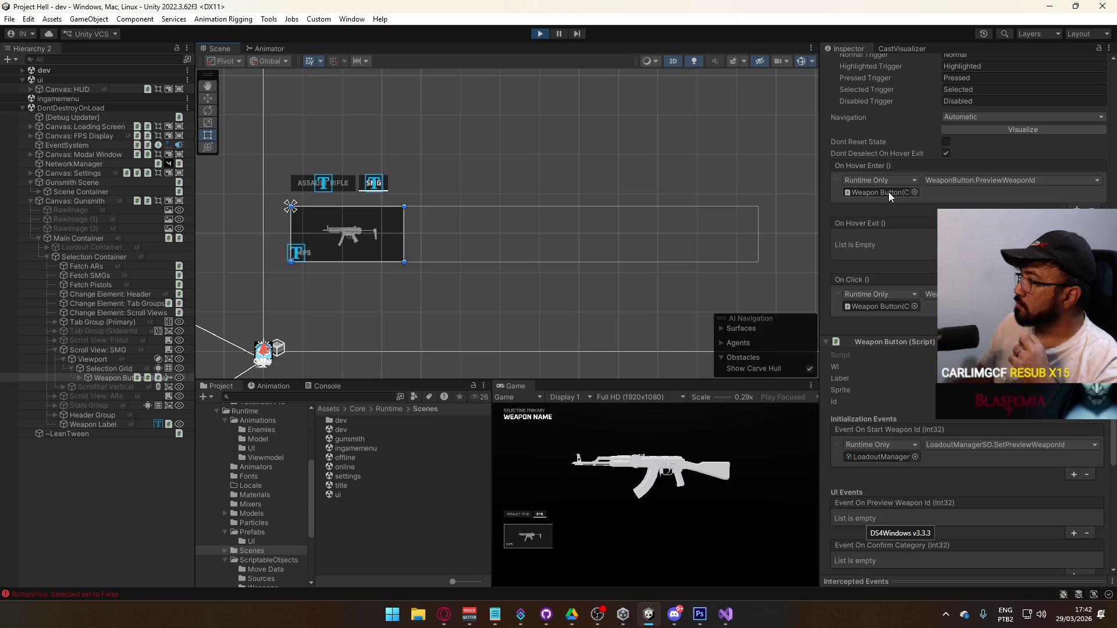
{"action": "scroll", "coordinate": [889, 196], "scroll_direction": "down", "scroll_amount": 7}
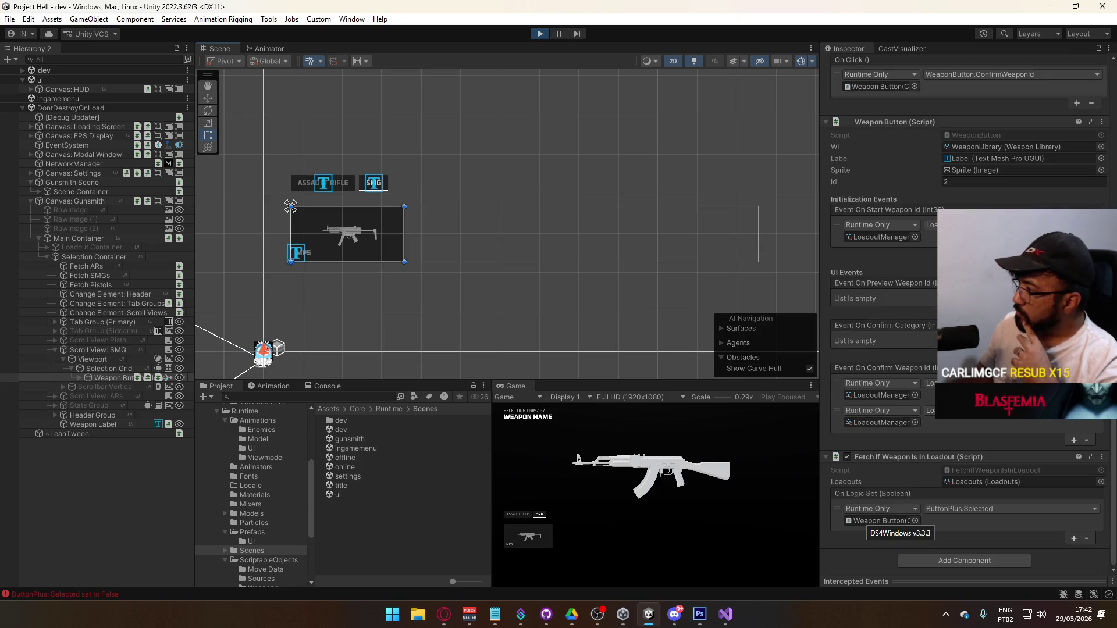
Step: Locate the LoadoutManagerSO asset, exit play mode, and switch to LoadoutManager.cs in Visual Studio
{"action": "left_click", "coordinate": [869, 235]}
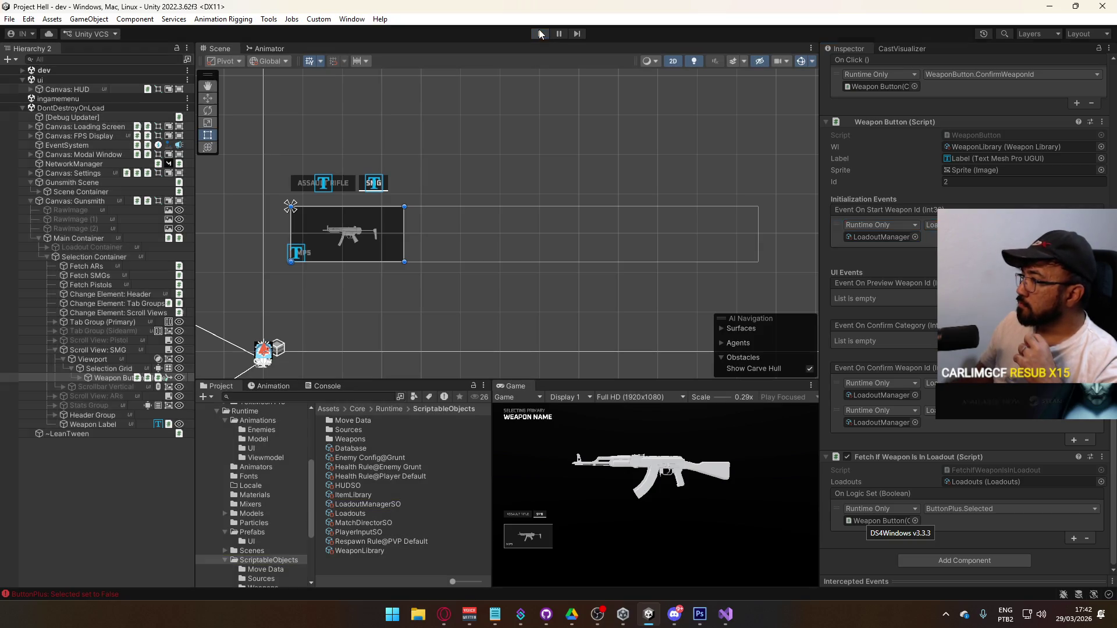
{"action": "left_click", "coordinate": [539, 33]}
{"action": "left_click", "coordinate": [725, 614]}
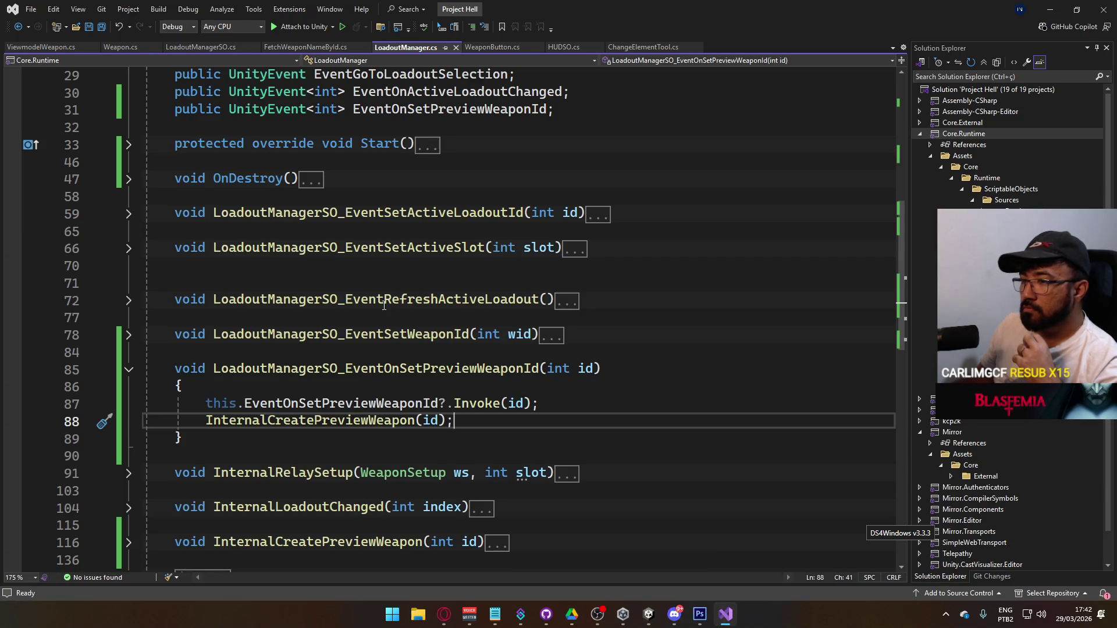
Step: Insert a Debug.LogError("PREVIEW") line at the top of LoadoutManagerSO_EventOnSetPreviewWeaponId and save the script
{"action": "scroll", "coordinate": [462, 309], "scroll_direction": "up", "scroll_amount": 5}
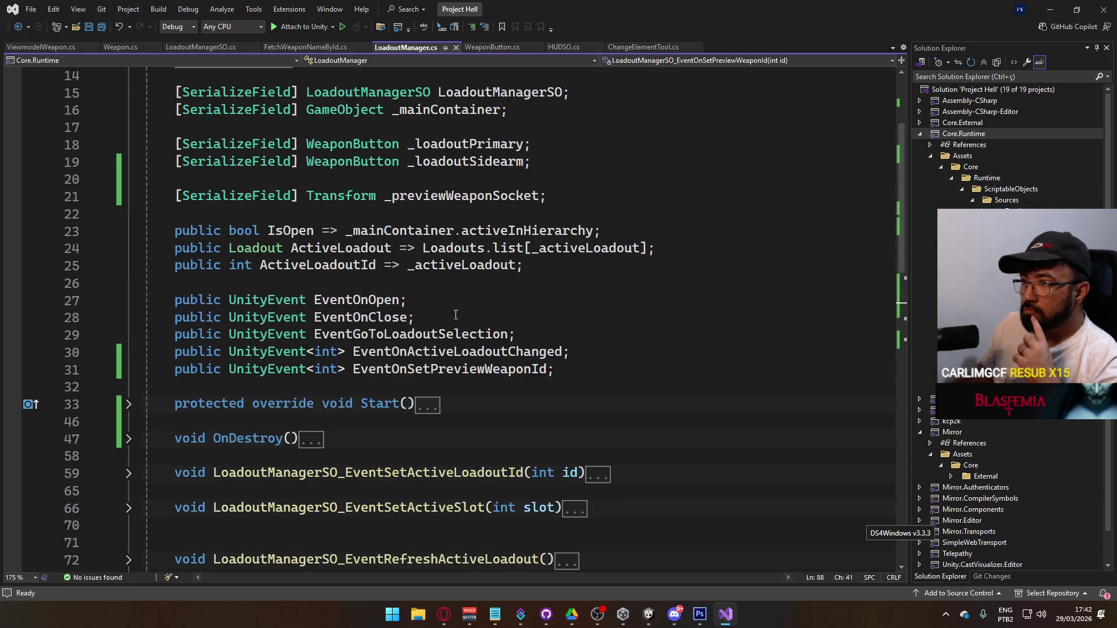
{"action": "scroll", "coordinate": [471, 322], "scroll_direction": "down", "scroll_amount": 3}
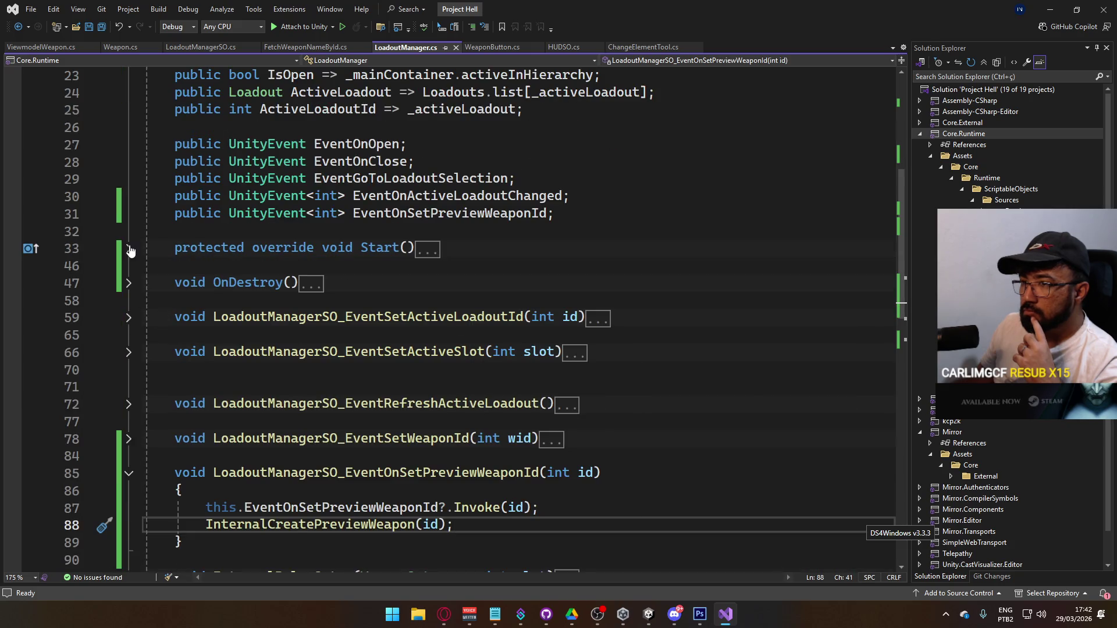
{"action": "left_click", "coordinate": [128, 248]}
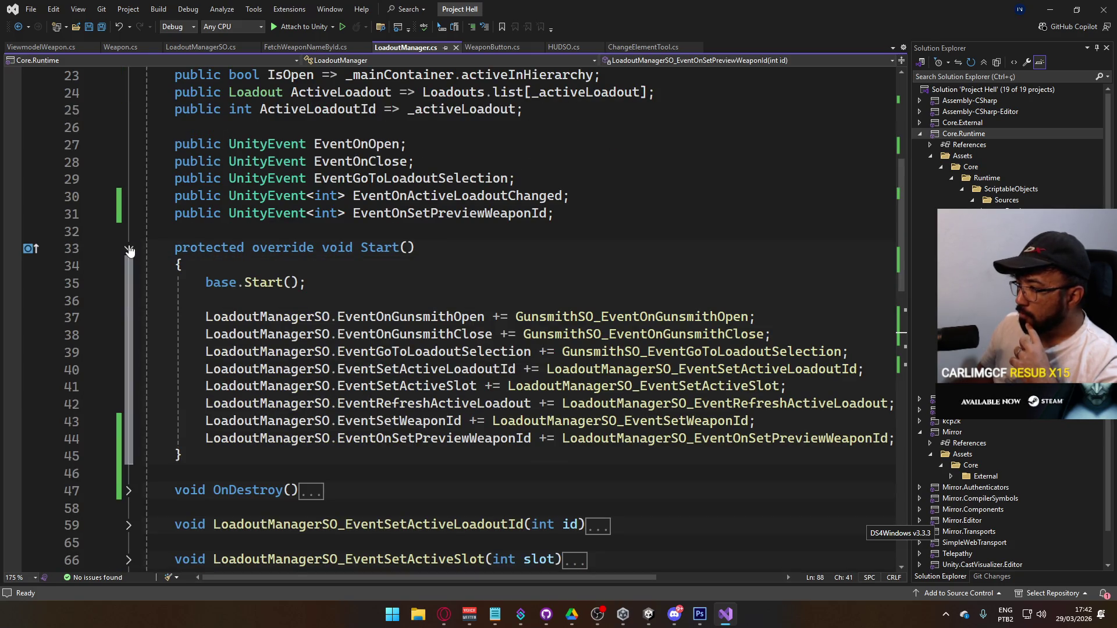
{"action": "left_click", "coordinate": [129, 249]}
{"action": "left_click", "coordinate": [450, 491]}
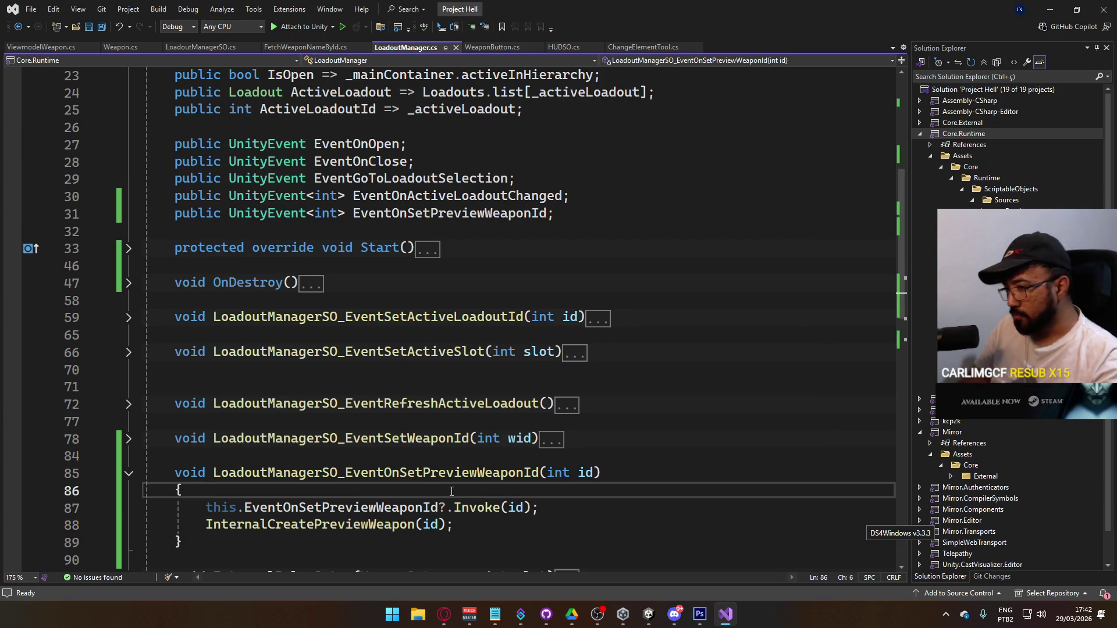
{"action": "key", "text": "Return"}
{"action": "type", "text": "Debug.LogE(\"PR"}
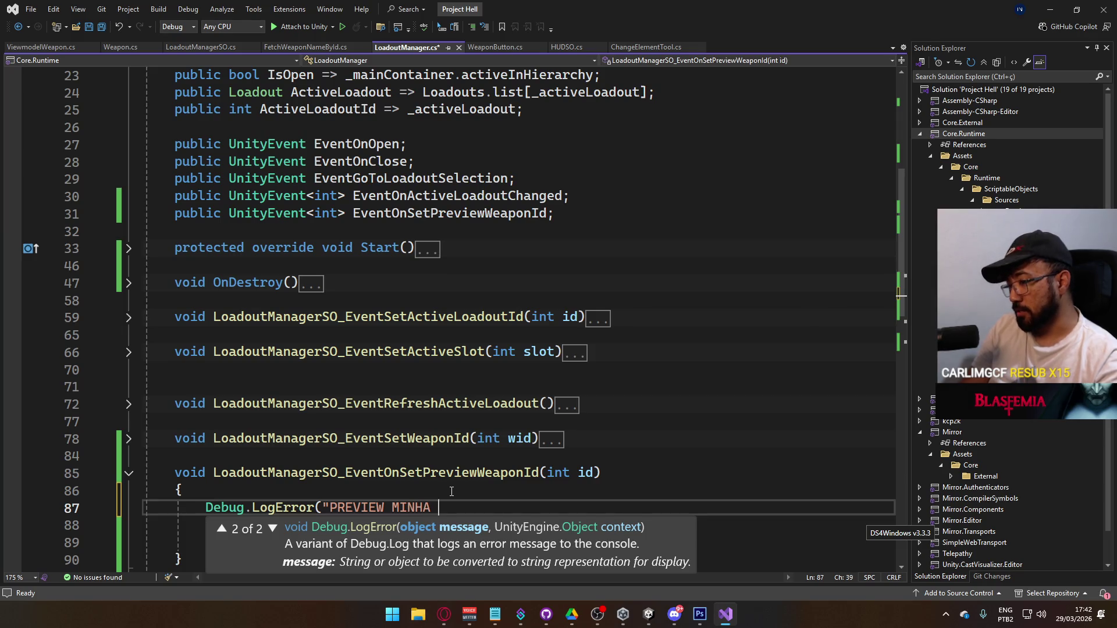
{"action": "type", "text": "\");"}
{"action": "key", "text": "ctrl+s"}
{"action": "key", "text": "alt+Tab"}
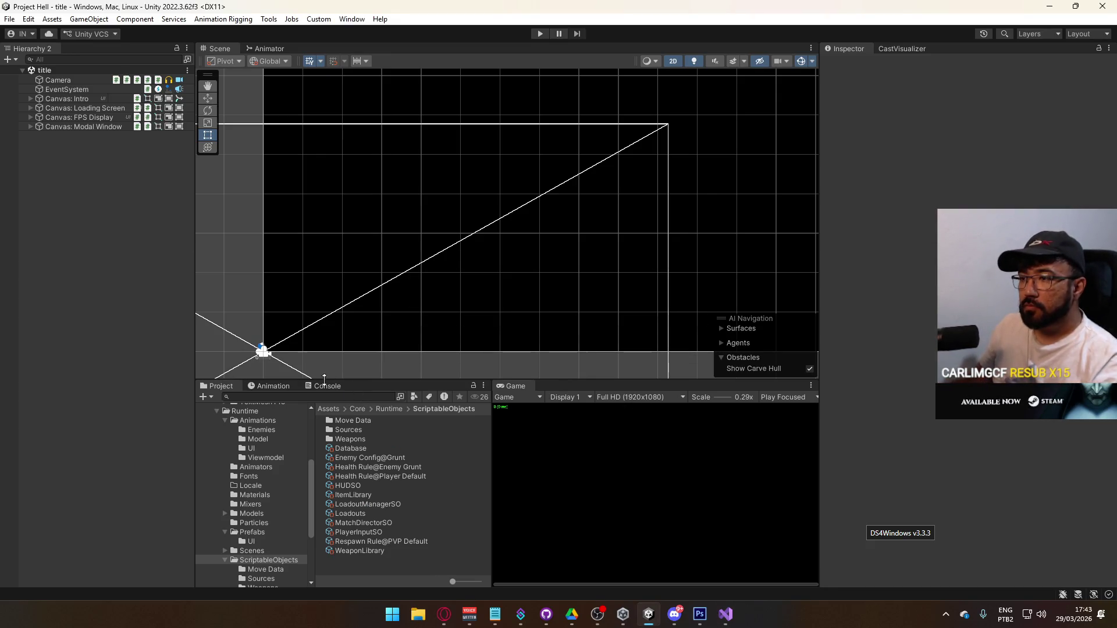
Step: In the gunsmith scene, remove Scene Container's Disable On Awake component and deactivate it
{"action": "left_click", "coordinate": [256, 551]}
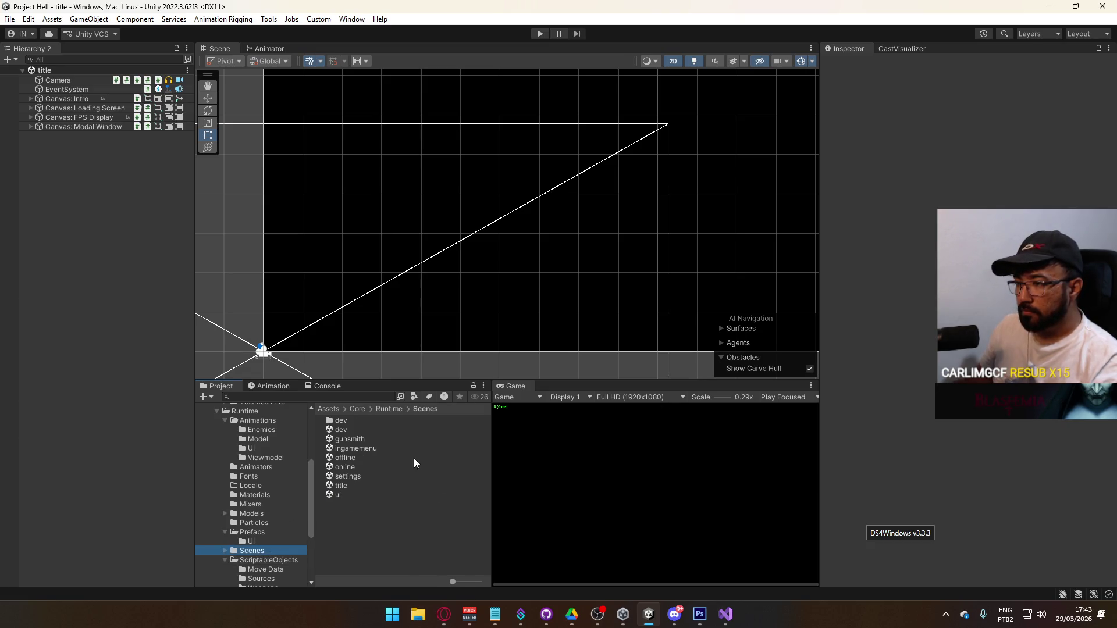
{"action": "double_click", "coordinate": [349, 439]}
{"action": "left_click", "coordinate": [69, 80]}
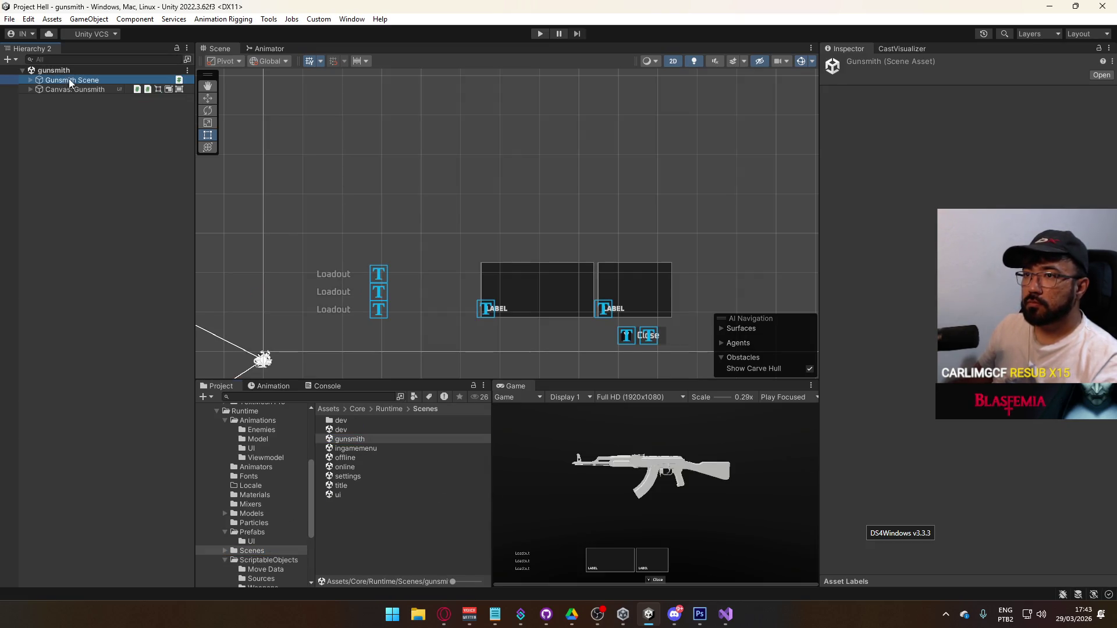
{"action": "left_click", "coordinate": [30, 80]}
{"action": "left_click", "coordinate": [81, 89]}
{"action": "right_click", "coordinate": [916, 149]}
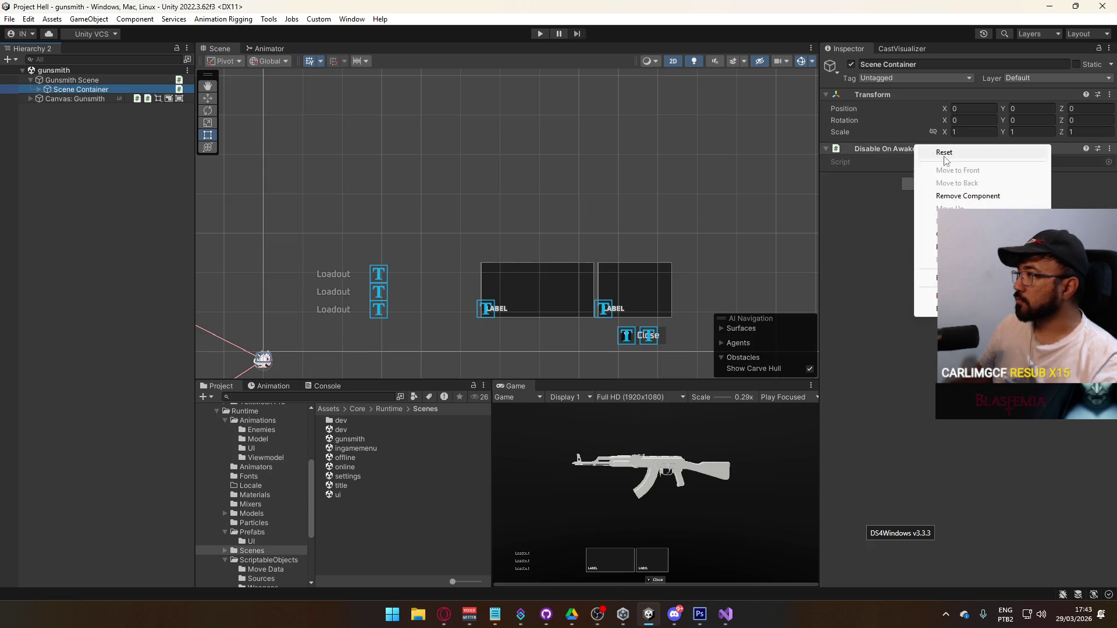
{"action": "left_click", "coordinate": [960, 196]}
{"action": "key", "text": "alt+shift+a"}
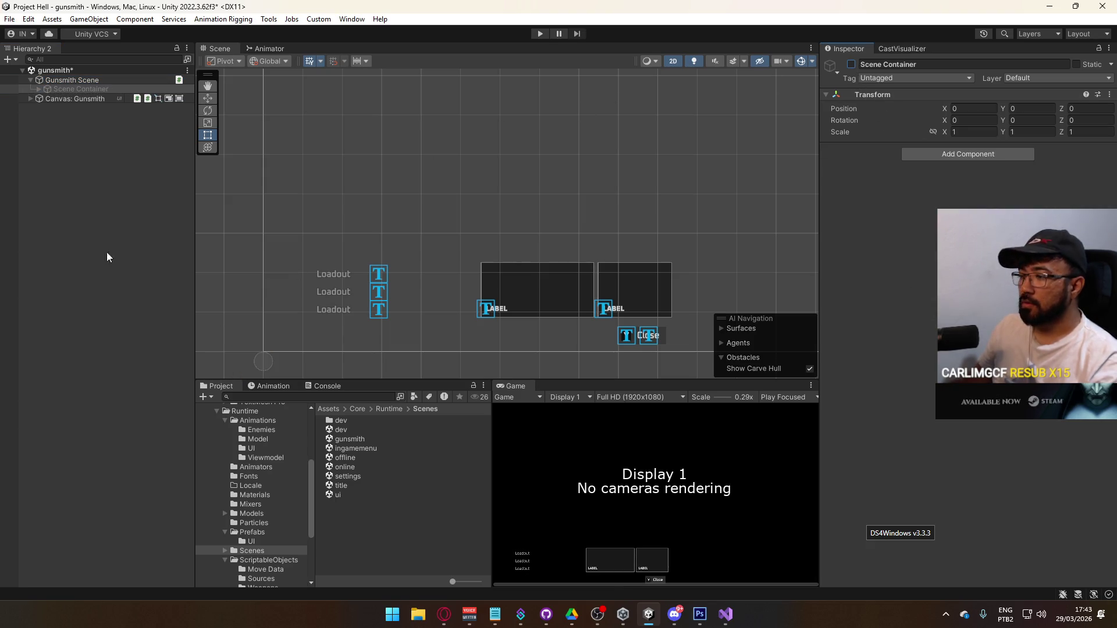
{"action": "left_click", "coordinate": [33, 71]}
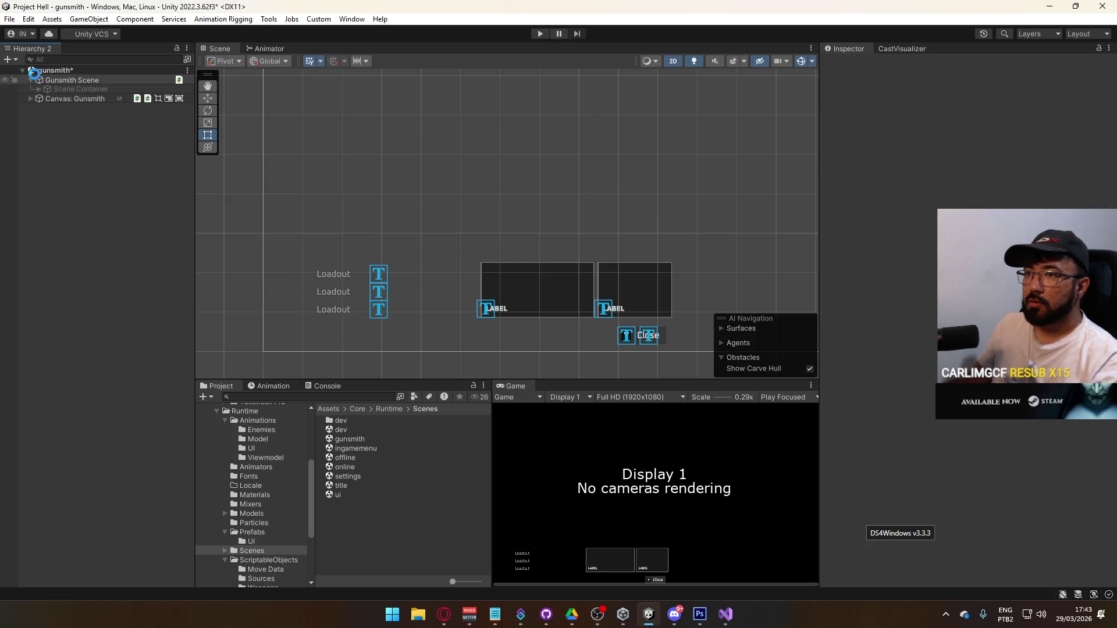
Step: Reload the gunsmith scene and expand Canvas: Gunsmith and Main Container down to the primary Weapon Button
{"action": "double_click", "coordinate": [342, 486]}
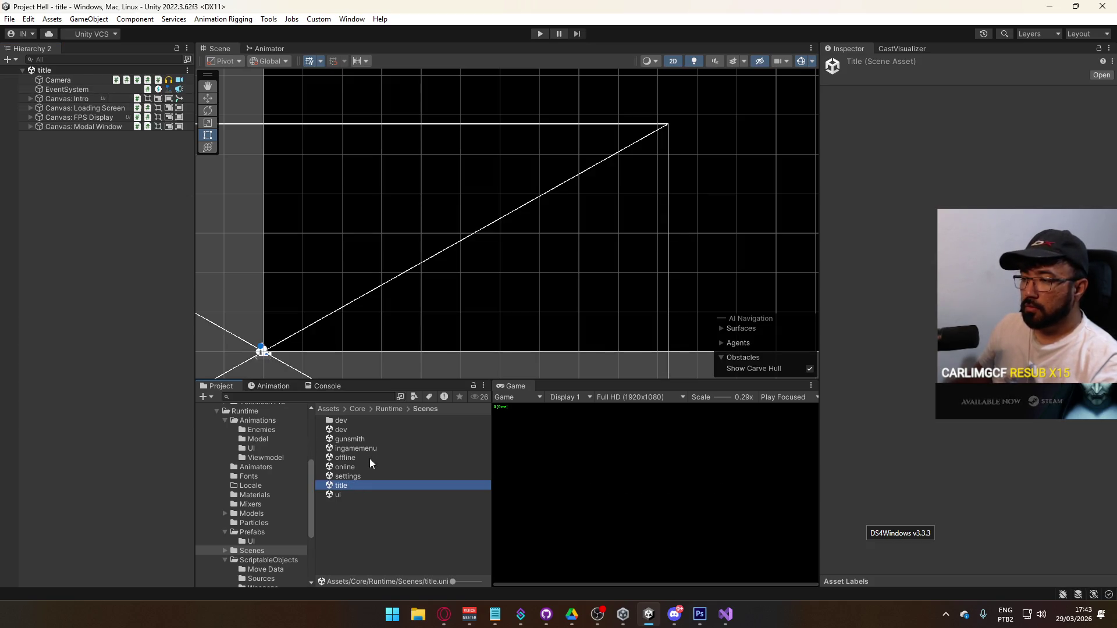
{"action": "double_click", "coordinate": [368, 440]}
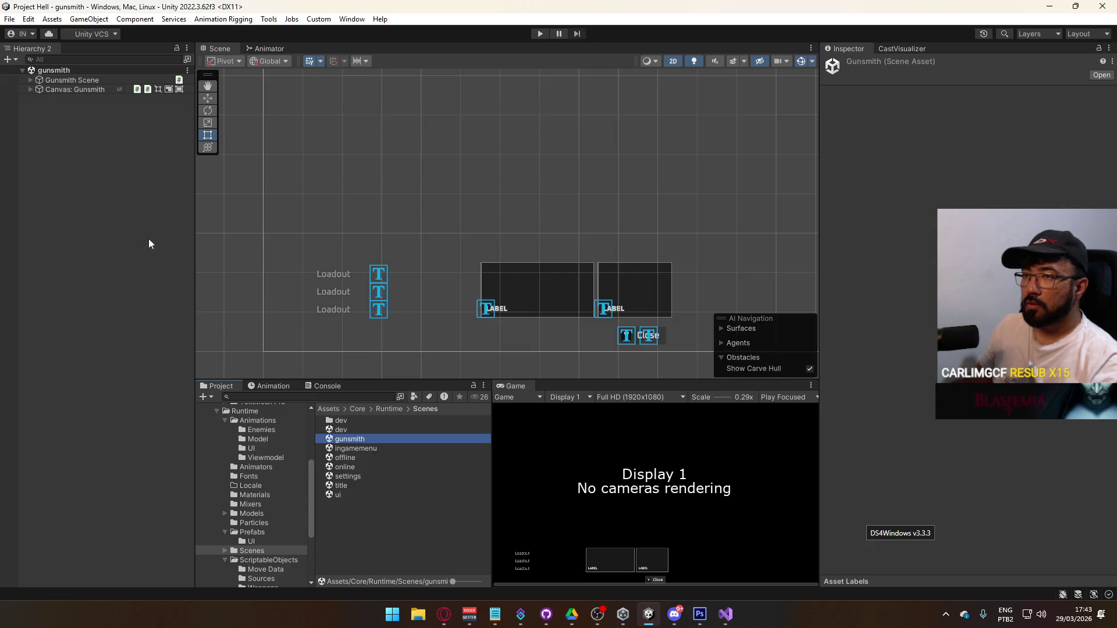
{"action": "left_click", "coordinate": [30, 89]}
{"action": "left_click", "coordinate": [39, 125]}
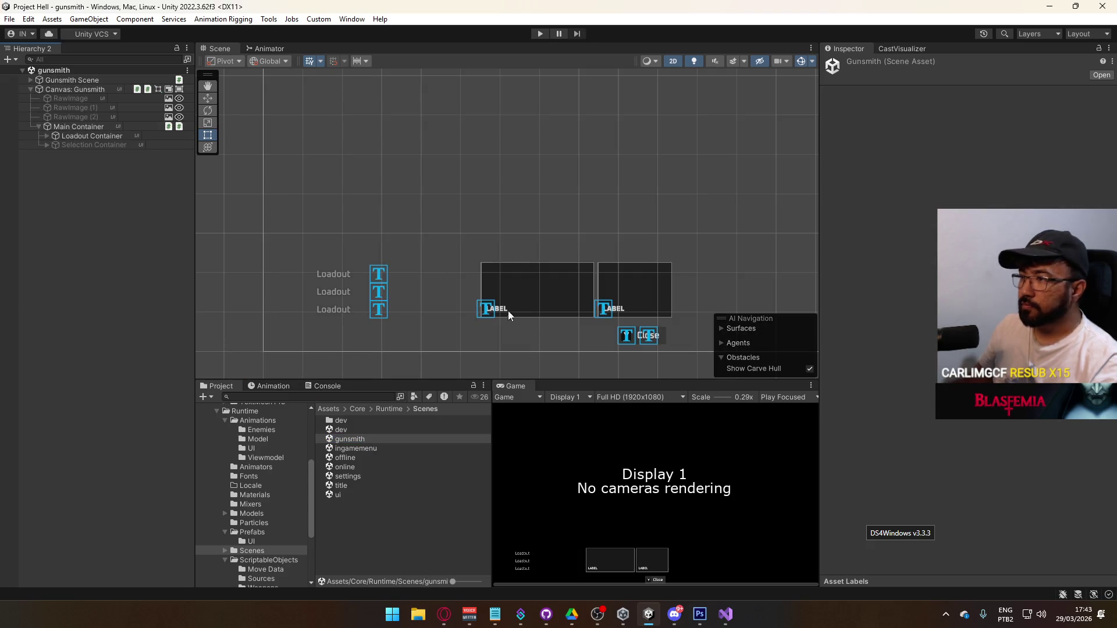
{"action": "left_click", "coordinate": [515, 314]}
{"action": "left_click", "coordinate": [516, 314]}
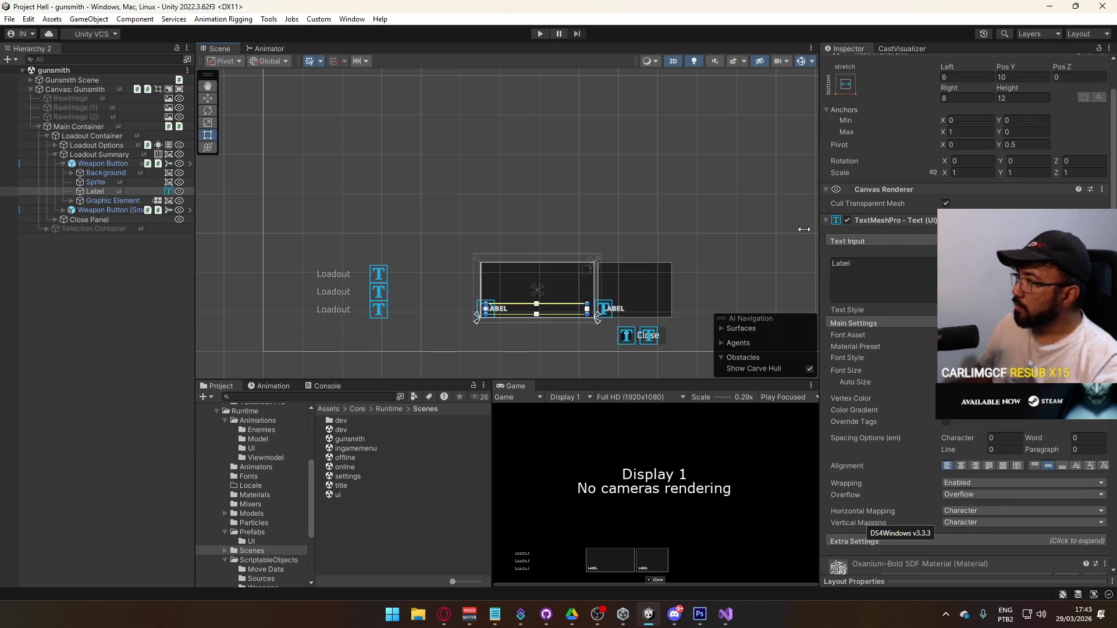
Step: Set the primary Weapon Button's On Click to call Scene Container's GameObject.SetActive with the box ticked
{"action": "left_click", "coordinate": [103, 163]}
{"action": "scroll", "coordinate": [882, 259], "scroll_direction": "down", "scroll_amount": 10}
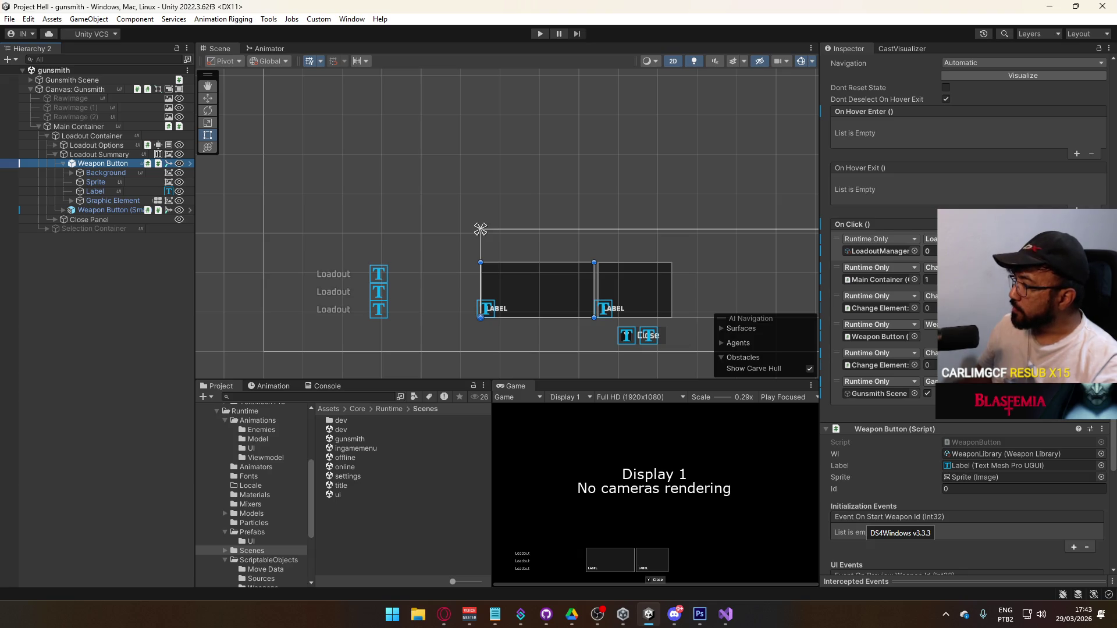
{"action": "scroll", "coordinate": [888, 267], "scroll_direction": "down", "scroll_amount": 3}
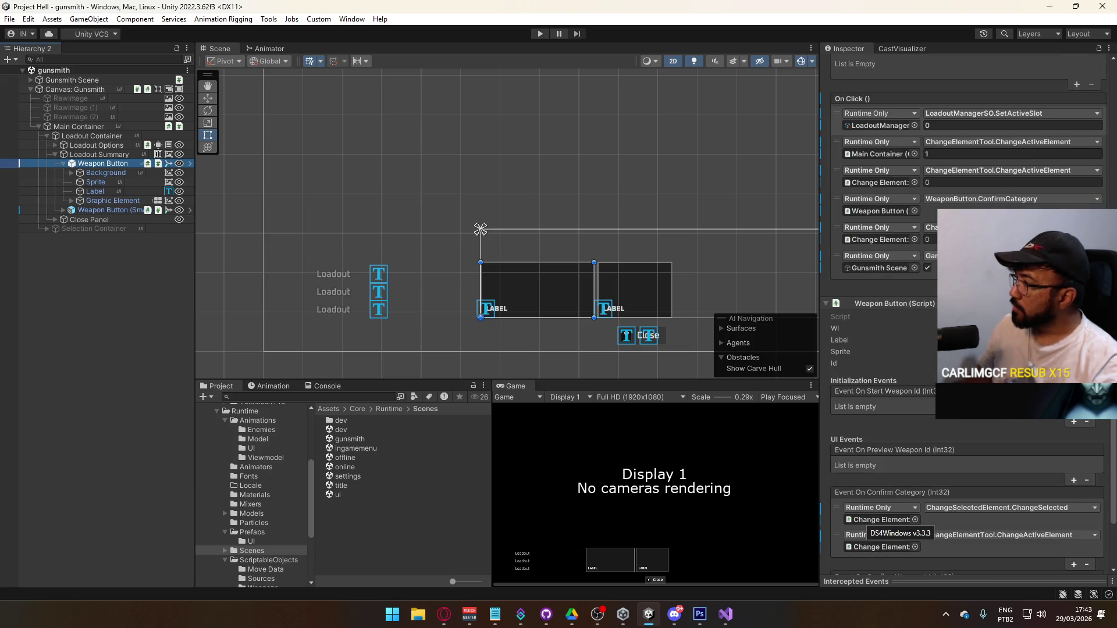
{"action": "left_click", "coordinate": [30, 80]}
{"action": "left_click", "coordinate": [873, 269]}
{"action": "left_click_drag", "start_coordinate": [873, 273], "coordinate": [874, 270]}
{"action": "left_click", "coordinate": [930, 256]}
{"action": "mouse_move", "coordinate": [940, 287]}
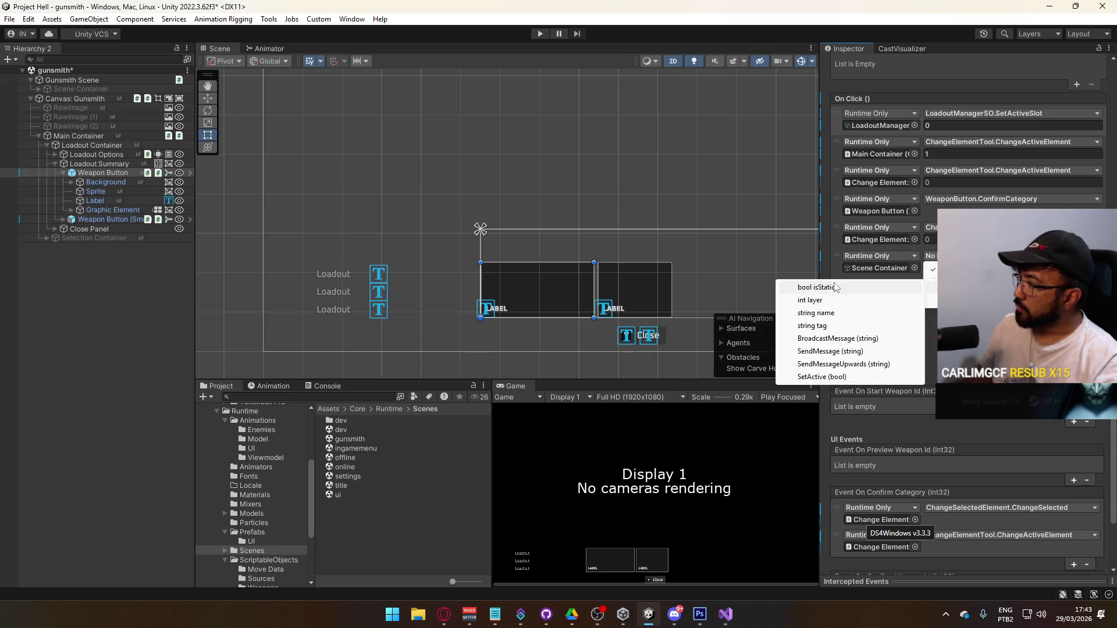
{"action": "left_click", "coordinate": [821, 377]}
{"action": "left_click", "coordinate": [929, 269]}
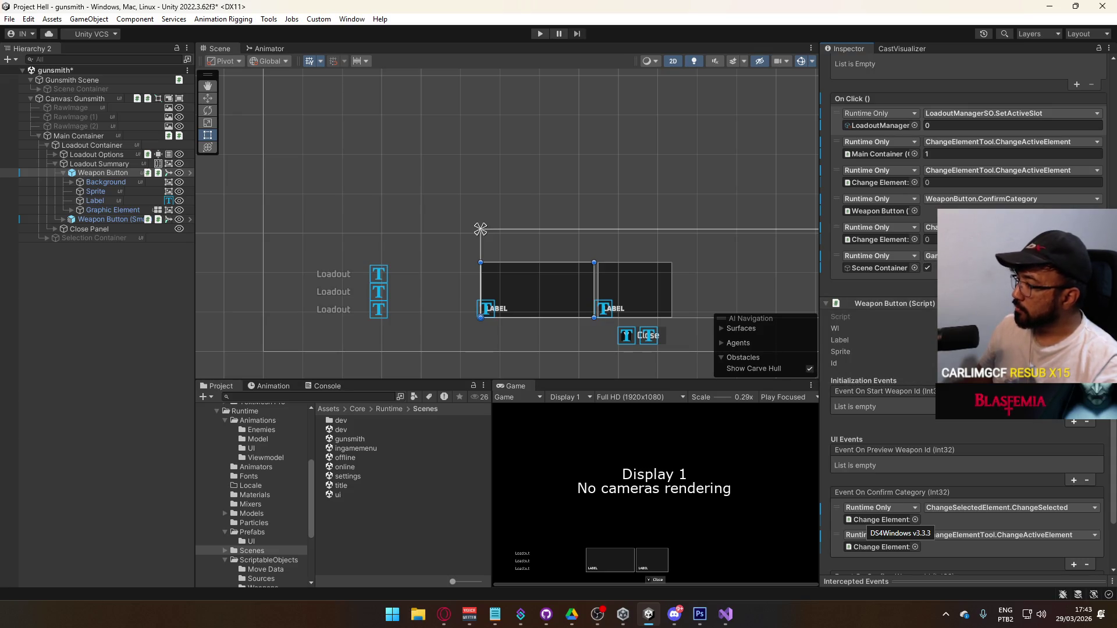
Step: Give the small sidearm weapon button the same On Click call to Scene Container's SetActive
{"action": "left_click", "coordinate": [105, 220]}
{"action": "mouse_move", "coordinate": [70, 89]}
{"action": "left_mouse_down"}
{"action": "mouse_move", "coordinate": [803, 274]}
{"action": "mouse_move", "coordinate": [902, 260]}
{"action": "mouse_move", "coordinate": [882, 267]}
{"action": "left_mouse_up"}
{"action": "left_click", "coordinate": [930, 256]}
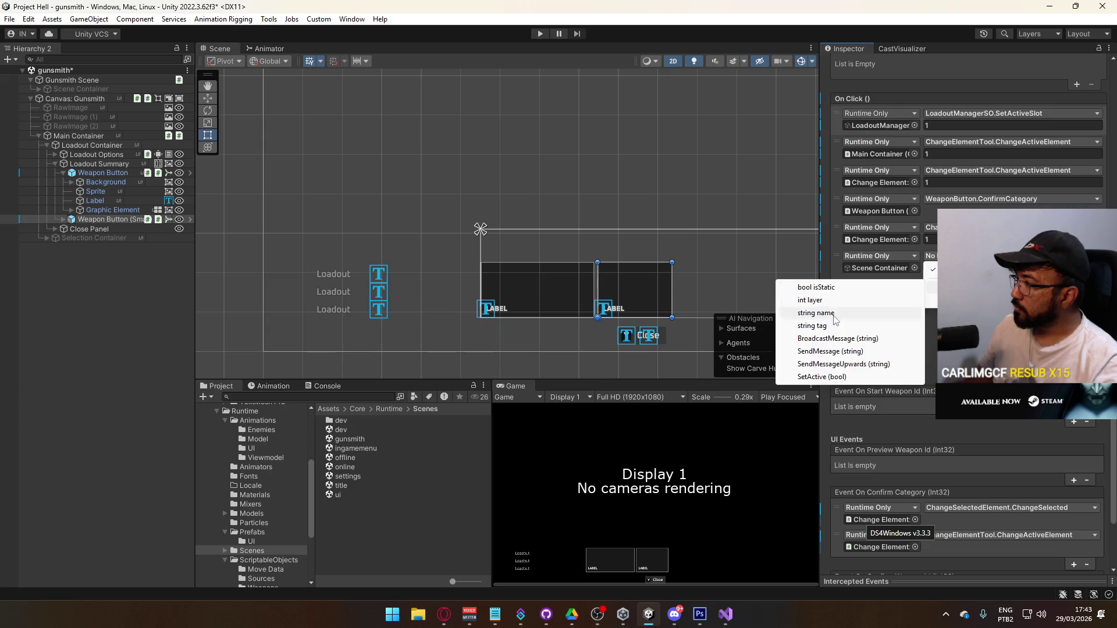
{"action": "left_click", "coordinate": [821, 376]}
{"action": "scroll", "coordinate": [885, 262], "scroll_direction": "down", "scroll_amount": 3}
{"action": "scroll", "coordinate": [960, 315], "scroll_direction": "up", "scroll_amount": 4}
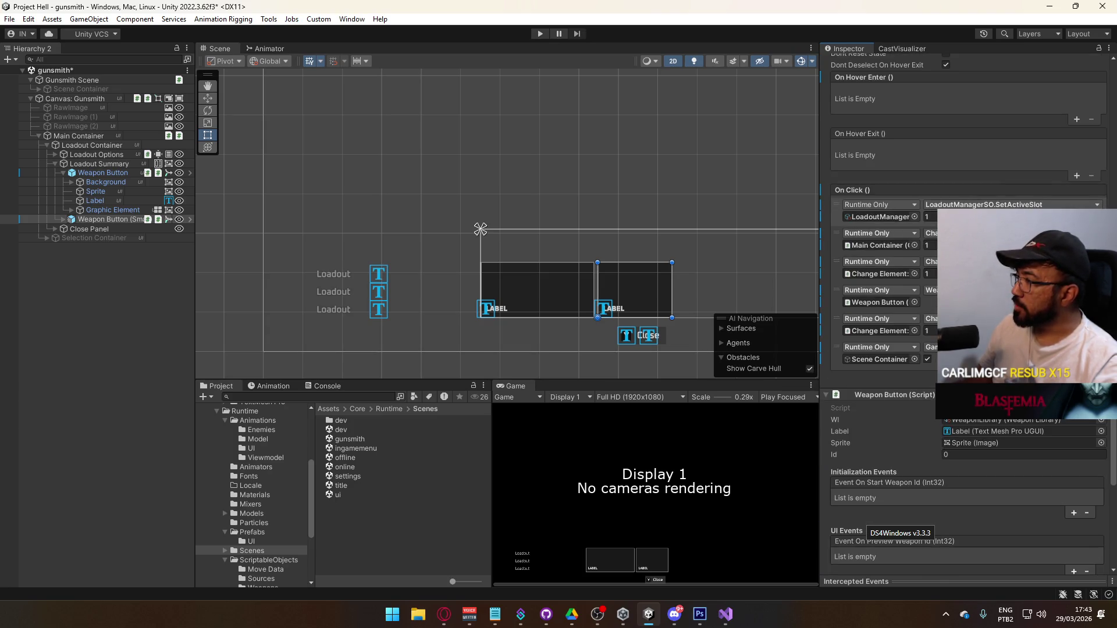
{"action": "scroll", "coordinate": [966, 315], "scroll_direction": "up", "scroll_amount": 4}
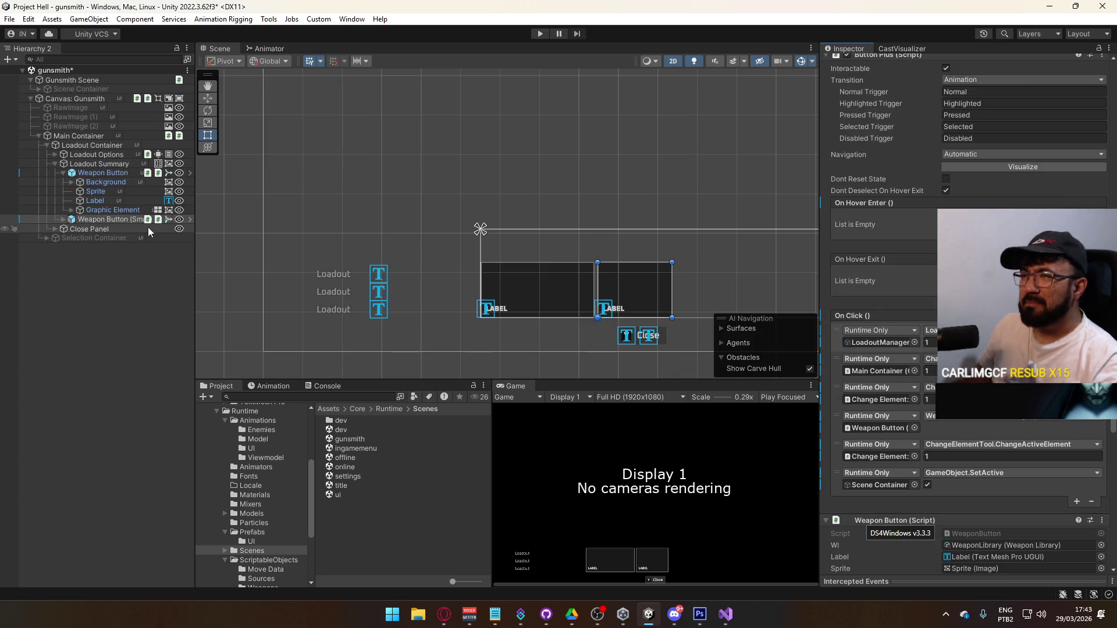
Step: Re-add Disable On Awake to Scene Container, save the gunsmith scene, and open the title scene
{"action": "left_click", "coordinate": [74, 98]}
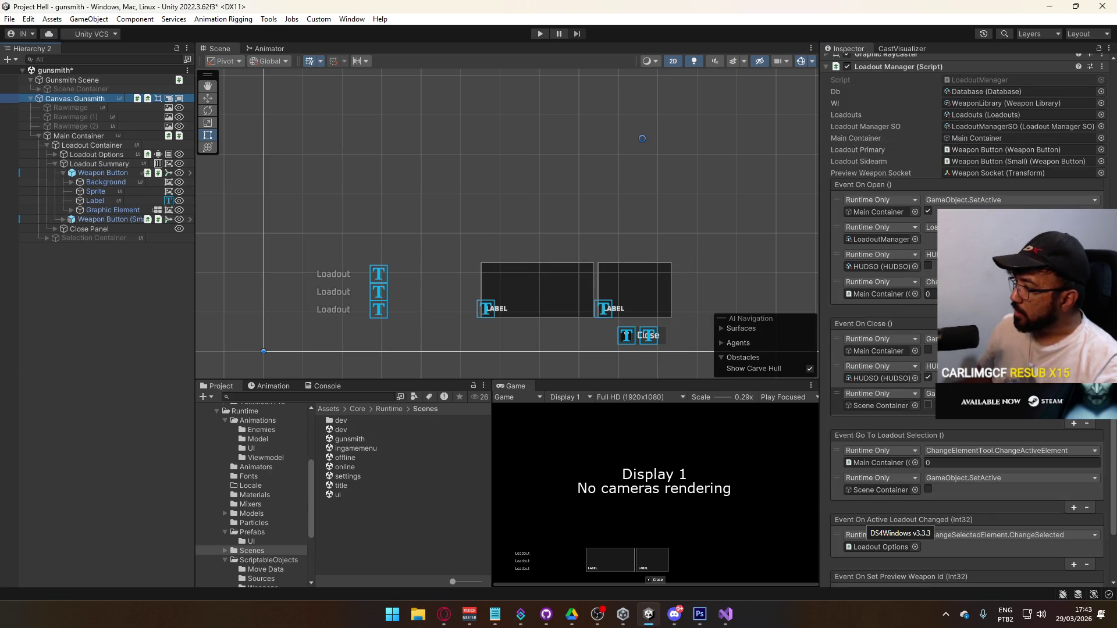
{"action": "scroll", "coordinate": [960, 419], "scroll_direction": "down", "scroll_amount": 3}
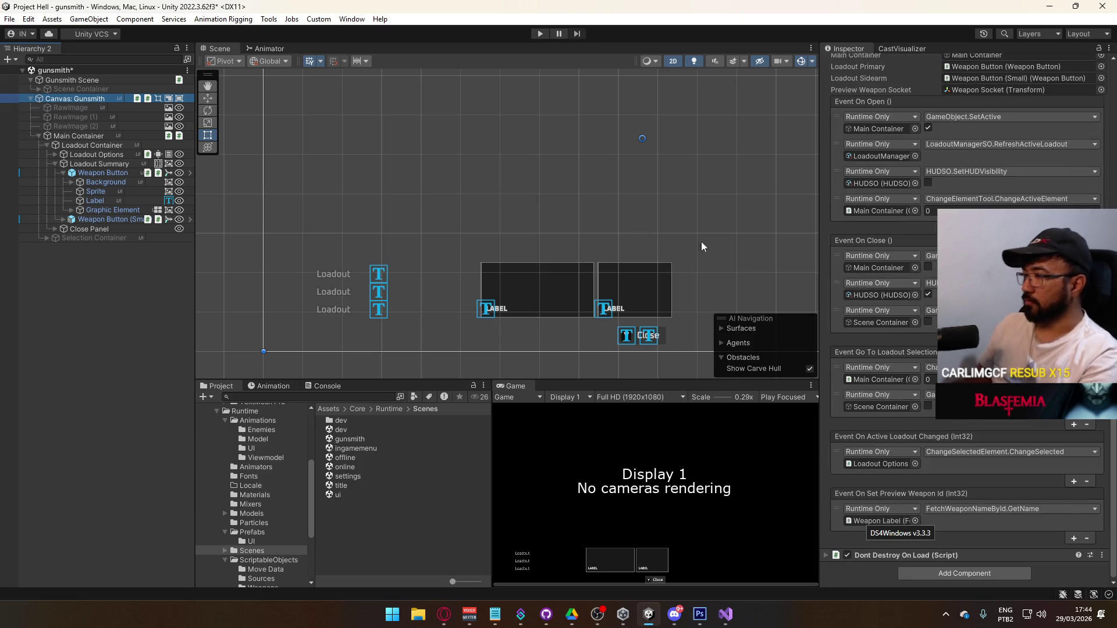
{"action": "left_click", "coordinate": [76, 88]}
{"action": "left_click", "coordinate": [955, 154]}
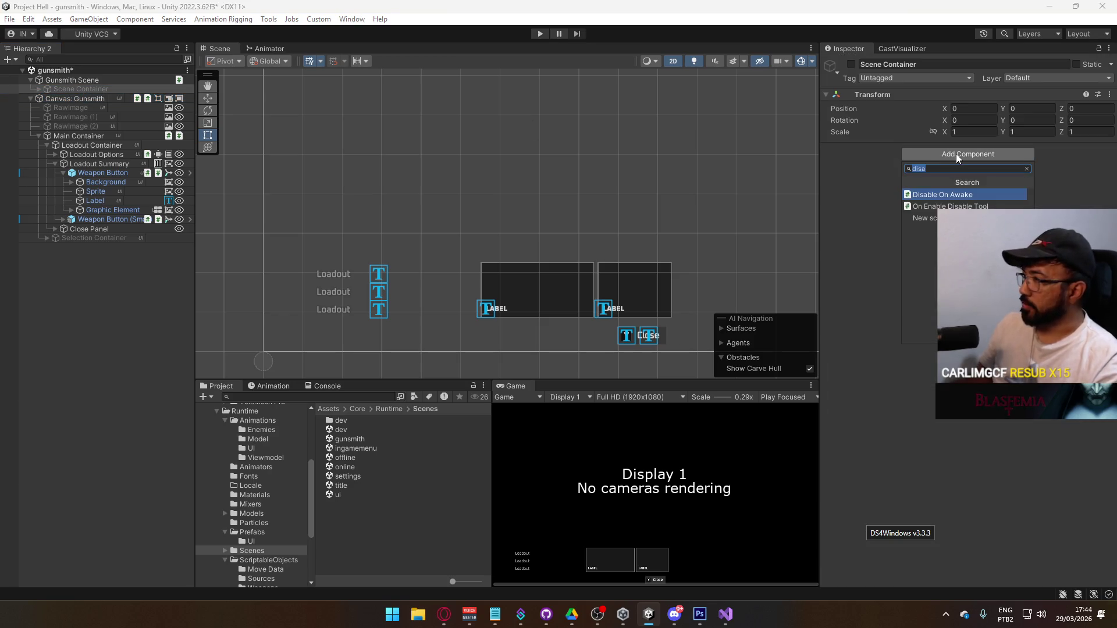
{"action": "key", "text": "Return"}
{"action": "key", "text": "ctrl+s"}
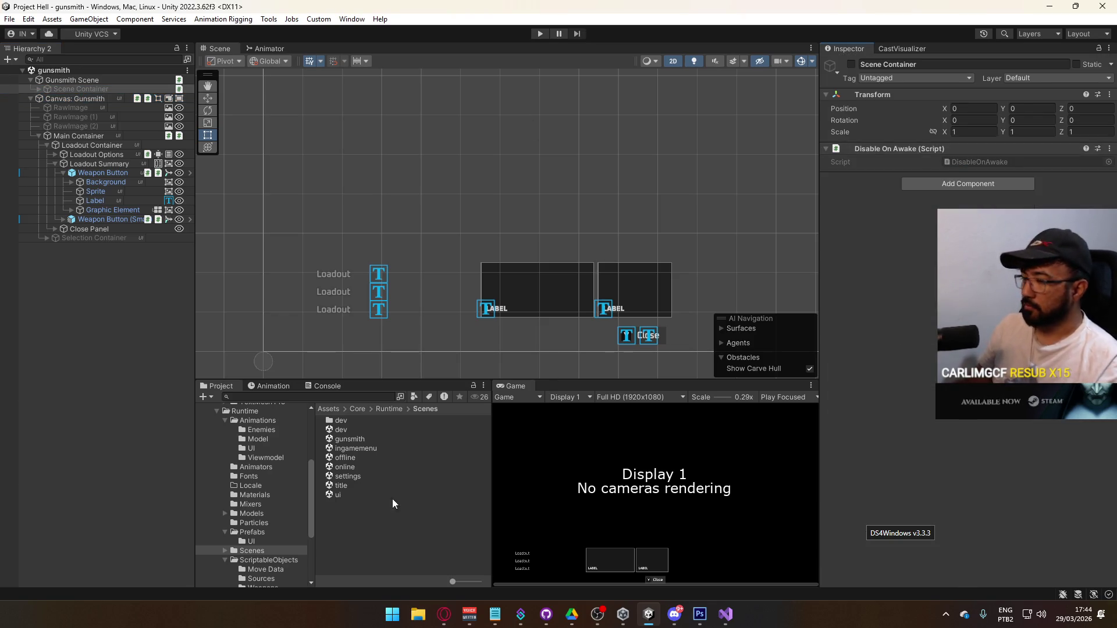
{"action": "double_click", "coordinate": [344, 485]}
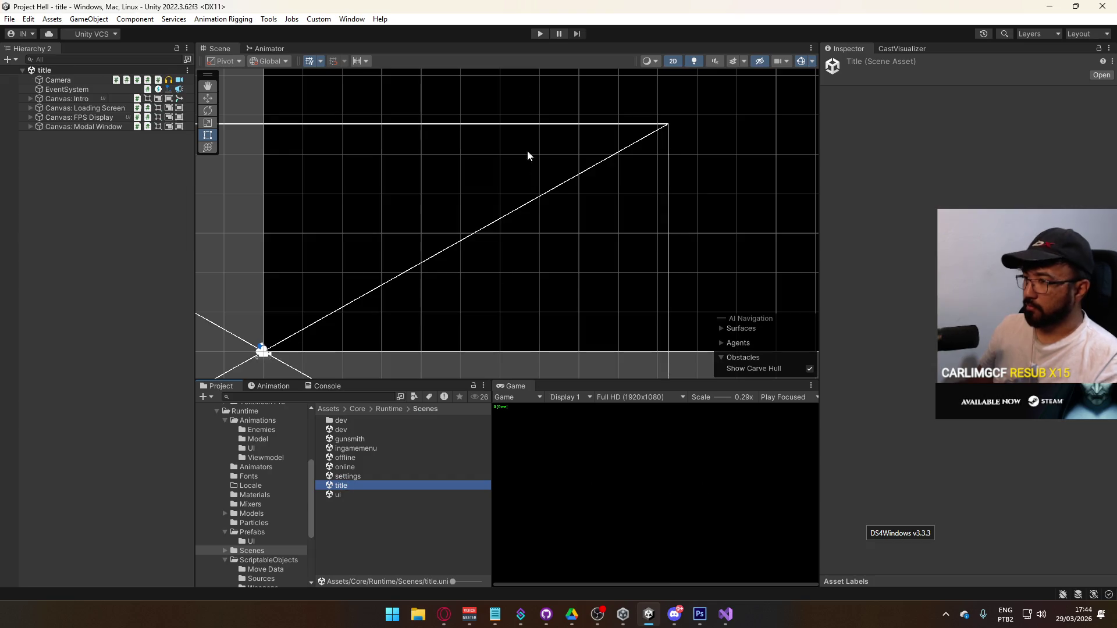
Step: Start play mode and choose the MP5 slot to pick a primary weapon
{"action": "left_click", "coordinate": [538, 32]}
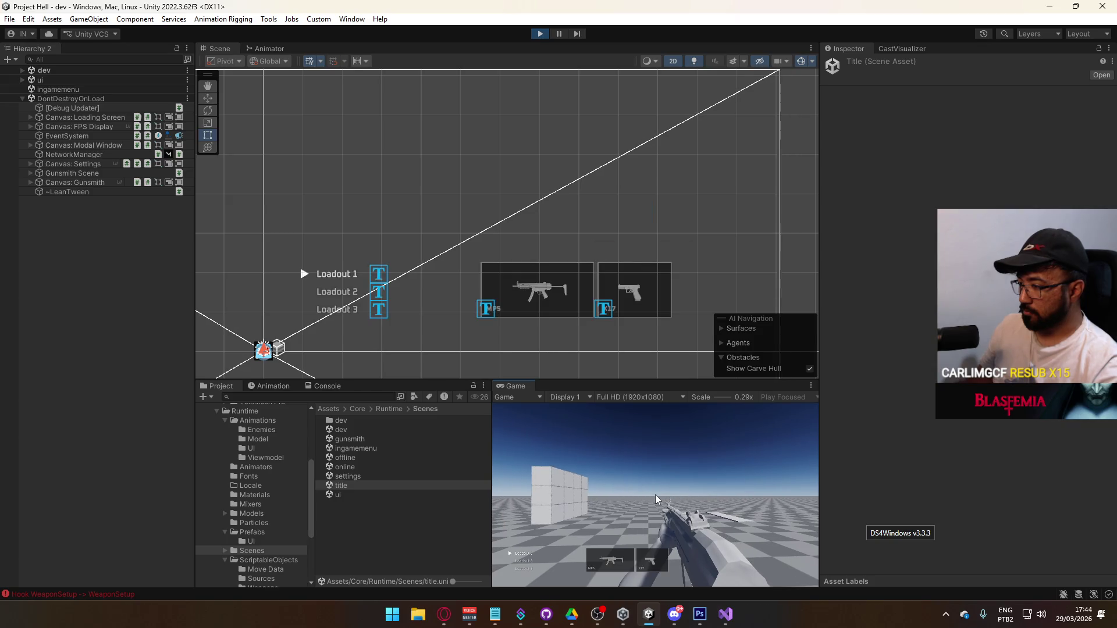
{"action": "left_click", "coordinate": [609, 560]}
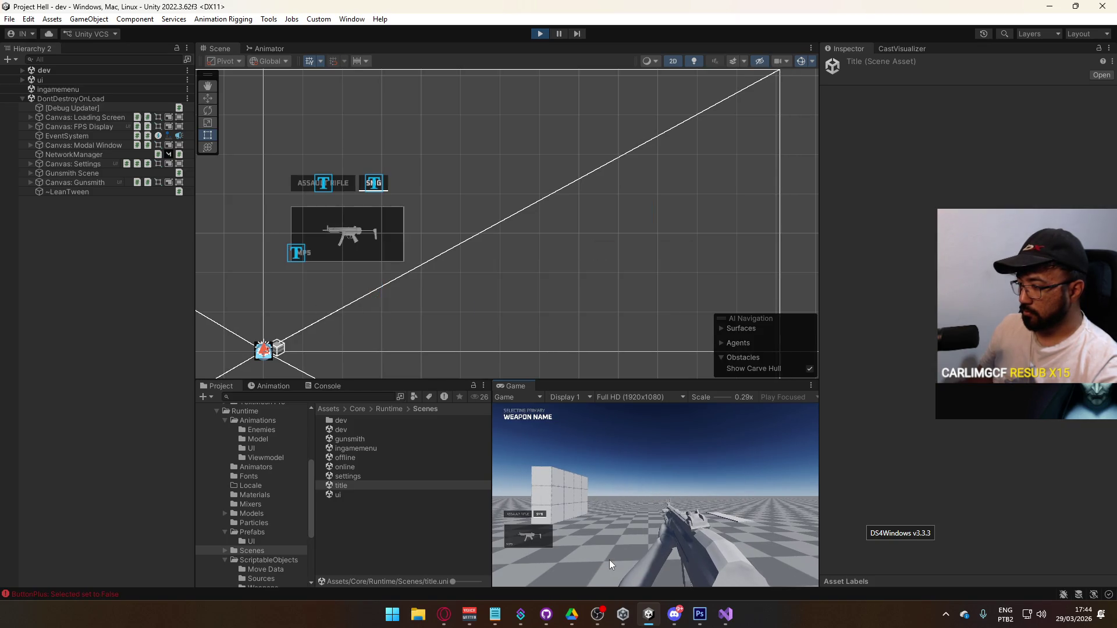
{"action": "key", "text": "super"}
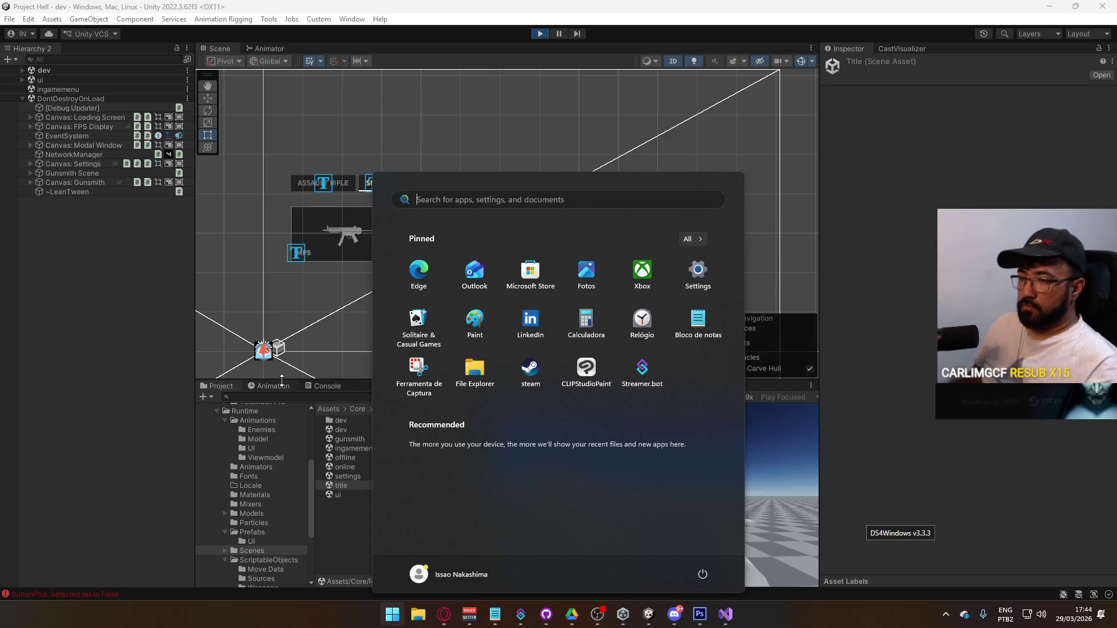
{"action": "left_click", "coordinate": [320, 397]}
Step: Show the Console errors, expand the Hierarchy to Scene Container, inspect it, then stop the game
{"action": "left_click", "coordinate": [320, 386]}
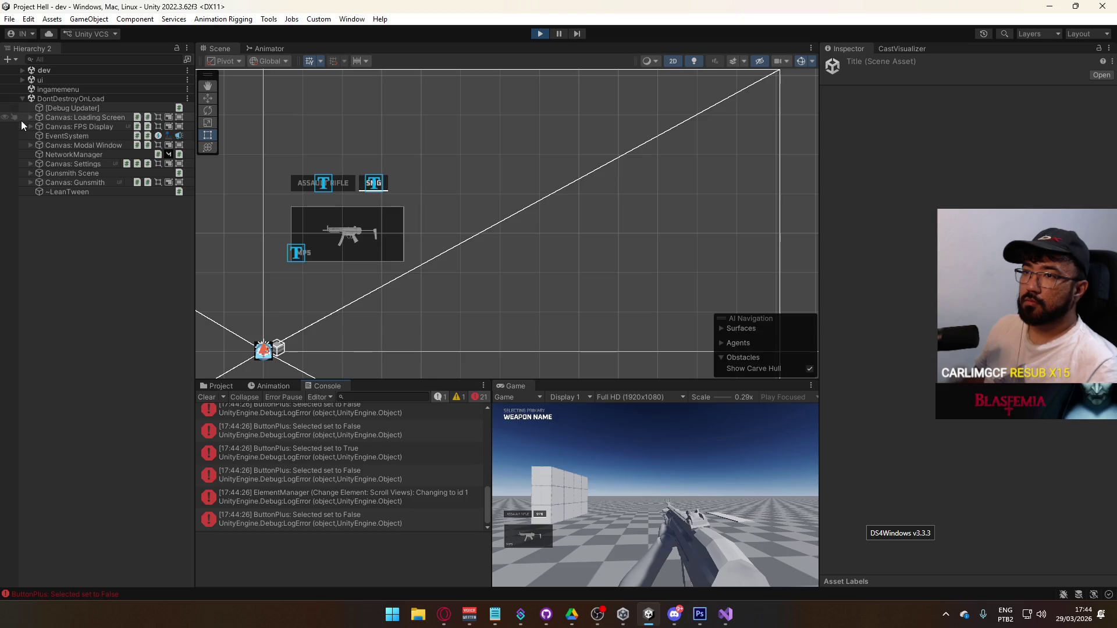
{"action": "left_click", "coordinate": [30, 182]}
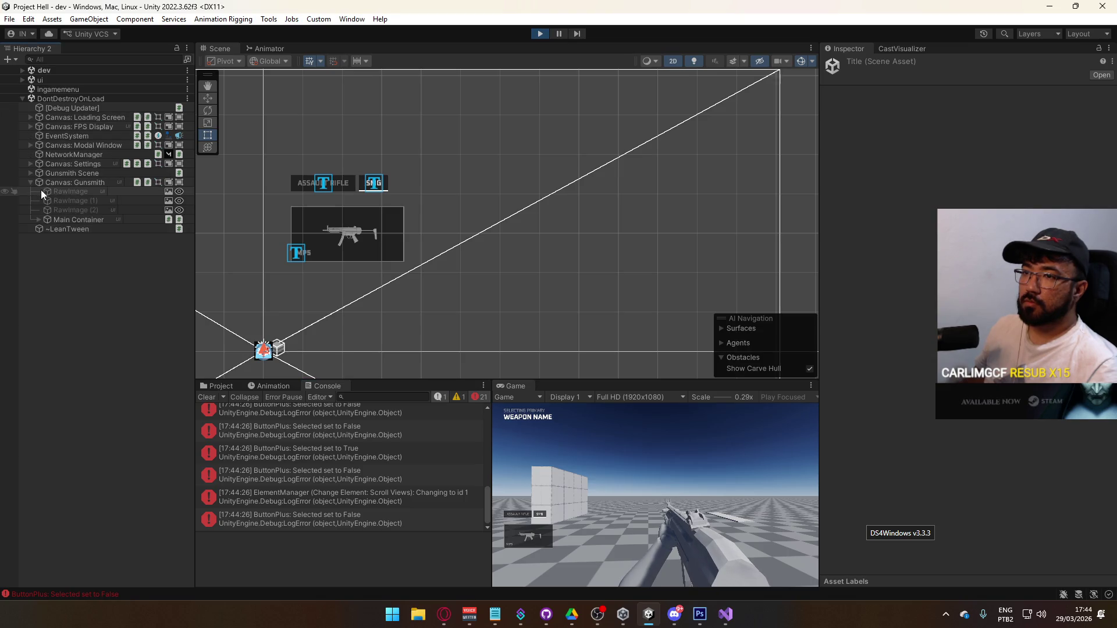
{"action": "left_click", "coordinate": [38, 220]}
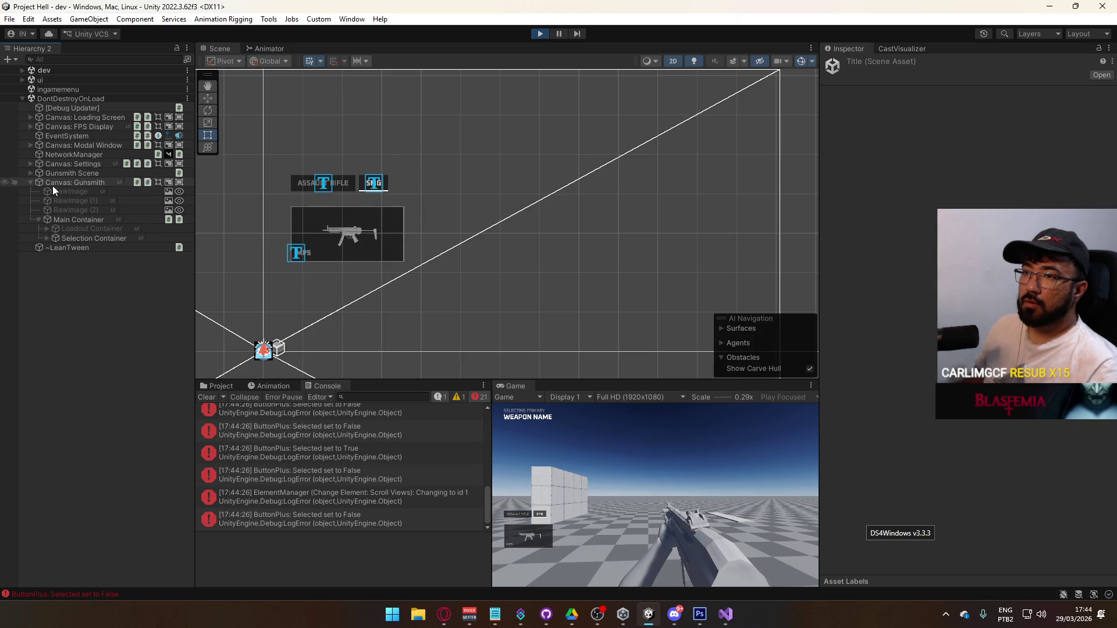
{"action": "left_click", "coordinate": [29, 173]}
{"action": "left_click", "coordinate": [65, 174]}
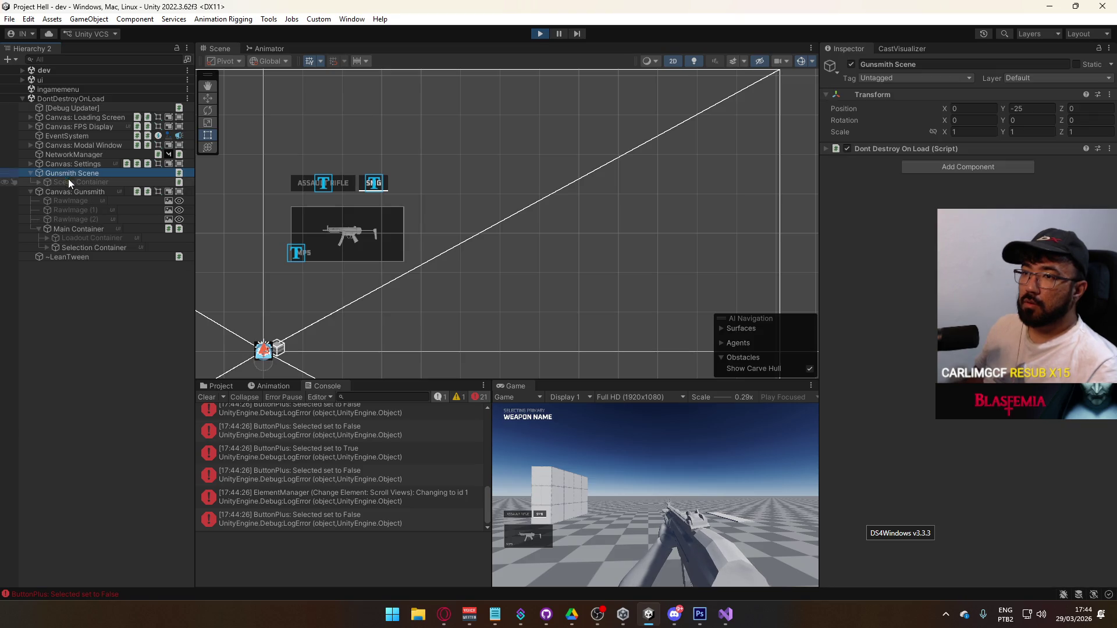
{"action": "left_click", "coordinate": [71, 182]}
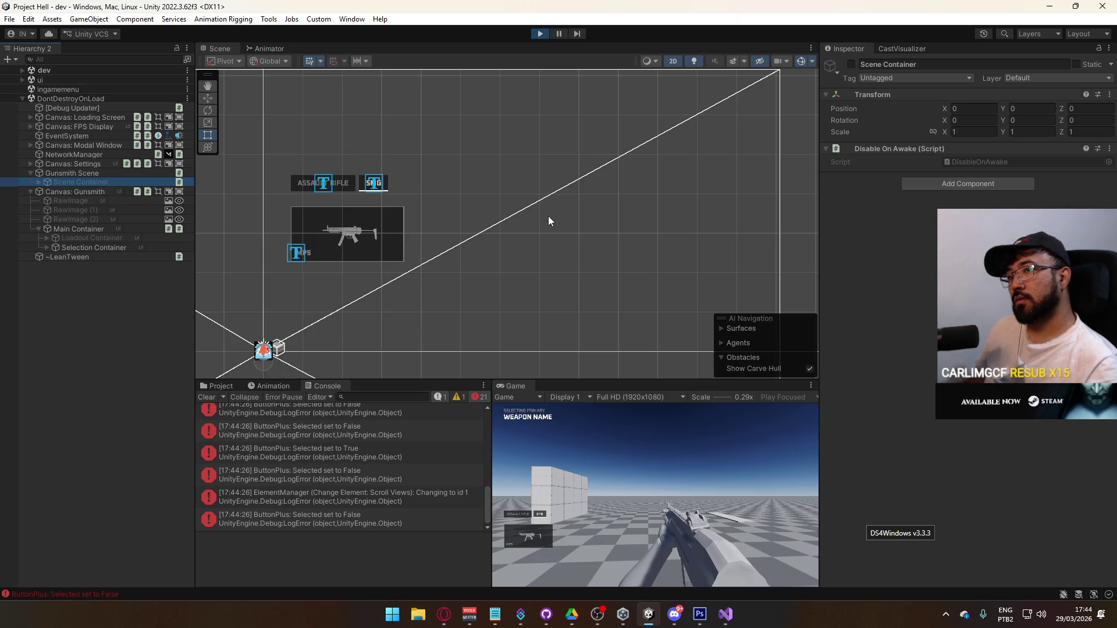
{"action": "left_click", "coordinate": [540, 33]}
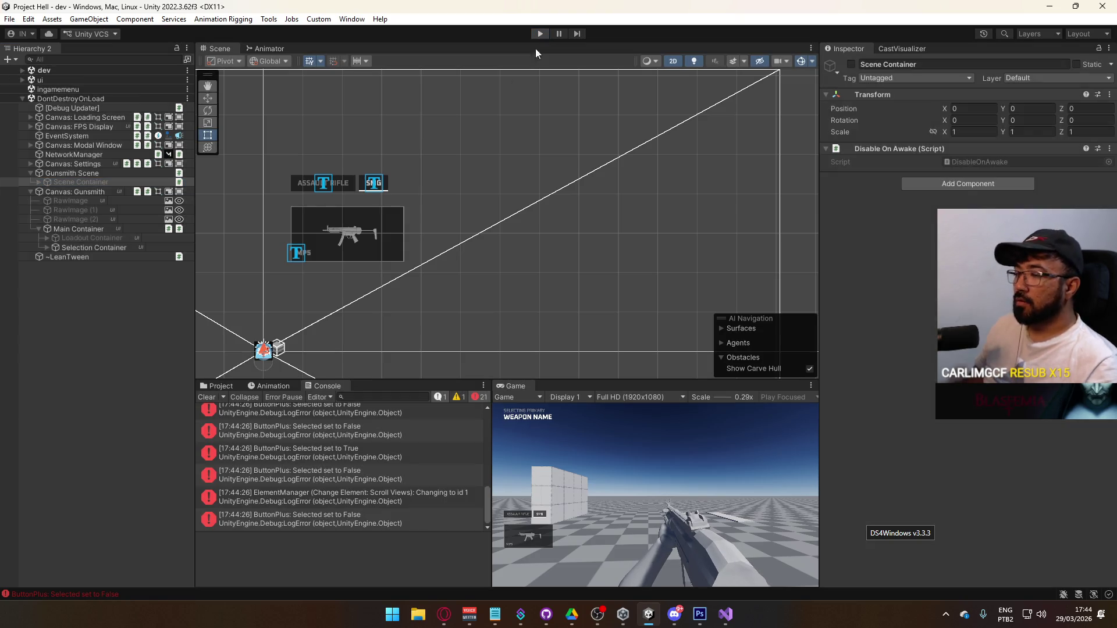
Step: Open the gunsmith scene and enable the Scene Container object
{"action": "left_click", "coordinate": [221, 386]}
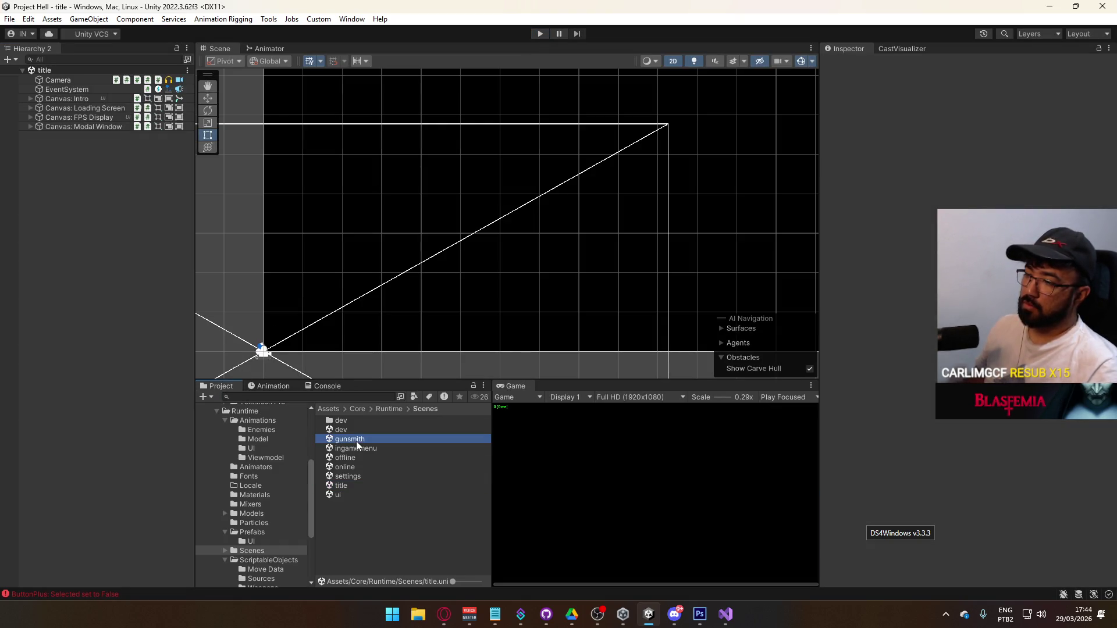
{"action": "double_click", "coordinate": [356, 440]}
{"action": "left_click", "coordinate": [71, 90]}
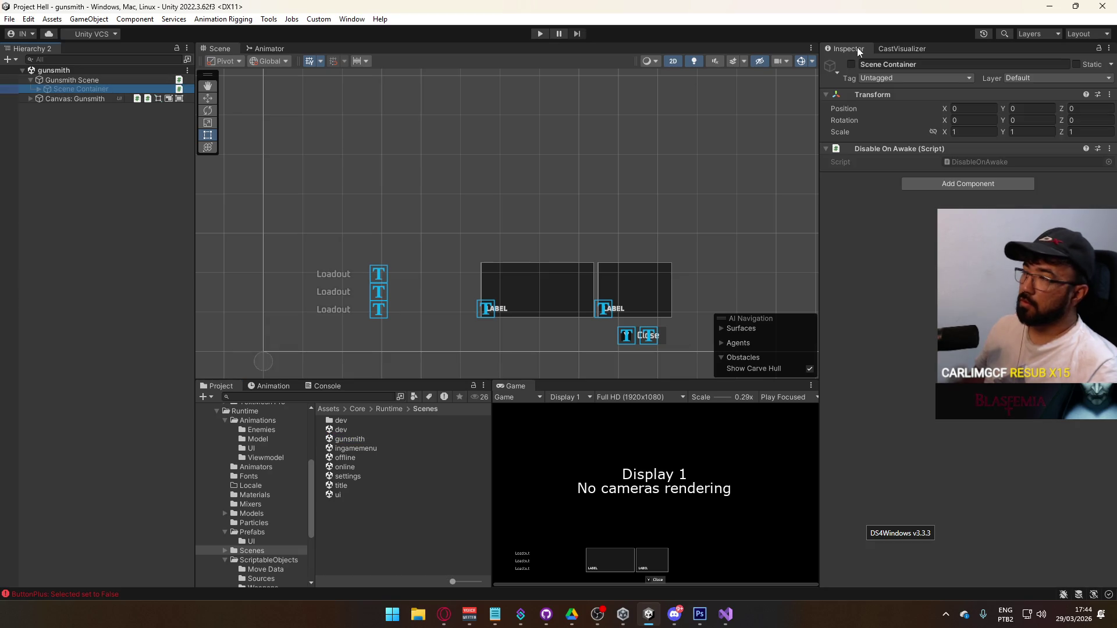
{"action": "left_click", "coordinate": [853, 64]}
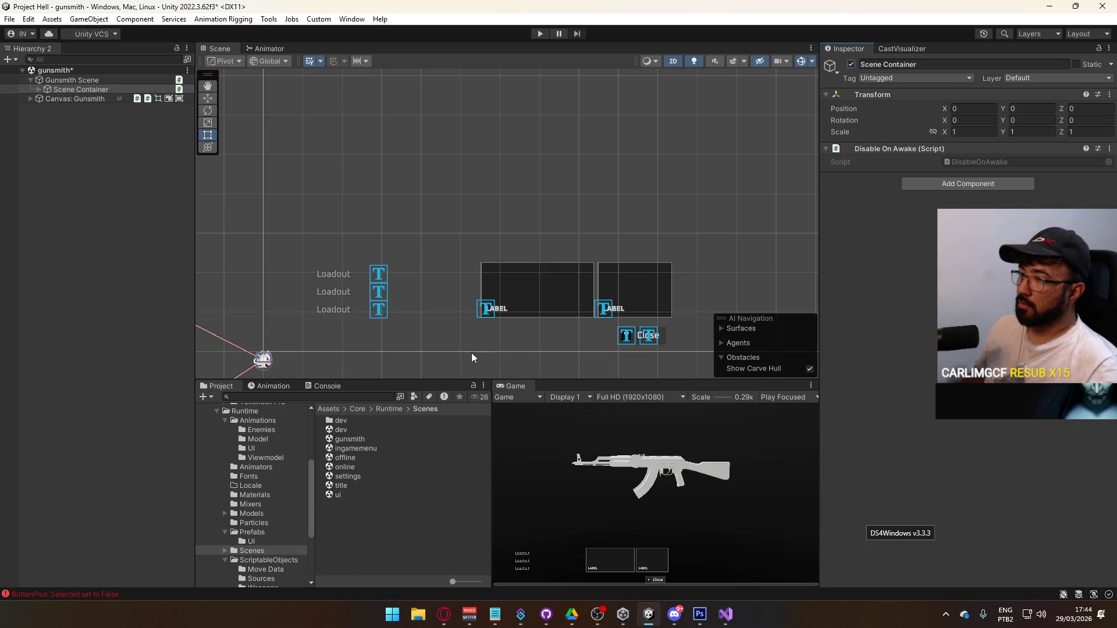
Step: Reopen the title scene, enter play mode, and host a game
{"action": "double_click", "coordinate": [369, 484]}
{"action": "left_click", "coordinate": [541, 34]}
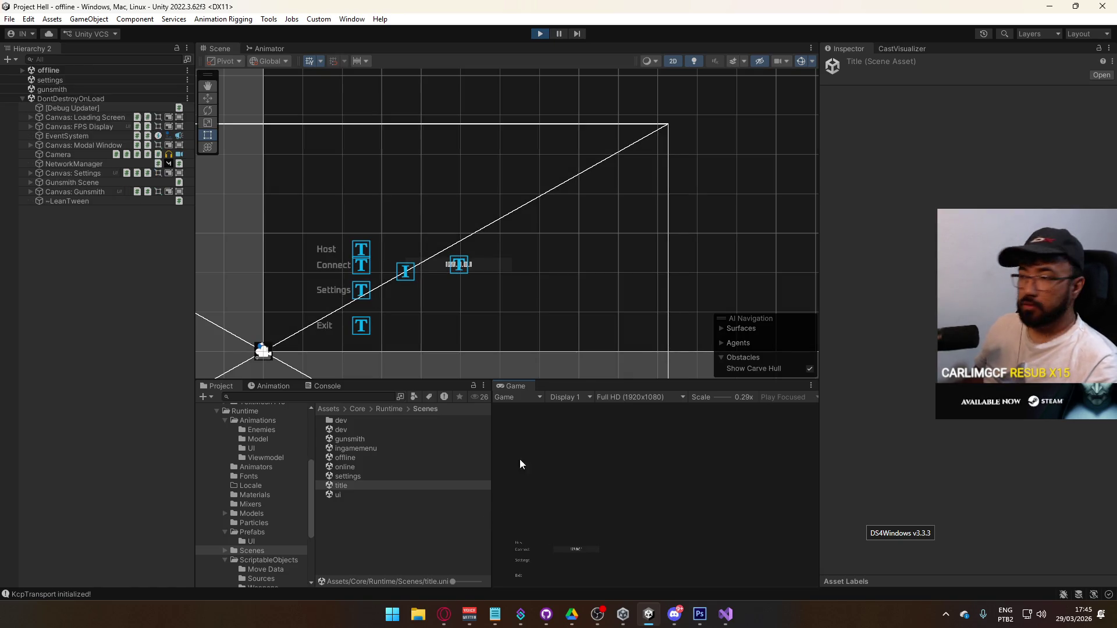
{"action": "left_click", "coordinate": [521, 547]}
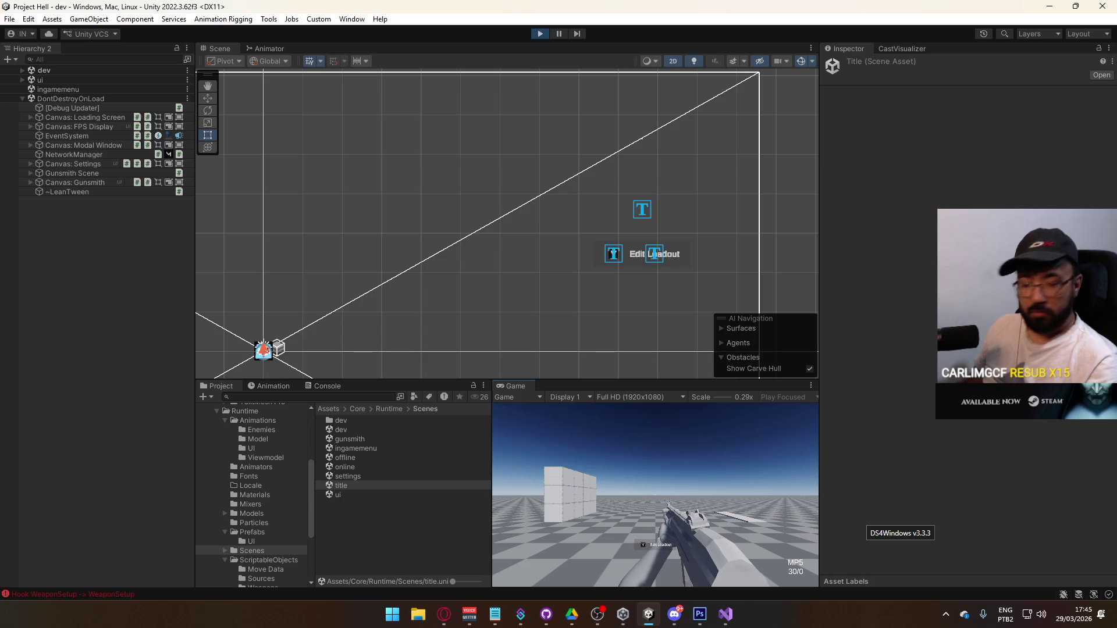
Step: Open Edit Loadout, select the MP5 slot, and switch between the Assault Rifle and SMG categories
{"action": "left_click", "coordinate": [657, 545]}
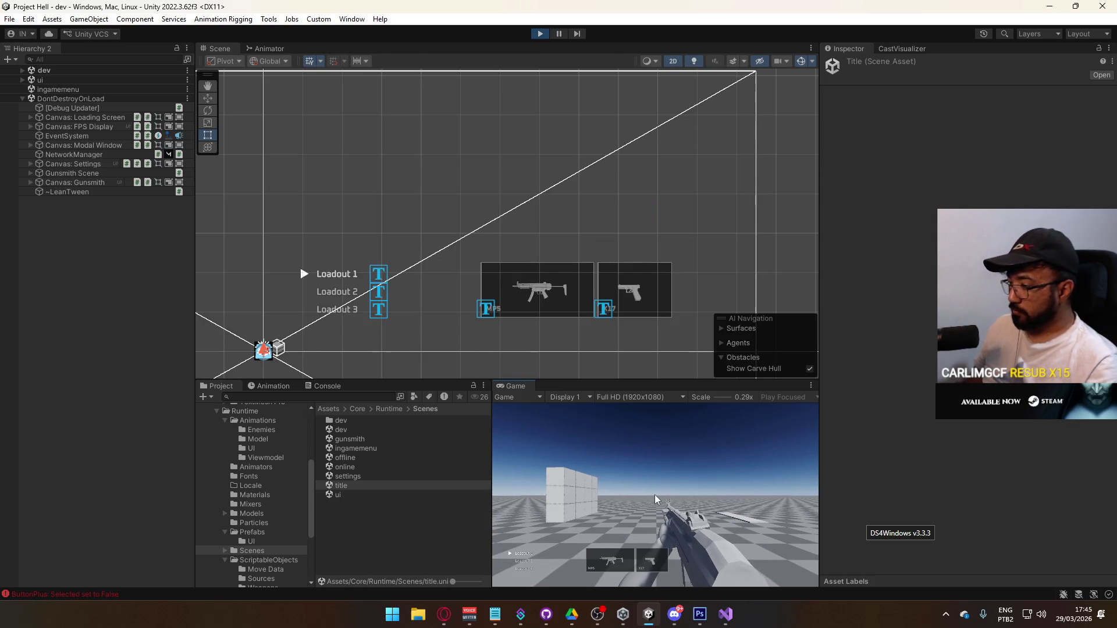
{"action": "left_click", "coordinate": [607, 563]}
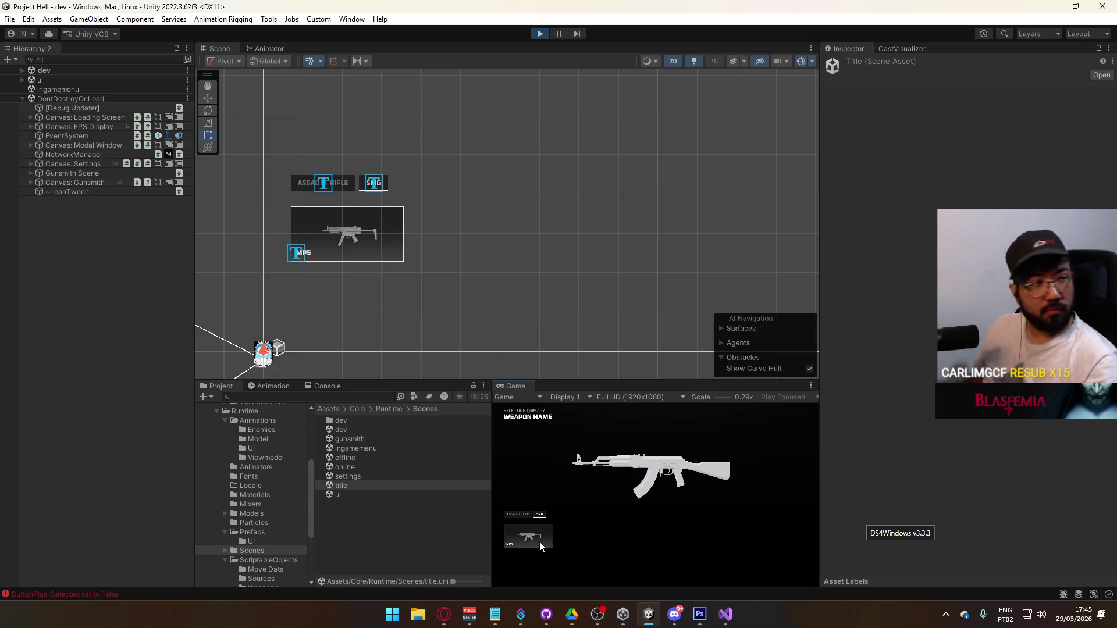
{"action": "key", "text": "q"}
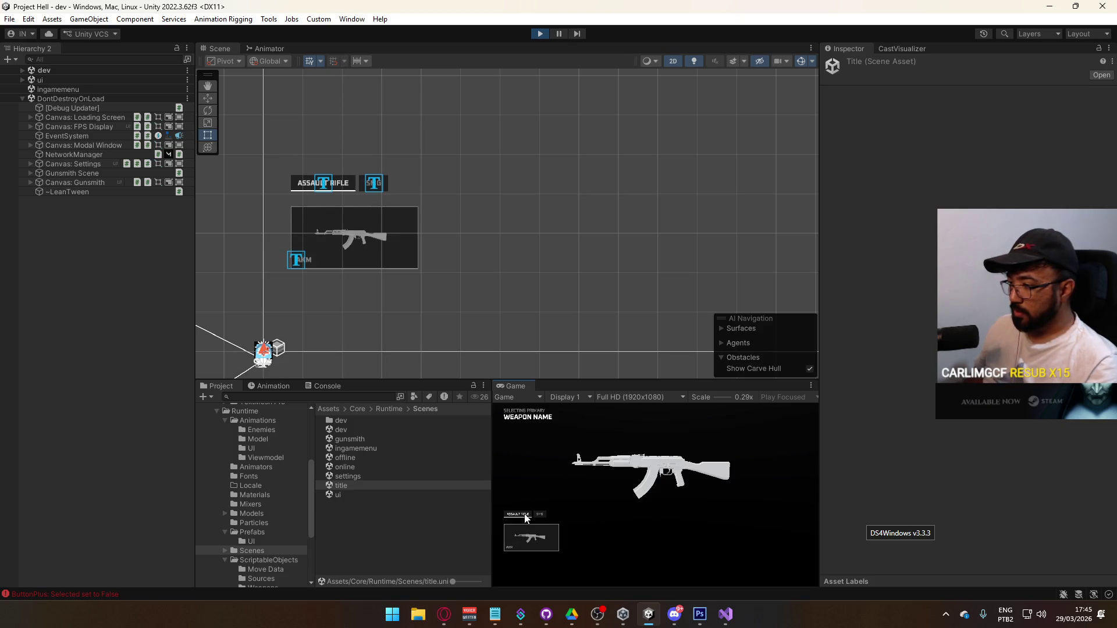
{"action": "key", "text": "super"}
{"action": "left_click", "coordinate": [367, 401]}
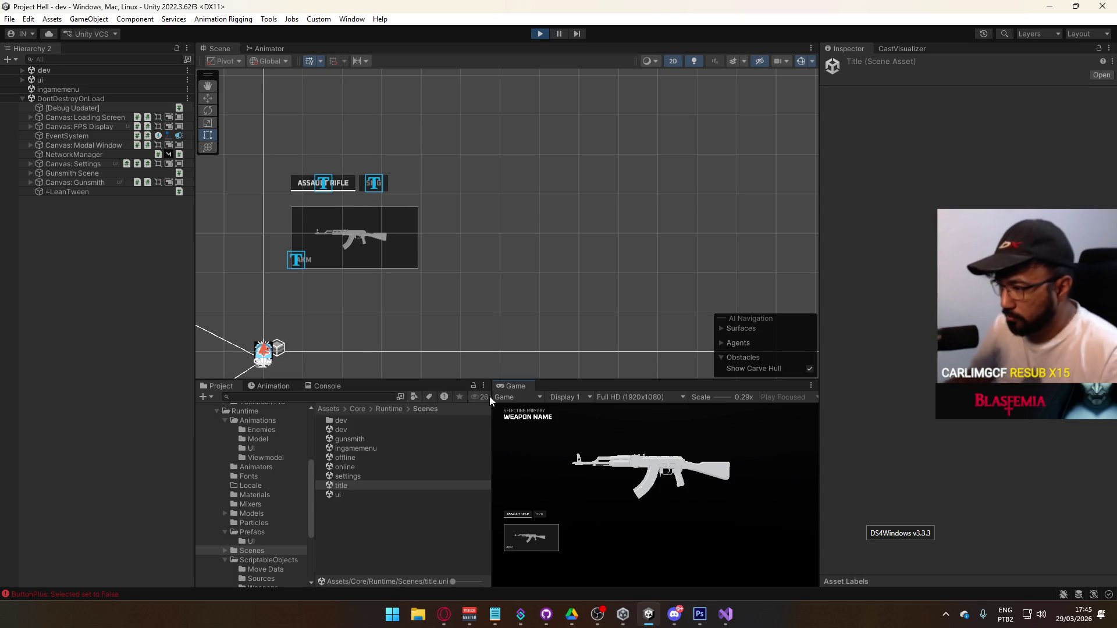
{"action": "left_click", "coordinate": [539, 514]}
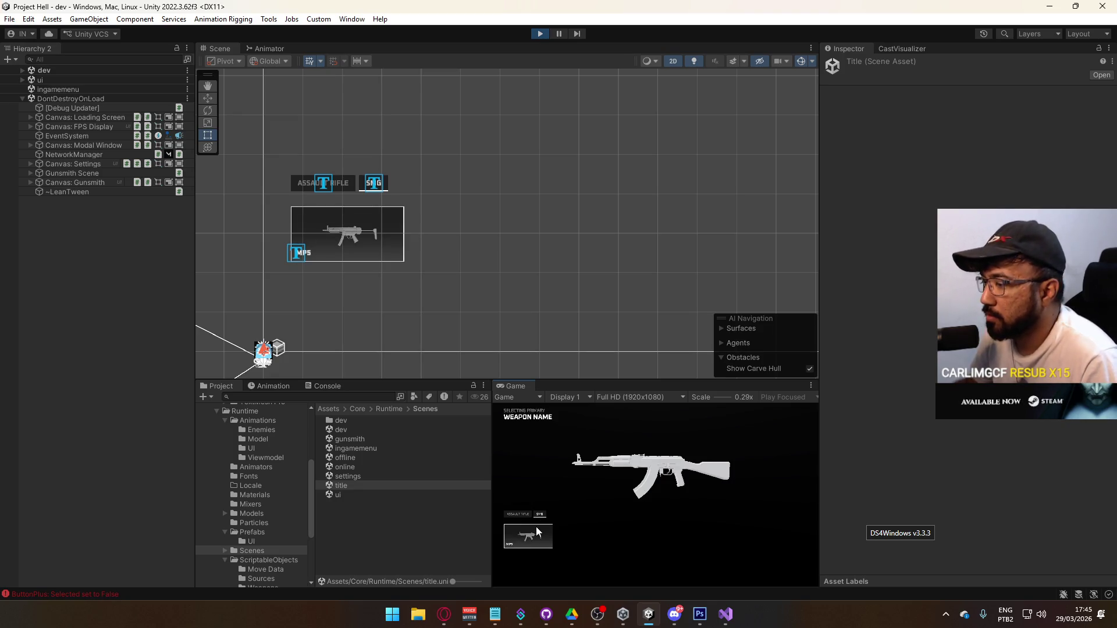
{"action": "key", "text": "super"}
Step: Select the MP5 weapon card and scroll through its Button Plus and Weapon Button event lists
{"action": "key", "text": "Escape"}
{"action": "left_click", "coordinate": [303, 248]}
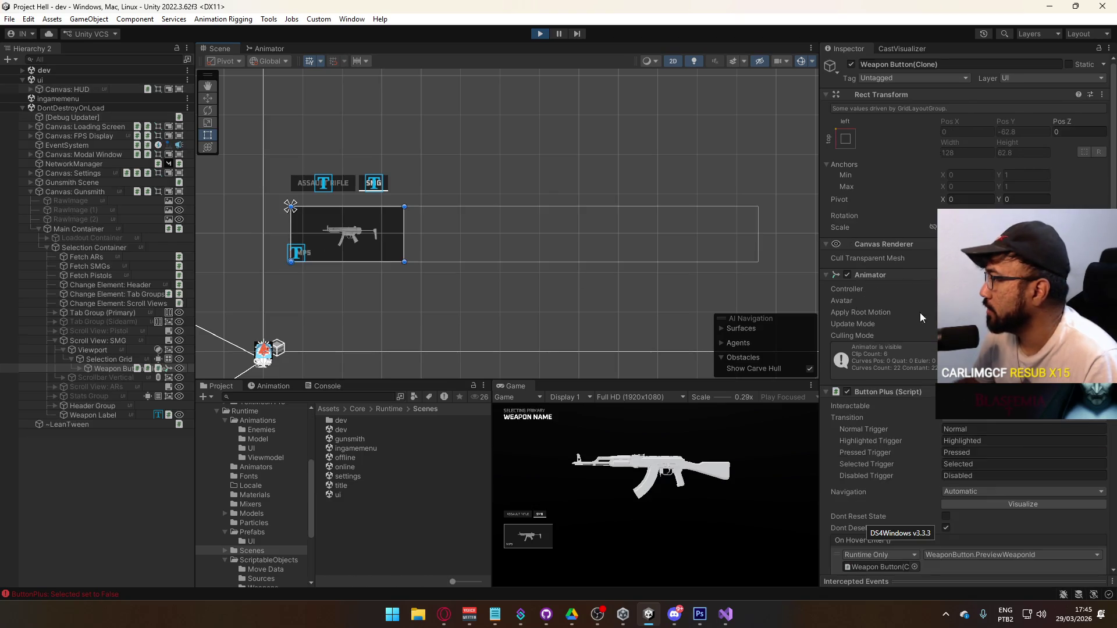
{"action": "scroll", "coordinate": [895, 312], "scroll_direction": "down", "scroll_amount": 3}
{"action": "scroll", "coordinate": [895, 312], "scroll_direction": "down", "scroll_amount": 3}
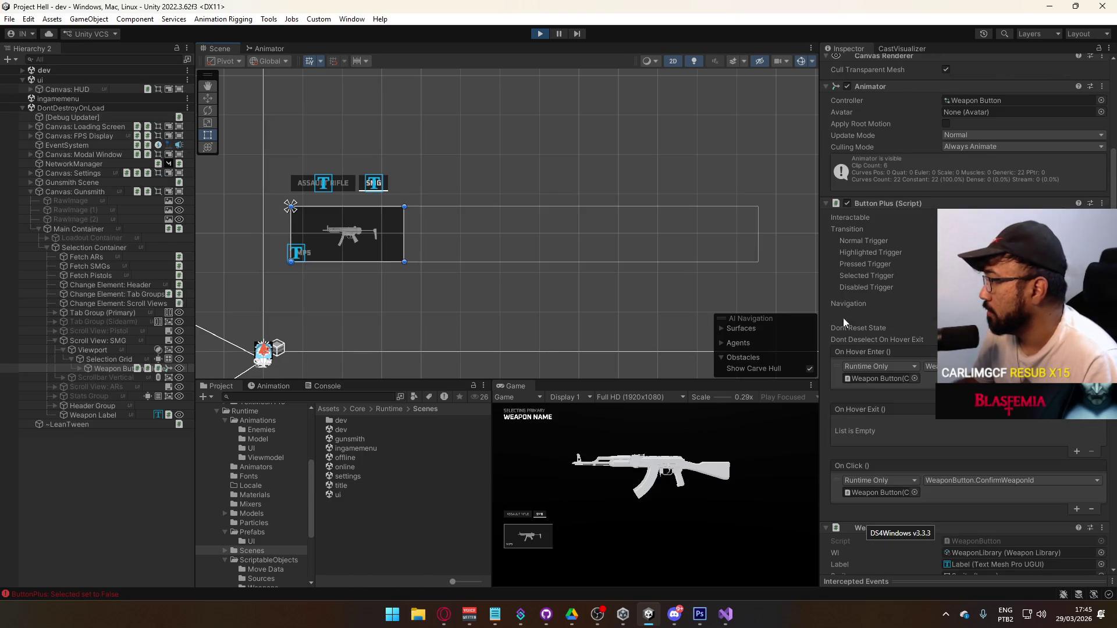
{"action": "left_click", "coordinate": [880, 378]}
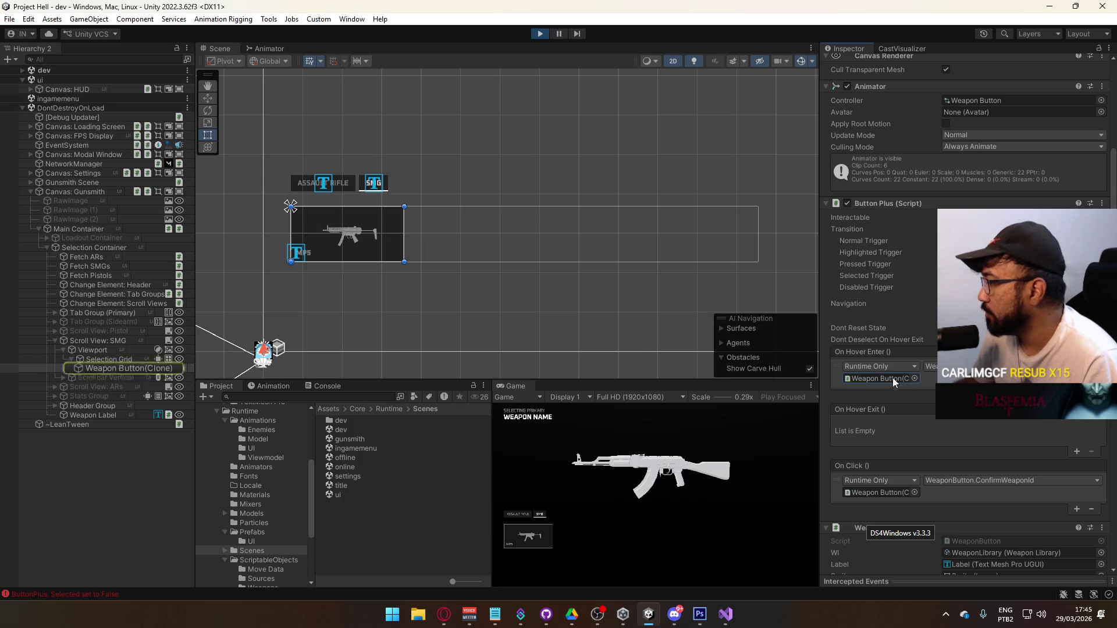
{"action": "scroll", "coordinate": [991, 418], "scroll_direction": "down", "scroll_amount": 6}
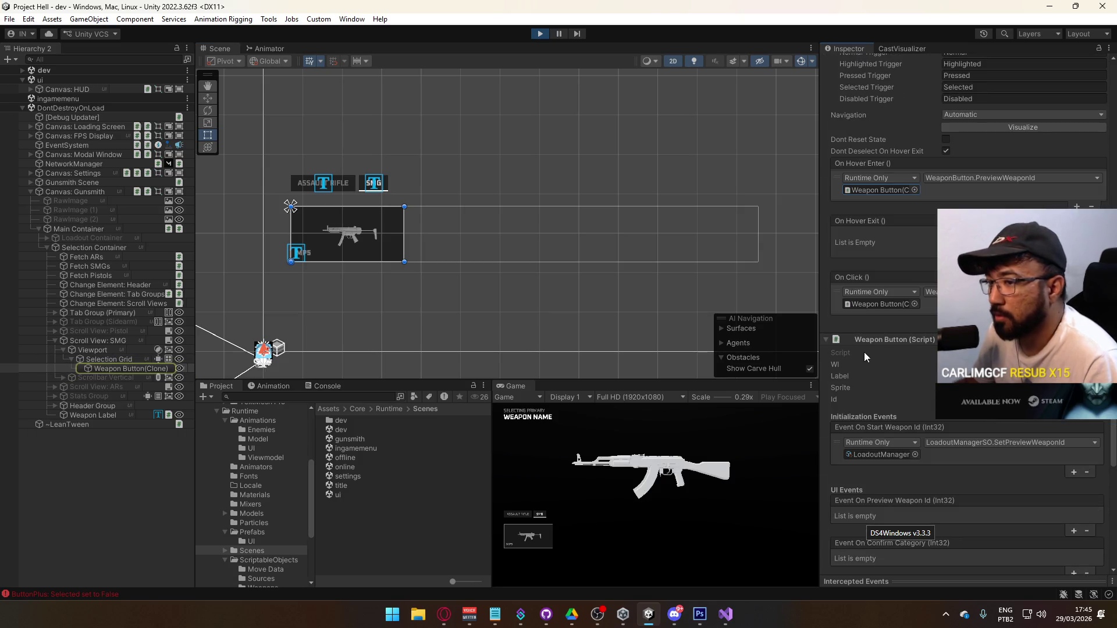
{"action": "scroll", "coordinate": [916, 371], "scroll_direction": "down", "scroll_amount": 3}
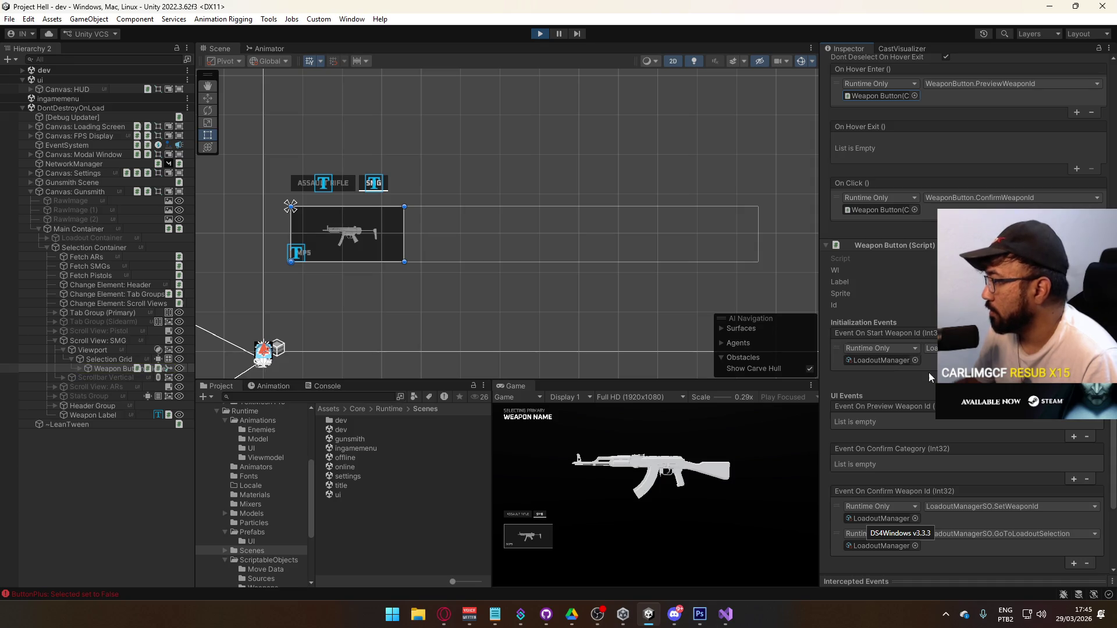
{"action": "scroll", "coordinate": [915, 371], "scroll_direction": "down", "scroll_amount": 3}
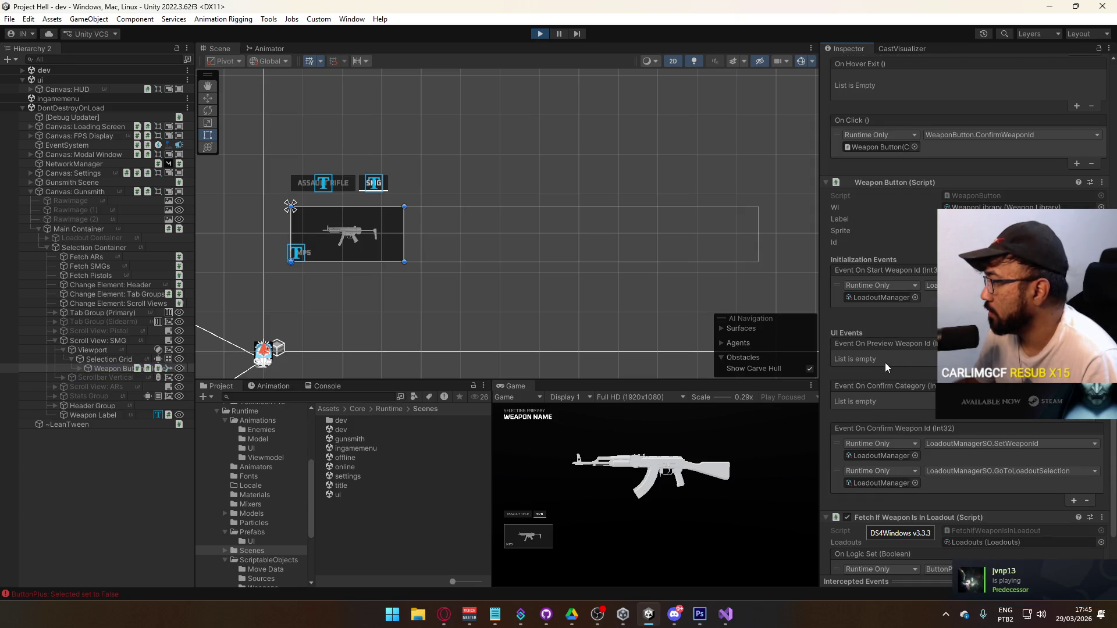
{"action": "scroll", "coordinate": [906, 371], "scroll_direction": "down", "scroll_amount": 2}
{"action": "scroll", "coordinate": [908, 372], "scroll_direction": "up", "scroll_amount": 8}
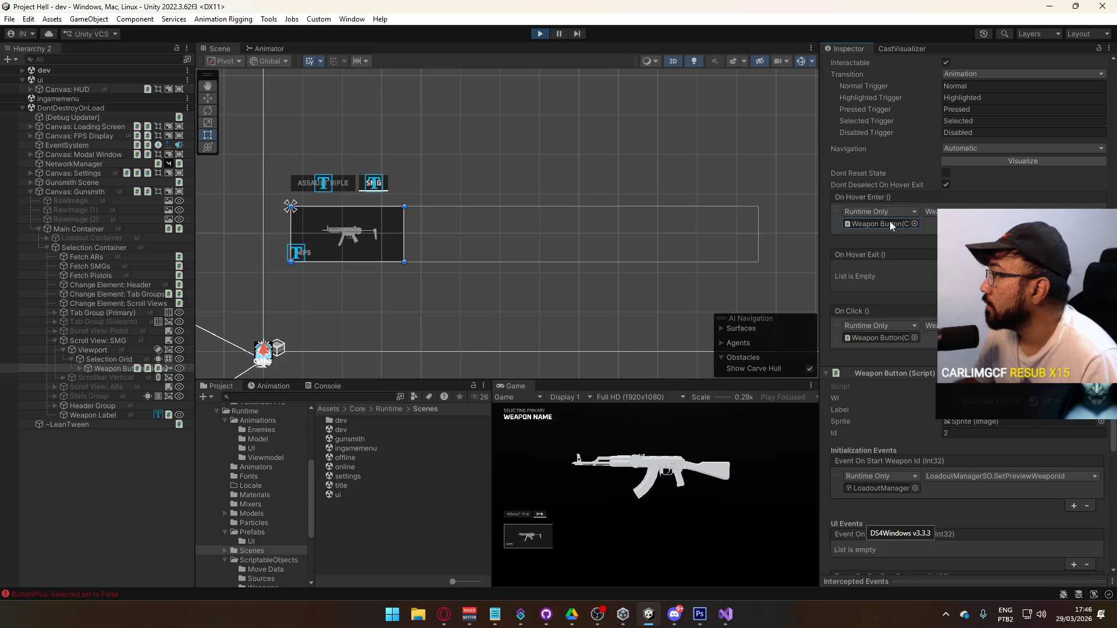
Step: Recheck the hover event's target object, then stop play mode
{"action": "left_click", "coordinate": [889, 222]}
{"action": "scroll", "coordinate": [889, 223], "scroll_direction": "down", "scroll_amount": 3}
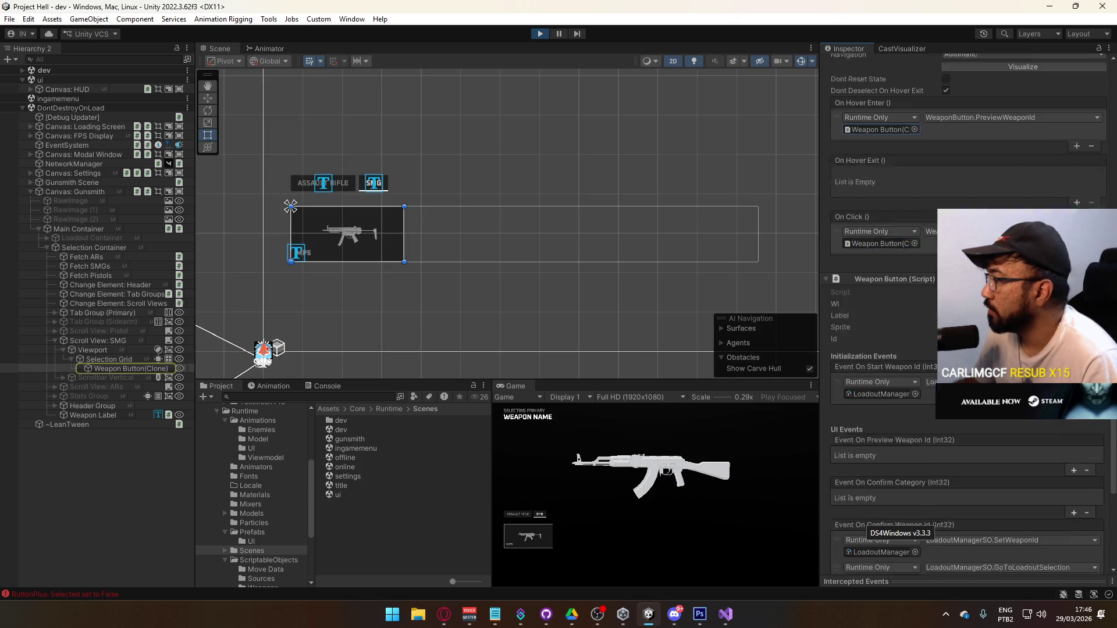
{"action": "scroll", "coordinate": [889, 222], "scroll_direction": "up", "scroll_amount": 3}
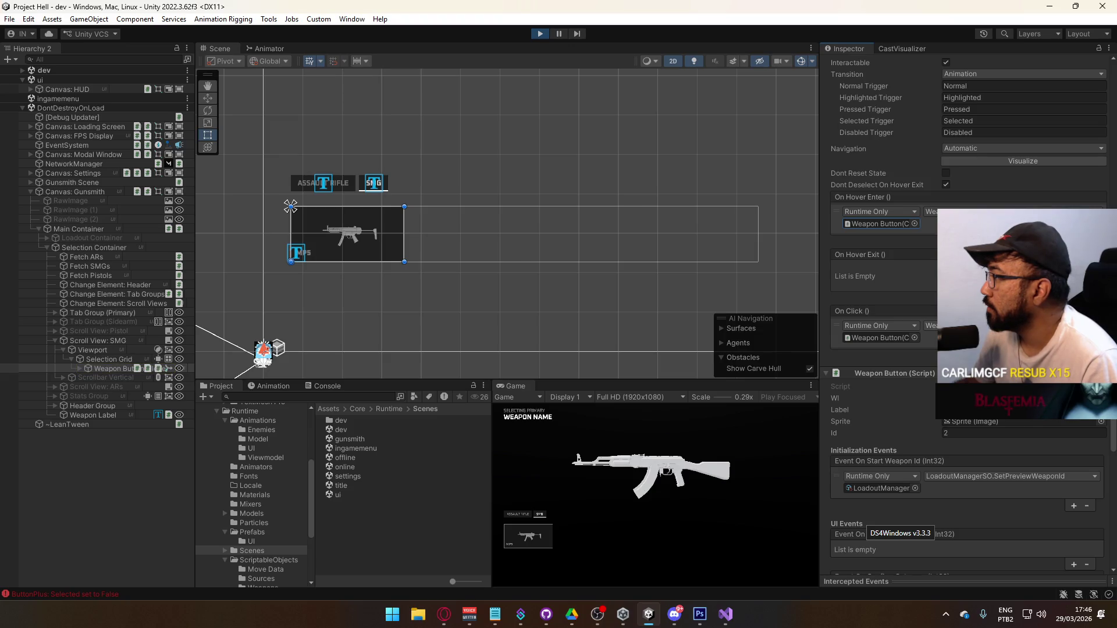
{"action": "scroll", "coordinate": [885, 315], "scroll_direction": "down", "scroll_amount": 4}
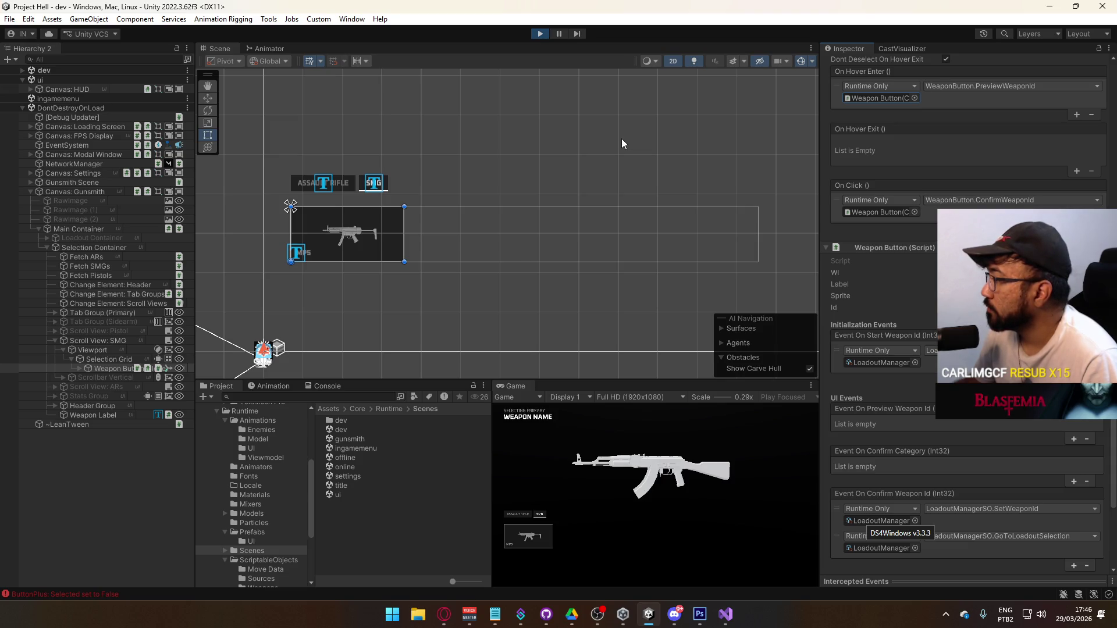
{"action": "left_click", "coordinate": [540, 33]}
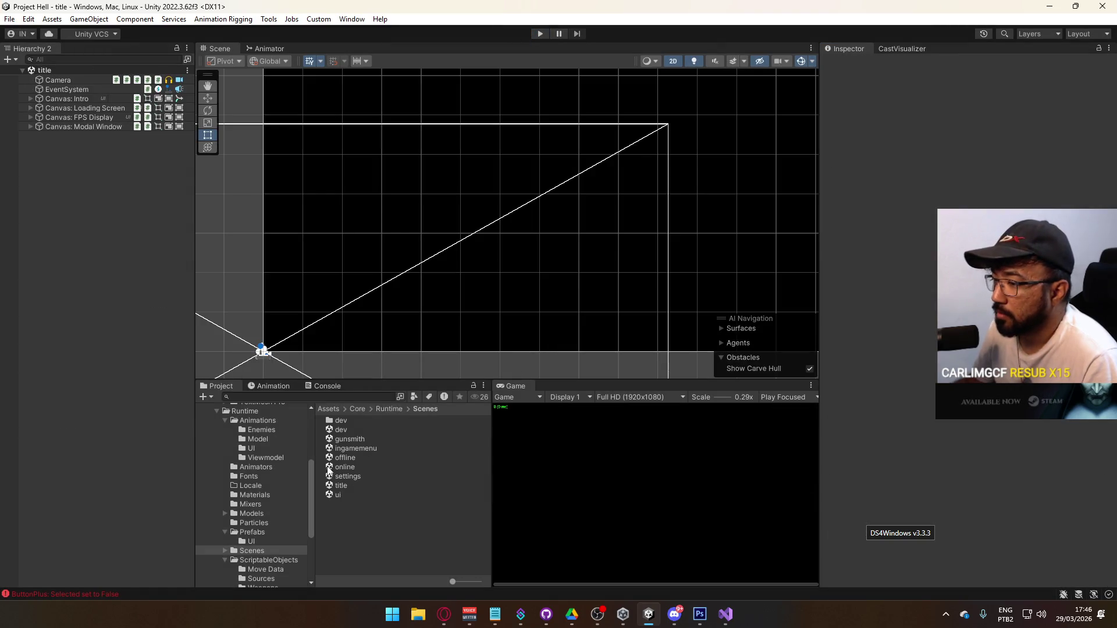
Step: Open the Weapon Button prefab from Prefabs/UI and delete the LoadoutManager call from On Start Weapon Id
{"action": "left_click", "coordinate": [256, 533]}
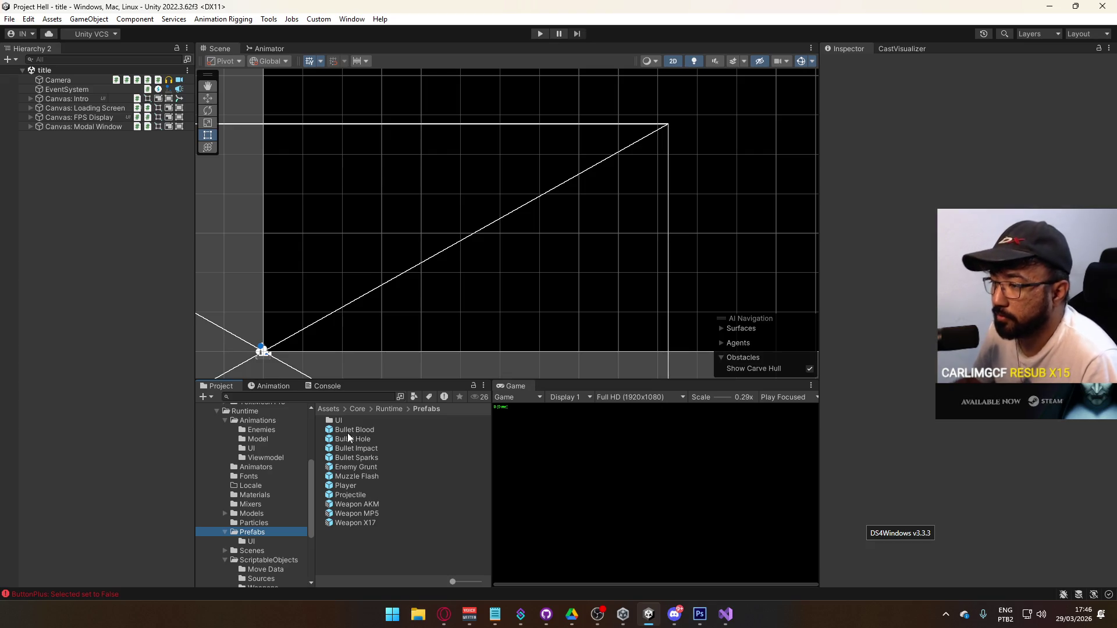
{"action": "double_click", "coordinate": [357, 419]}
{"action": "double_click", "coordinate": [364, 542]}
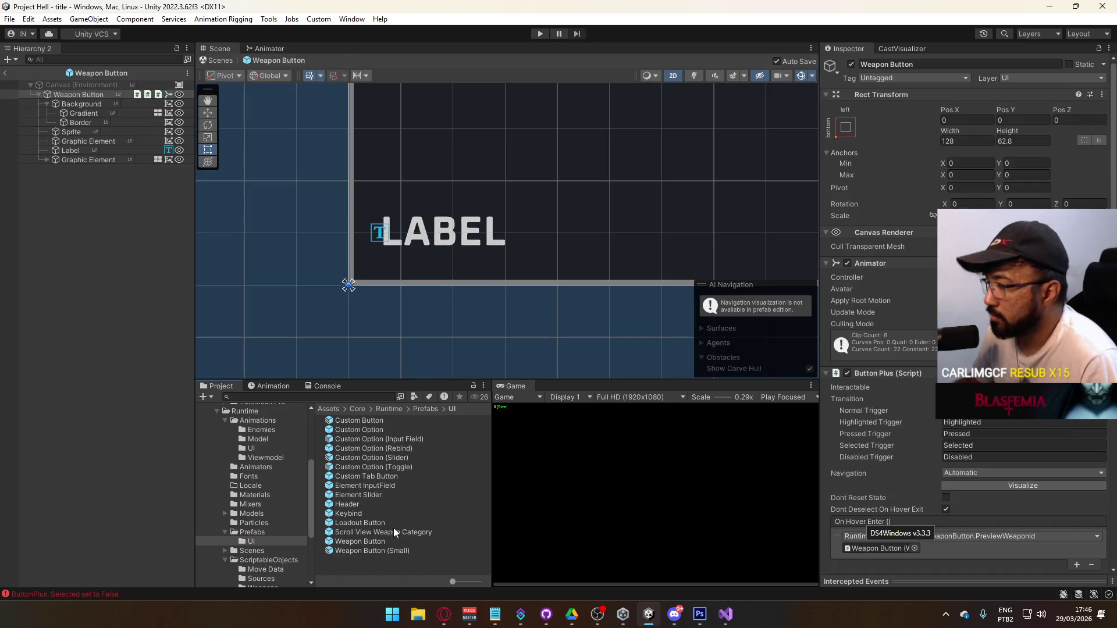
{"action": "scroll", "coordinate": [908, 338], "scroll_direction": "down", "scroll_amount": 8}
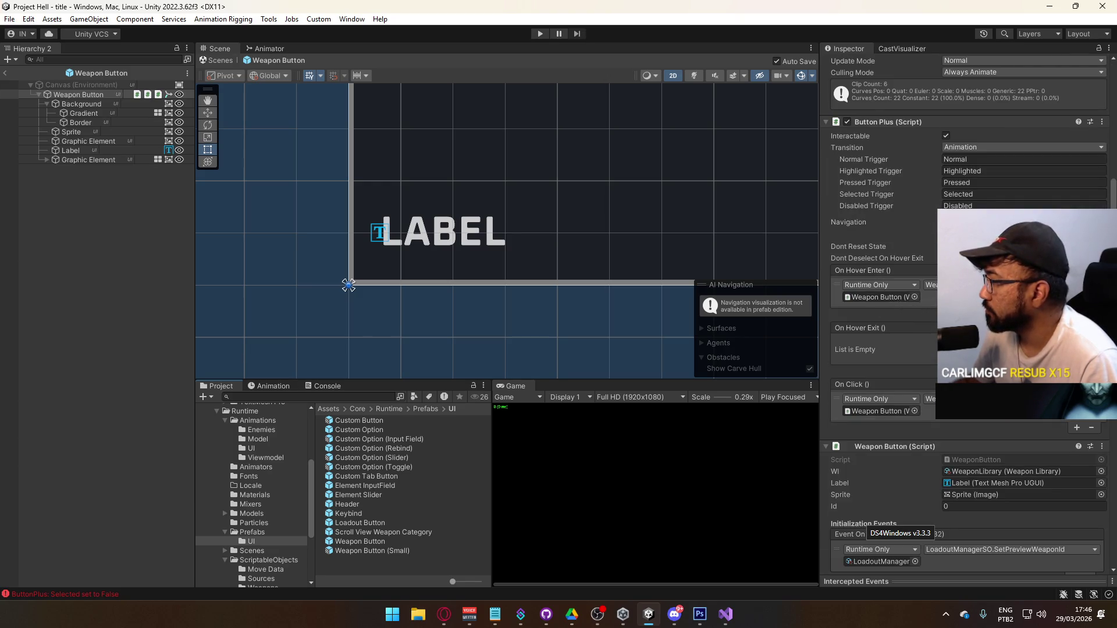
{"action": "scroll", "coordinate": [899, 527], "scroll_direction": "down", "scroll_amount": 6}
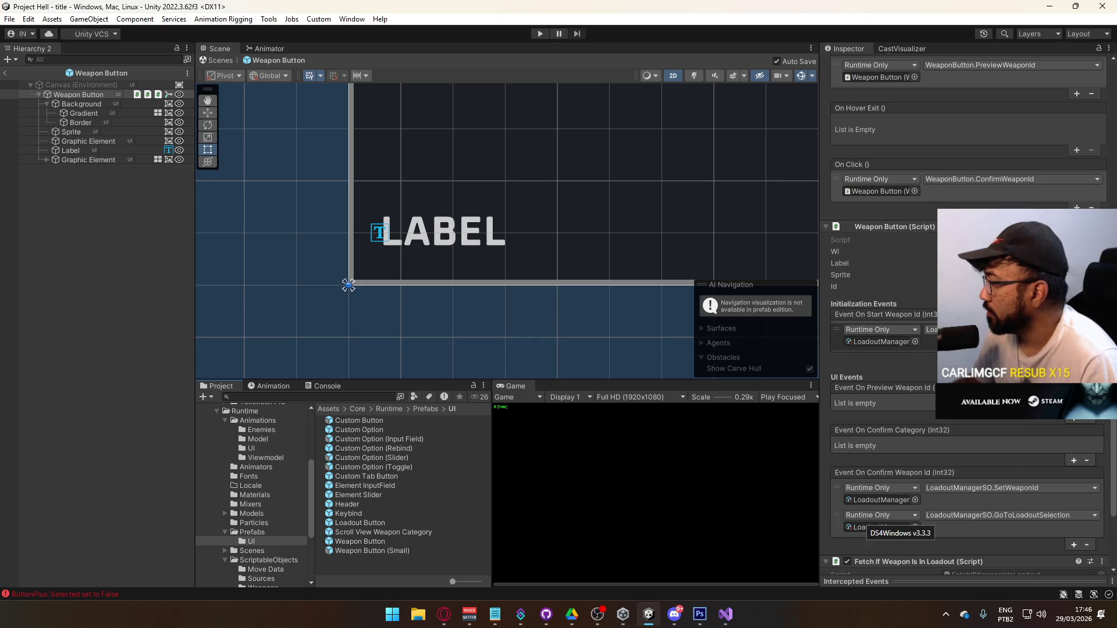
{"action": "left_click", "coordinate": [839, 336]}
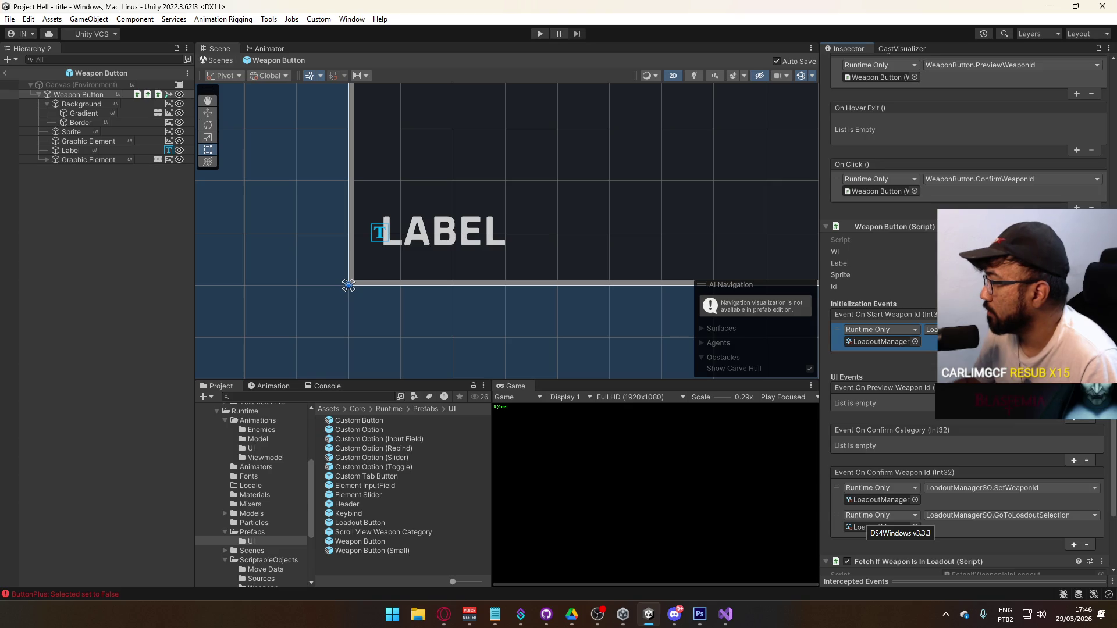
{"action": "key", "text": "Delete"}
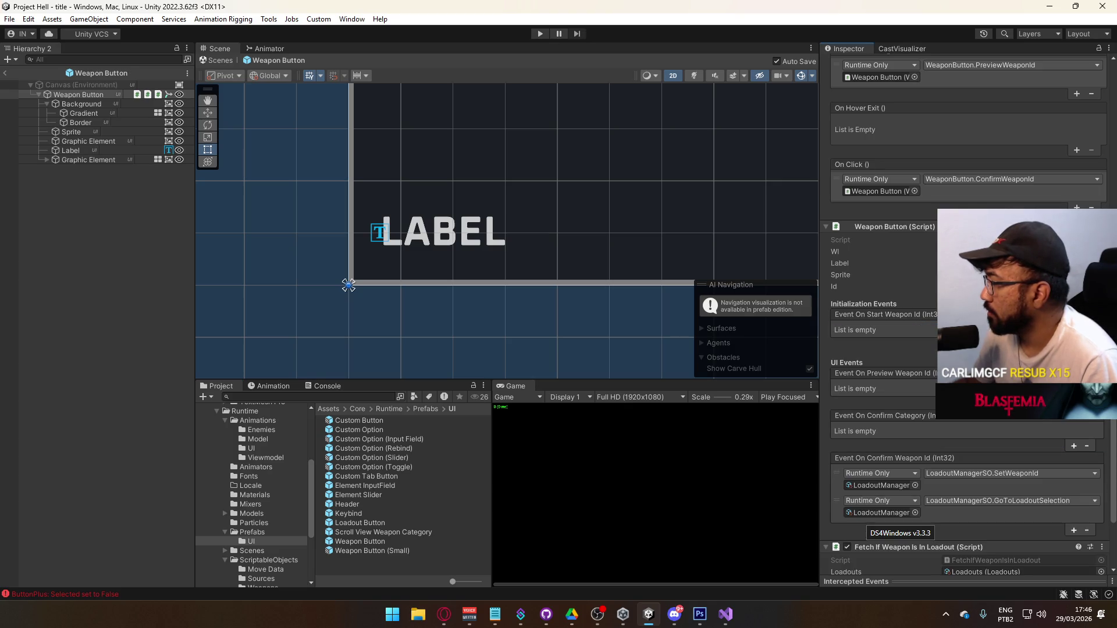
Step: Add an On Preview Weapon Id call to LoadoutManager's SetPreviewWeaponId and exit the prefab
{"action": "left_click", "coordinate": [1074, 403]}
{"action": "left_click", "coordinate": [915, 401]}
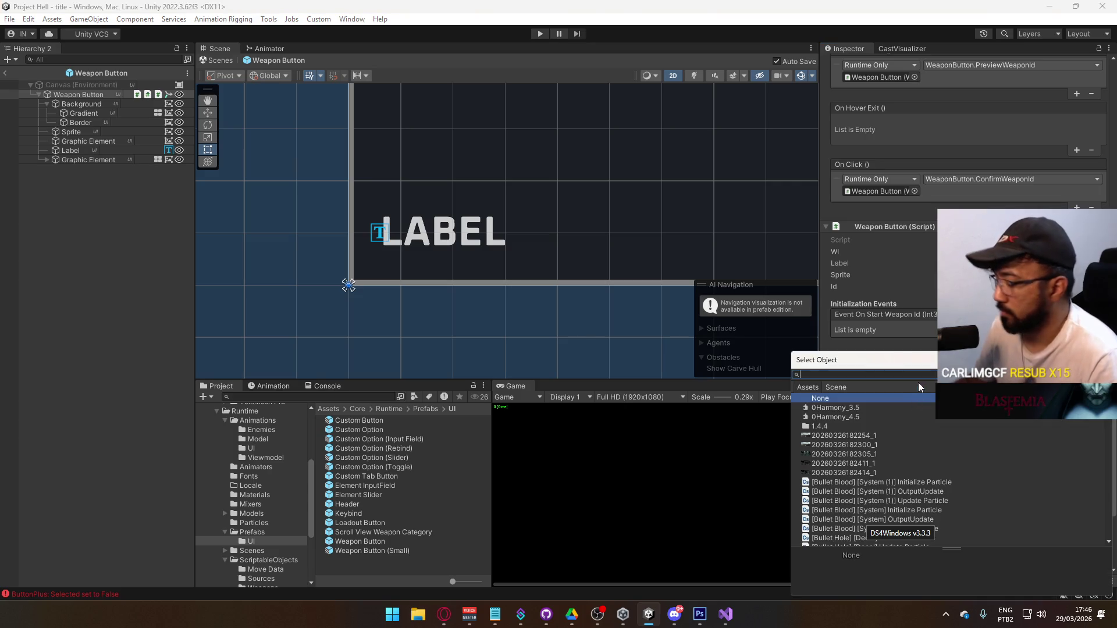
{"action": "type", "text": "loadoutma"}
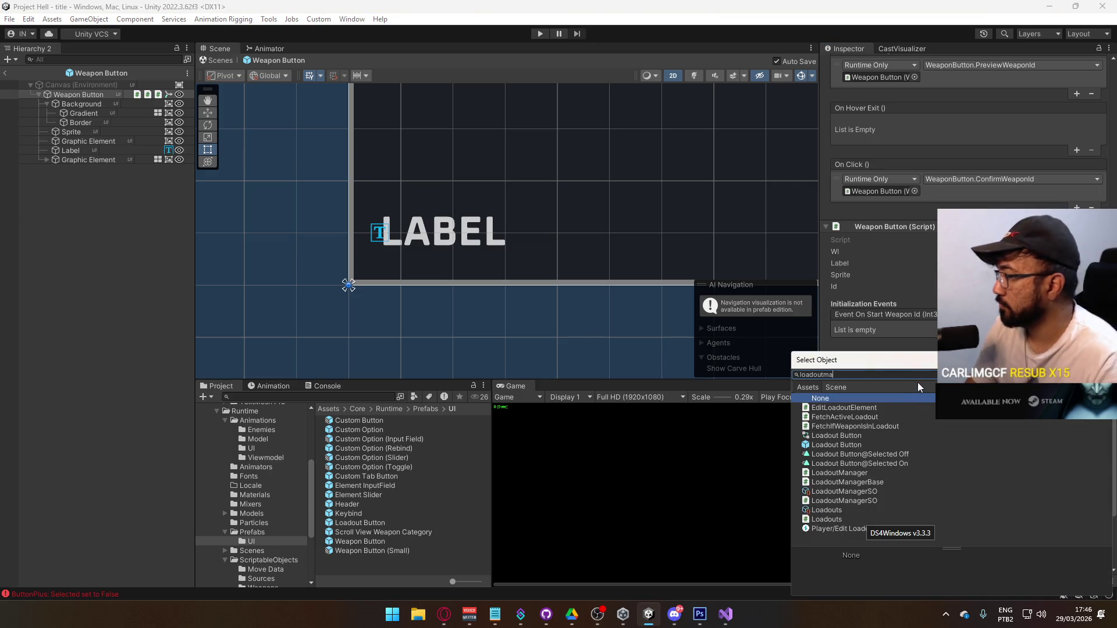
{"action": "type", "text": "n"}
{"action": "double_click", "coordinate": [890, 426]}
{"action": "left_click", "coordinate": [929, 389]}
{"action": "mouse_move", "coordinate": [982, 423]}
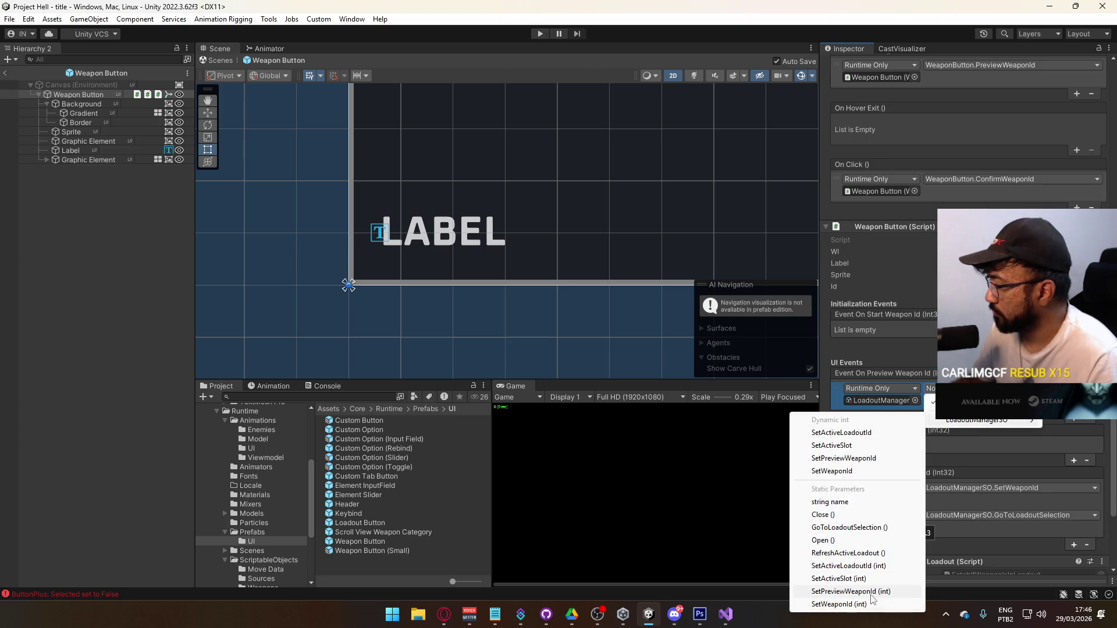
{"action": "left_click", "coordinate": [866, 462]}
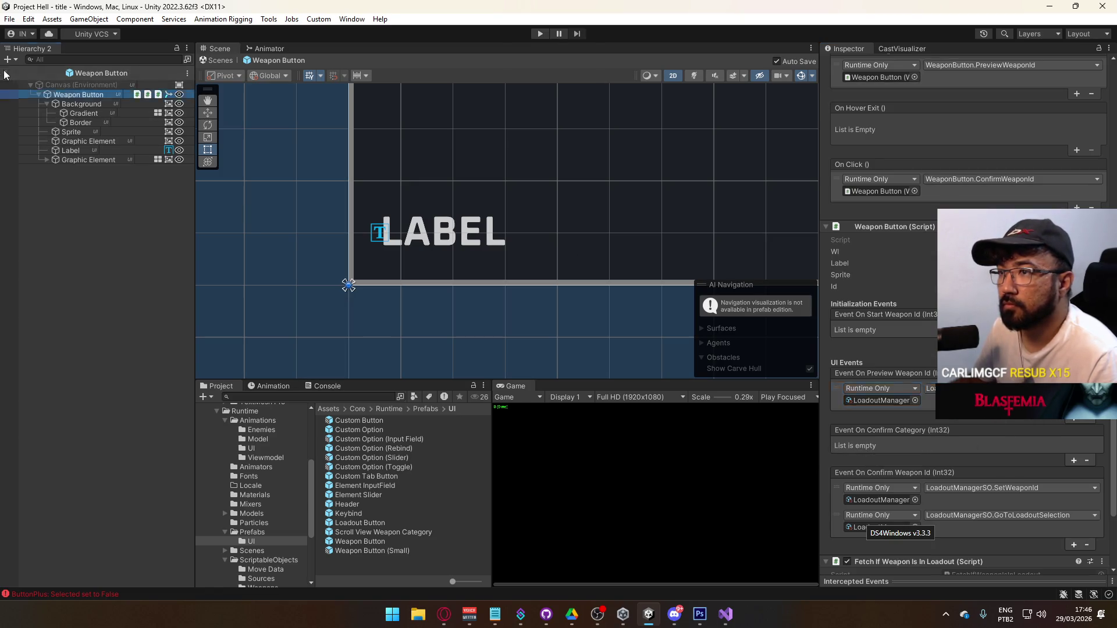
{"action": "left_click", "coordinate": [5, 73]}
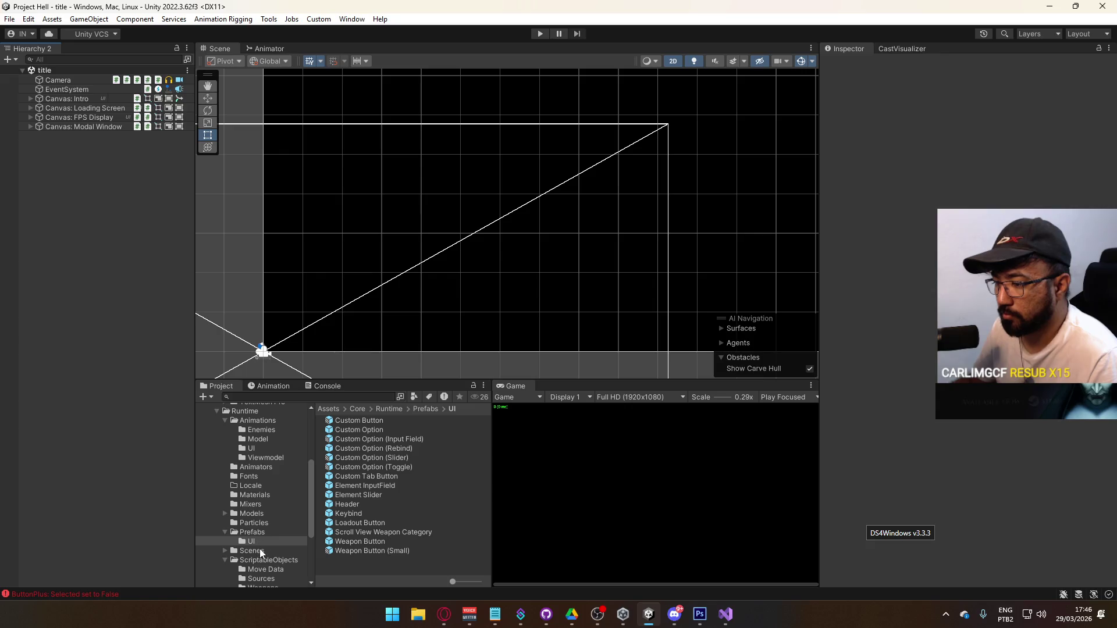
Step: Open the gunsmith scene and select Fetch ARs, Fetch SMGs and Fetch Pistols under Selection Container
{"action": "left_click", "coordinate": [259, 549]}
{"action": "double_click", "coordinate": [362, 438]}
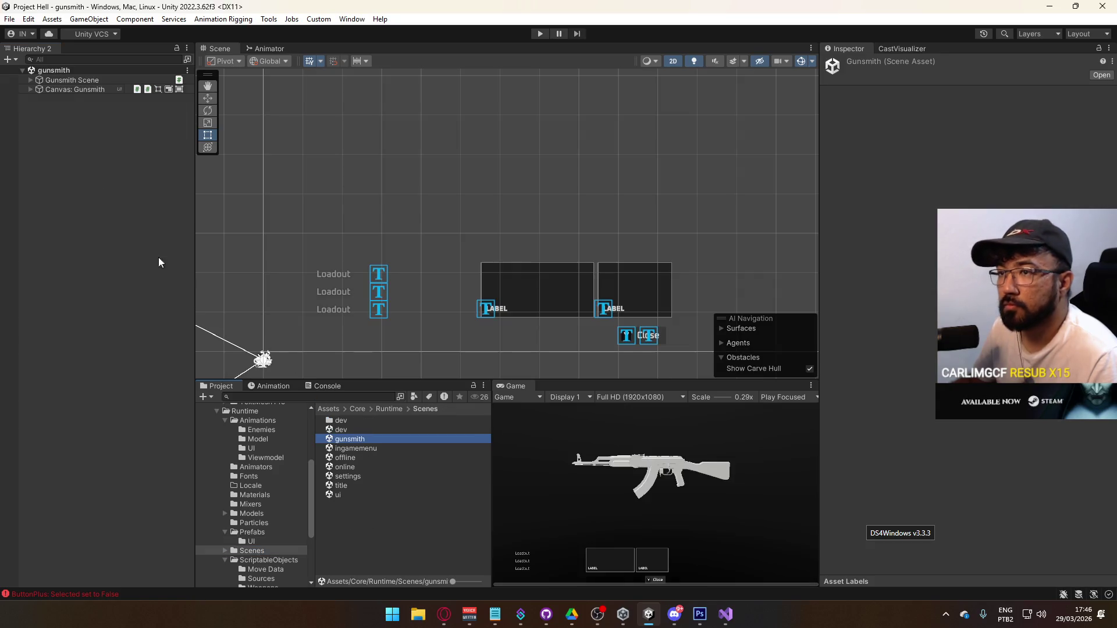
{"action": "left_click", "coordinate": [34, 89]}
{"action": "key", "text": "Right"}
{"action": "left_click", "coordinate": [38, 127]}
{"action": "left_click", "coordinate": [44, 144]}
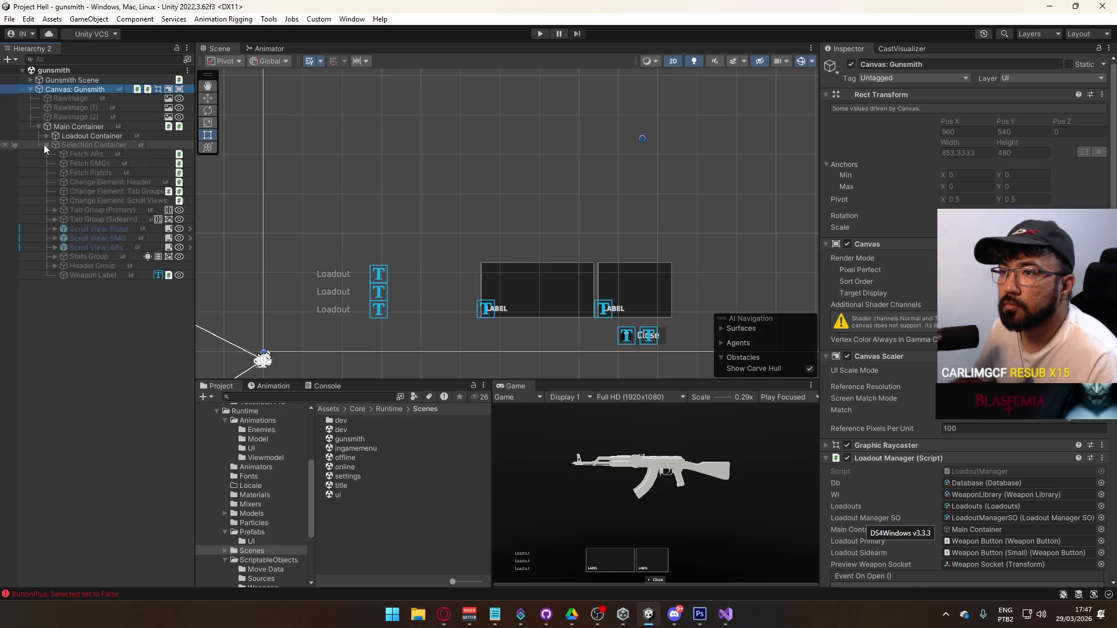
{"action": "left_click", "coordinate": [97, 170]}
{"action": "left_click", "coordinate": [114, 156], "text": "shift"}
{"action": "left_click", "coordinate": [943, 315]}
Step: Play from the title scene, host, open weapon selection, and toggle the assault rifle and SMG tabs
{"action": "double_click", "coordinate": [349, 487]}
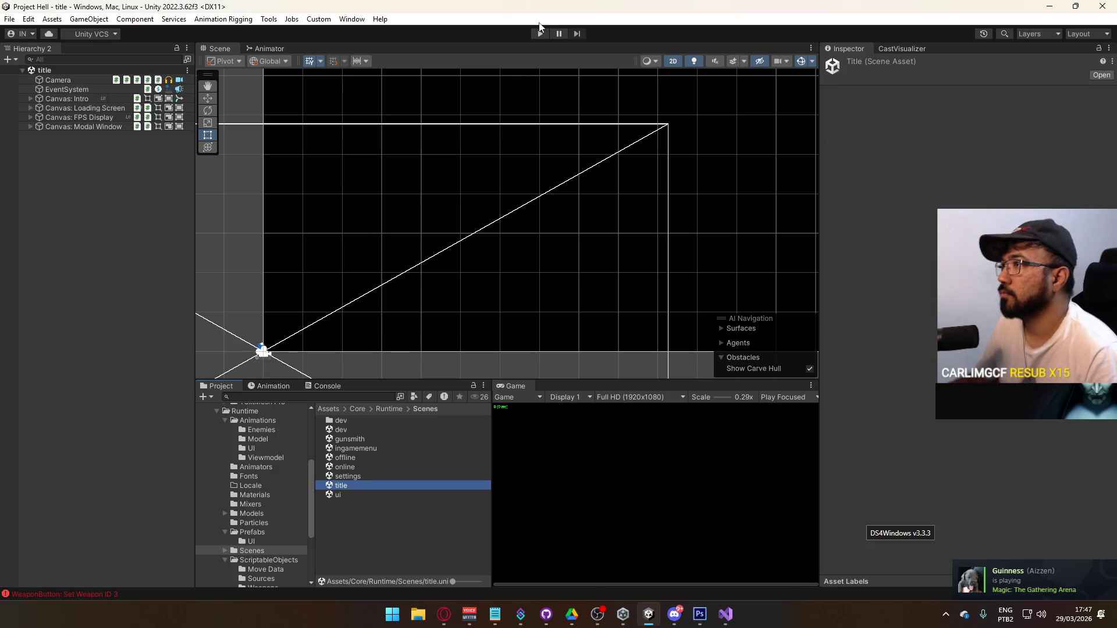
{"action": "left_click", "coordinate": [540, 33]}
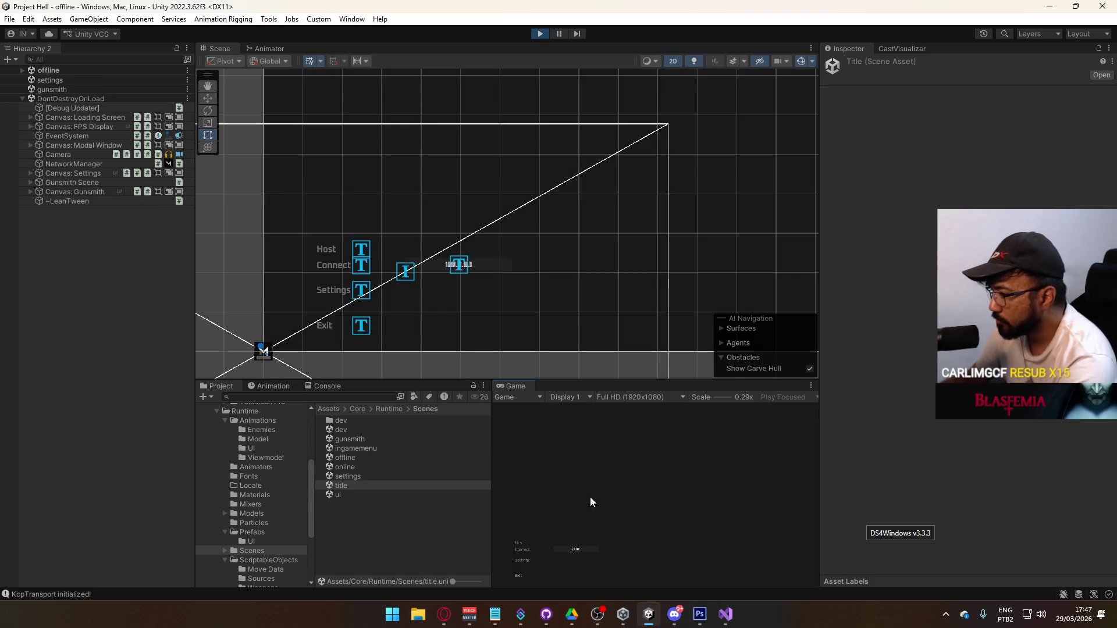
{"action": "left_click", "coordinate": [525, 538]}
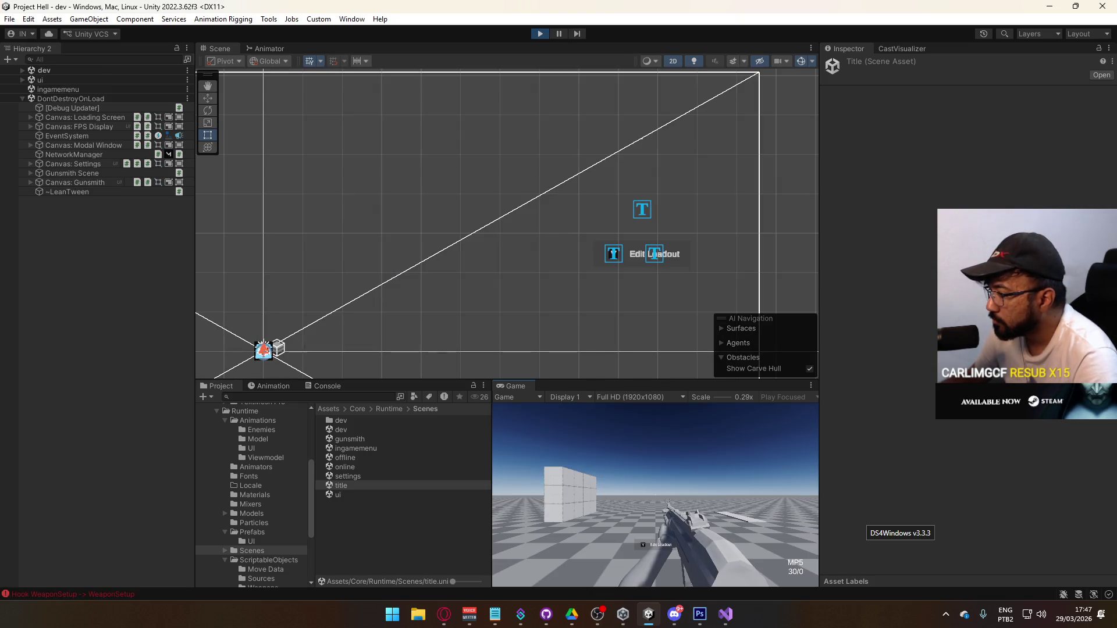
{"action": "left_click", "coordinate": [611, 560]}
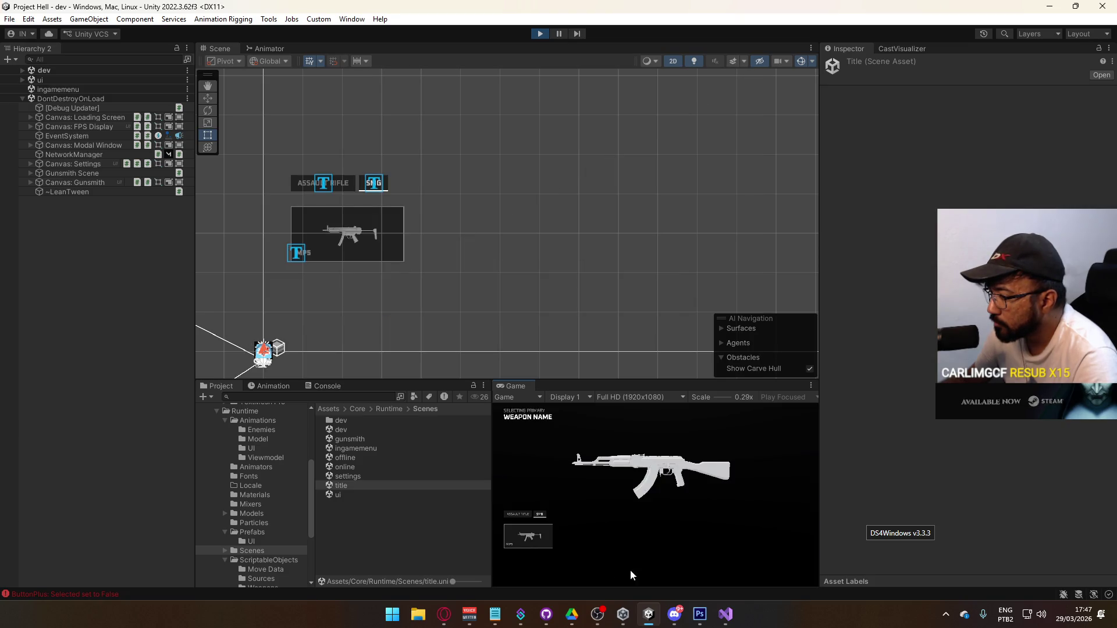
{"action": "left_click", "coordinate": [528, 516]}
{"action": "left_click", "coordinate": [540, 514]}
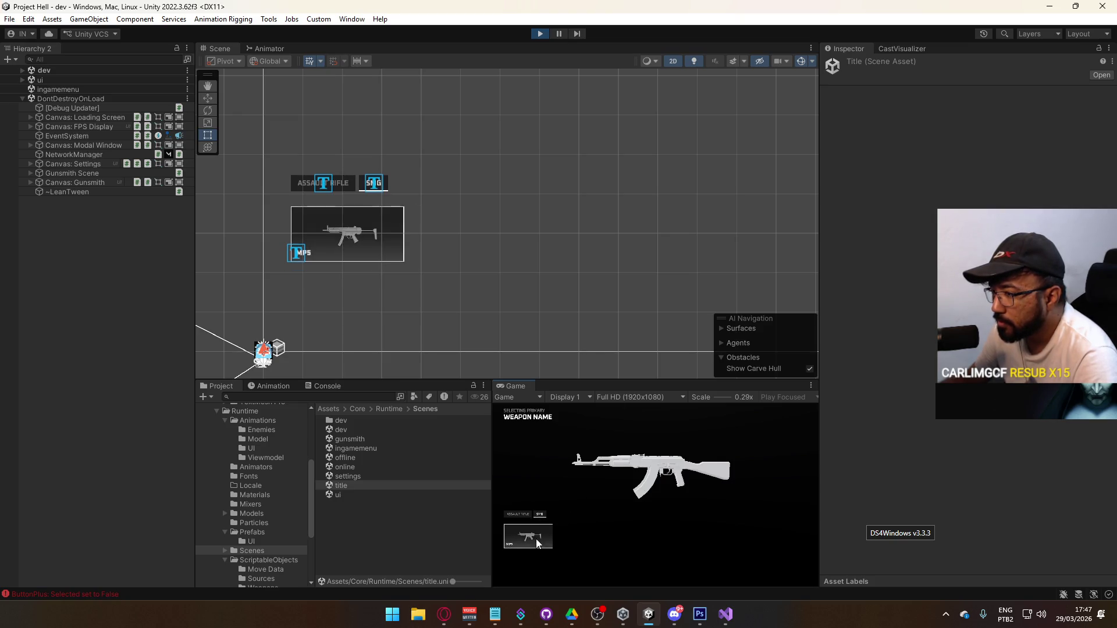
Step: Clear the Console log and bring up LoadoutManager.cs in the code editor
{"action": "key", "text": "super"}
{"action": "key", "text": "super"}
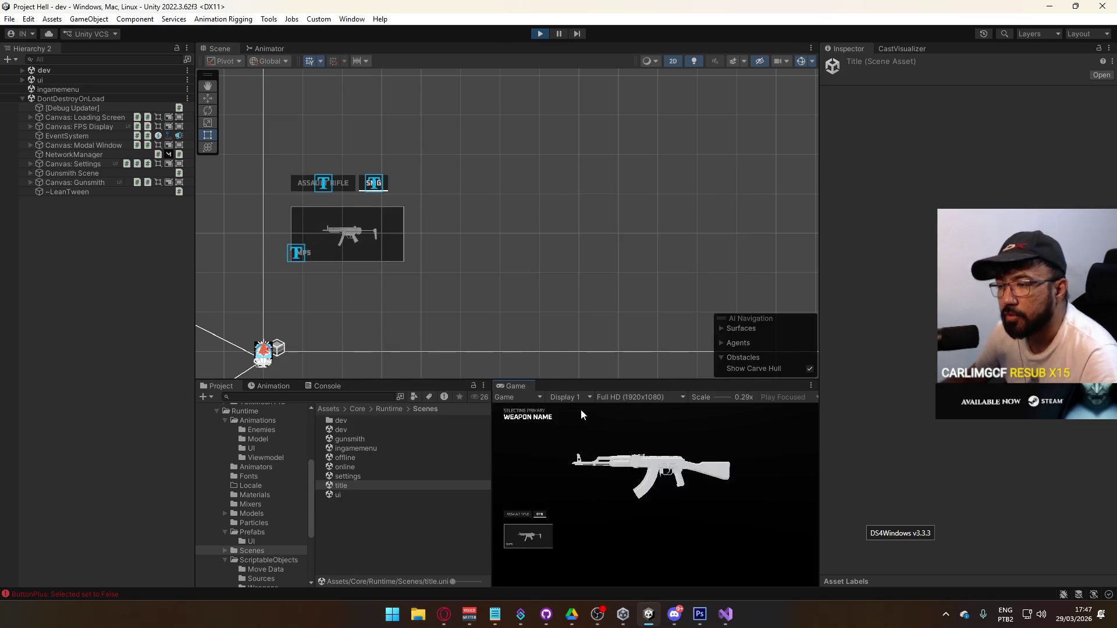
{"action": "left_click", "coordinate": [327, 386]}
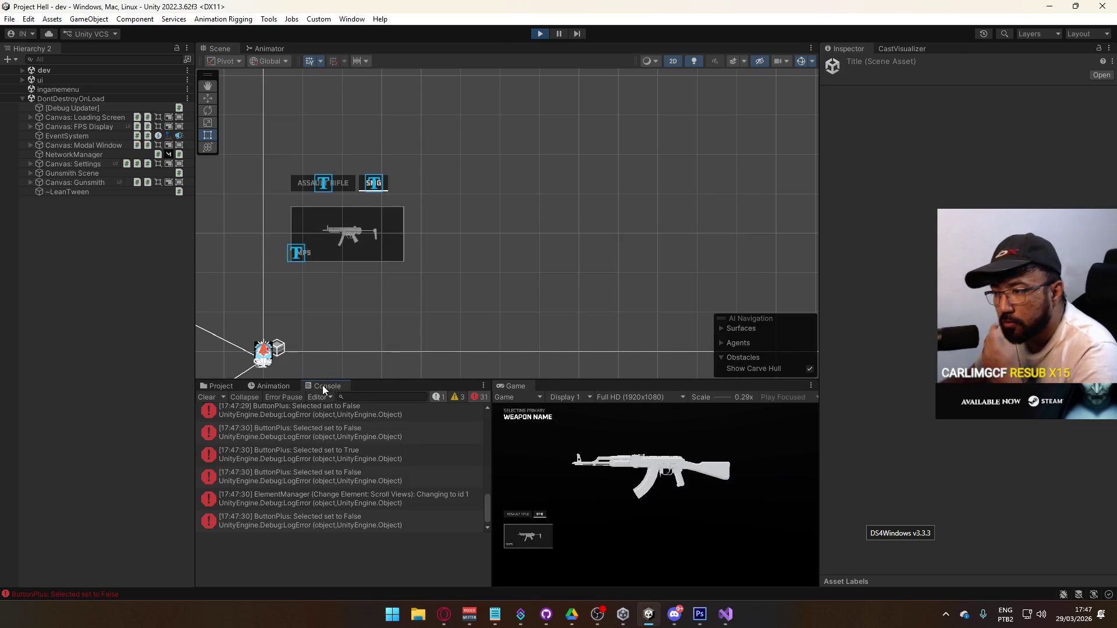
{"action": "left_click", "coordinate": [210, 397]}
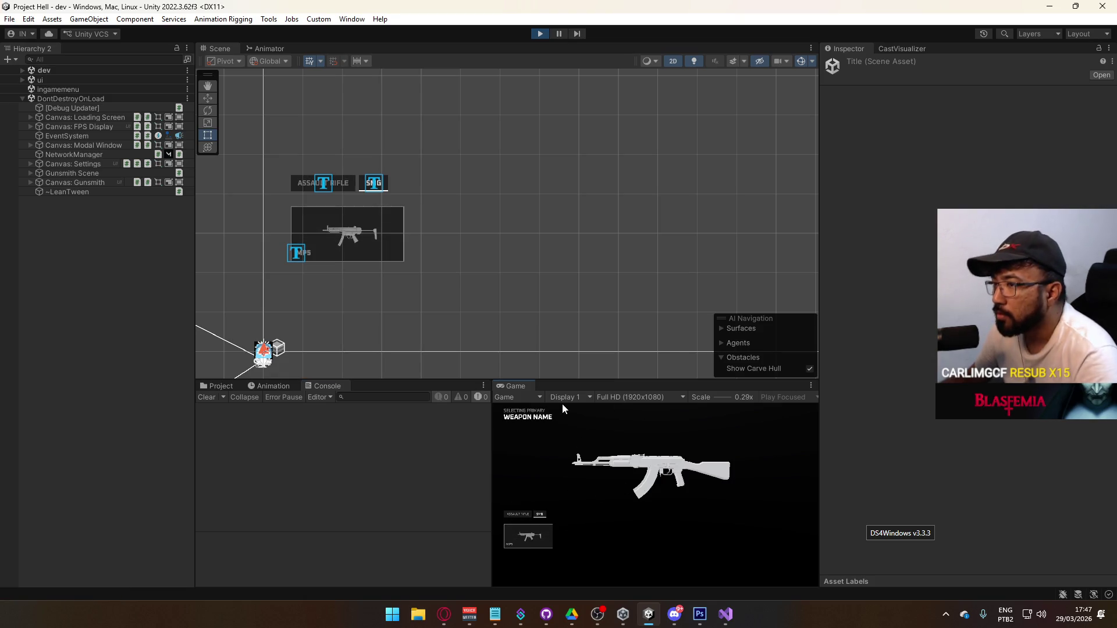
{"action": "key", "text": "super"}
{"action": "key", "text": "super"}
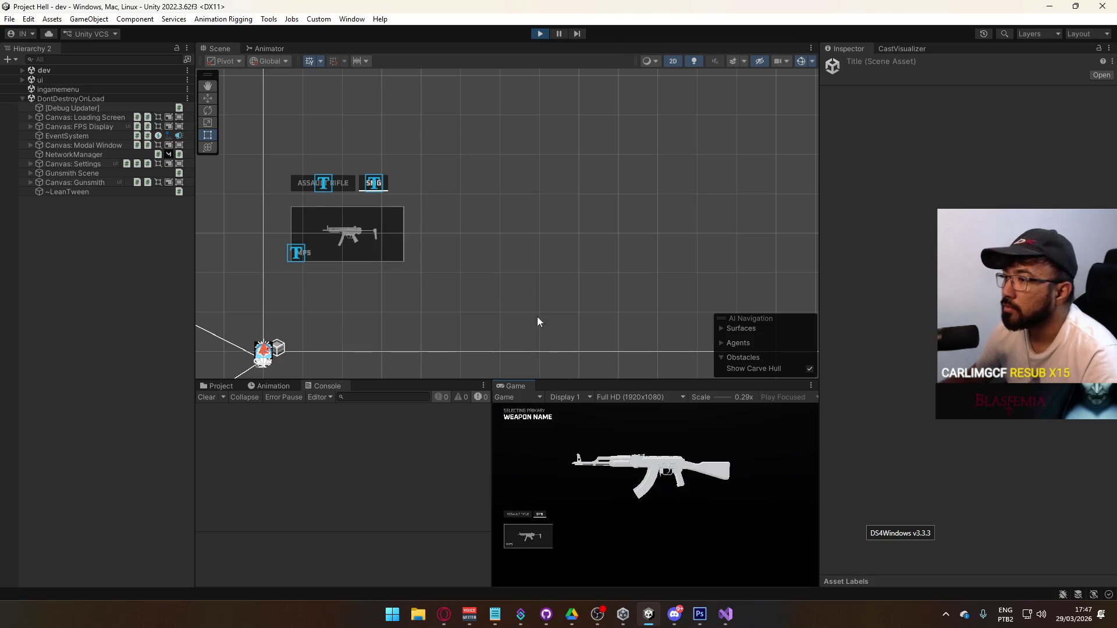
{"action": "left_click", "coordinate": [725, 614]}
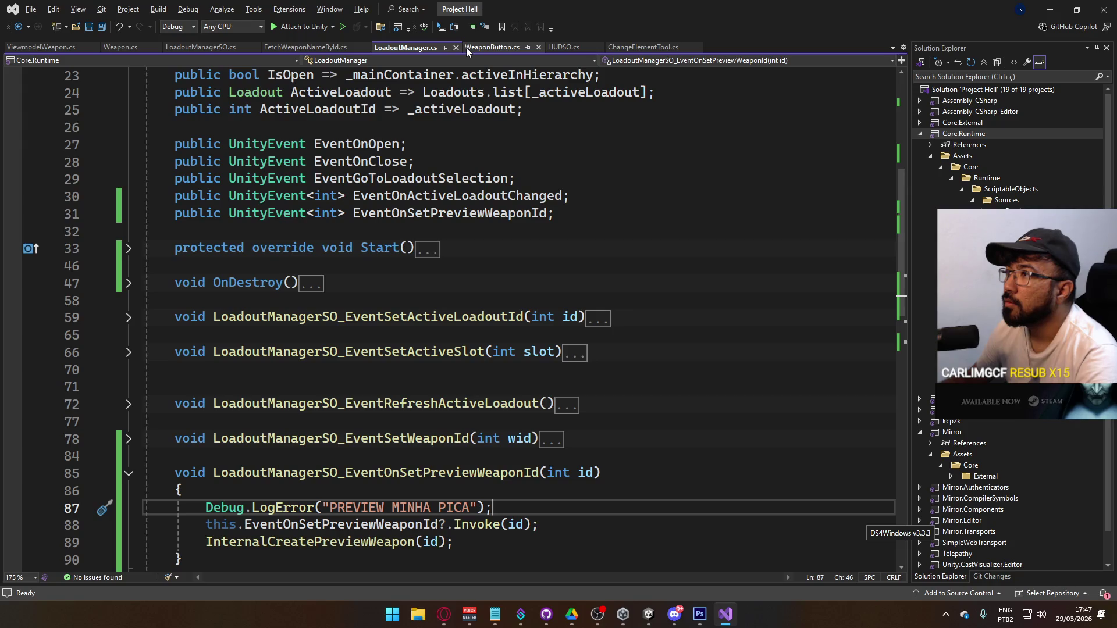
Step: Inspect the running Weapon Button(Clone)'s events in Unity, then stop the play test
{"action": "key", "text": "alt+Tab"}
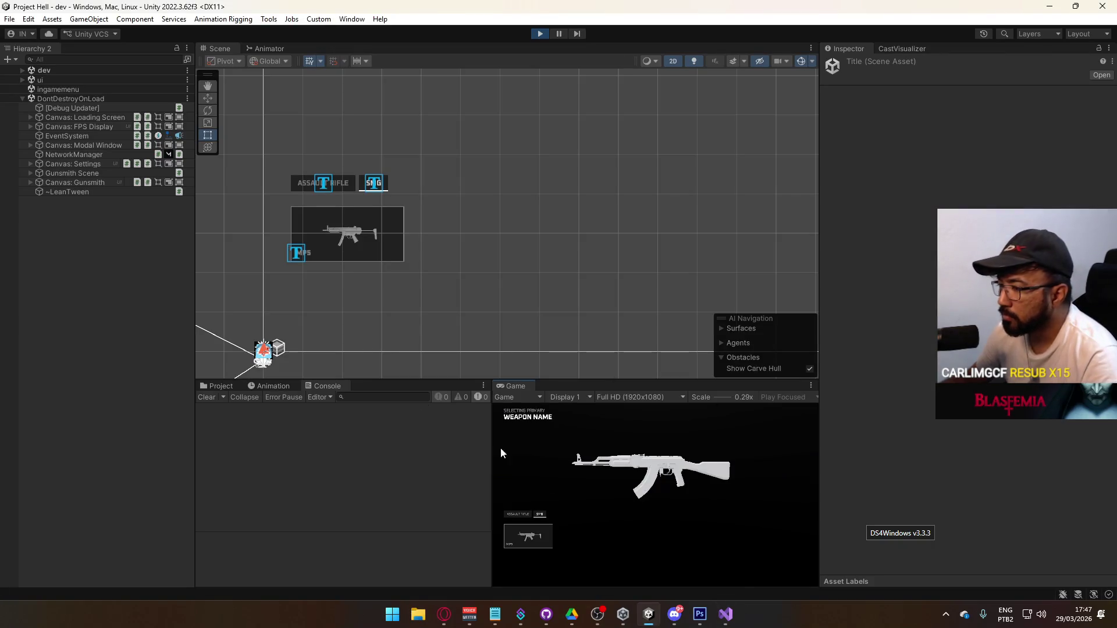
{"action": "key", "text": "super"}
{"action": "left_click", "coordinate": [333, 240]}
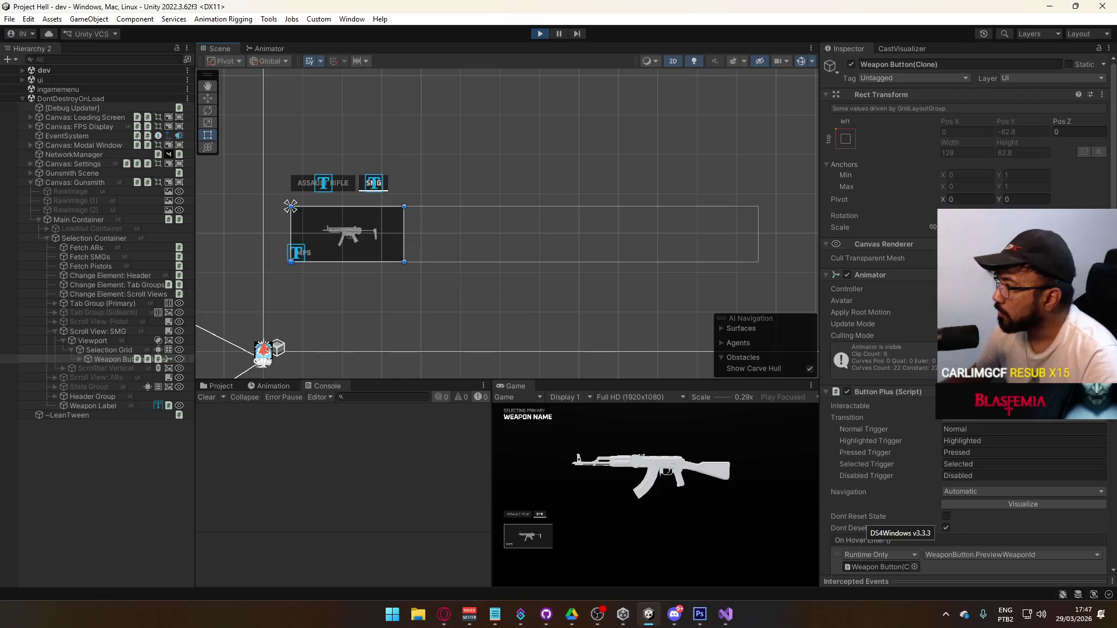
{"action": "scroll", "coordinate": [889, 237], "scroll_direction": "down", "scroll_amount": 5}
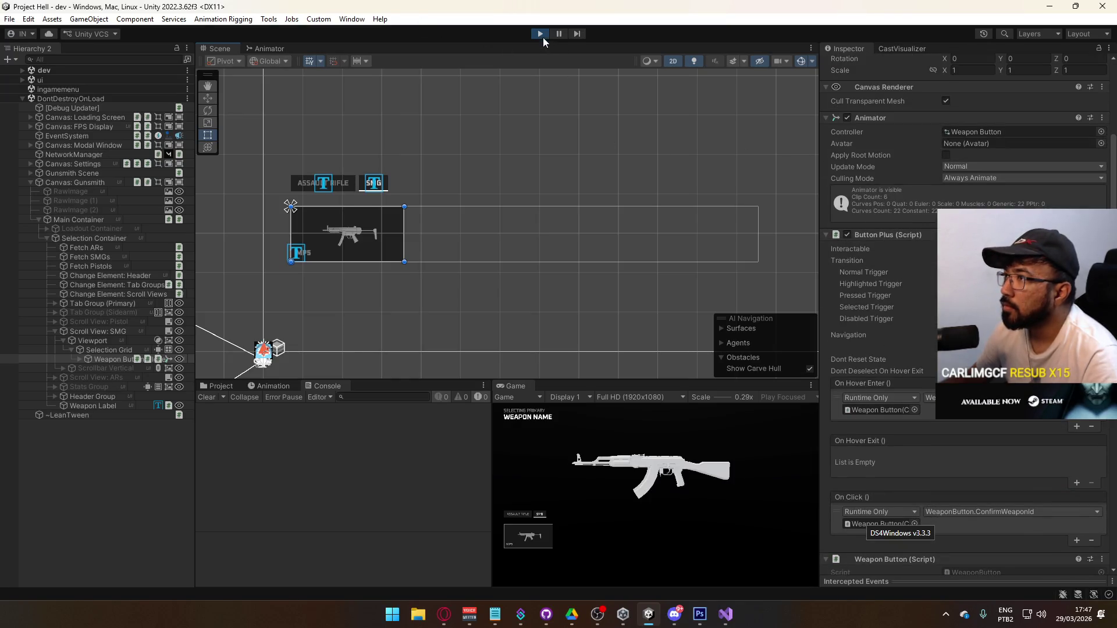
{"action": "left_click", "coordinate": [541, 34]}
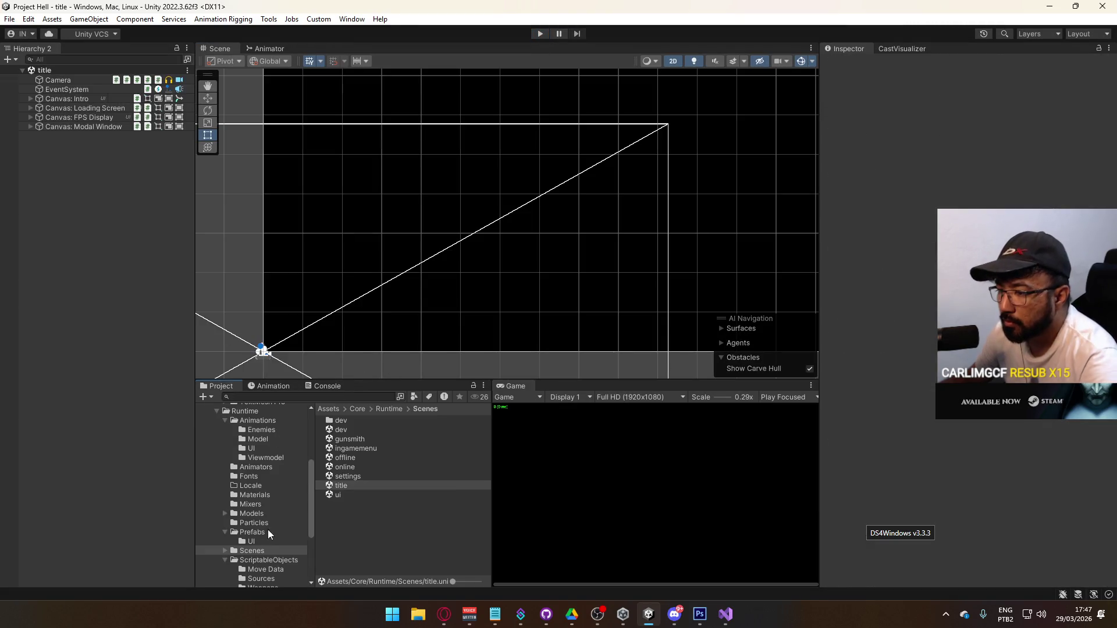
Step: Open Scripts/UI/ButtonPlus.cs in Visual Studio from the Project panel
{"action": "scroll", "coordinate": [277, 520], "scroll_direction": "down", "scroll_amount": 3}
{"action": "left_click", "coordinate": [234, 528]}
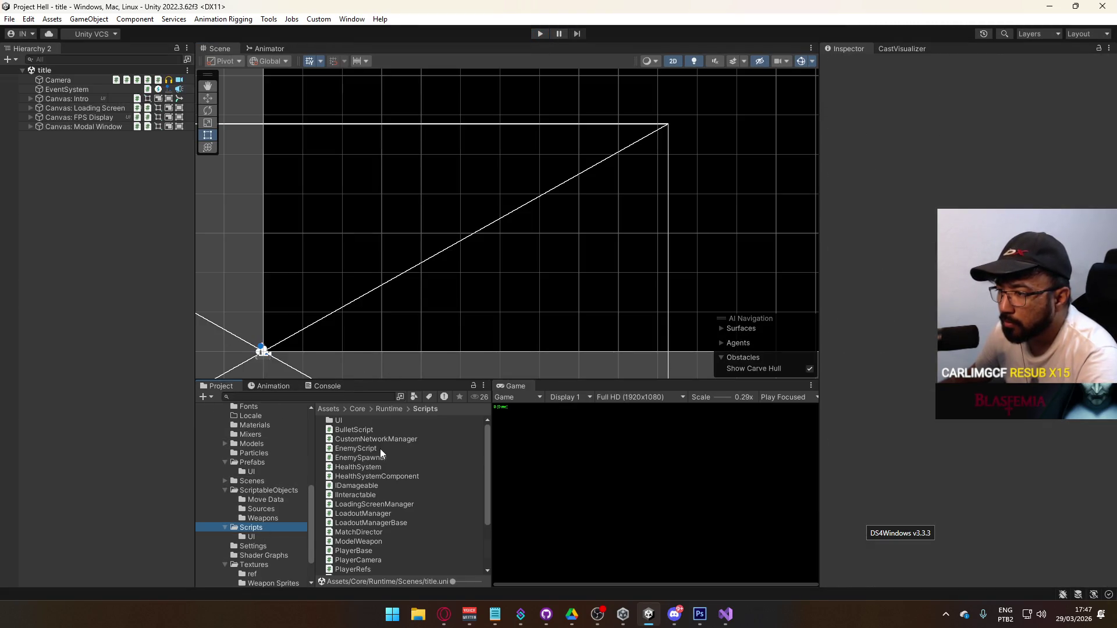
{"action": "left_click", "coordinate": [263, 536]}
{"action": "double_click", "coordinate": [373, 420]}
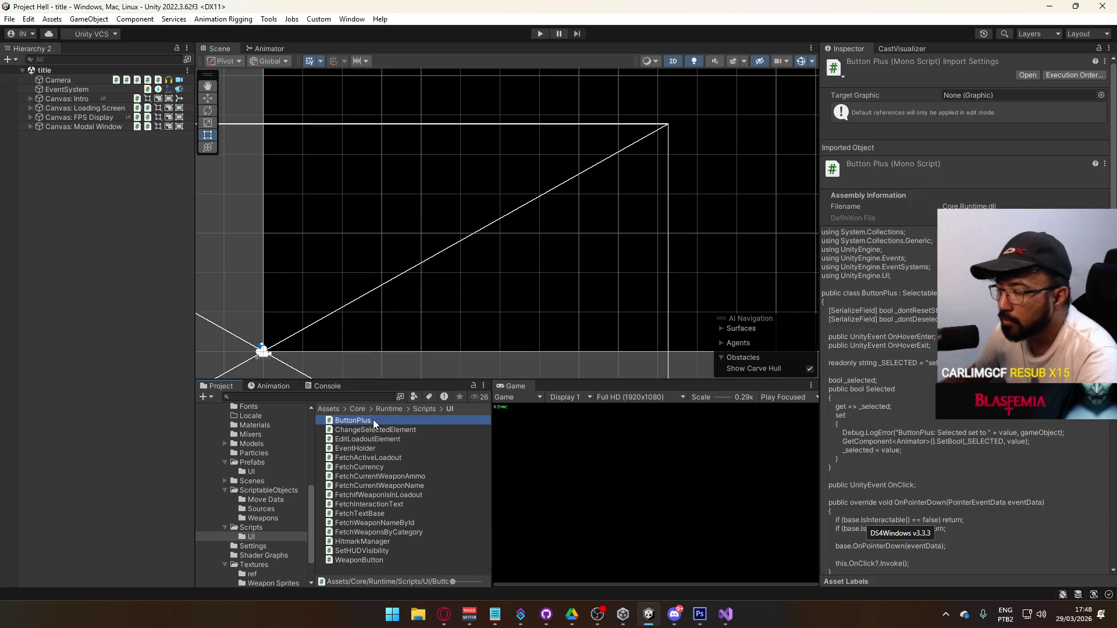
{"action": "scroll", "coordinate": [536, 324], "scroll_direction": "down", "scroll_amount": 7}
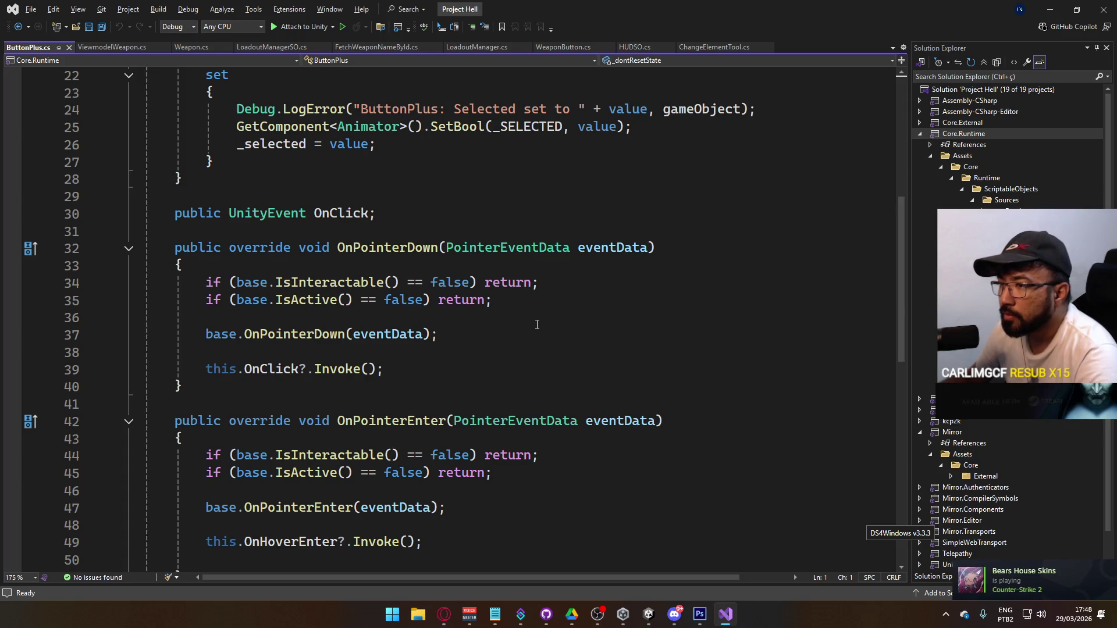
Step: Insert Debug.LogError("foo"); at the top of OnPointerEnter and select the line
{"action": "scroll", "coordinate": [538, 324], "scroll_direction": "down", "scroll_amount": 2}
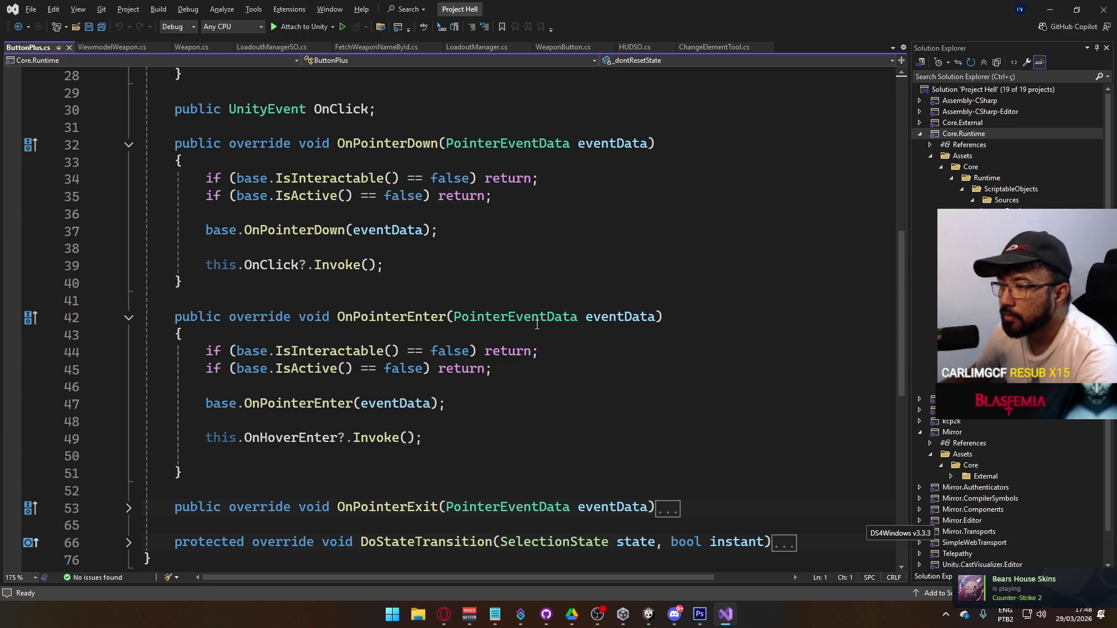
{"action": "left_click", "coordinate": [537, 321]}
{"action": "left_click", "coordinate": [510, 332]}
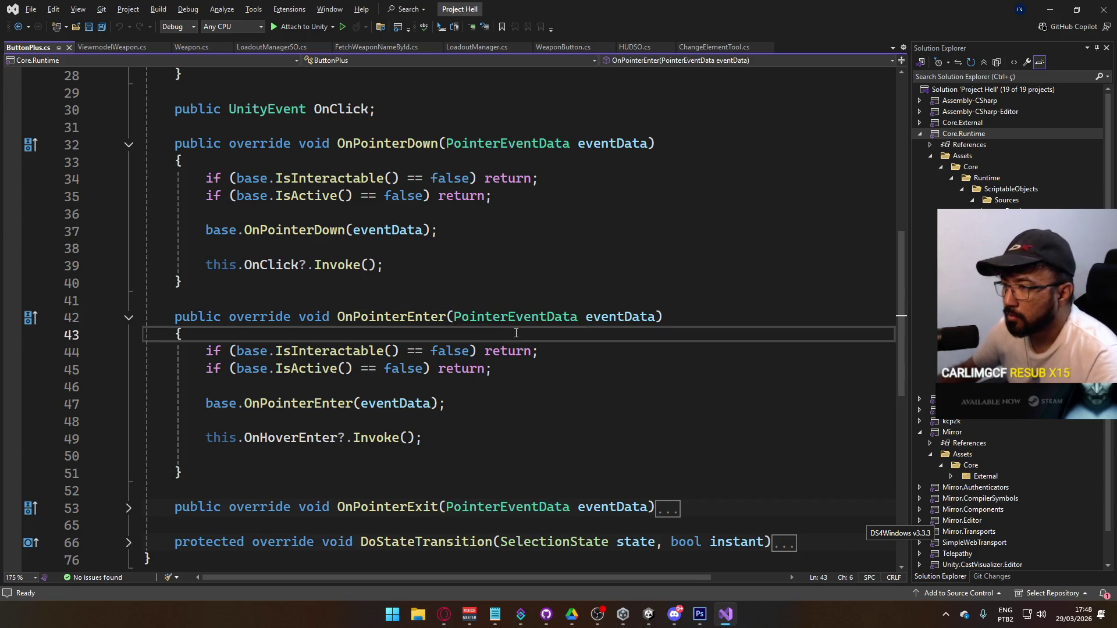
{"action": "key", "text": "Return"}
{"action": "type", "text": "Debug.LogError(\"f"}
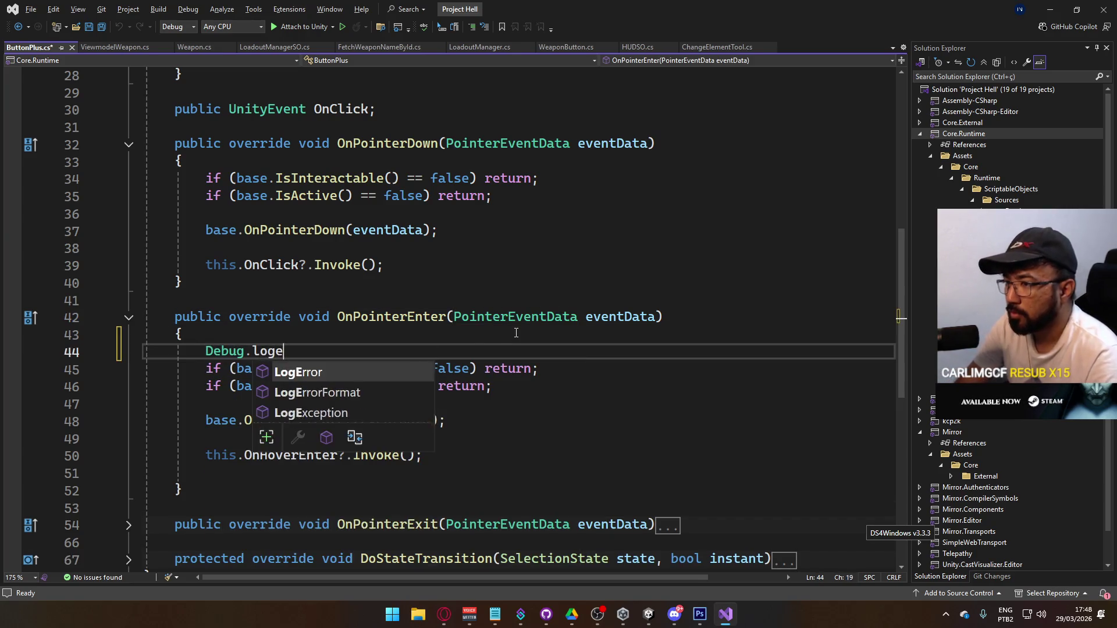
{"action": "type", "text": "oo\");"}
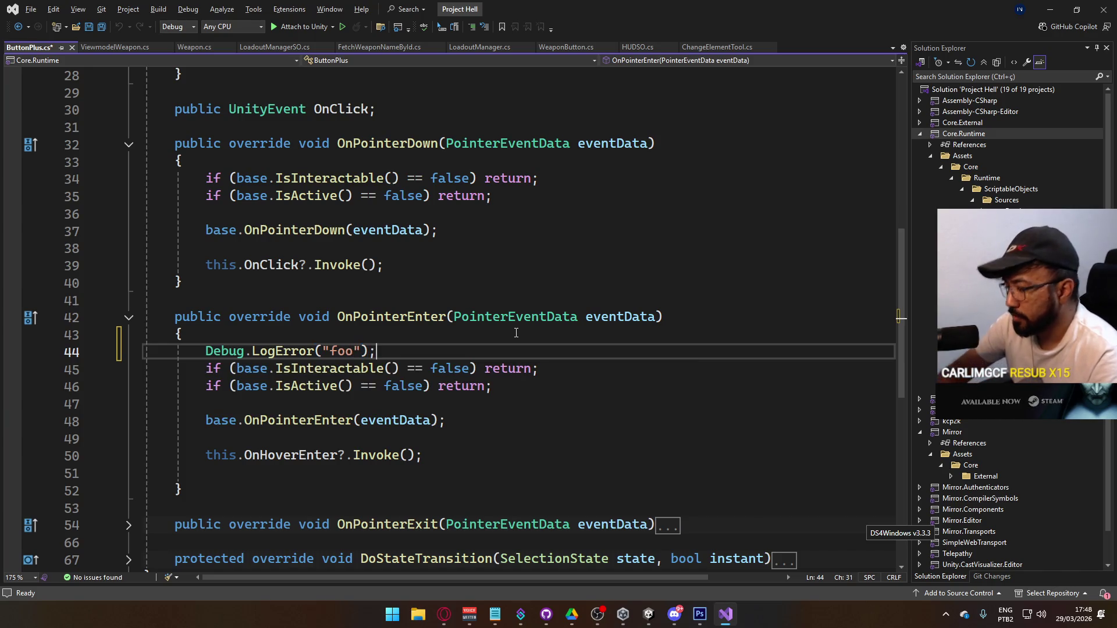
{"action": "key", "text": "shift+Home"}
{"action": "key", "text": "ctrl+c"}
Step: Paste the log below the OnHoverEnter invoke on line 51, change it to "bar", and save
{"action": "left_click", "coordinate": [389, 461]}
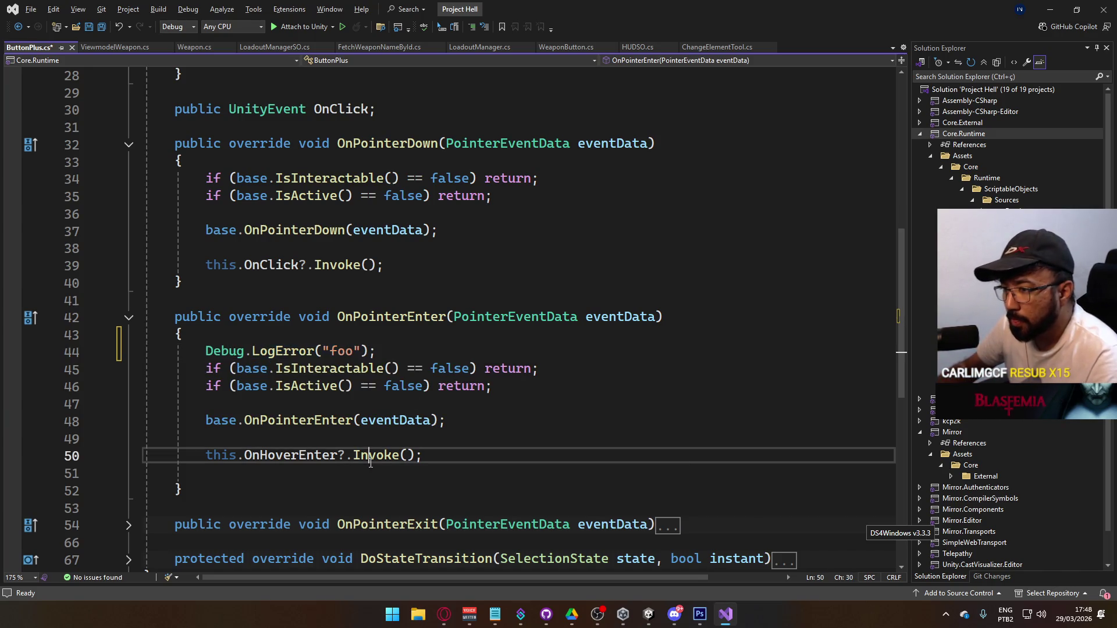
{"action": "left_click", "coordinate": [307, 476]}
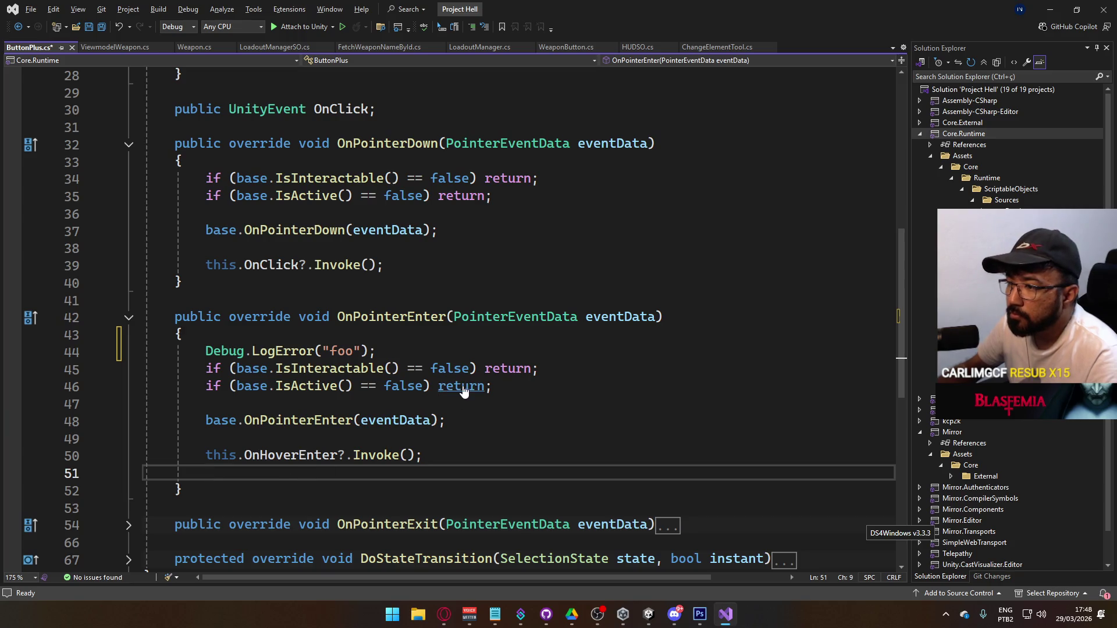
{"action": "key", "text": "ctrl+v"}
{"action": "double_click", "coordinate": [337, 474]}
{"action": "type", "text": "bar"}
{"action": "left_click", "coordinate": [537, 421]}
{"action": "key", "text": "ctrl+s"}
{"action": "scroll", "coordinate": [536, 430], "scroll_direction": "down", "scroll_amount": 2}
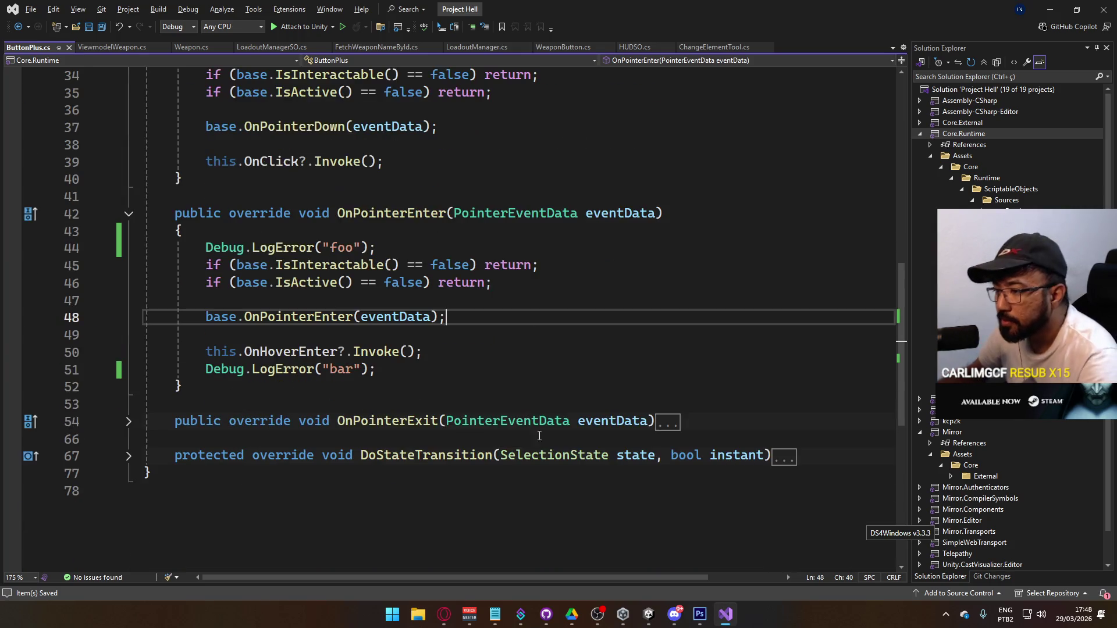
{"action": "scroll", "coordinate": [538, 445], "scroll_direction": "up", "scroll_amount": 9}
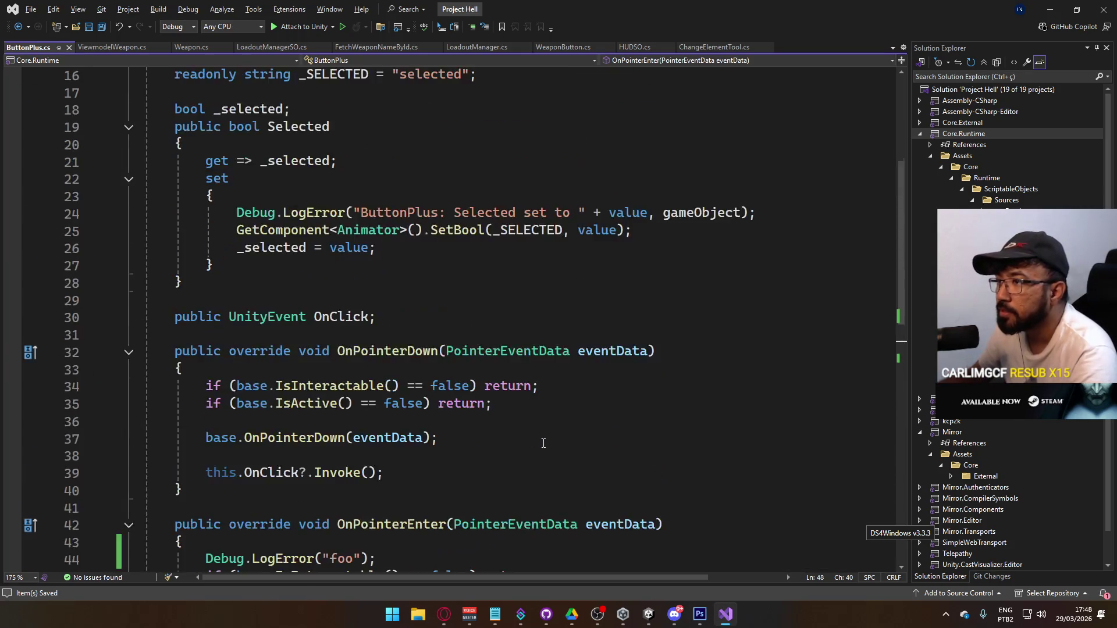
{"action": "scroll", "coordinate": [544, 417], "scroll_direction": "up", "scroll_amount": 2}
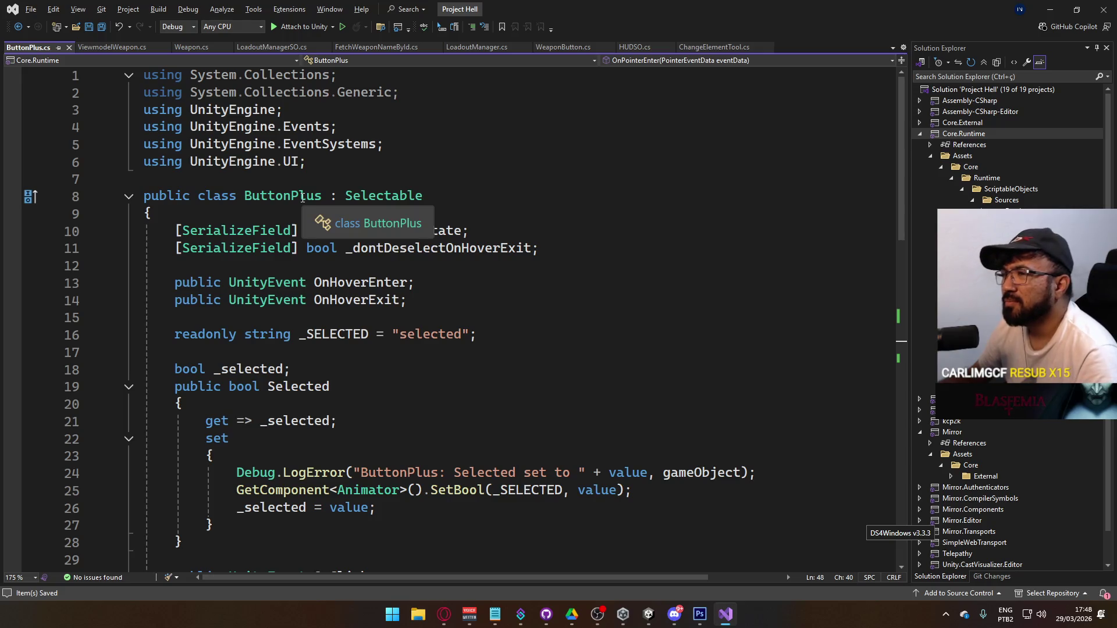
{"action": "left_click", "coordinate": [375, 197], "text": "ctrl"}
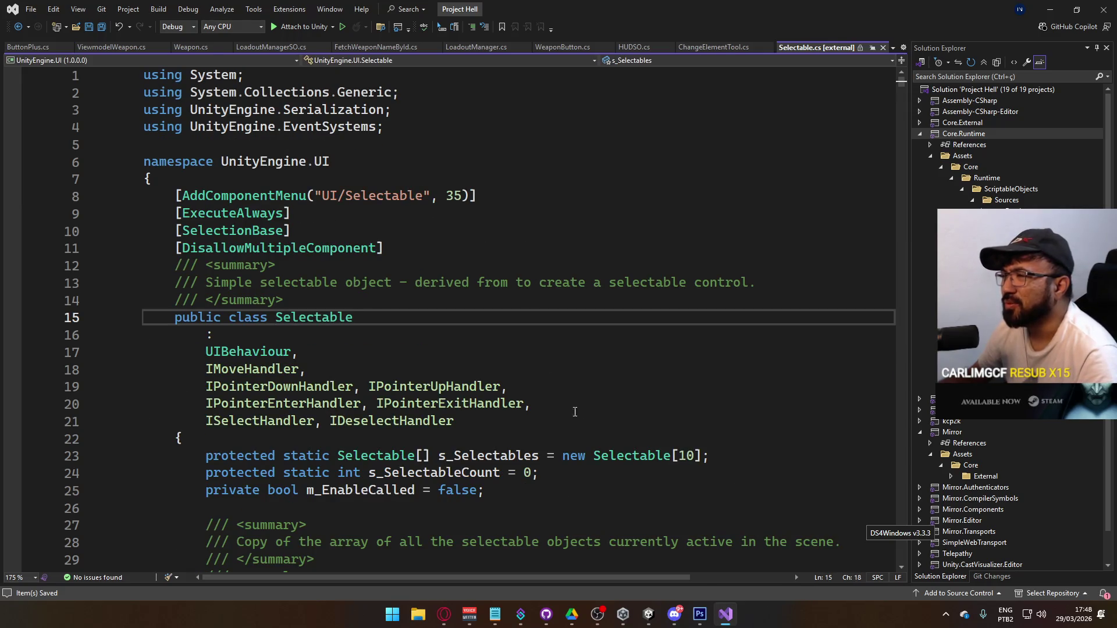
{"action": "scroll", "coordinate": [582, 408], "scroll_direction": "down", "scroll_amount": 15}
{"action": "scroll", "coordinate": [593, 436], "scroll_direction": "down", "scroll_amount": 4}
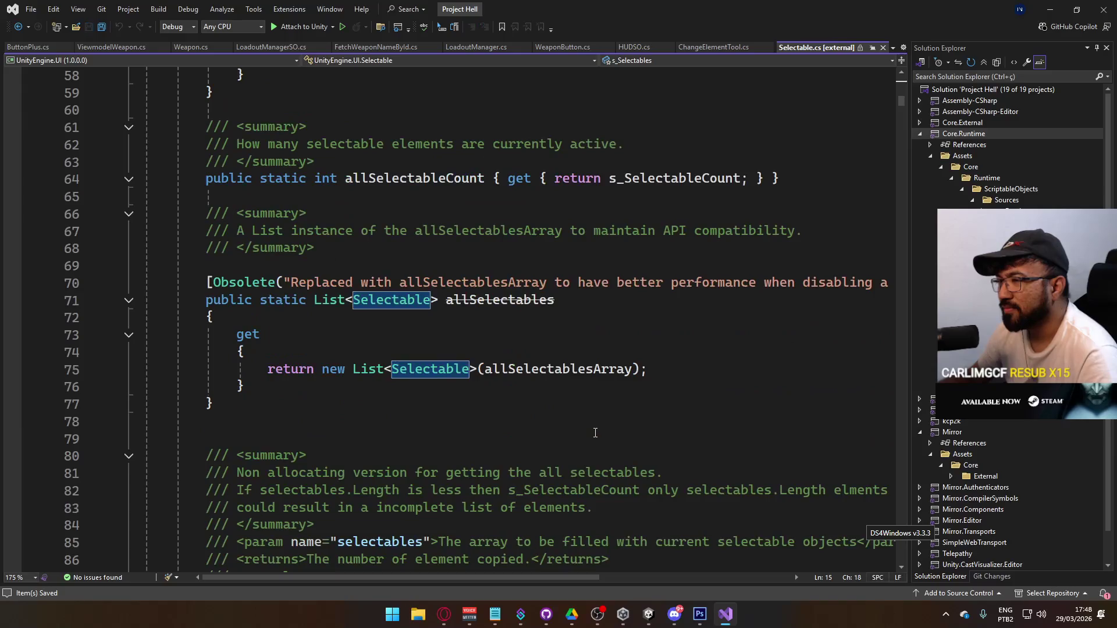
{"action": "scroll", "coordinate": [595, 433], "scroll_direction": "up", "scroll_amount": 10}
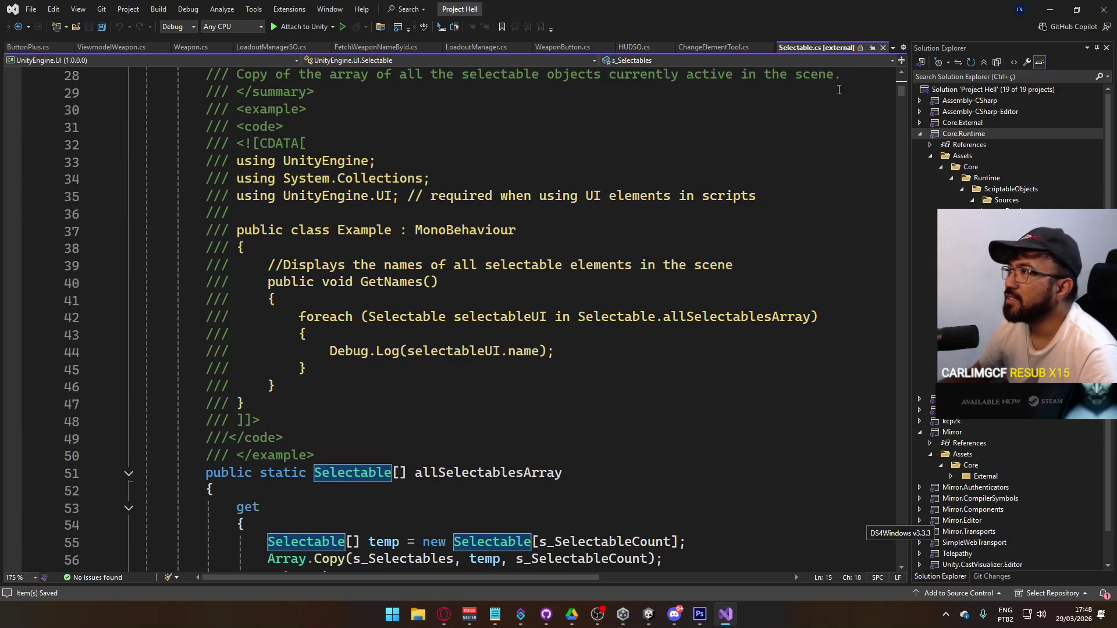
{"action": "left_click", "coordinate": [881, 50]}
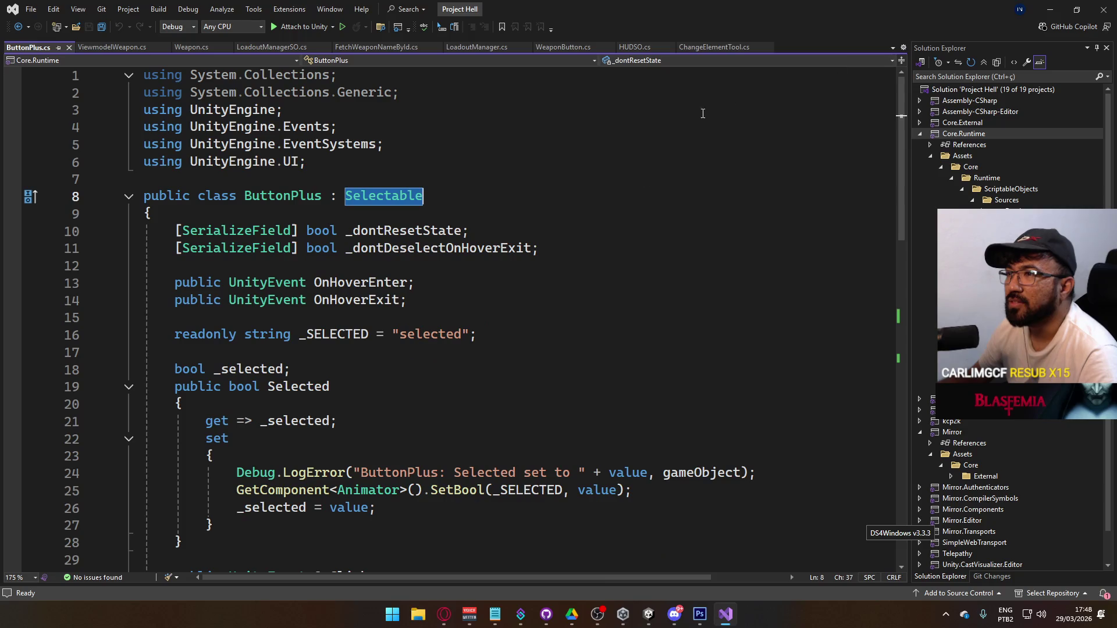
{"action": "left_click", "coordinate": [481, 204]}
{"action": "scroll", "coordinate": [582, 350], "scroll_direction": "down", "scroll_amount": 4}
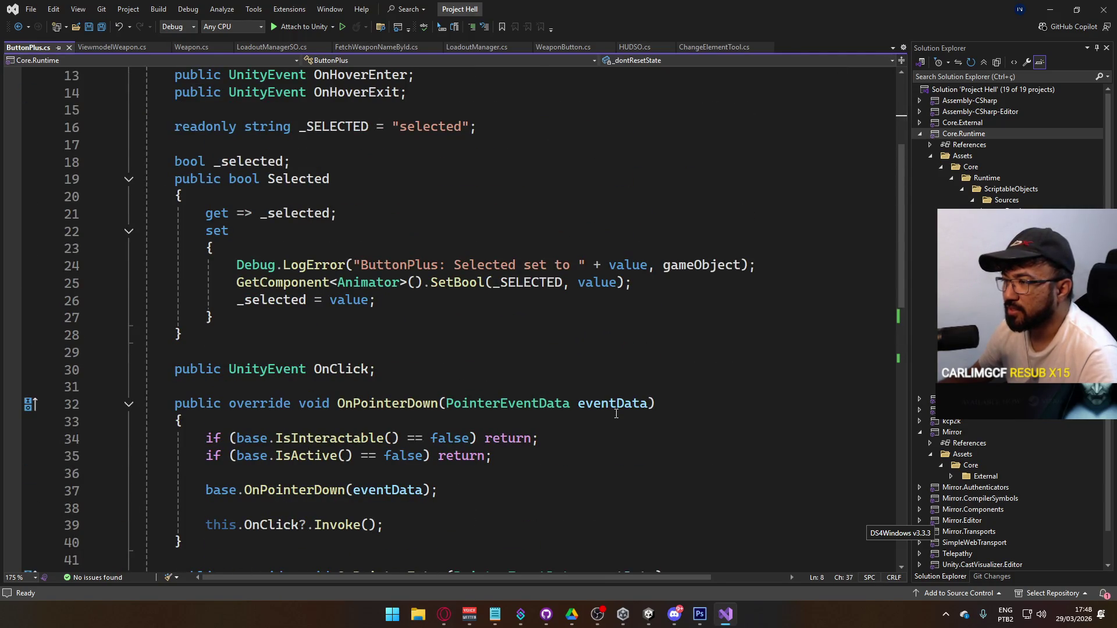
{"action": "scroll", "coordinate": [418, 329], "scroll_direction": "up", "scroll_amount": 2}
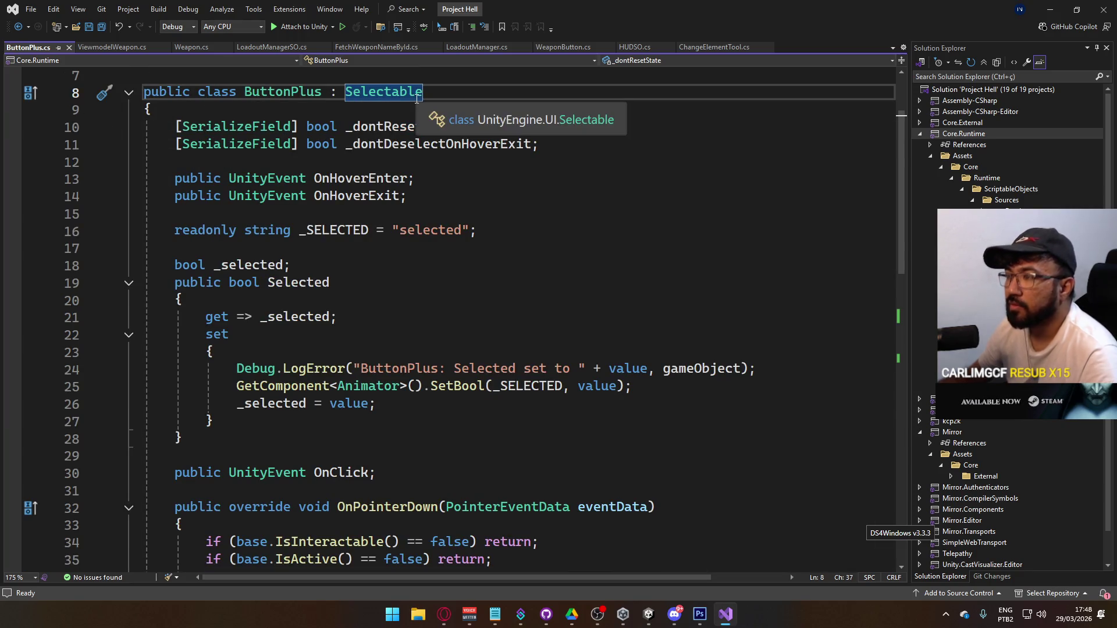
{"action": "type", "text": "m I"}
Step: Add IPointerEnterHandler and IPointerExitHandler after Selectable on line 8 and save ButtonPlus.cs
{"action": "key", "text": "BackSpace"}
{"action": "type", "text": ", Ipo"}
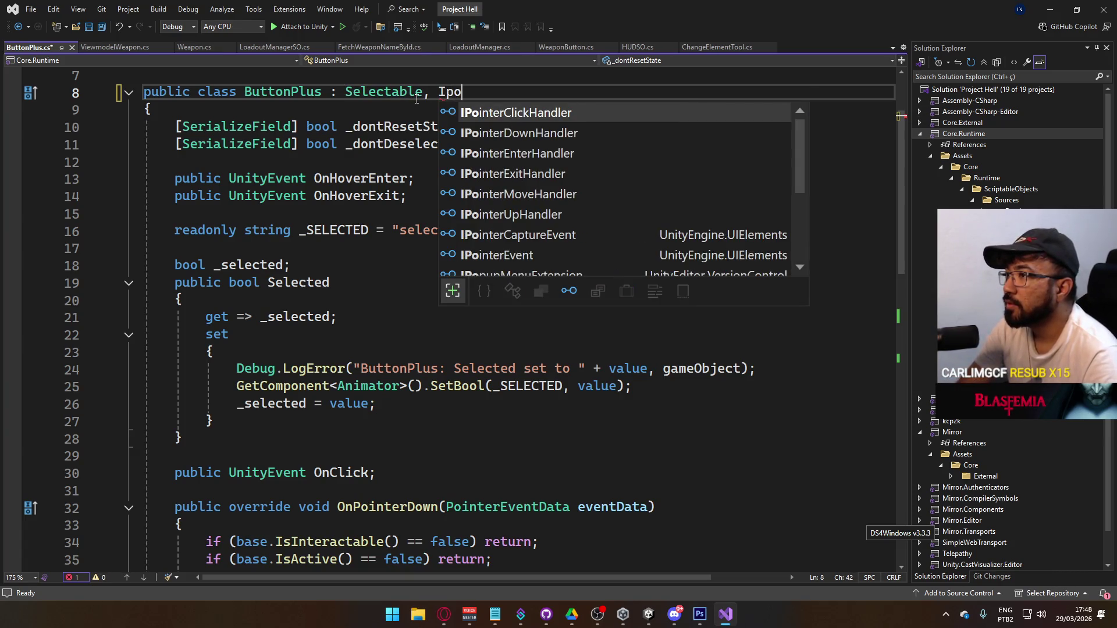
{"action": "key", "text": "Down"}
{"action": "key", "text": "Down"}
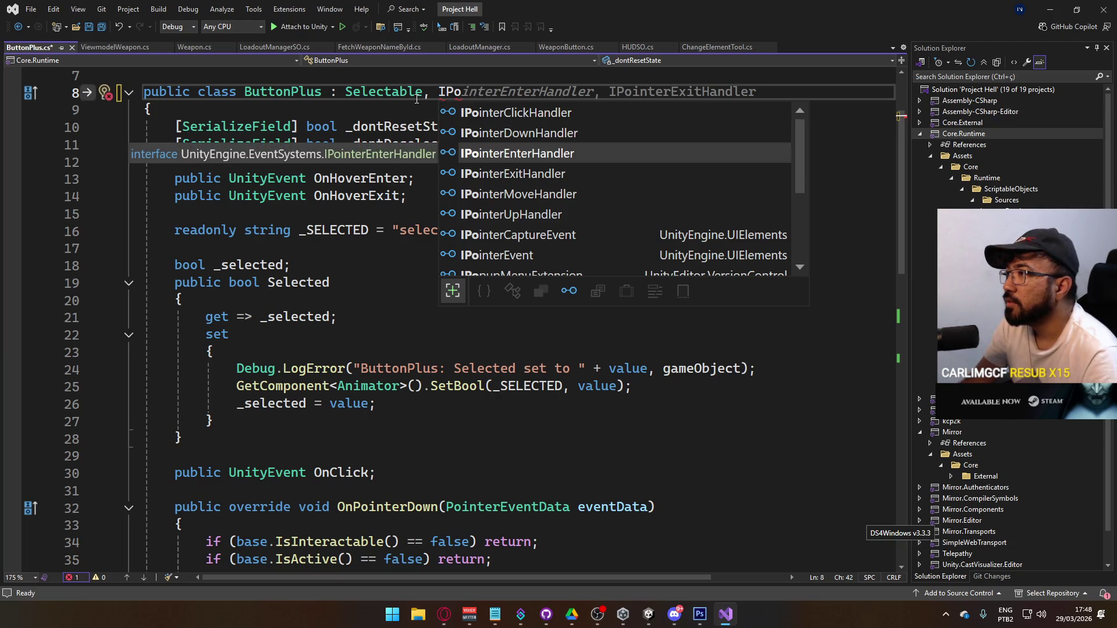
{"action": "key", "text": "Return"}
{"action": "key", "text": "Tab"}
{"action": "key", "text": "ctrl+s"}
Step: Review ButtonPlus.cs and go to the Selectable base class source
{"action": "scroll", "coordinate": [496, 192], "scroll_direction": "down", "scroll_amount": 7}
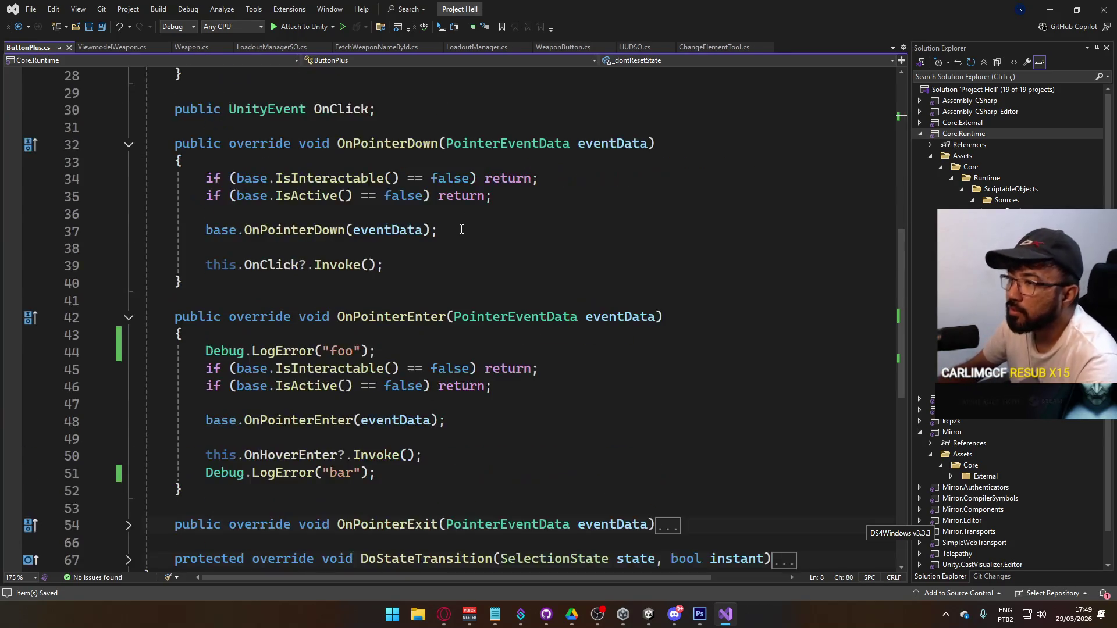
{"action": "scroll", "coordinate": [462, 229], "scroll_direction": "down", "scroll_amount": 1}
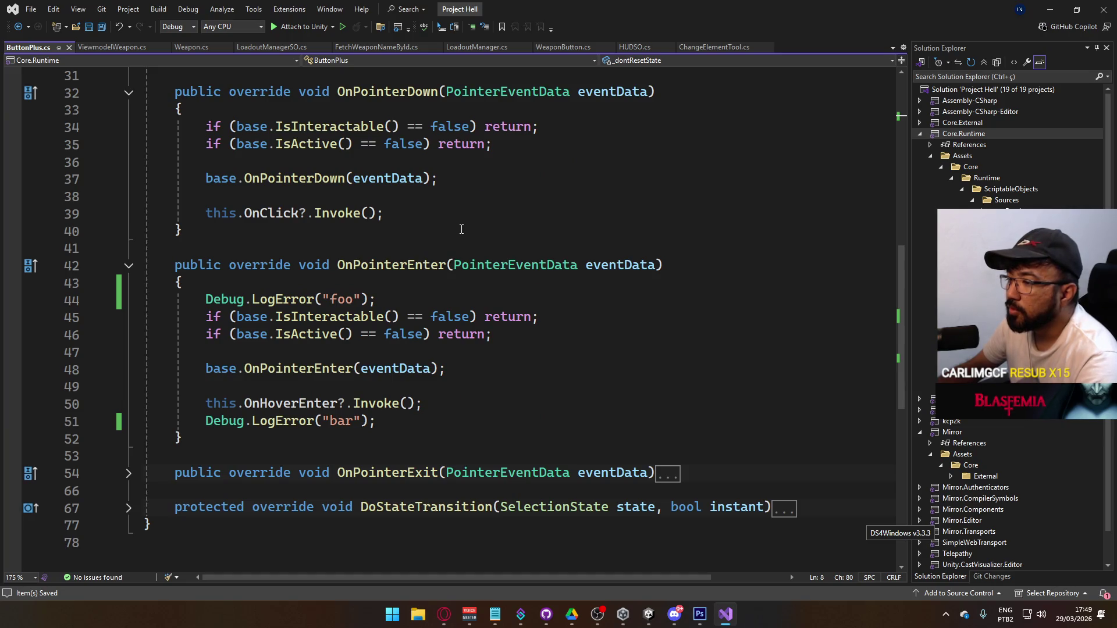
{"action": "scroll", "coordinate": [462, 230], "scroll_direction": "up", "scroll_amount": 2}
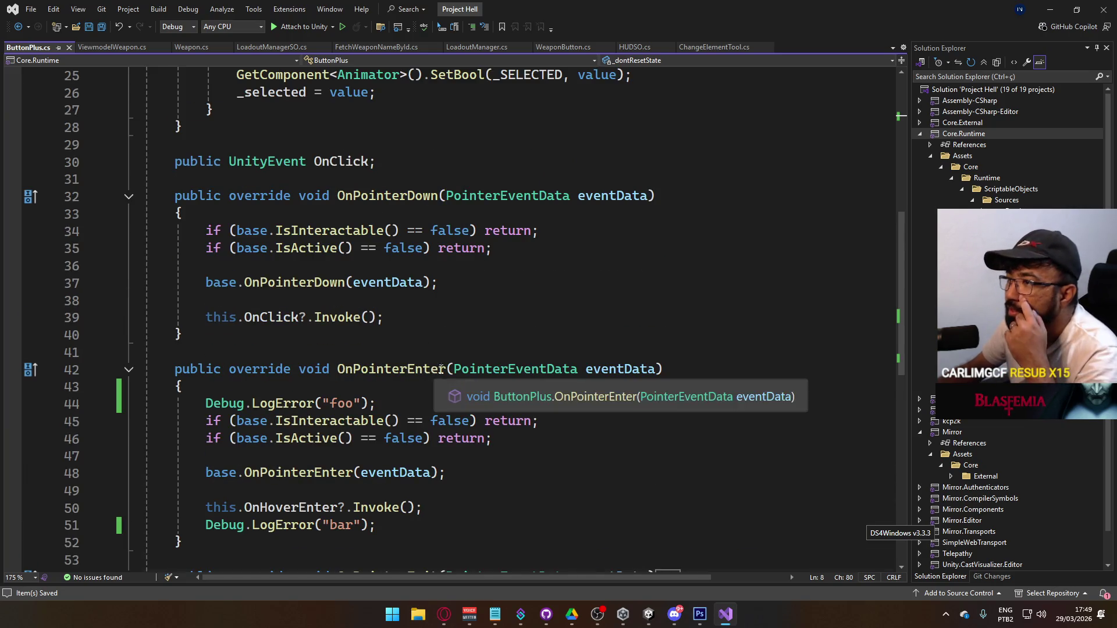
{"action": "scroll", "coordinate": [497, 314], "scroll_direction": "up", "scroll_amount": 6}
{"action": "scroll", "coordinate": [523, 282], "scroll_direction": "down", "scroll_amount": 2}
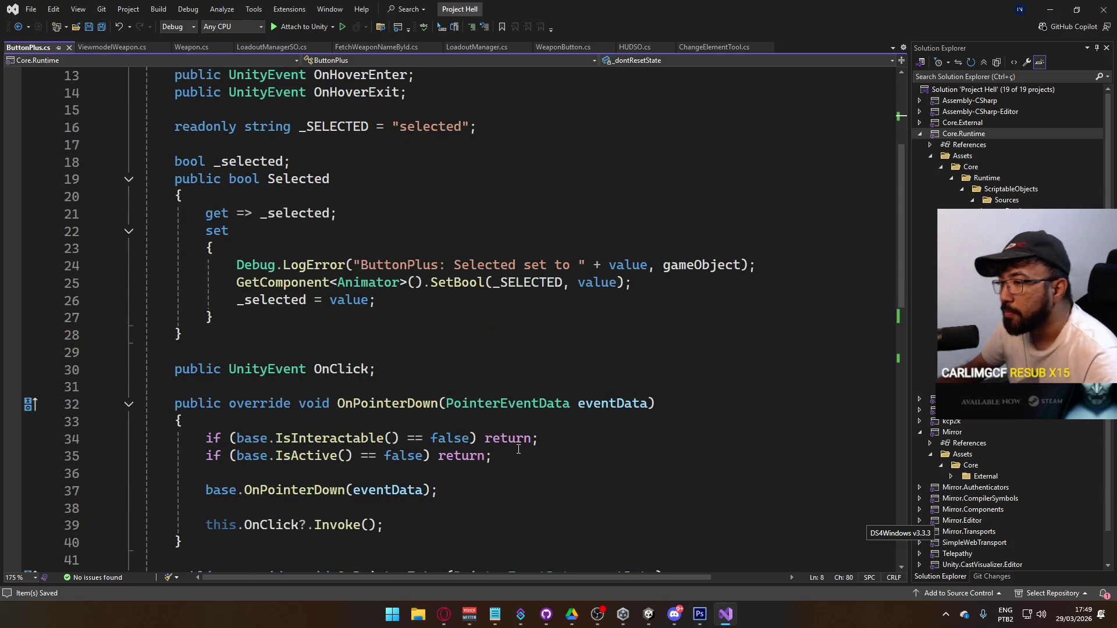
{"action": "scroll", "coordinate": [531, 429], "scroll_direction": "up", "scroll_amount": 4}
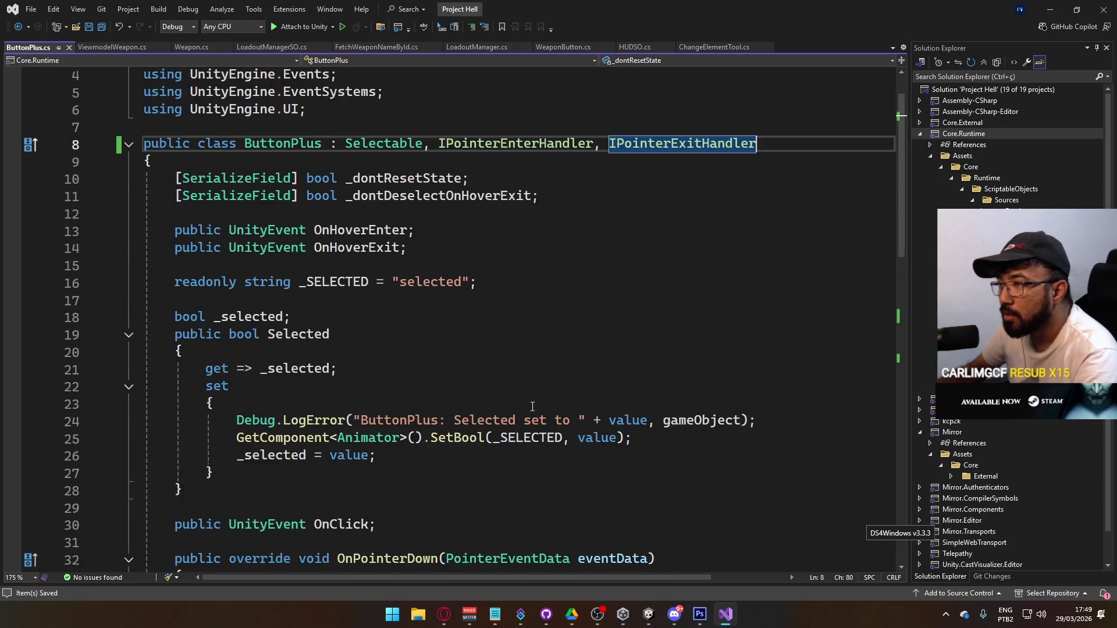
{"action": "left_click", "coordinate": [398, 198], "text": "ctrl"}
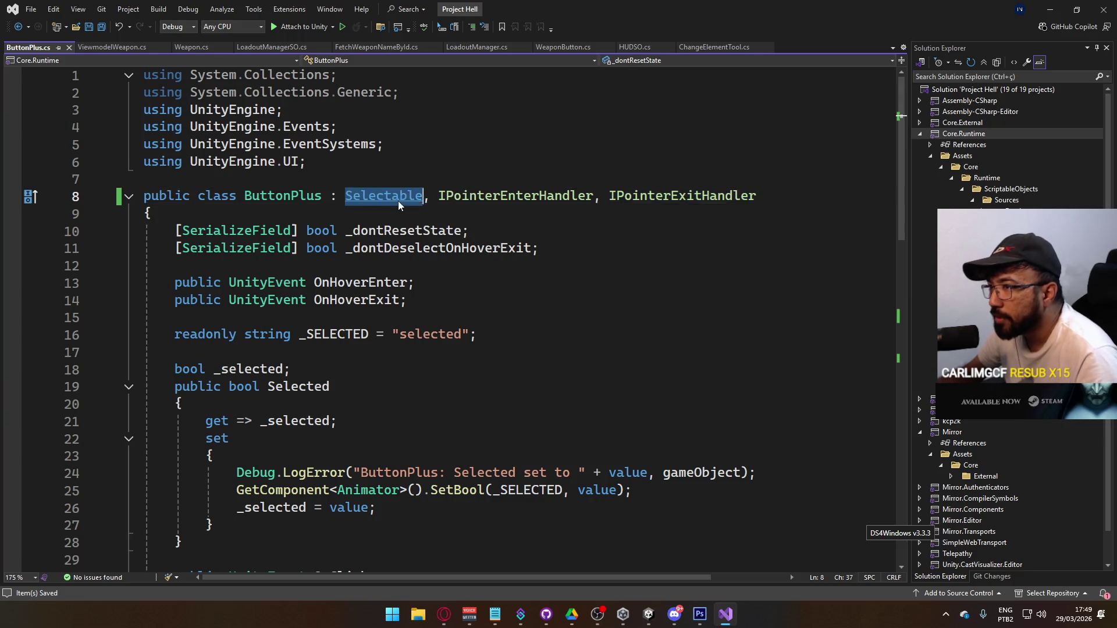
Step: Search the Selectable source for its pointerdown handler
{"action": "scroll", "coordinate": [575, 354], "scroll_direction": "down", "scroll_amount": 15}
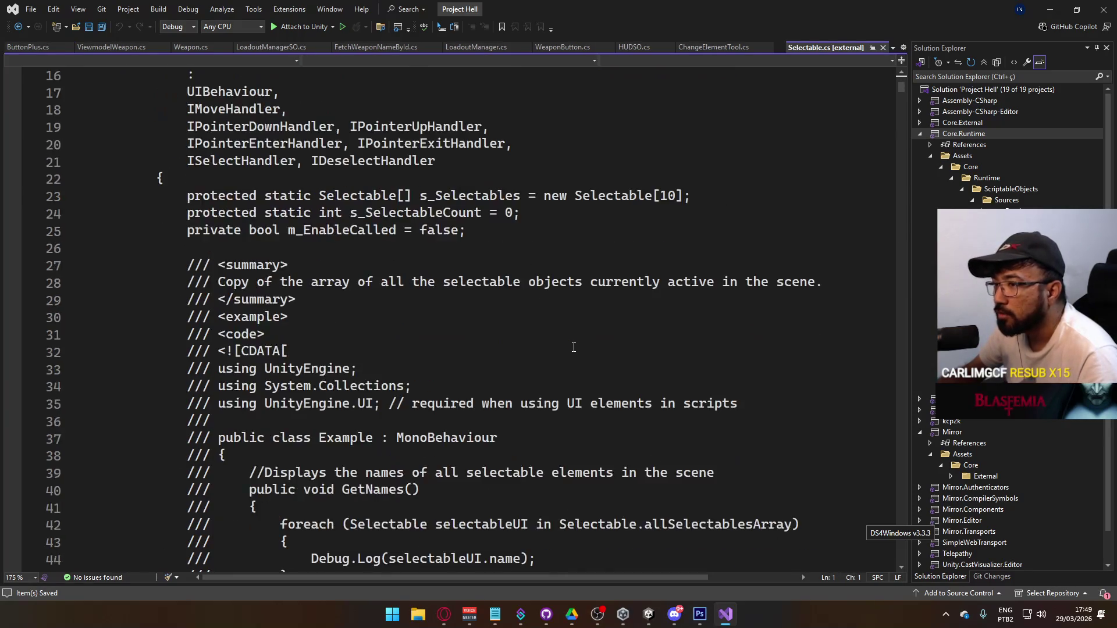
{"action": "scroll", "coordinate": [574, 347], "scroll_direction": "down", "scroll_amount": 4}
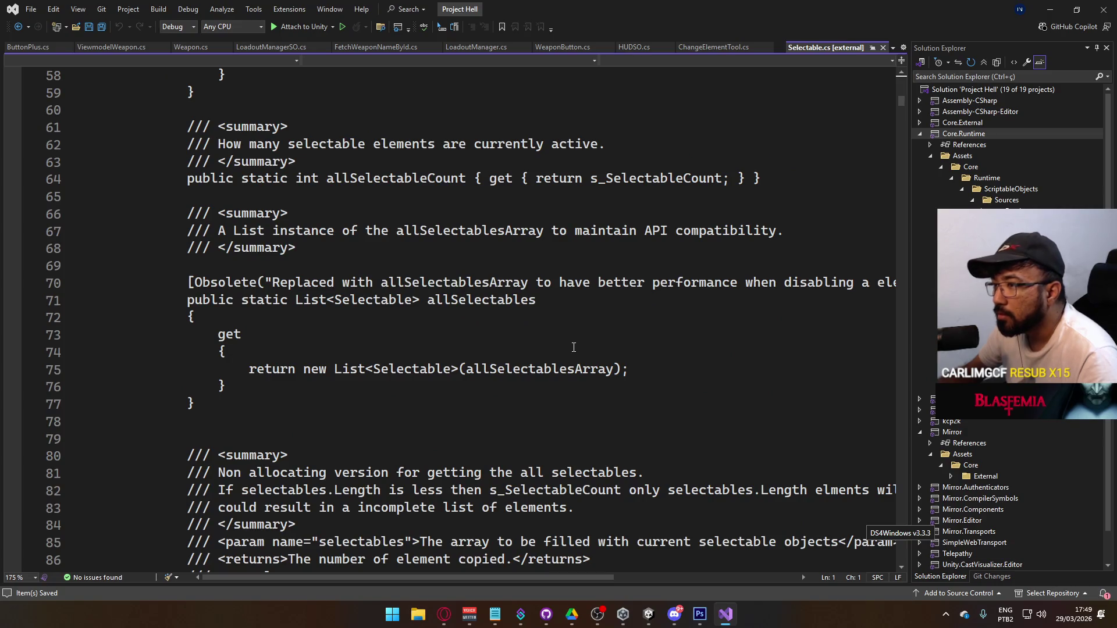
{"action": "key", "text": "ctrl+f"}
{"action": "type", "text": "point"}
{"action": "type", "text": "erdown"}
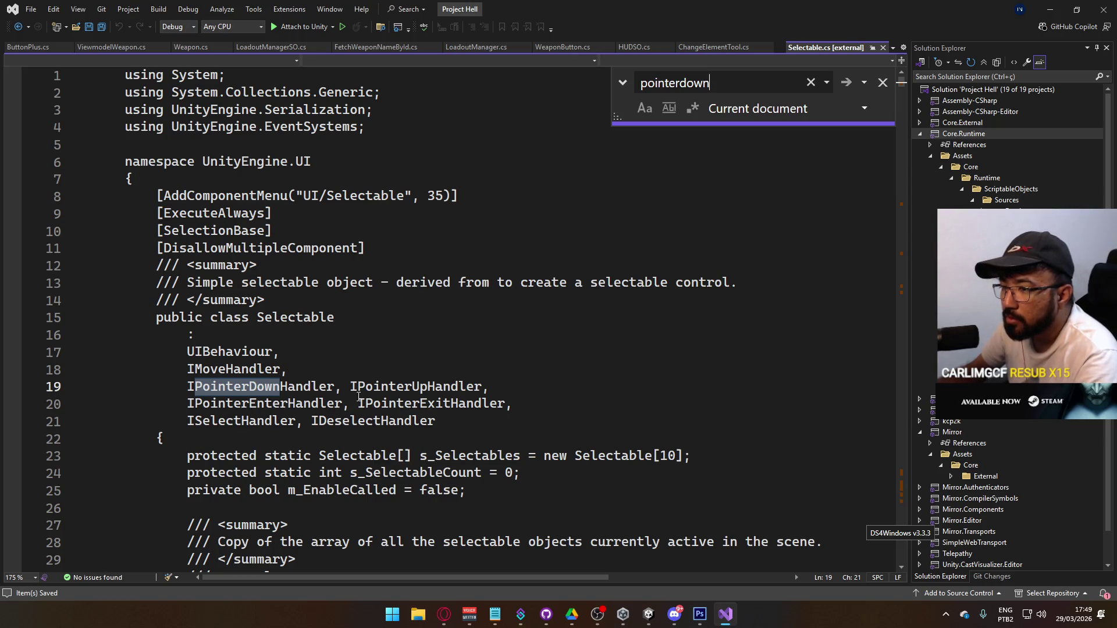
{"action": "left_click", "coordinate": [881, 83]}
Step: Delete ", IPointerEnterHandler, IPointerExitHandler" from ButtonPlus's class header and save
{"action": "left_click", "coordinate": [40, 46]}
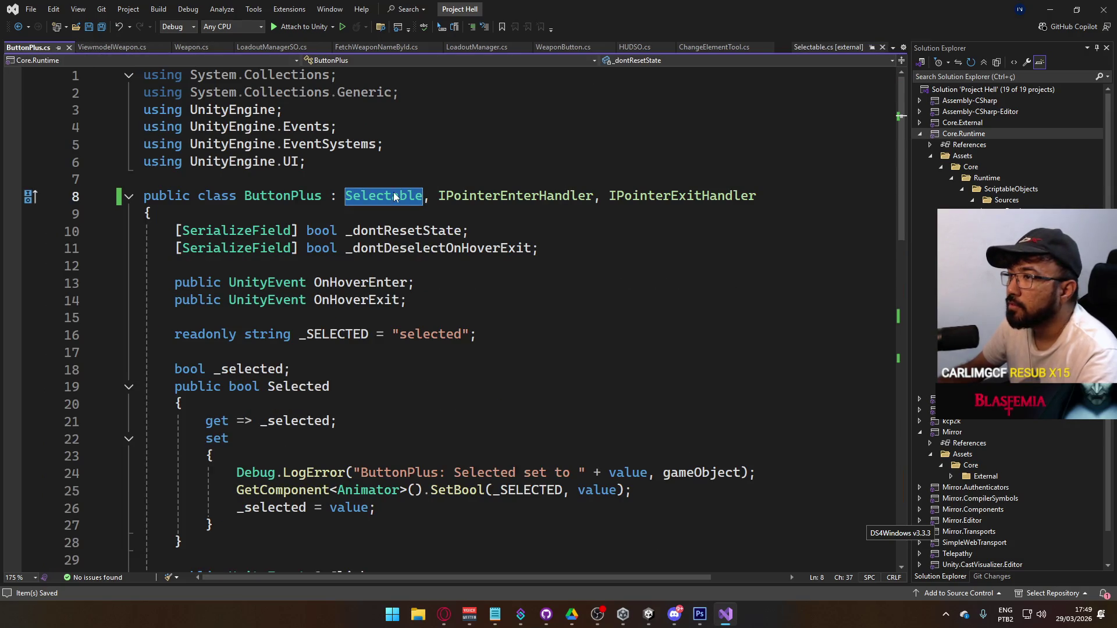
{"action": "left_click_drag", "start_coordinate": [424, 196], "coordinate": [780, 209]}
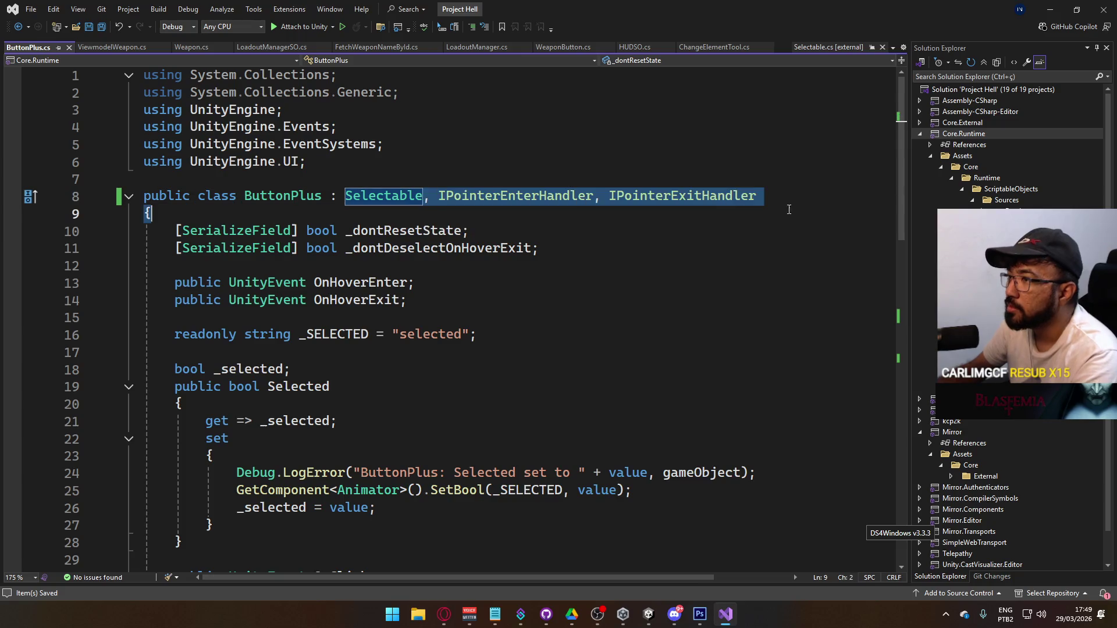
{"action": "key", "text": "Delete"}
{"action": "scroll", "coordinate": [531, 258], "scroll_direction": "down", "scroll_amount": 3}
{"action": "scroll", "coordinate": [531, 258], "scroll_direction": "up", "scroll_amount": 3}
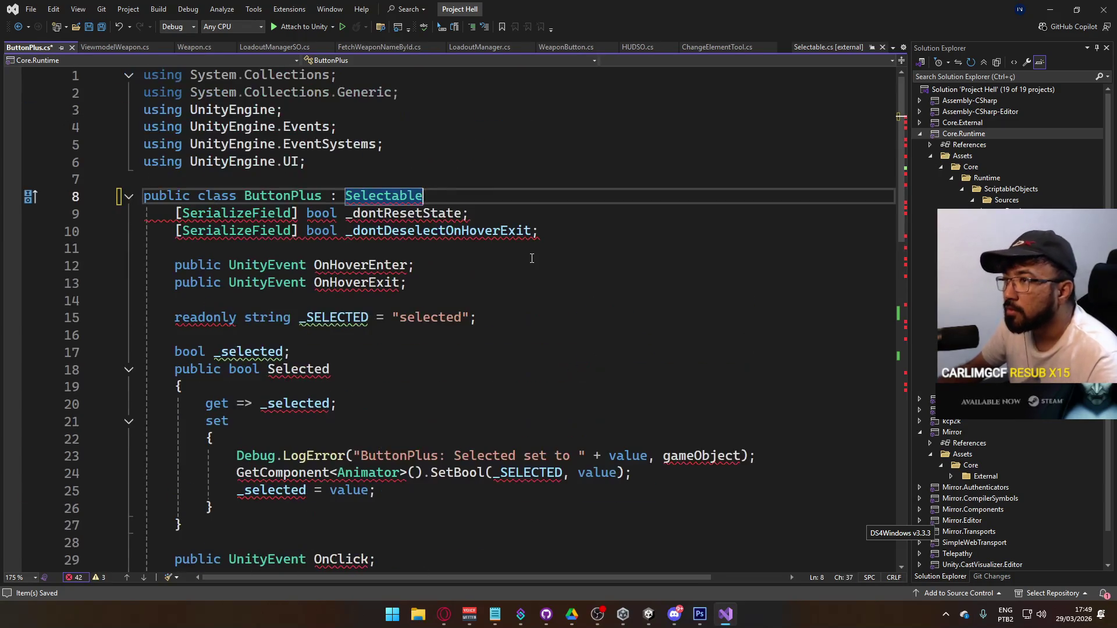
{"action": "key", "text": "ctrl+z"}
{"action": "left_click", "coordinate": [485, 205]}
{"action": "left_click_drag", "start_coordinate": [424, 196], "coordinate": [759, 196]}
{"action": "key", "text": "Delete"}
{"action": "key", "text": "ctrl+s"}
Step: Bring the YouTube browser to the front and confirm continuing to watch
{"action": "left_click", "coordinate": [631, 618]}
{"action": "left_click", "coordinate": [444, 614]}
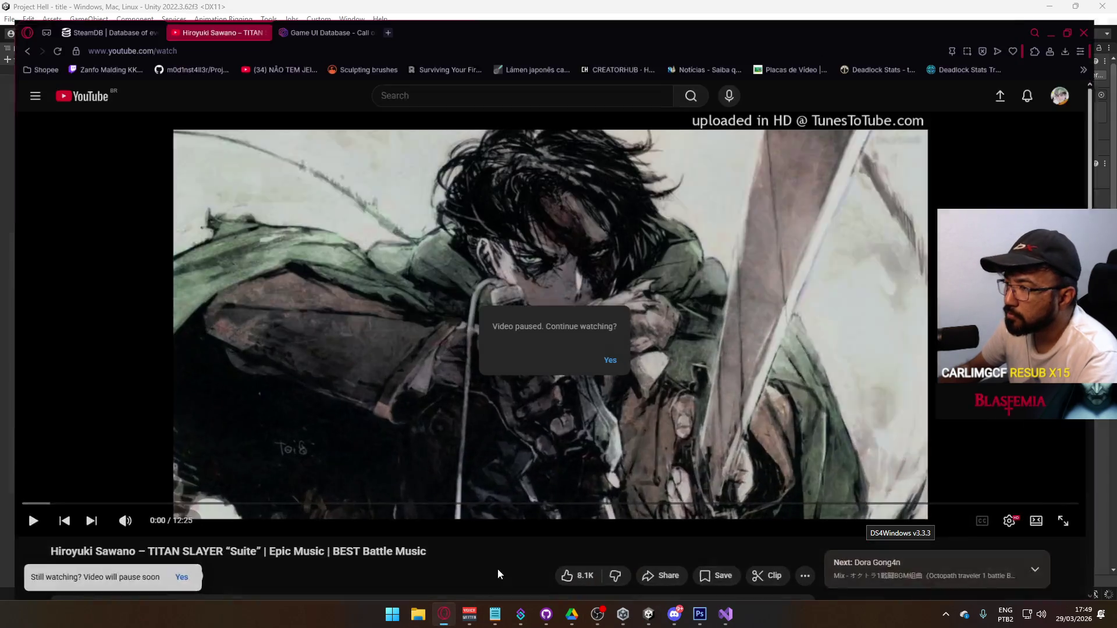
{"action": "left_click", "coordinate": [418, 446]}
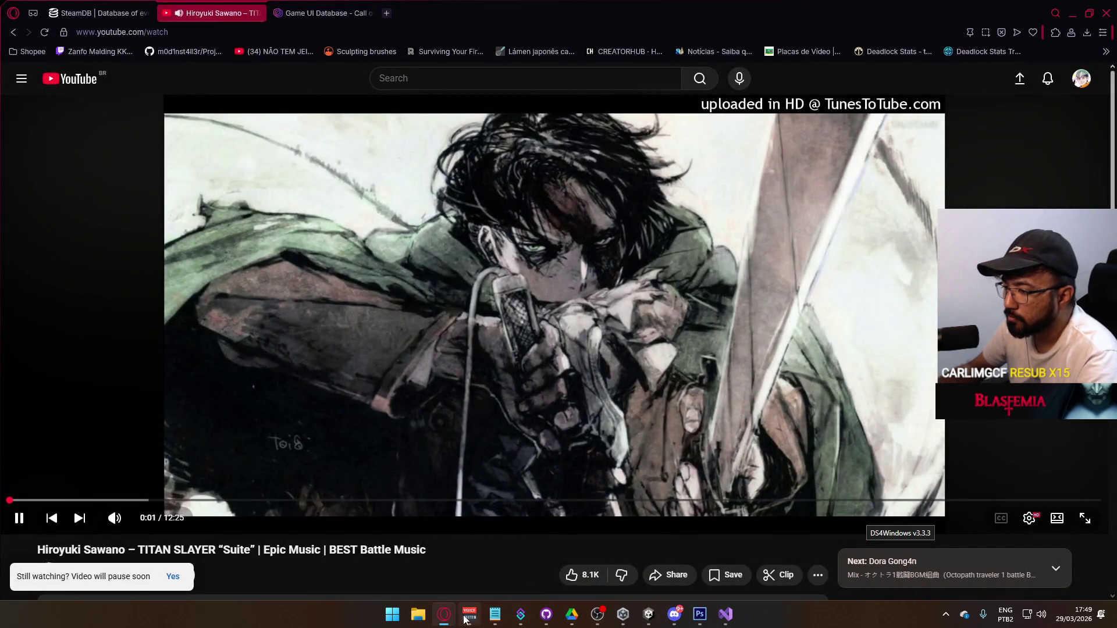
{"action": "scroll", "coordinate": [692, 421], "scroll_direction": "down", "scroll_amount": 4}
{"action": "scroll", "coordinate": [692, 421], "scroll_direction": "down", "scroll_amount": 3}
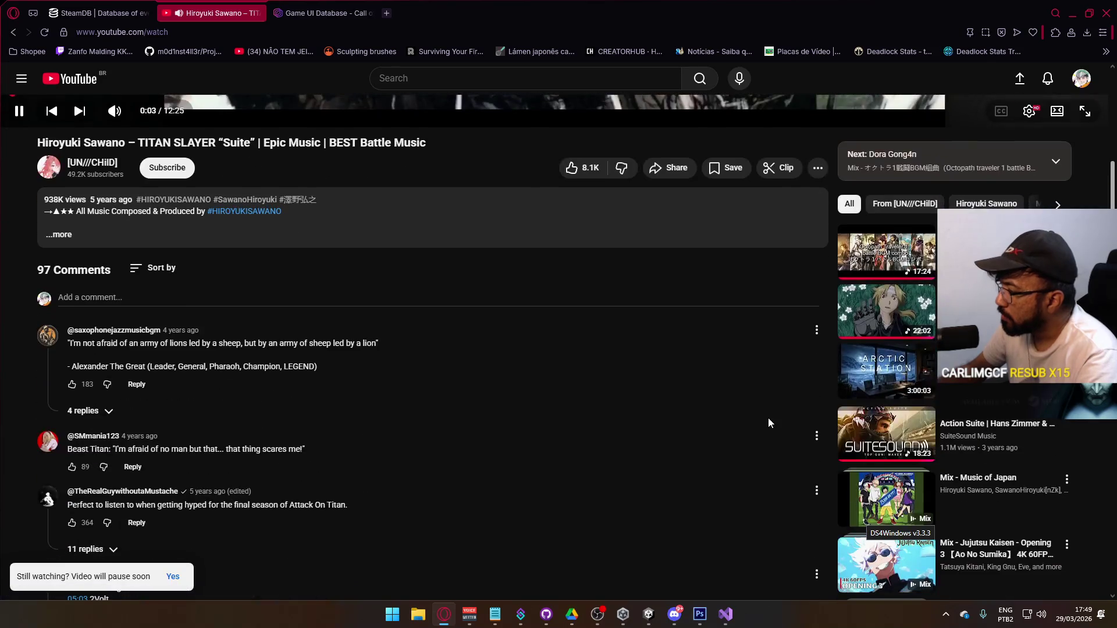
{"action": "scroll", "coordinate": [845, 424], "scroll_direction": "down", "scroll_amount": 8}
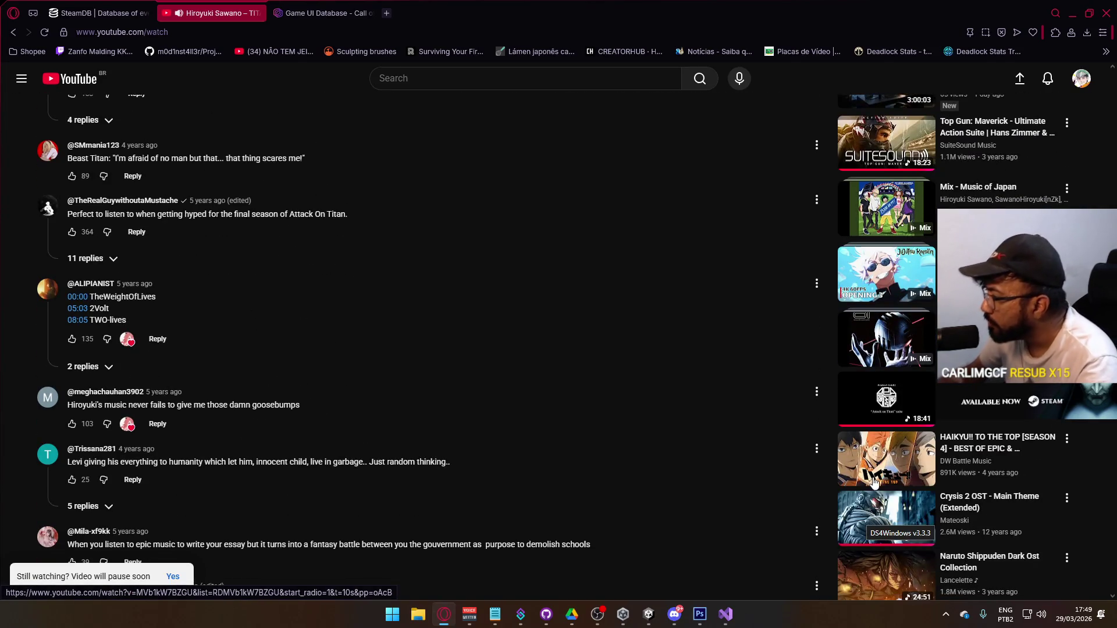
{"action": "scroll", "coordinate": [923, 510], "scroll_direction": "down", "scroll_amount": 8}
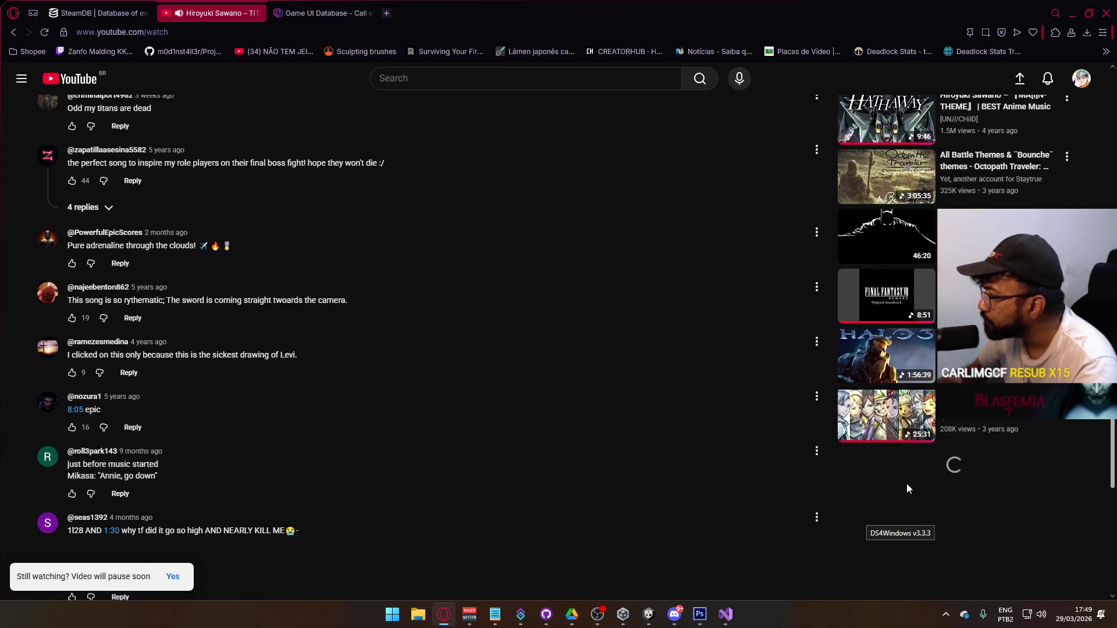
{"action": "scroll", "coordinate": [908, 490], "scroll_direction": "down", "scroll_amount": 3}
{"action": "scroll", "coordinate": [907, 490], "scroll_direction": "down", "scroll_amount": 2}
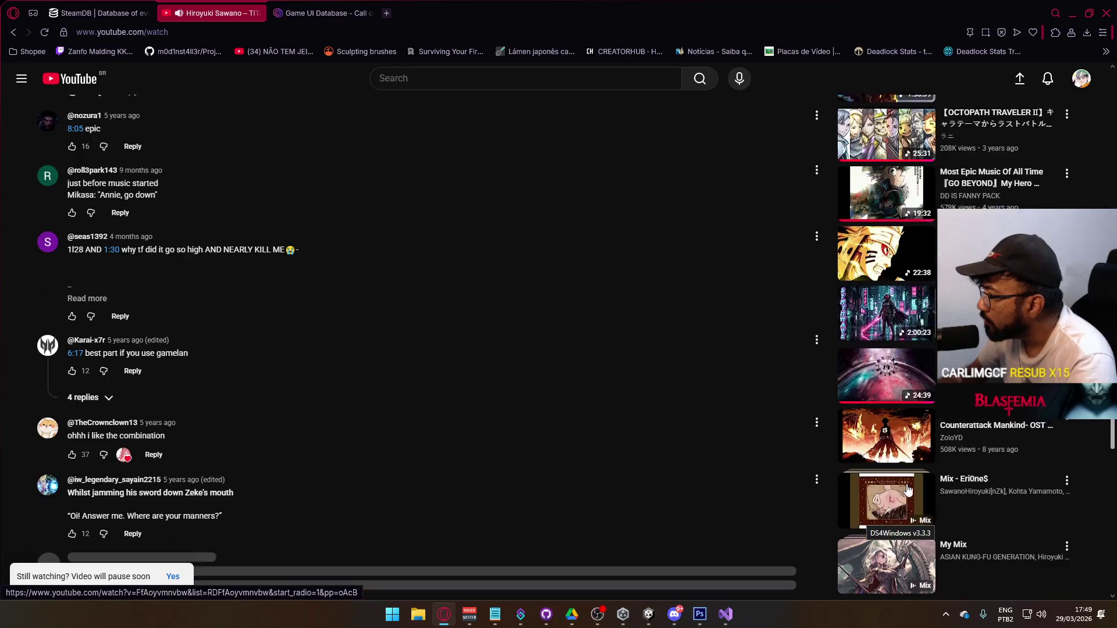
{"action": "scroll", "coordinate": [907, 490], "scroll_direction": "down", "scroll_amount": 3}
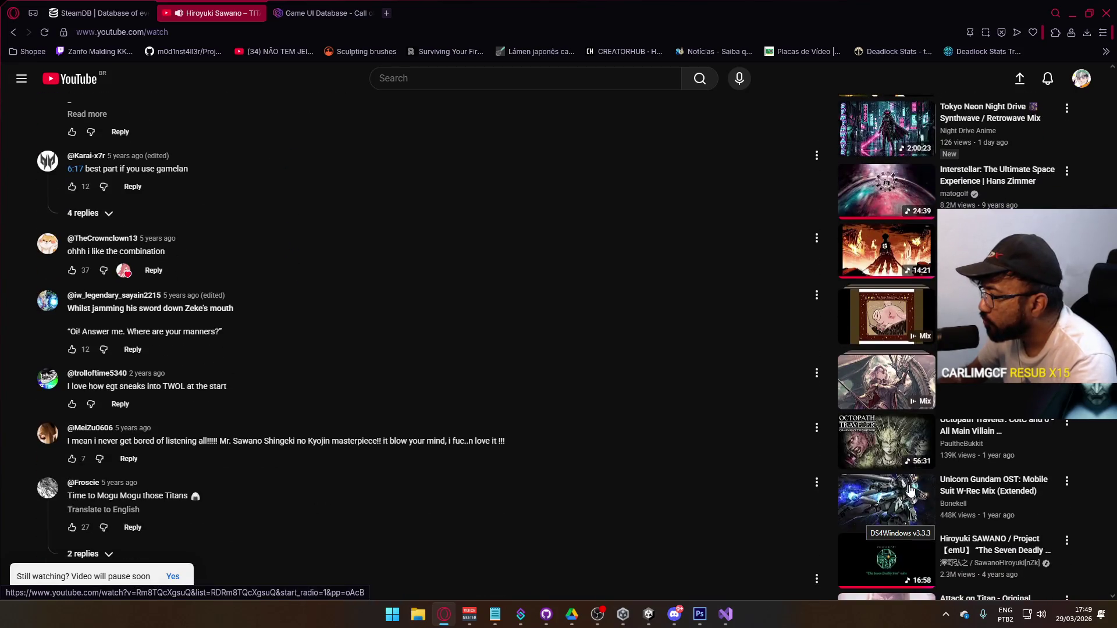
{"action": "scroll", "coordinate": [911, 490], "scroll_direction": "down", "scroll_amount": 5}
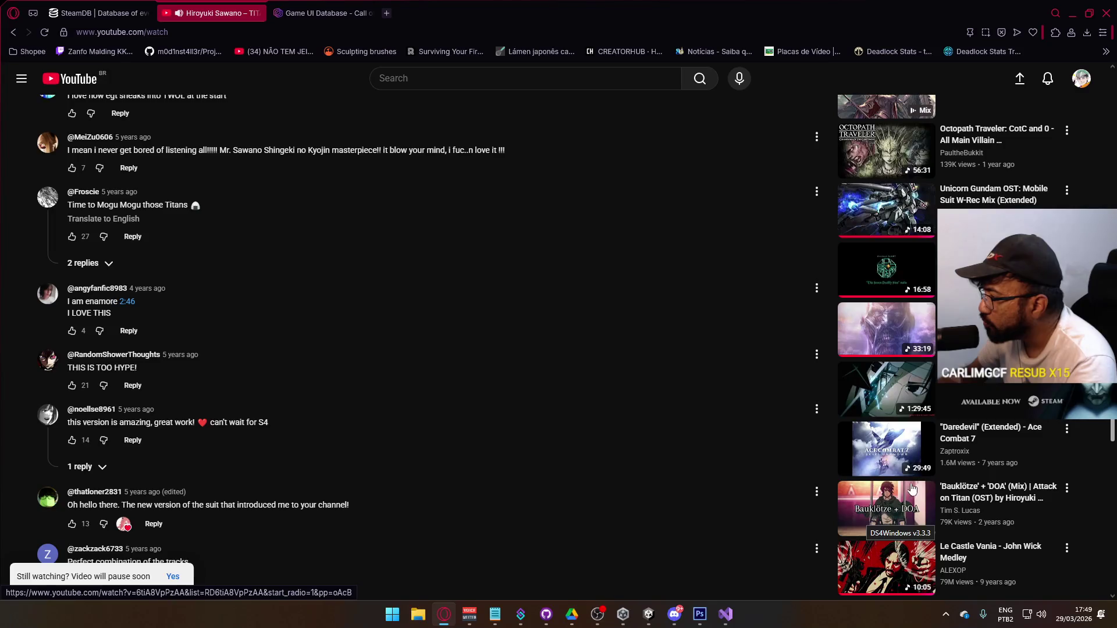
Step: Search 'Hybrid theory ost', play the Hybrid Theory full album, and return to Unity
{"action": "left_click", "coordinate": [439, 78]}
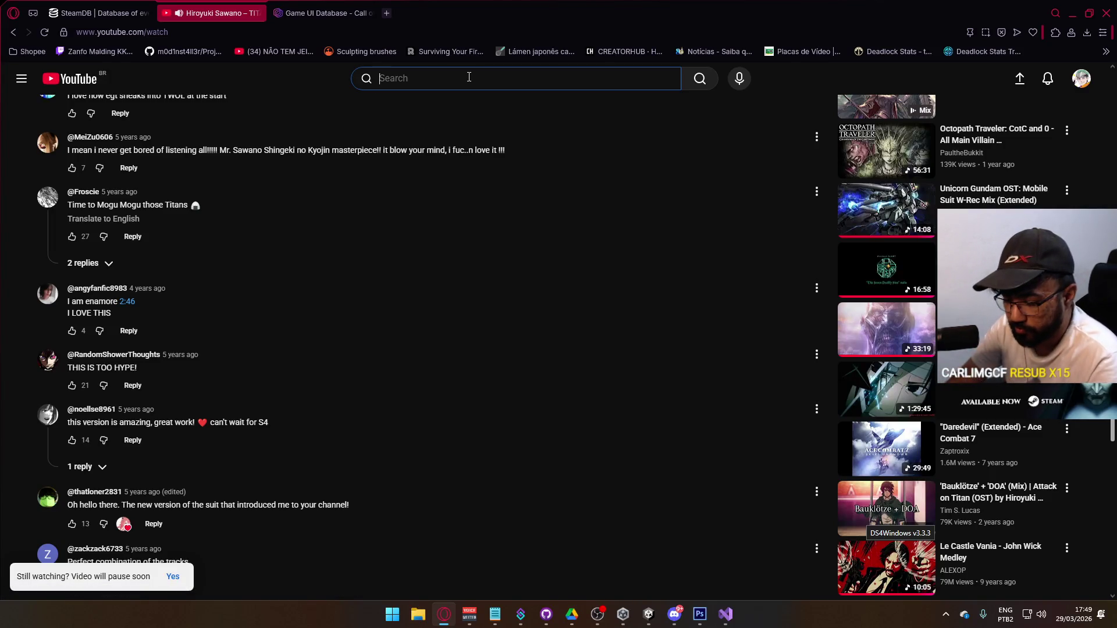
{"action": "type", "text": "Hybrid theory o"}
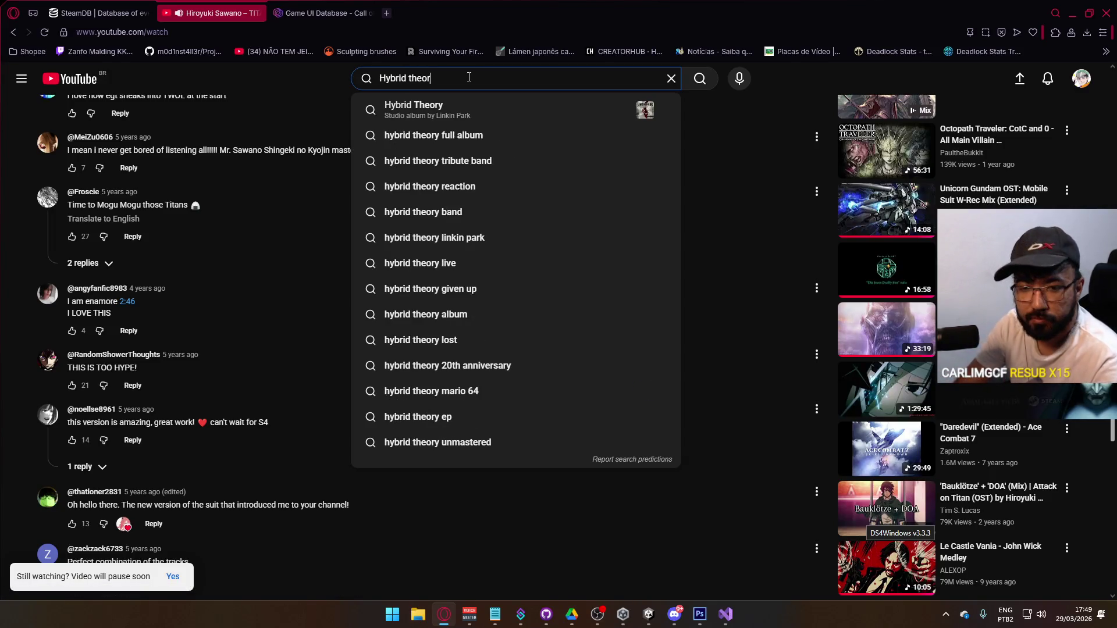
{"action": "type", "text": "st"}
{"action": "key", "text": "Return"}
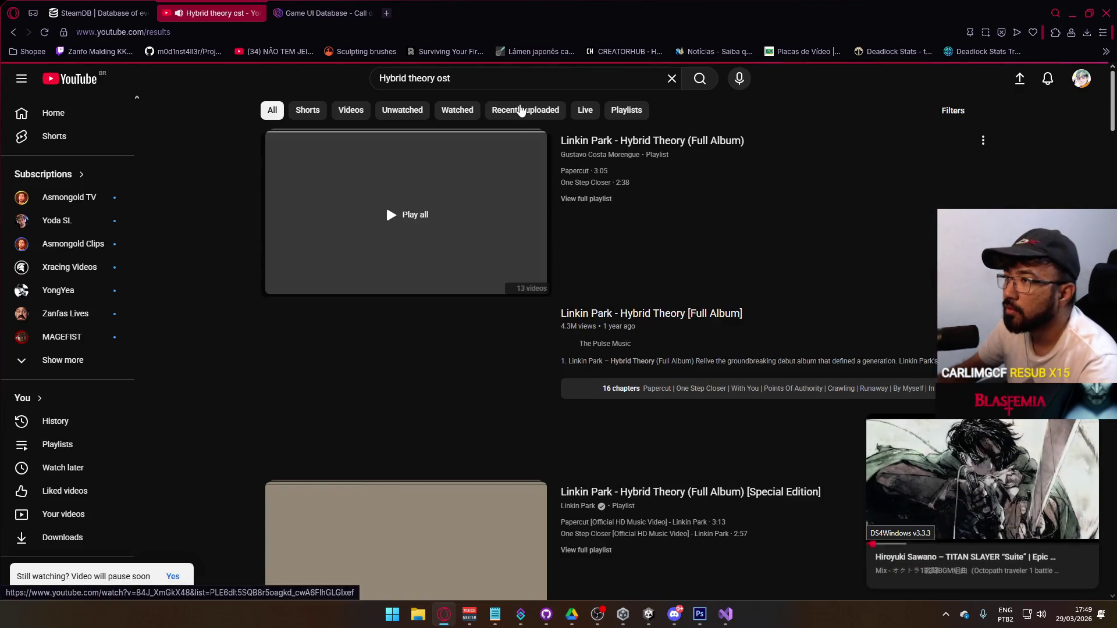
{"action": "key", "text": "i"}
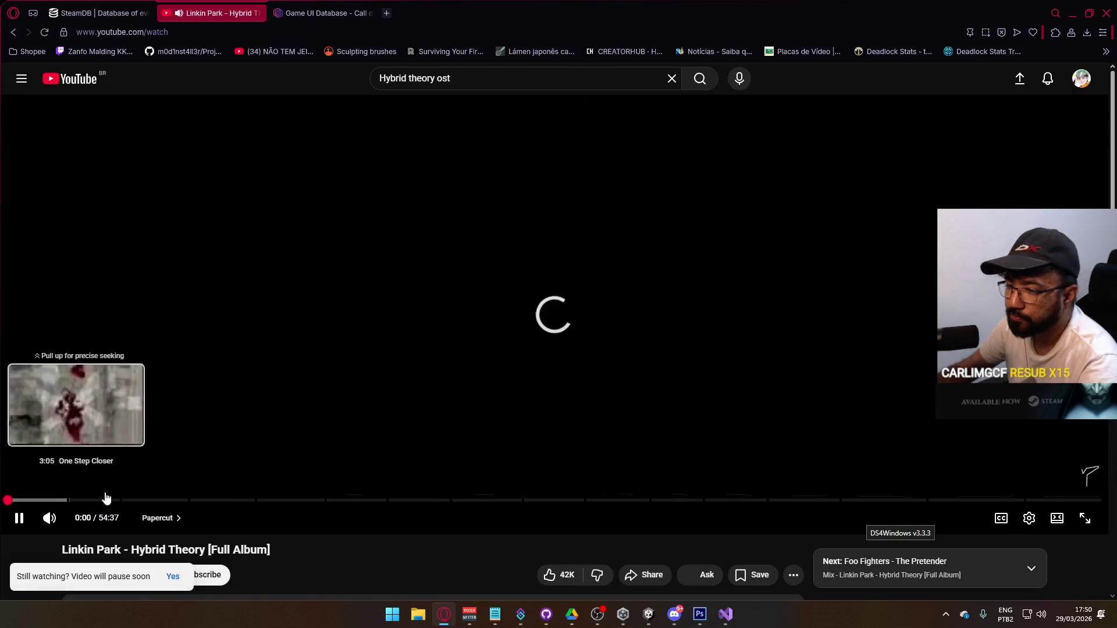
{"action": "key", "text": "alt+Tab"}
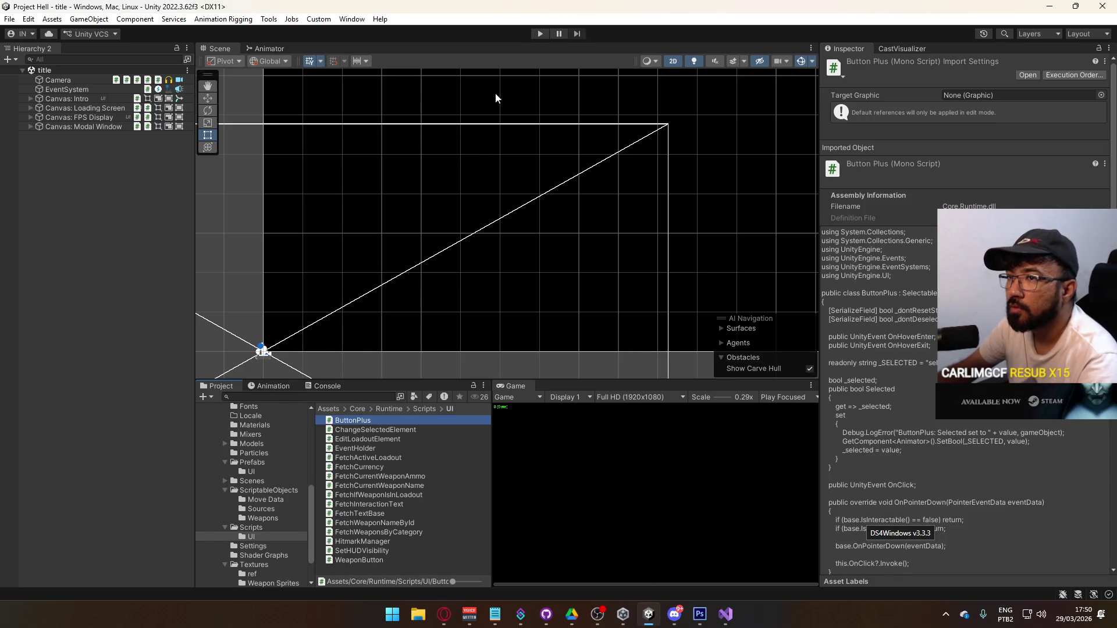
Step: Check ButtonPlus.cs in Visual Studio, then return to Unity and enter play mode
{"action": "left_click", "coordinate": [729, 623]}
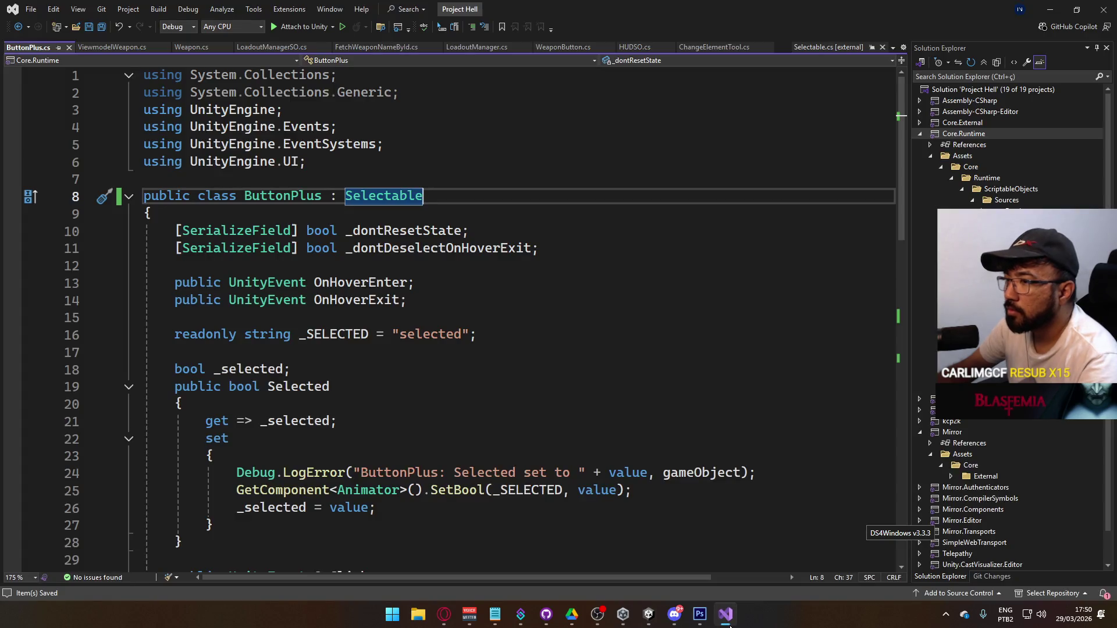
{"action": "scroll", "coordinate": [574, 419], "scroll_direction": "down", "scroll_amount": 10}
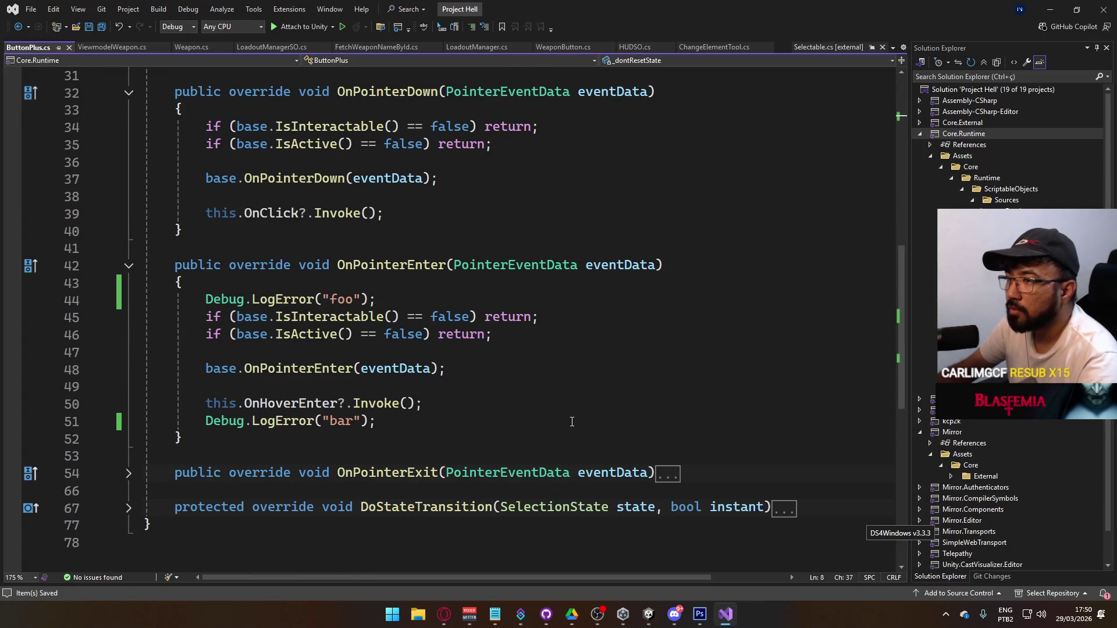
{"action": "left_click", "coordinate": [649, 614]}
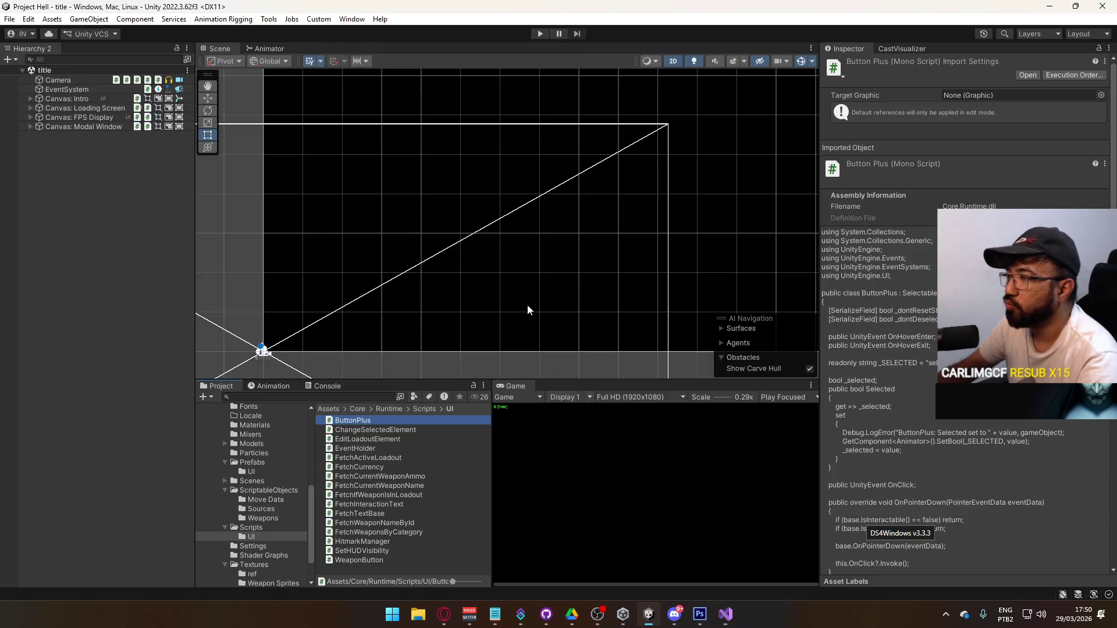
{"action": "left_click", "coordinate": [541, 34]}
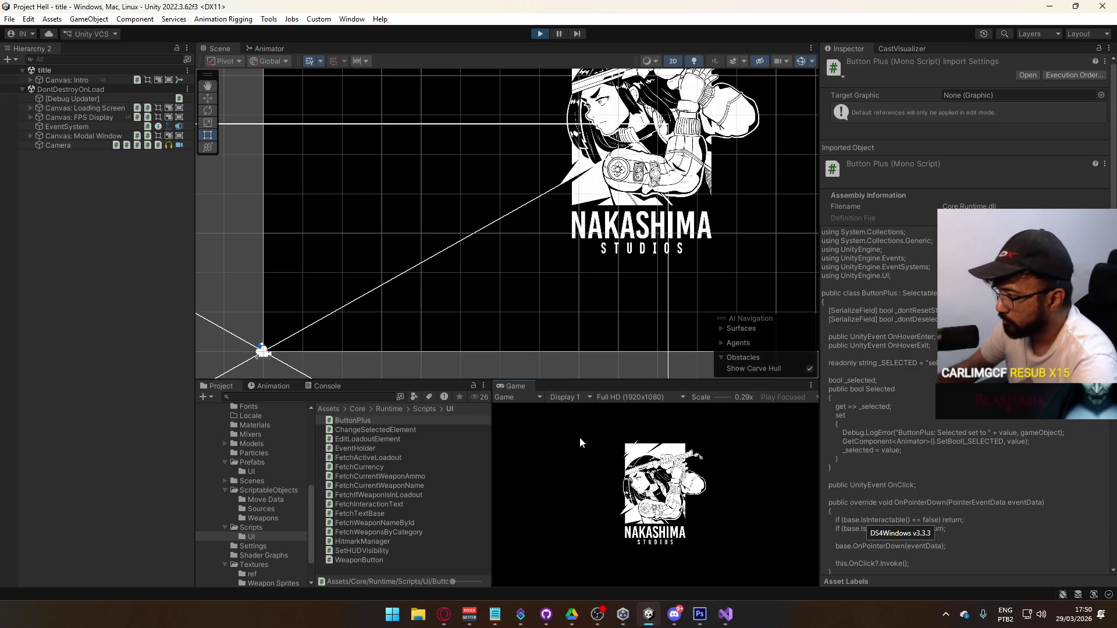
Step: Host a game from the main menu and clear the Console
{"action": "left_click", "coordinate": [946, 614]}
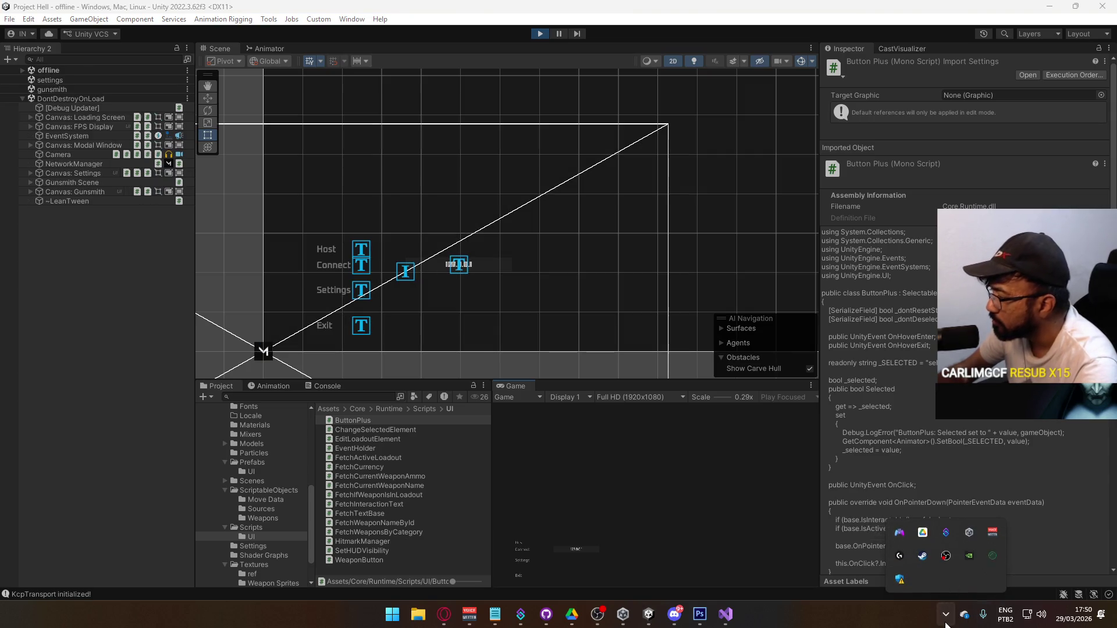
{"action": "left_click", "coordinate": [546, 535]}
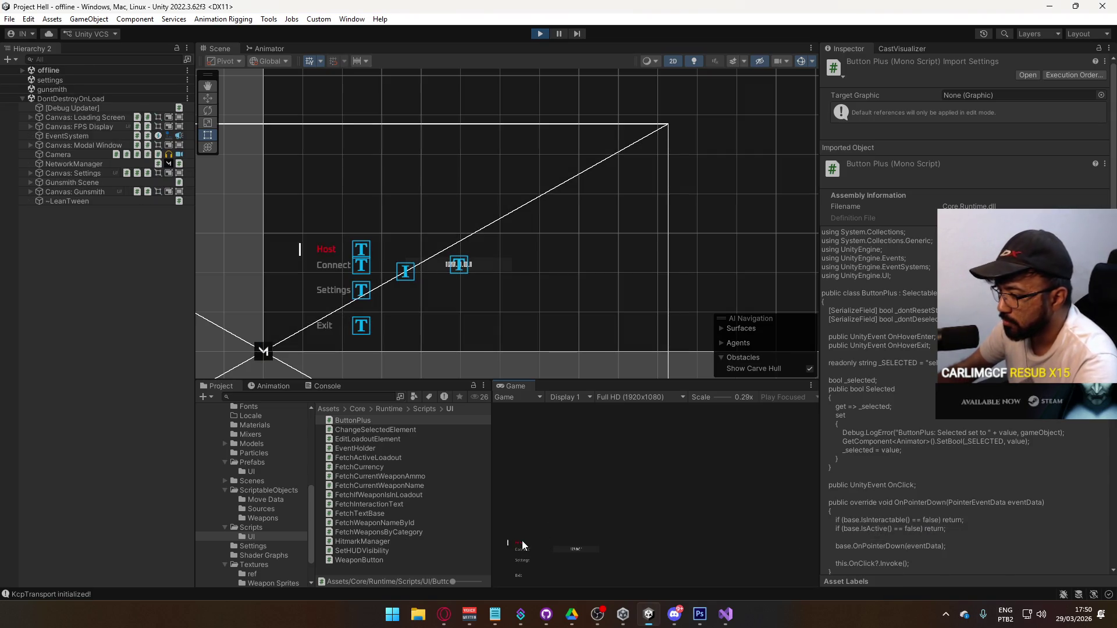
{"action": "left_click", "coordinate": [522, 540]}
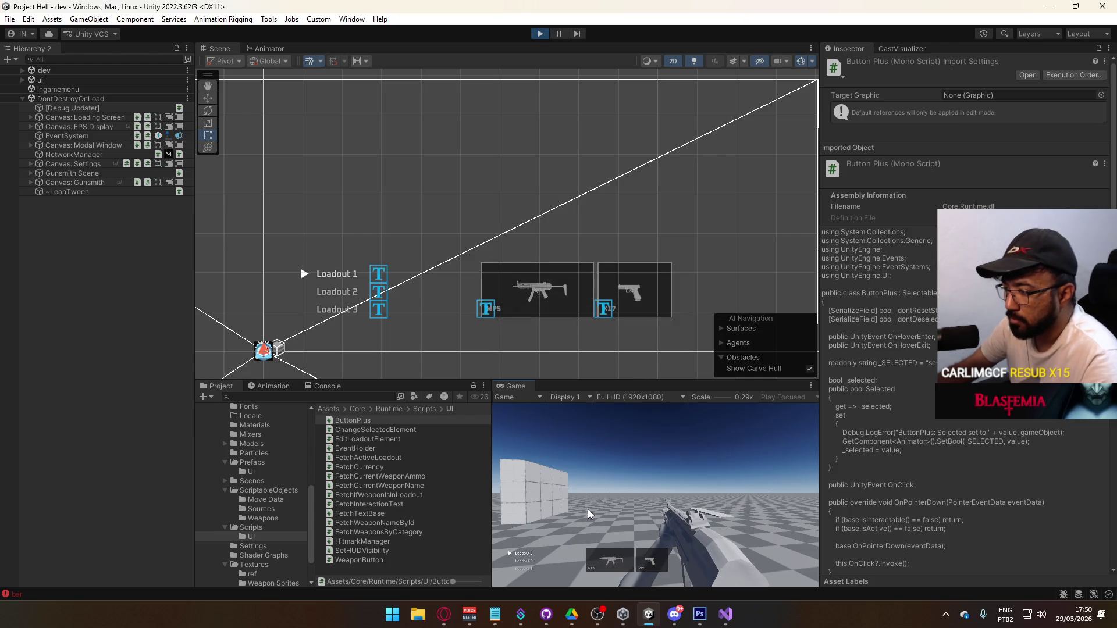
{"action": "key", "text": "super"}
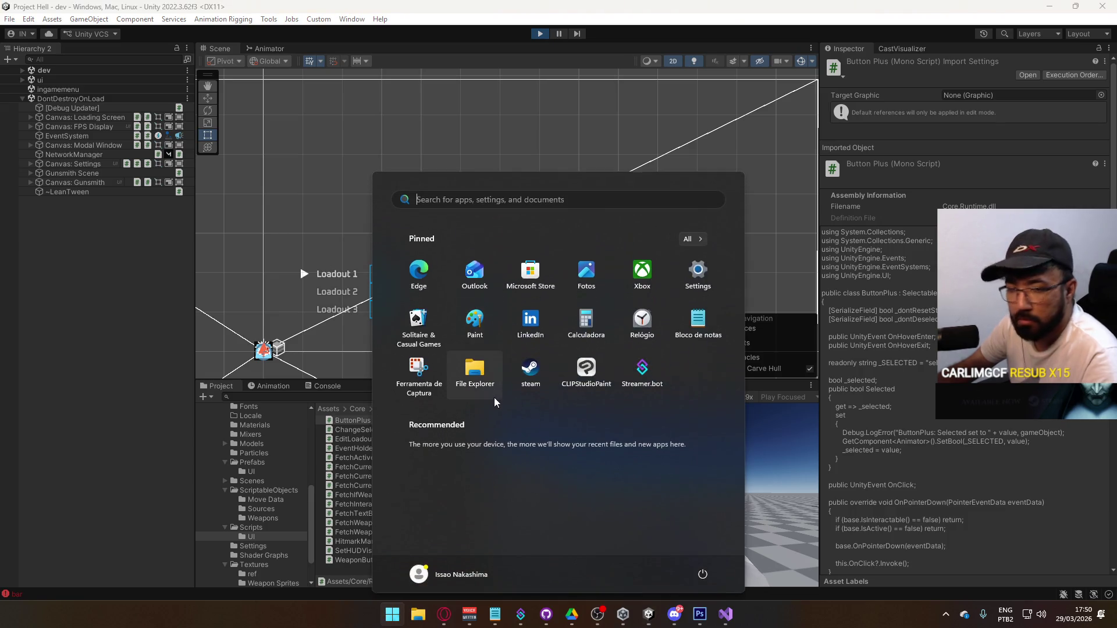
{"action": "key", "text": "super"}
{"action": "left_click", "coordinate": [324, 386]}
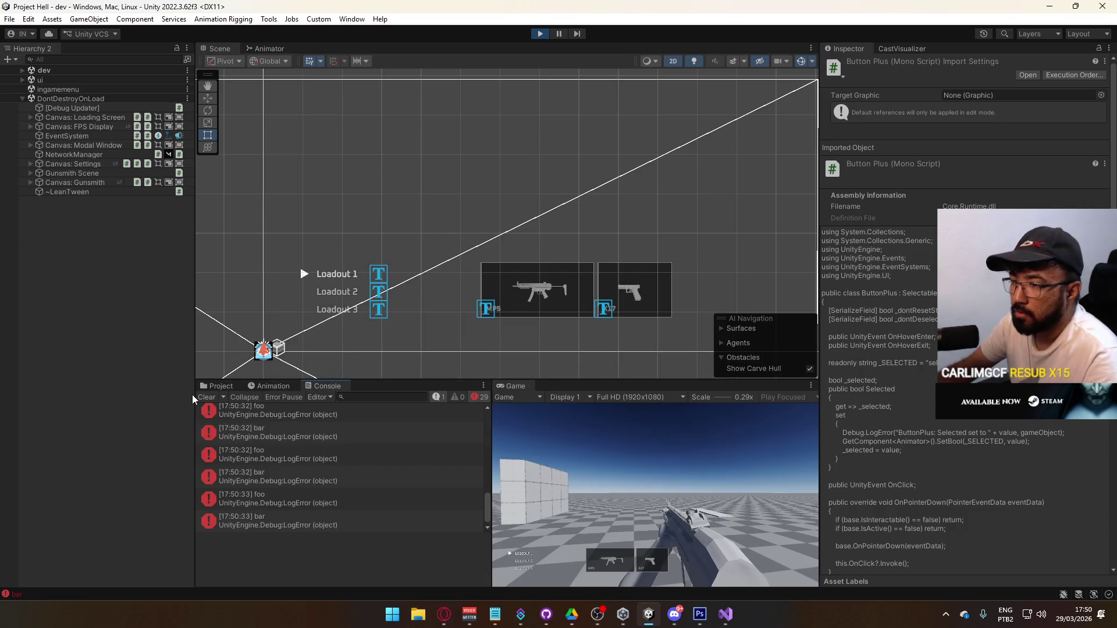
{"action": "left_click", "coordinate": [207, 397]}
Step: Open primary weapon selection, inspect the MP5 Weapon Button's events, then stop play mode
{"action": "left_click", "coordinate": [611, 569]}
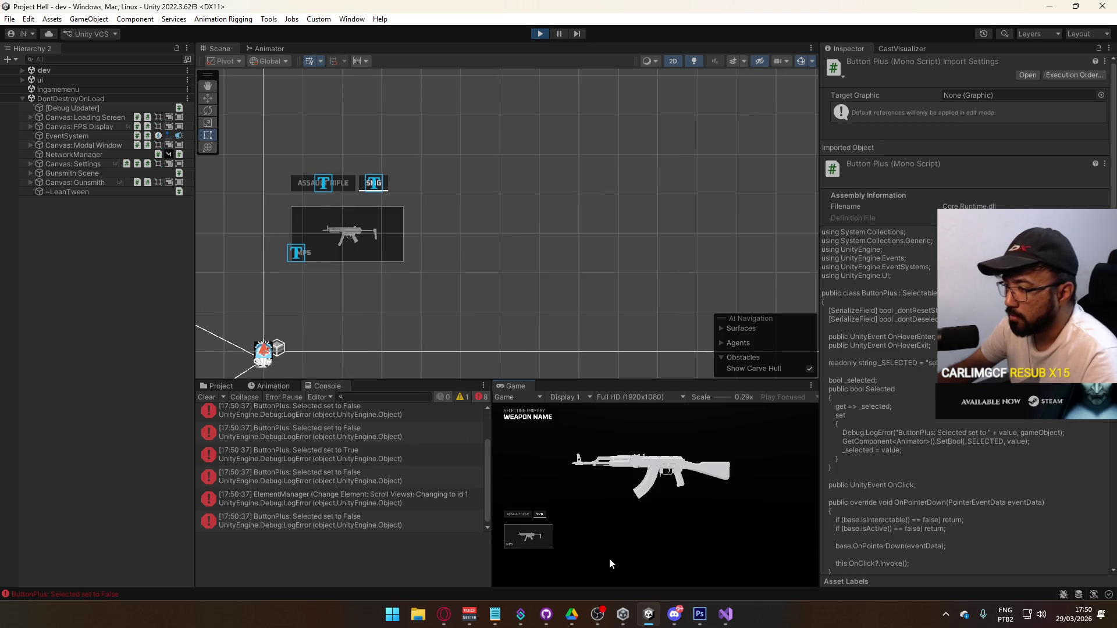
{"action": "mouse_move", "coordinate": [525, 530]}
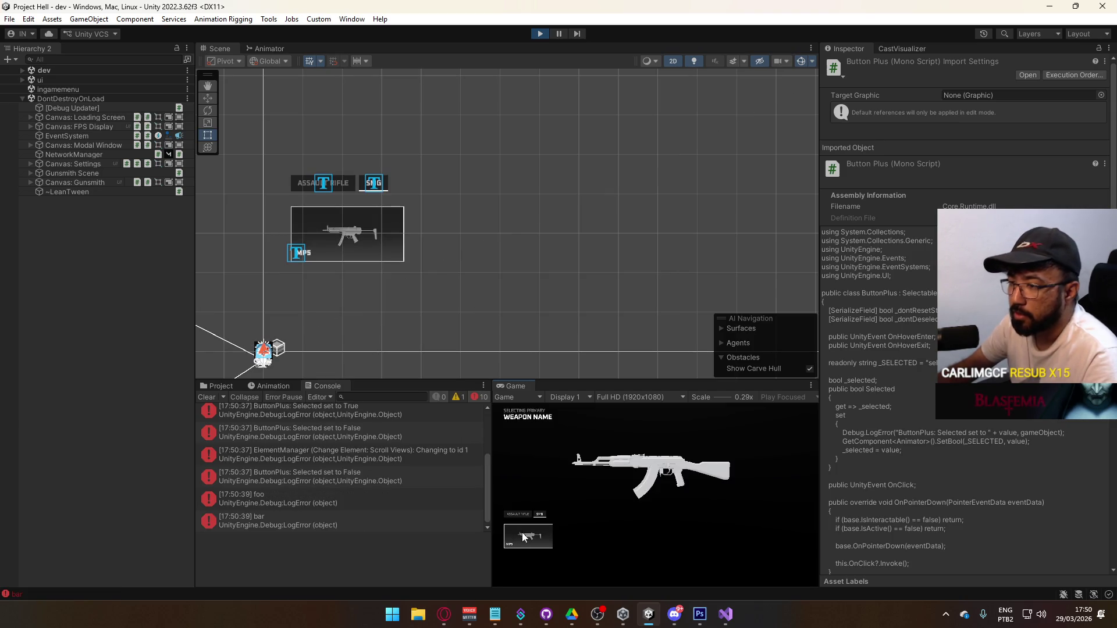
{"action": "left_click", "coordinate": [296, 256]}
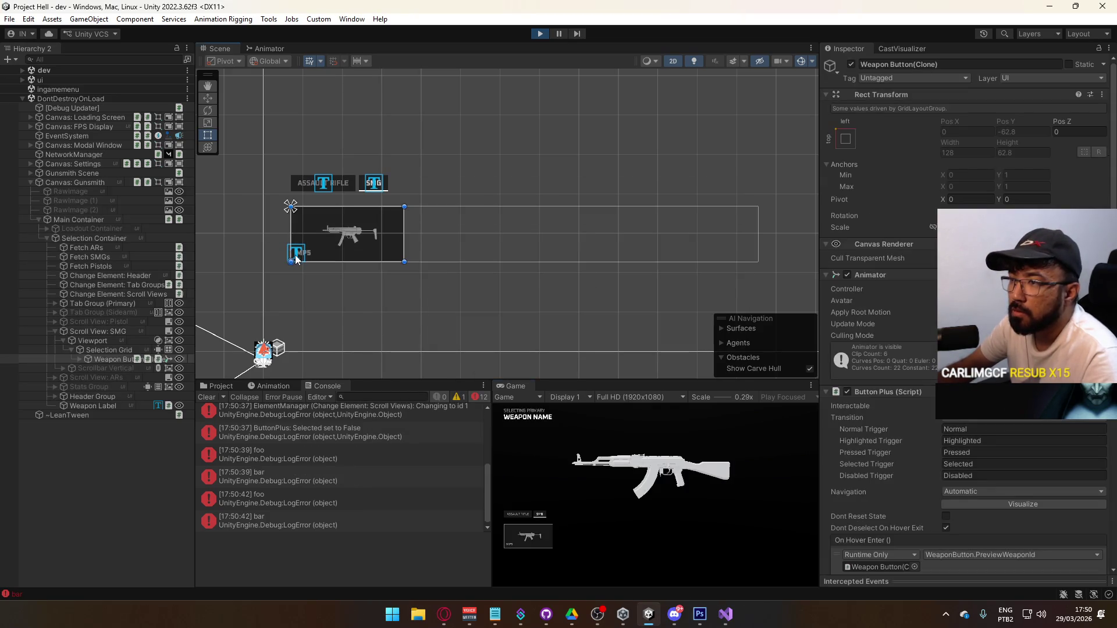
{"action": "scroll", "coordinate": [884, 349], "scroll_direction": "down", "scroll_amount": 10}
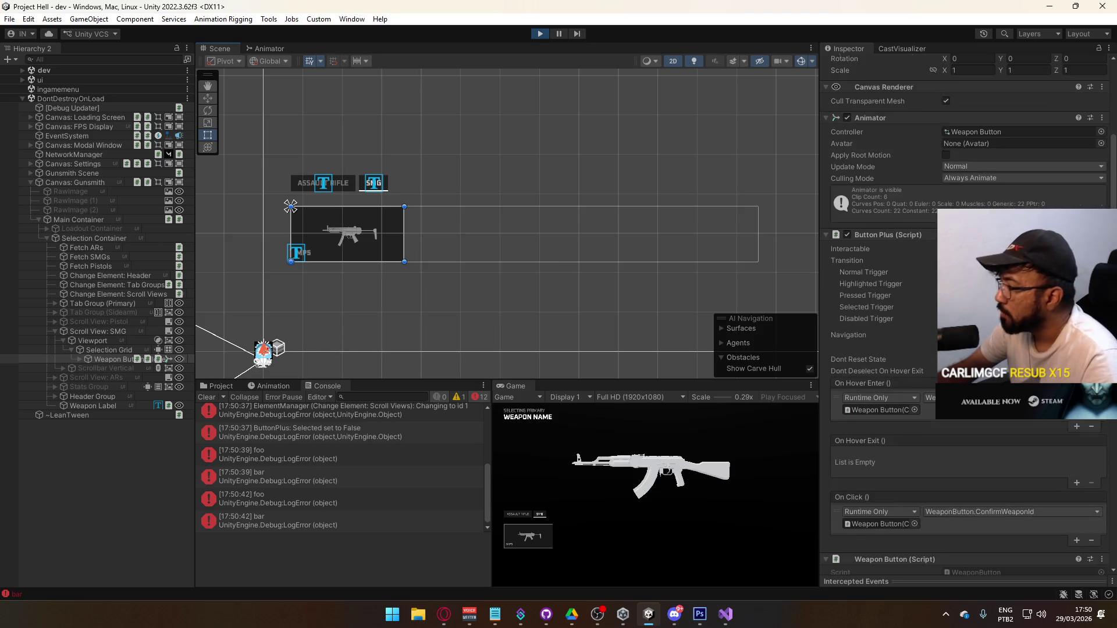
{"action": "scroll", "coordinate": [966, 349], "scroll_direction": "down", "scroll_amount": 3}
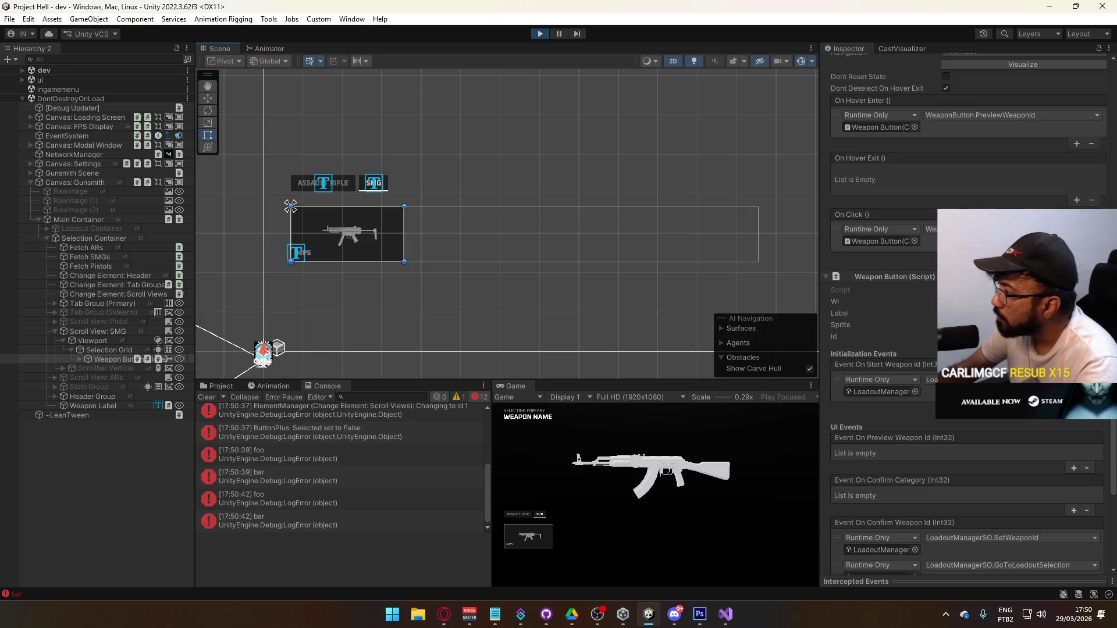
{"action": "scroll", "coordinate": [965, 314], "scroll_direction": "down", "scroll_amount": 5}
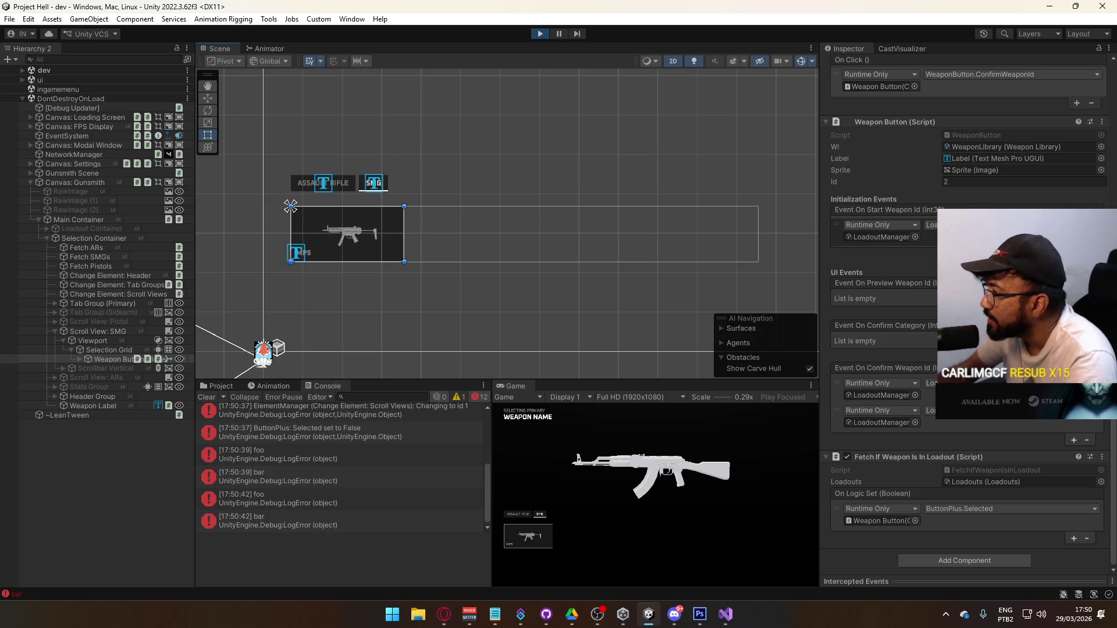
{"action": "left_click", "coordinate": [541, 33]}
{"action": "left_click", "coordinate": [226, 389]}
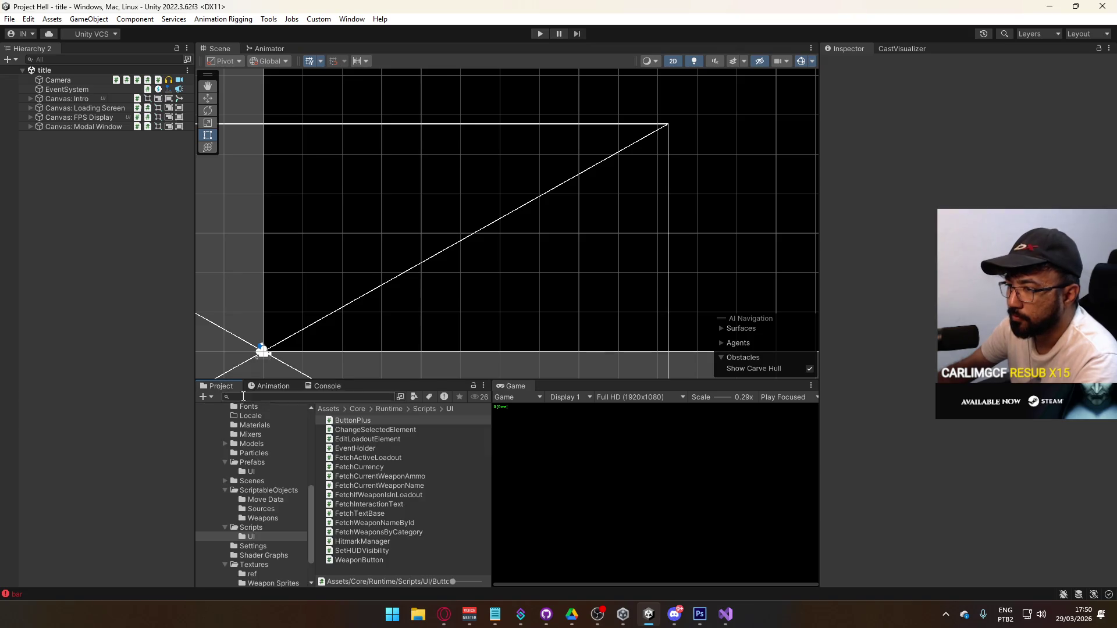
Step: Inspect the Weapon Button prefab from Prefabs/UI, then leave prefab mode
{"action": "left_click", "coordinate": [266, 463]}
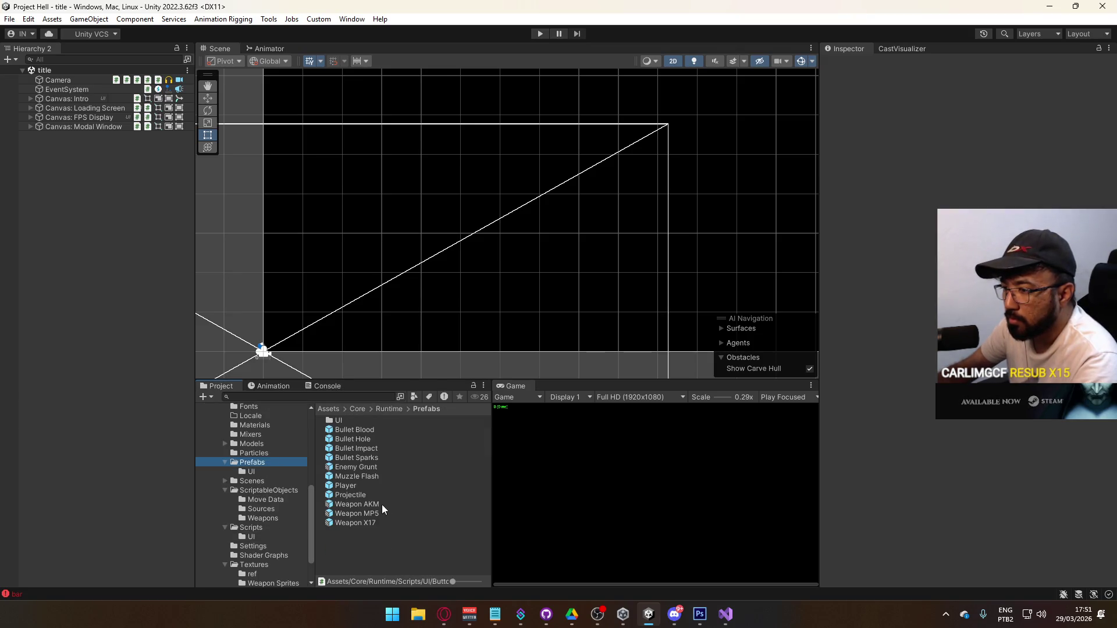
{"action": "double_click", "coordinate": [352, 421]}
{"action": "double_click", "coordinate": [395, 541]}
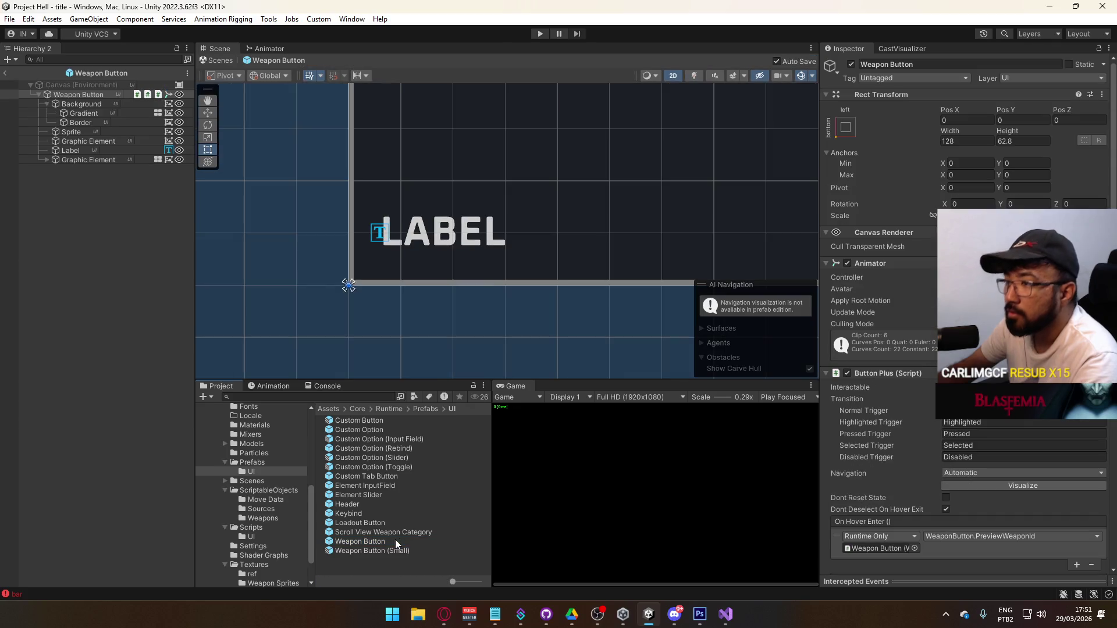
{"action": "scroll", "coordinate": [885, 349], "scroll_direction": "down", "scroll_amount": 6}
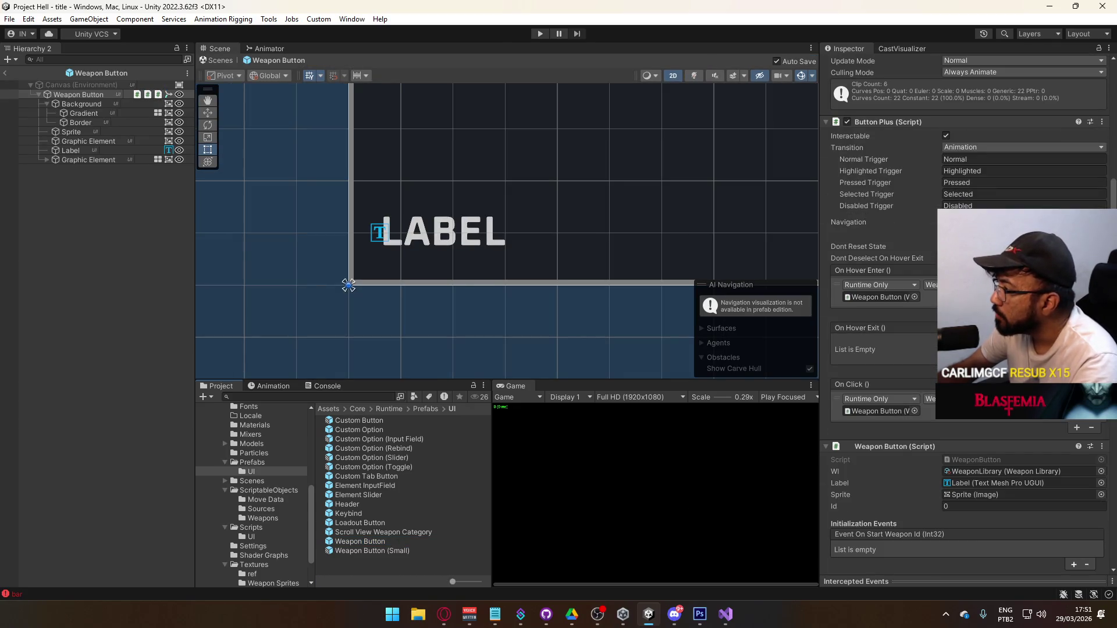
{"action": "scroll", "coordinate": [966, 315], "scroll_direction": "down", "scroll_amount": 6}
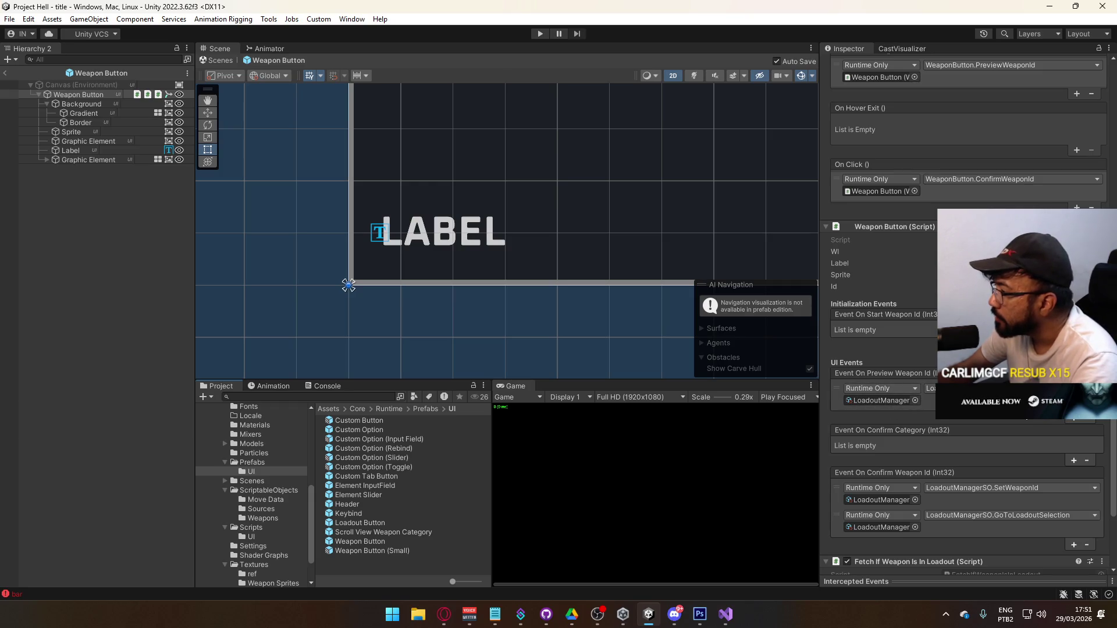
{"action": "left_click", "coordinate": [4, 73]}
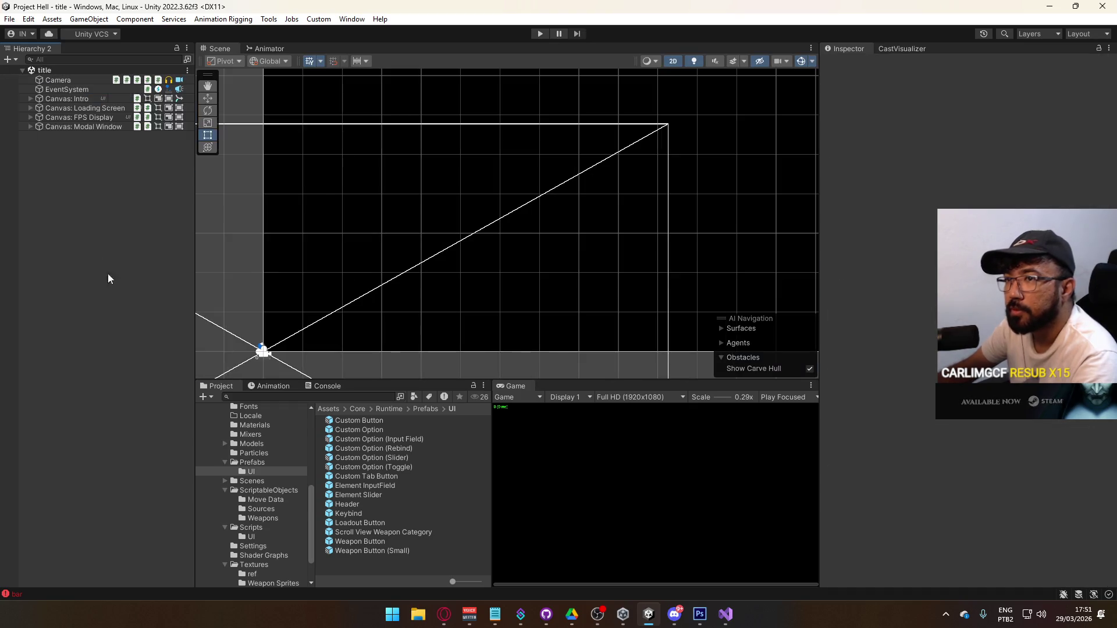
Step: Open Scenes/gunsmith and expand Canvas: Gunsmith in the Hierarchy
{"action": "left_click", "coordinate": [269, 481]}
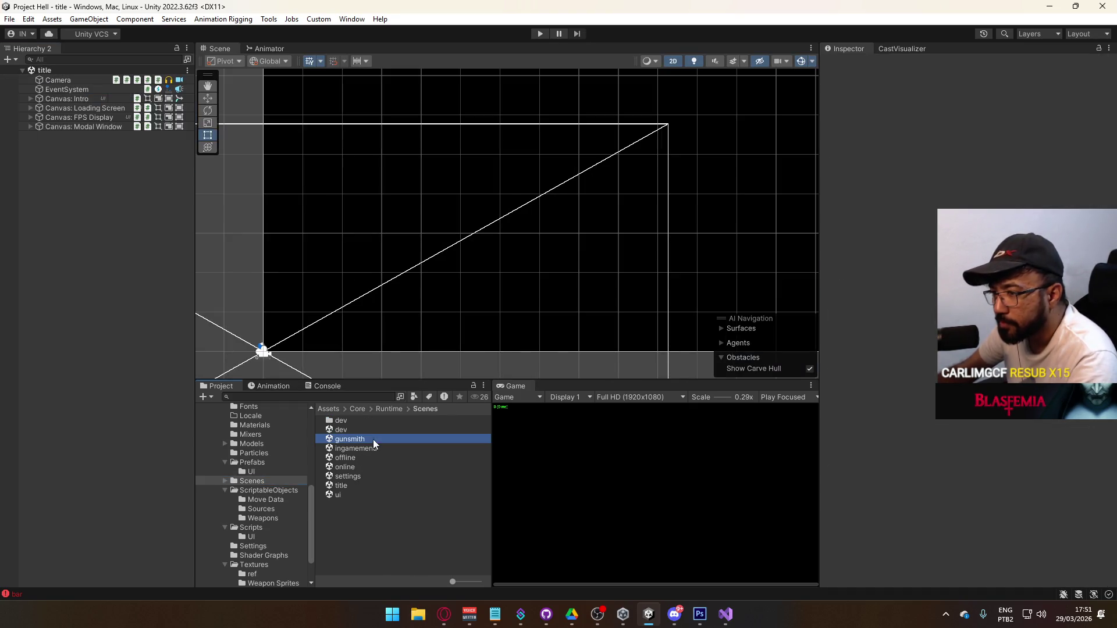
{"action": "double_click", "coordinate": [373, 441]}
{"action": "left_click", "coordinate": [29, 91]}
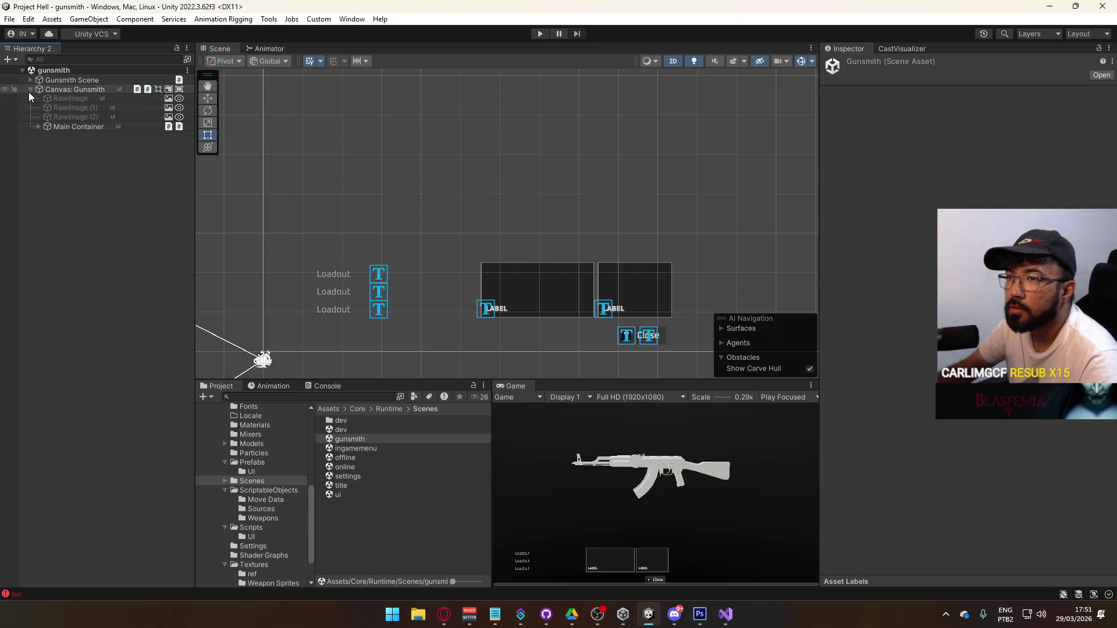
Step: Expand down to Selection Container and inspect the Fetch ARs, SMGs and Pistols objects together
{"action": "left_click", "coordinate": [39, 126]}
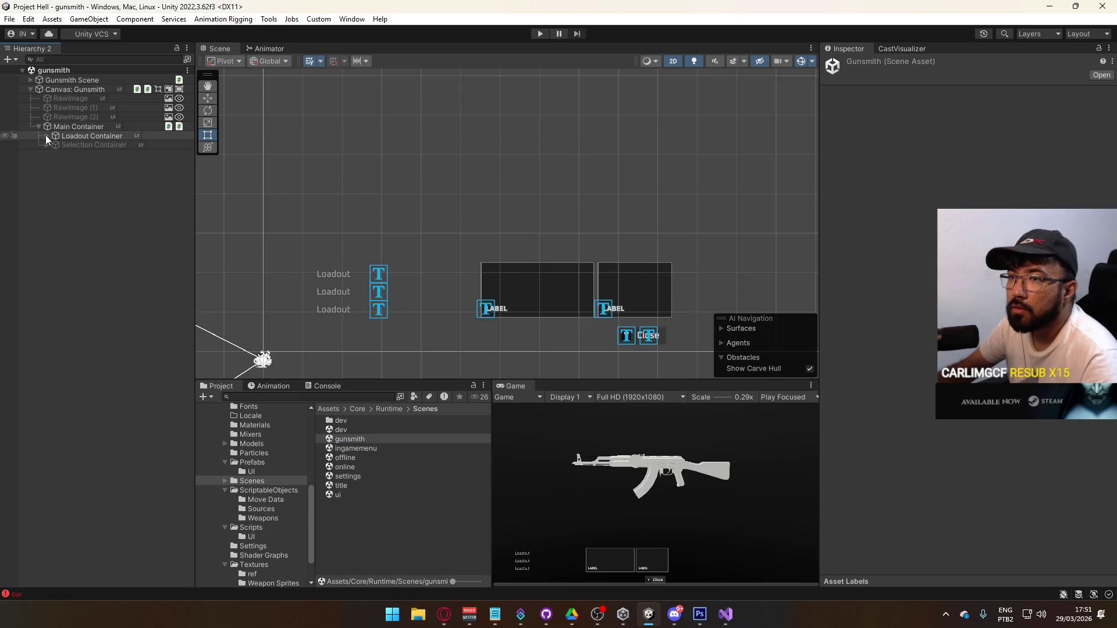
{"action": "left_click", "coordinate": [47, 136]}
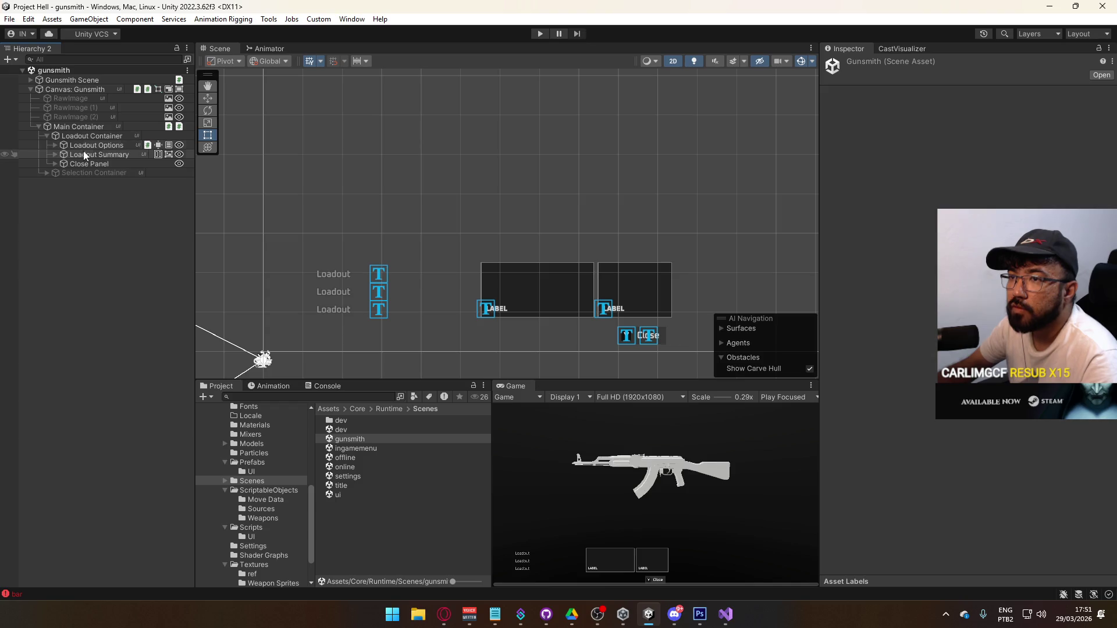
{"action": "left_click", "coordinate": [46, 171]}
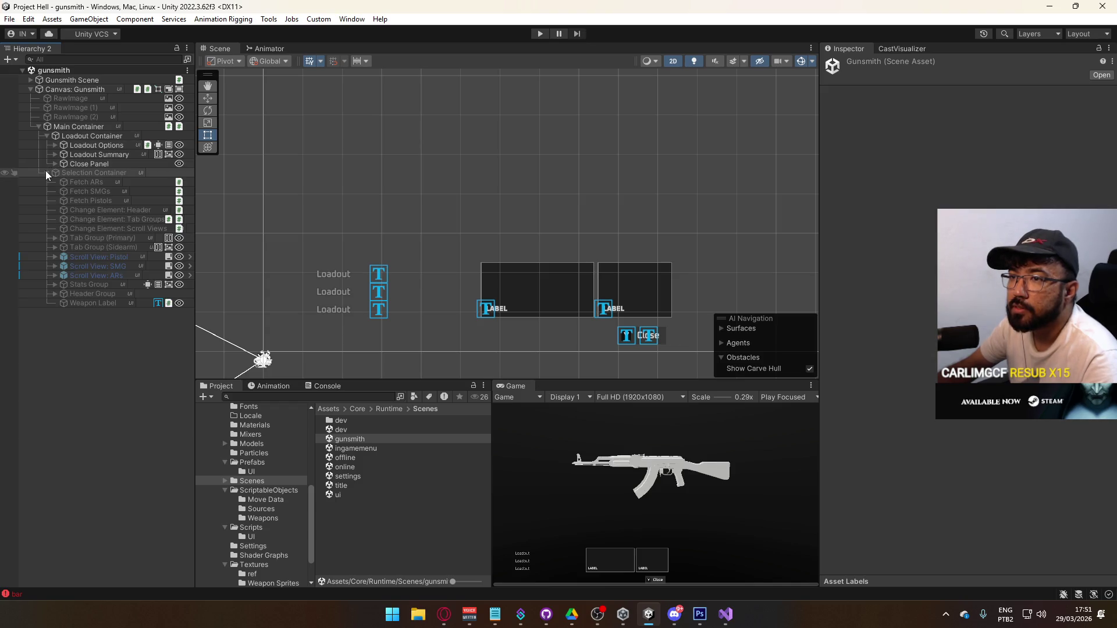
{"action": "left_click", "coordinate": [108, 257]}
{"action": "left_click", "coordinate": [100, 201]}
{"action": "left_click", "coordinate": [105, 186], "text": "shift"}
{"action": "left_click", "coordinate": [840, 314]}
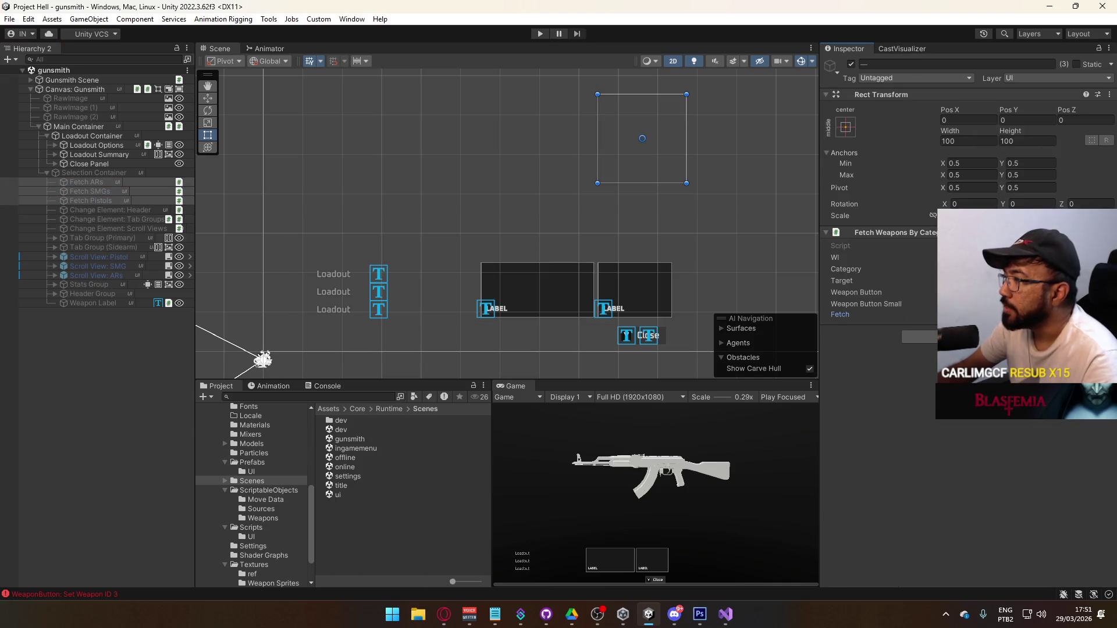
Step: Inspect the Weapon Button under Scroll View: ARs > Viewport > Selection Grid, then select the small loadout button
{"action": "left_click", "coordinate": [54, 276]}
{"action": "left_click", "coordinate": [63, 284]}
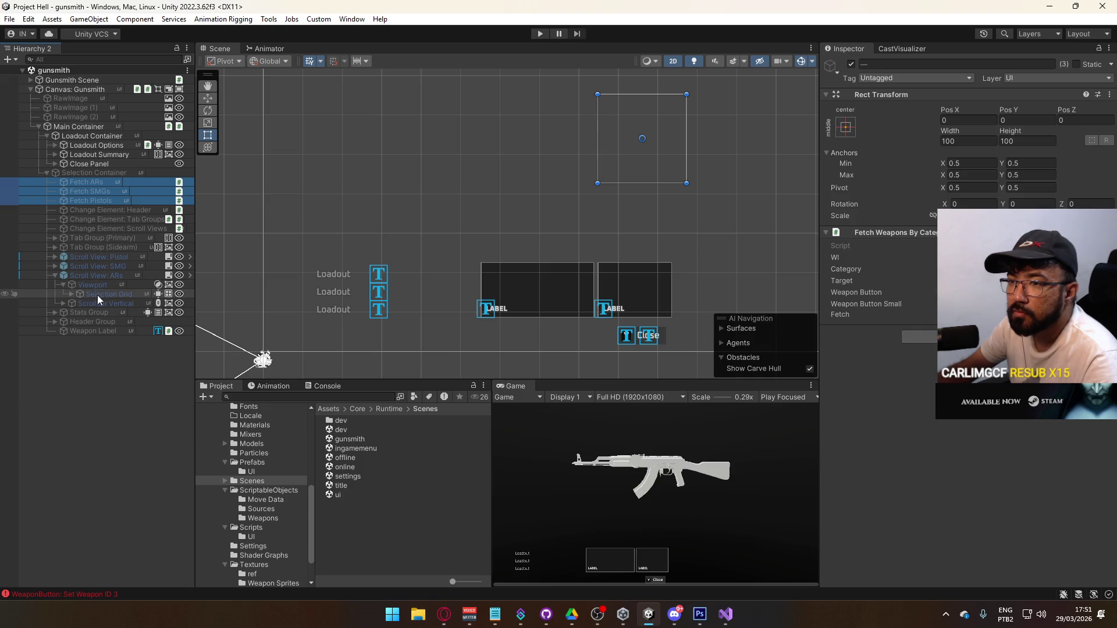
{"action": "left_click", "coordinate": [72, 294]}
{"action": "left_click", "coordinate": [100, 302]}
{"action": "scroll", "coordinate": [884, 349], "scroll_direction": "down", "scroll_amount": 15}
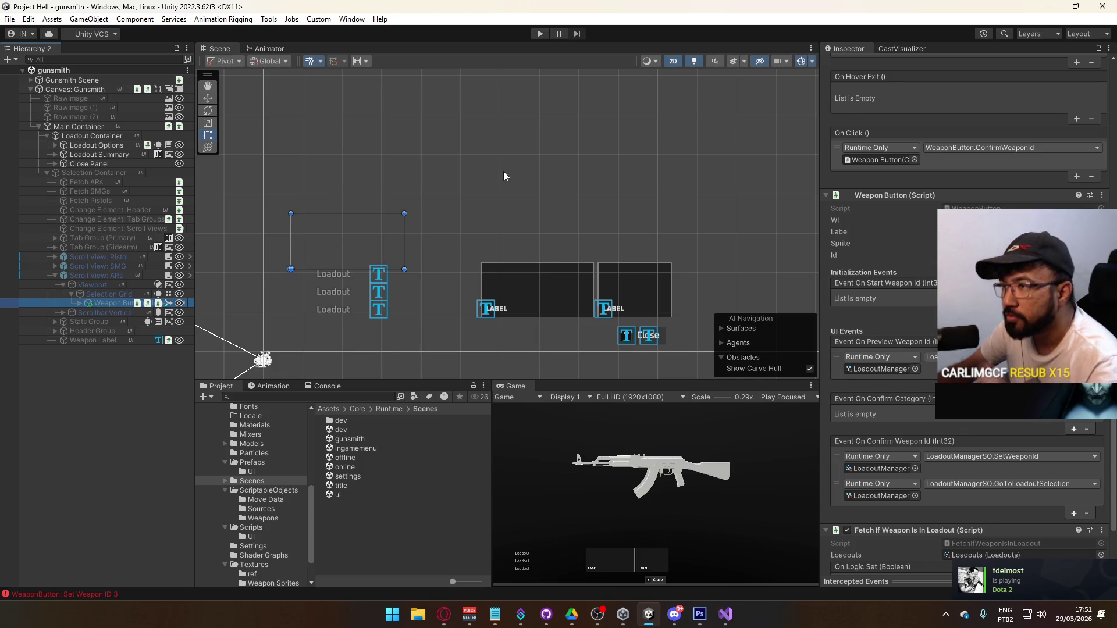
{"action": "left_click", "coordinate": [609, 309]}
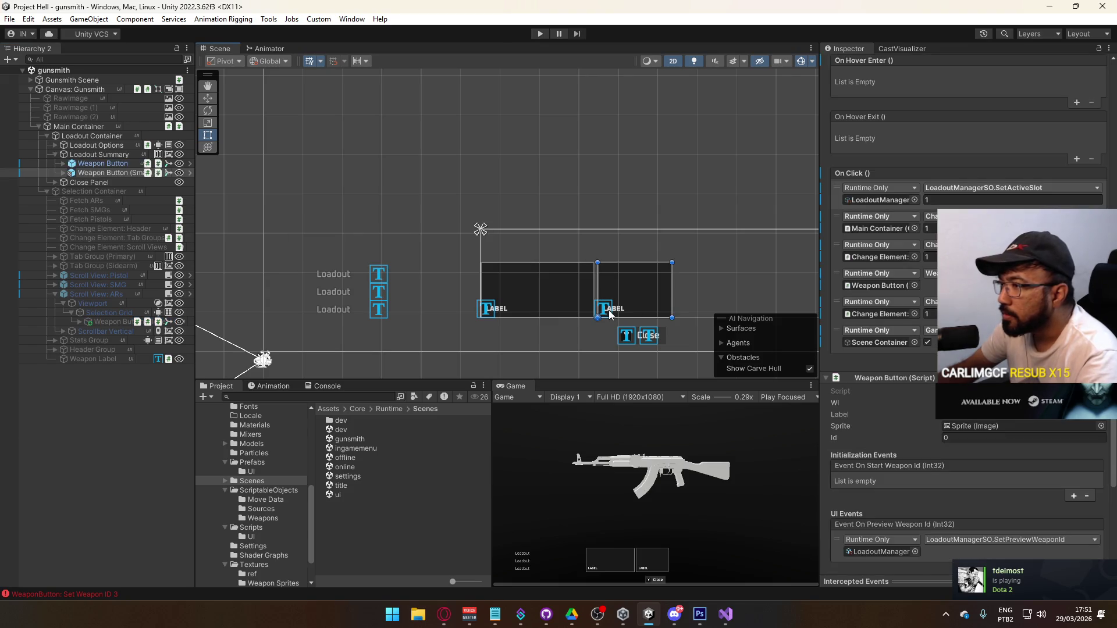
Step: Expand Weapon Button (Small), inspect its Sprite child, then reselect the button and scroll to its events
{"action": "left_click", "coordinate": [63, 172]}
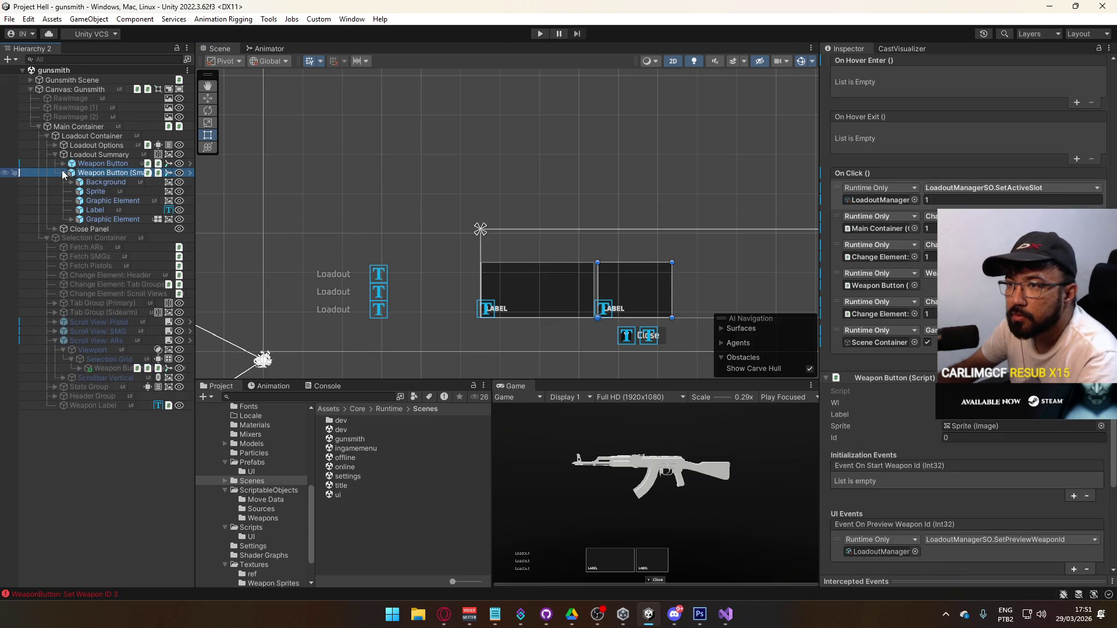
{"action": "left_click", "coordinate": [96, 192]}
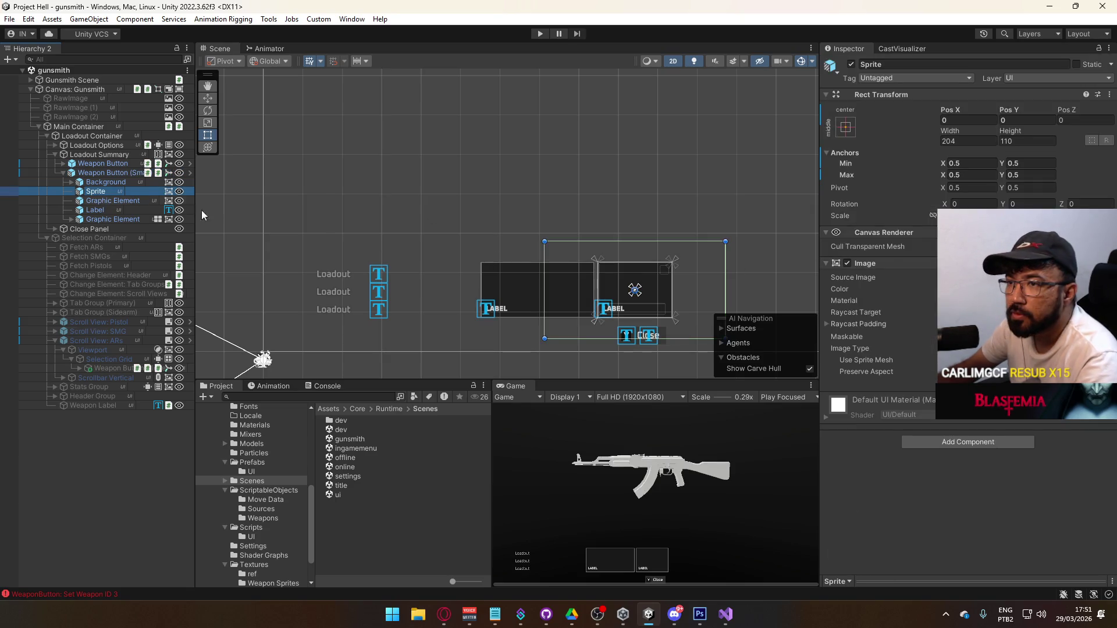
{"action": "left_click", "coordinate": [109, 175]}
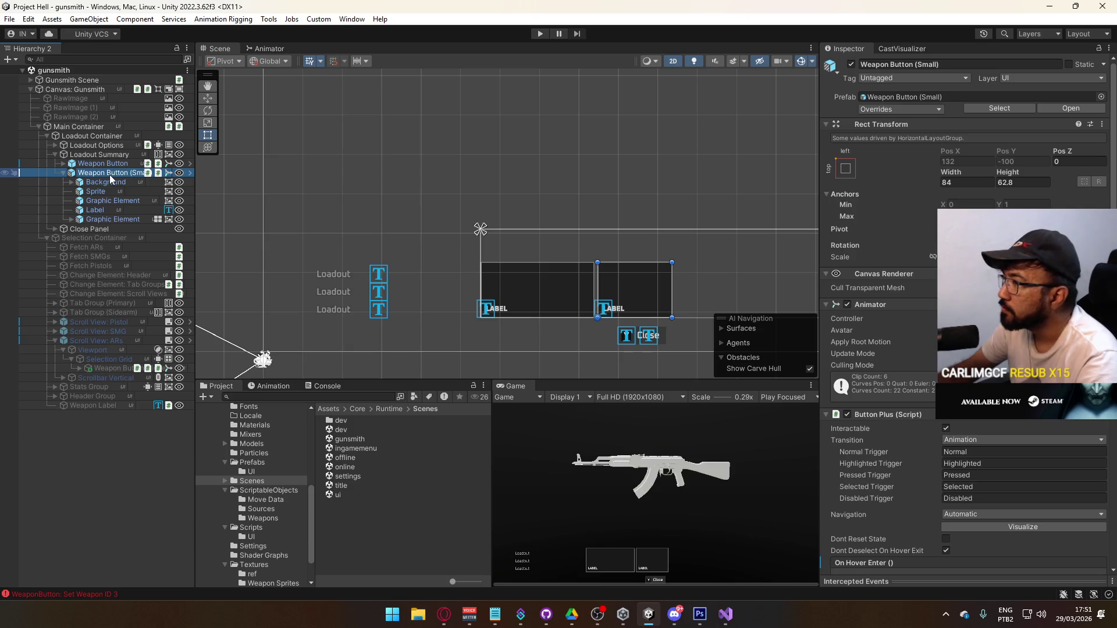
{"action": "scroll", "coordinate": [885, 314], "scroll_direction": "down", "scroll_amount": 15}
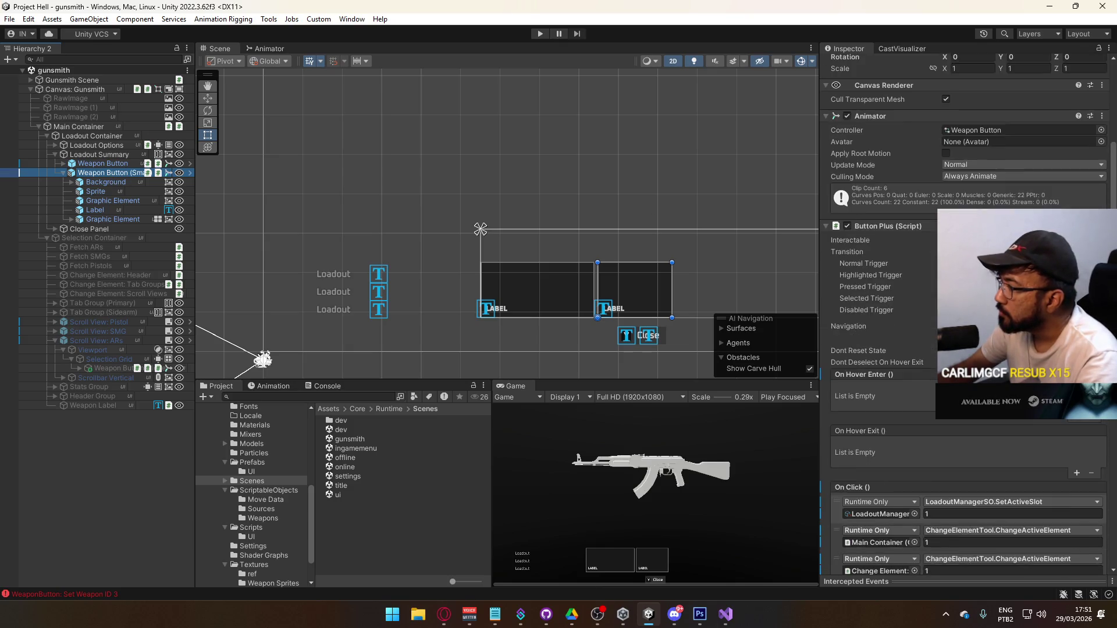
{"action": "scroll", "coordinate": [968, 547], "scroll_direction": "down", "scroll_amount": 1}
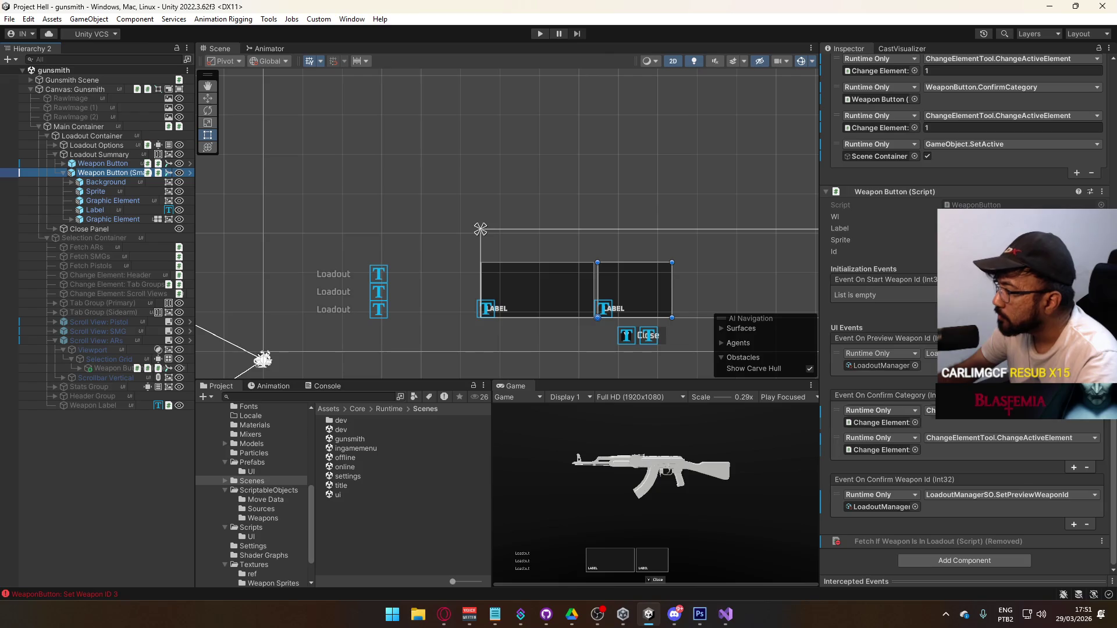
{"action": "left_click", "coordinate": [966, 561]}
Step: Add a Mask component to Weapon Button (Small) and move it above Button Plus (Script)
{"action": "type", "text": "disamask"}
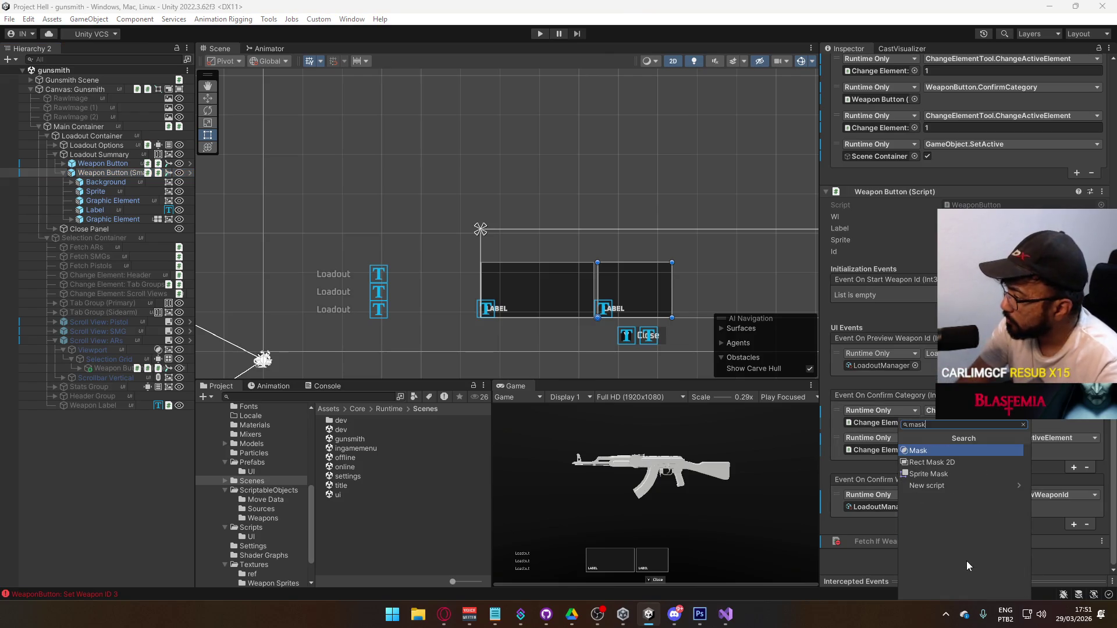
{"action": "key", "text": "Return"}
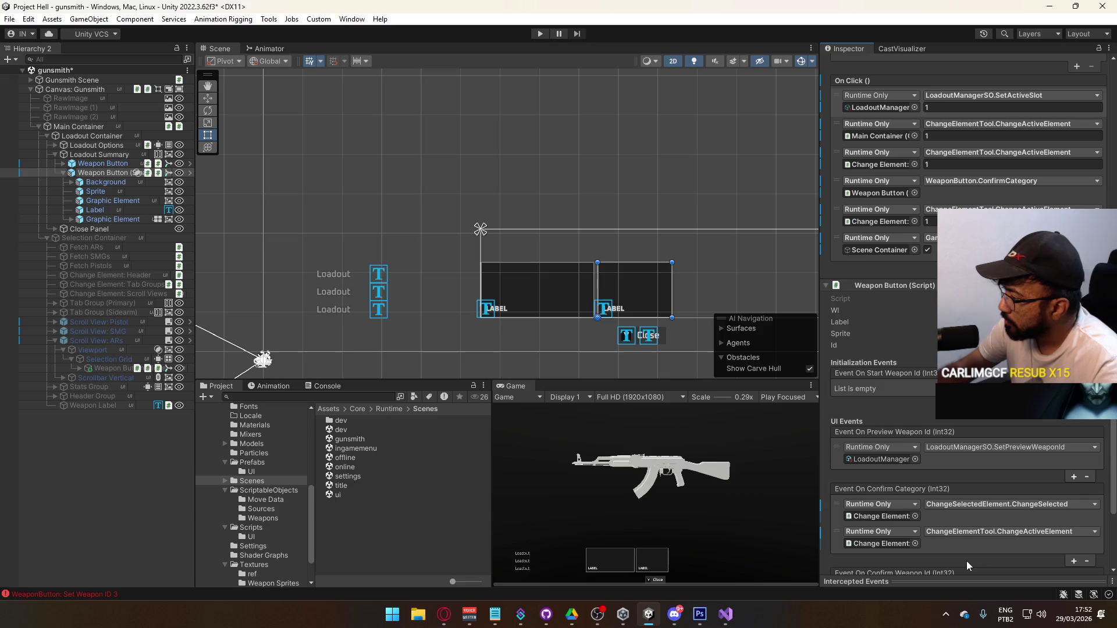
{"action": "scroll", "coordinate": [931, 523], "scroll_direction": "down", "scroll_amount": 1}
{"action": "mouse_move", "coordinate": [916, 512]}
{"action": "left_mouse_down"}
{"action": "mouse_move", "coordinate": [922, 326]}
{"action": "mouse_move", "coordinate": [954, 152]}
{"action": "mouse_move", "coordinate": [981, 88]}
{"action": "mouse_move", "coordinate": [924, 163]}
{"action": "mouse_move", "coordinate": [896, 246]}
{"action": "left_mouse_up"}
{"action": "right_click", "coordinate": [897, 254]}
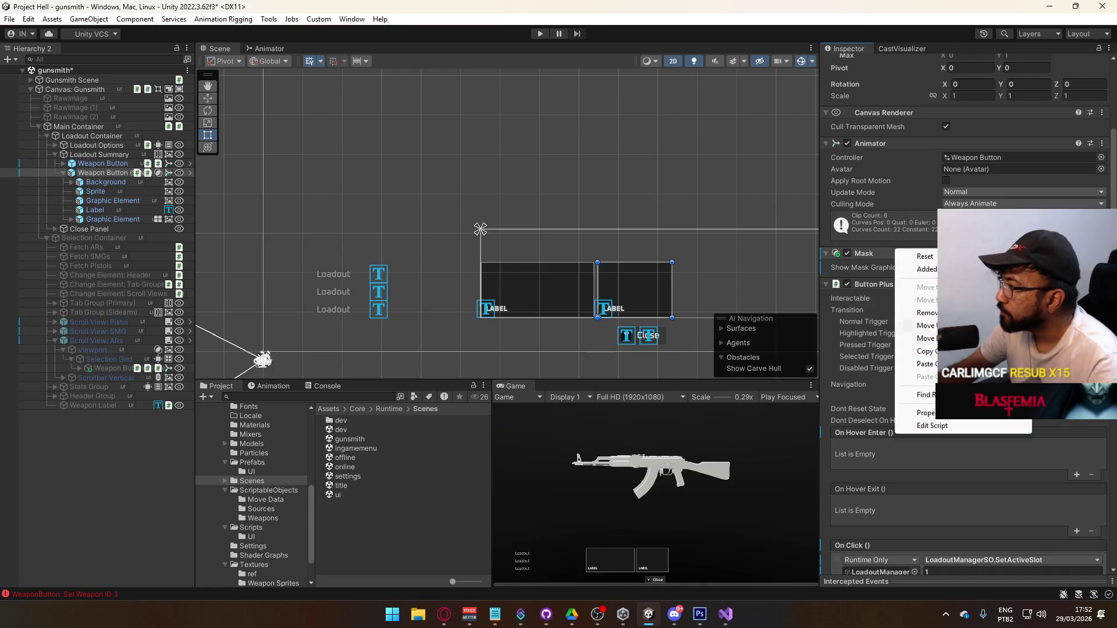
{"action": "left_click", "coordinate": [853, 269]}
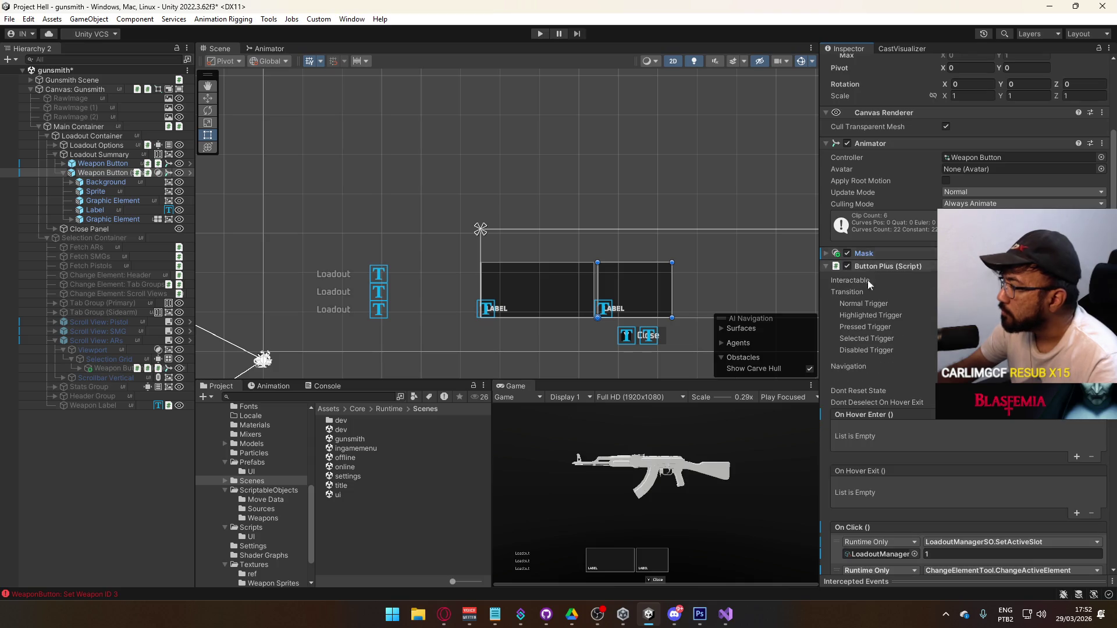
{"action": "left_click", "coordinate": [905, 251]}
{"action": "scroll", "coordinate": [911, 380], "scroll_direction": "down", "scroll_amount": 10}
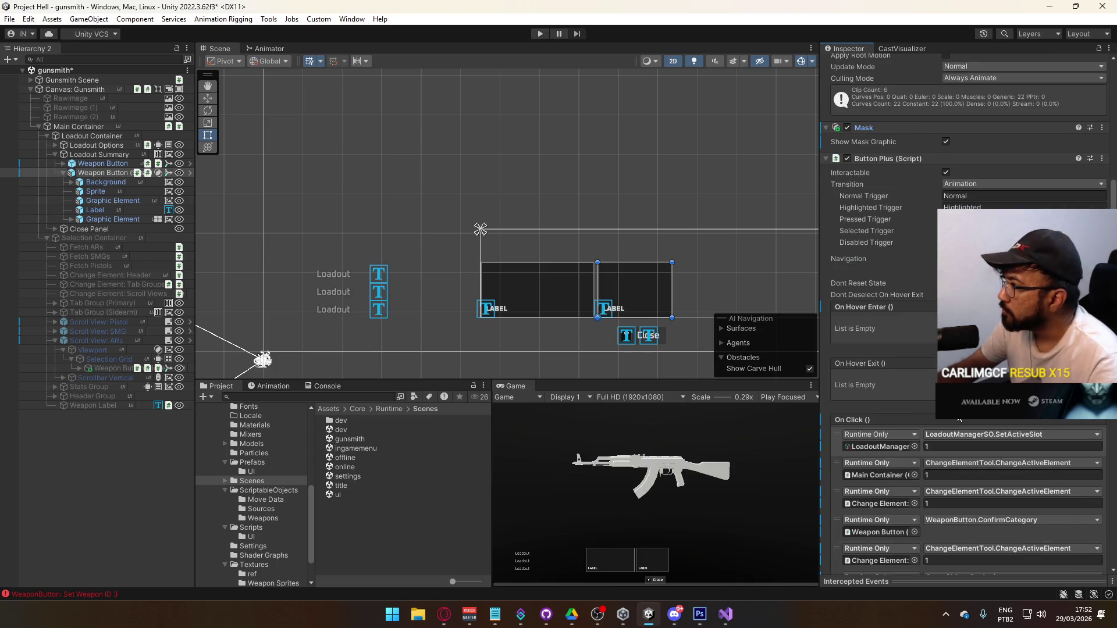
Step: Add an Image component, place it, and toggle Show Mask Graphic off and on
{"action": "left_click", "coordinate": [957, 561]}
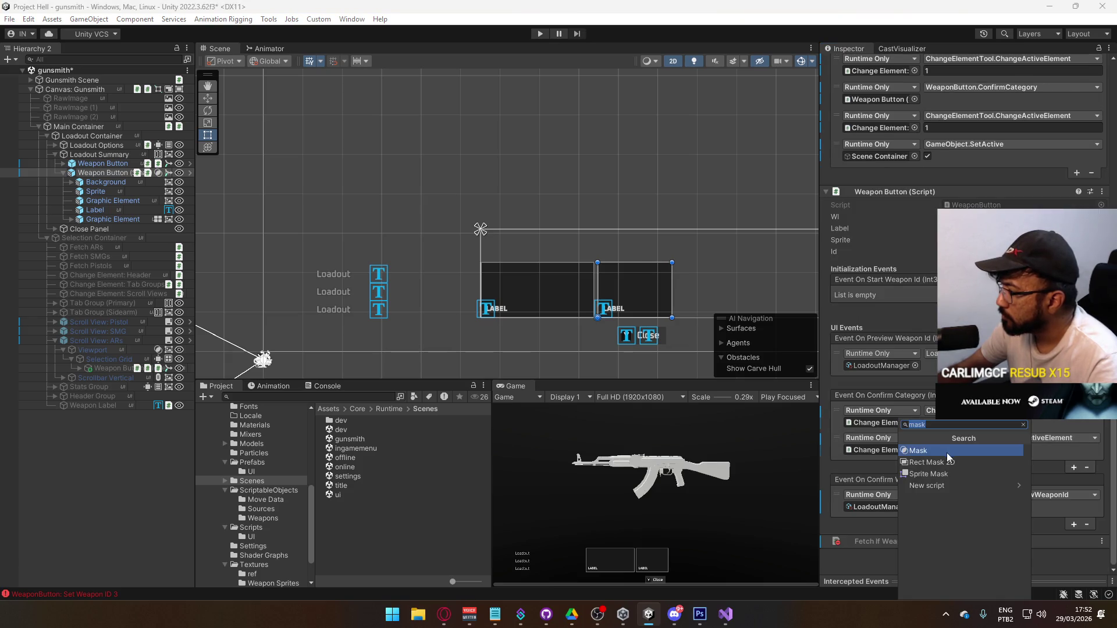
{"action": "type", "text": "image"}
{"action": "left_click", "coordinate": [948, 451]}
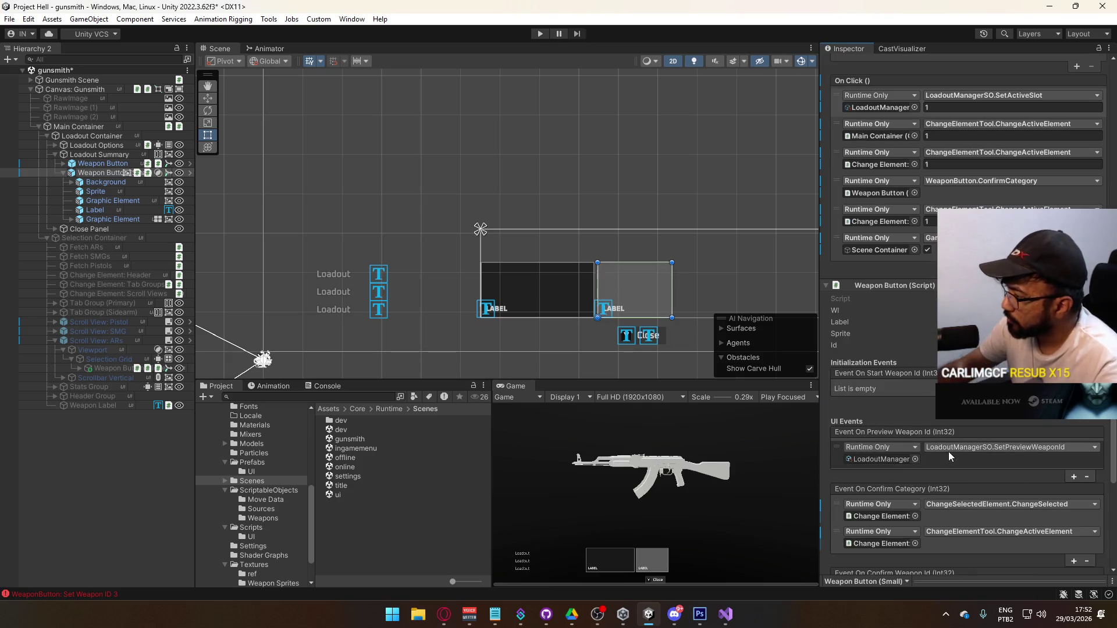
{"action": "scroll", "coordinate": [945, 490], "scroll_direction": "down", "scroll_amount": 3}
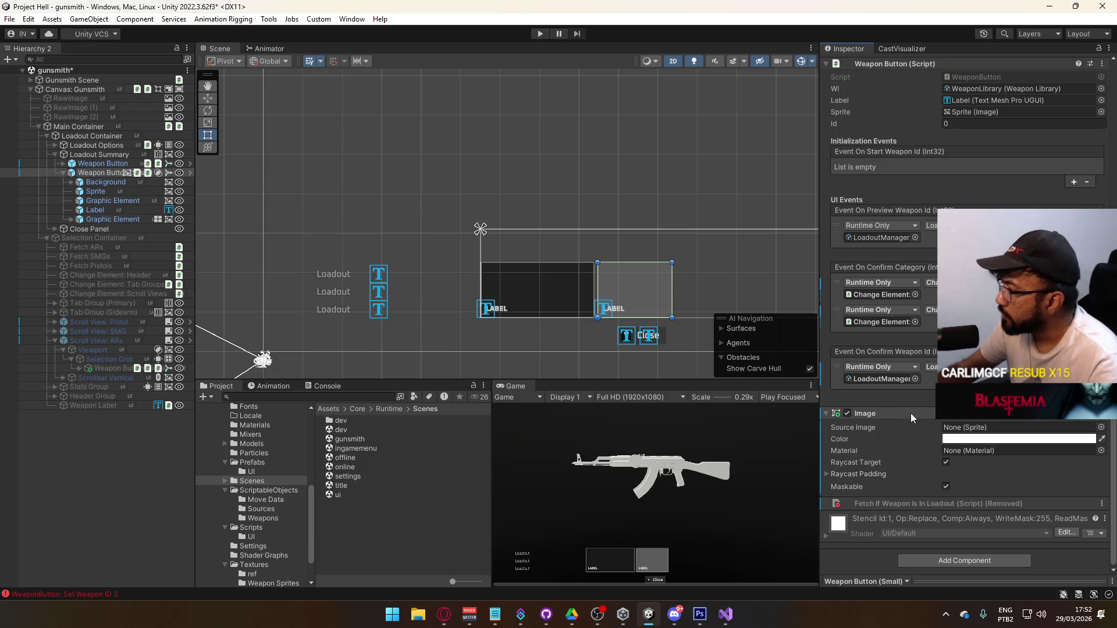
{"action": "mouse_move", "coordinate": [916, 411]}
{"action": "left_mouse_down"}
{"action": "mouse_move", "coordinate": [918, 51]}
{"action": "mouse_move", "coordinate": [933, 60]}
{"action": "mouse_move", "coordinate": [908, 273]}
{"action": "mouse_move", "coordinate": [916, 411]}
{"action": "left_mouse_up"}
{"action": "double_click", "coordinate": [946, 518]}
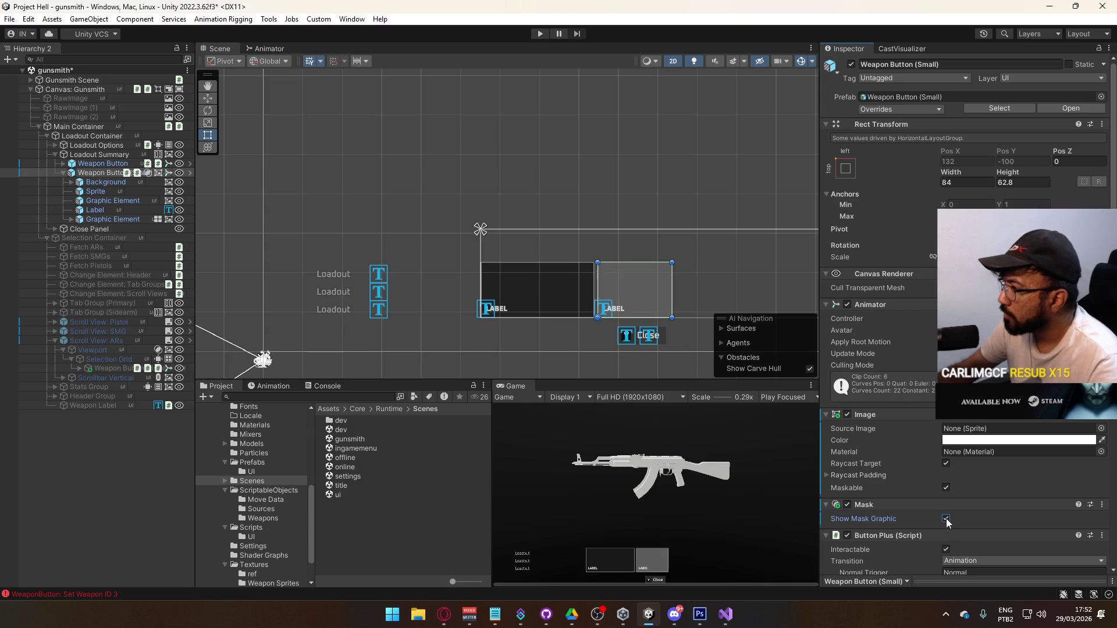
Step: Toggle the button's Image off and on, then set its colour Alpha to 0
{"action": "left_click", "coordinate": [847, 414]}
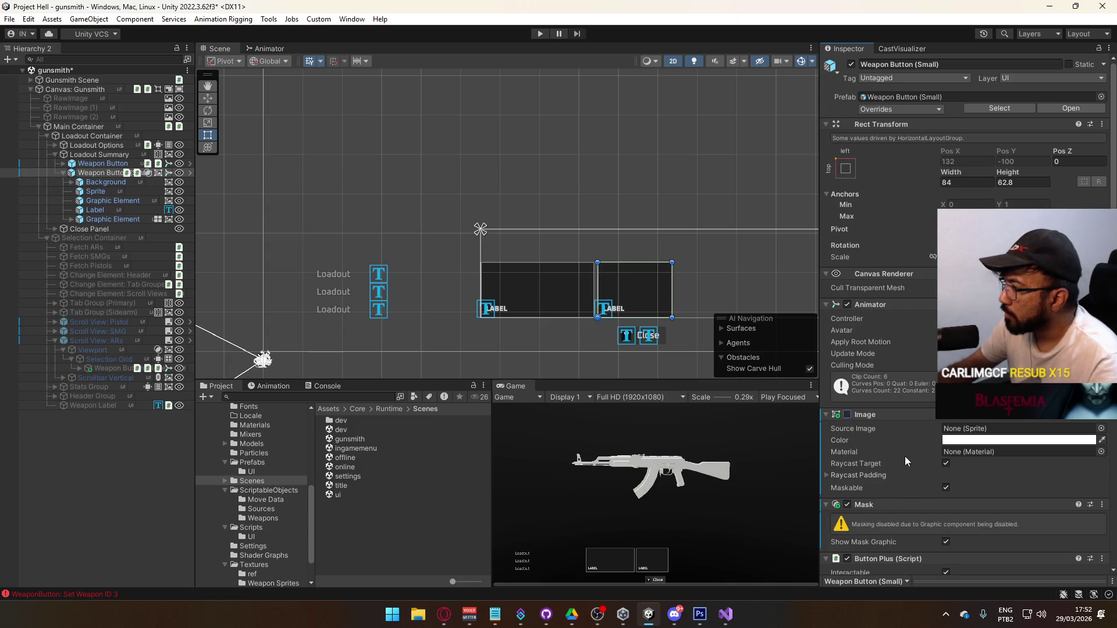
{"action": "left_click", "coordinate": [847, 414]}
{"action": "left_click", "coordinate": [977, 441]}
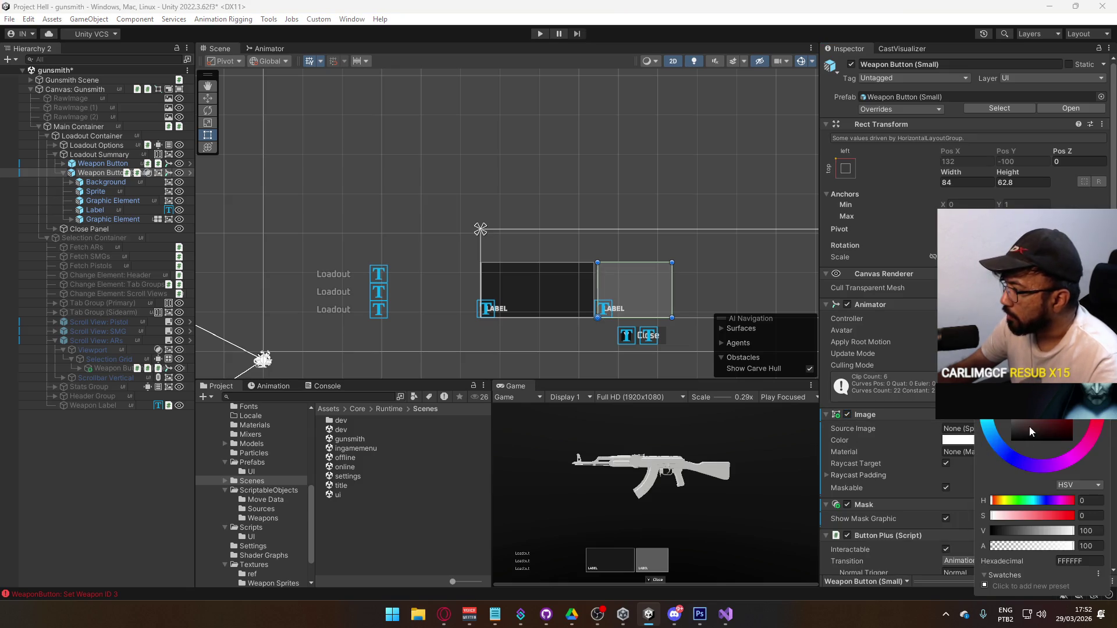
{"action": "double_click", "coordinate": [1089, 546]}
{"action": "type", "text": "0"}
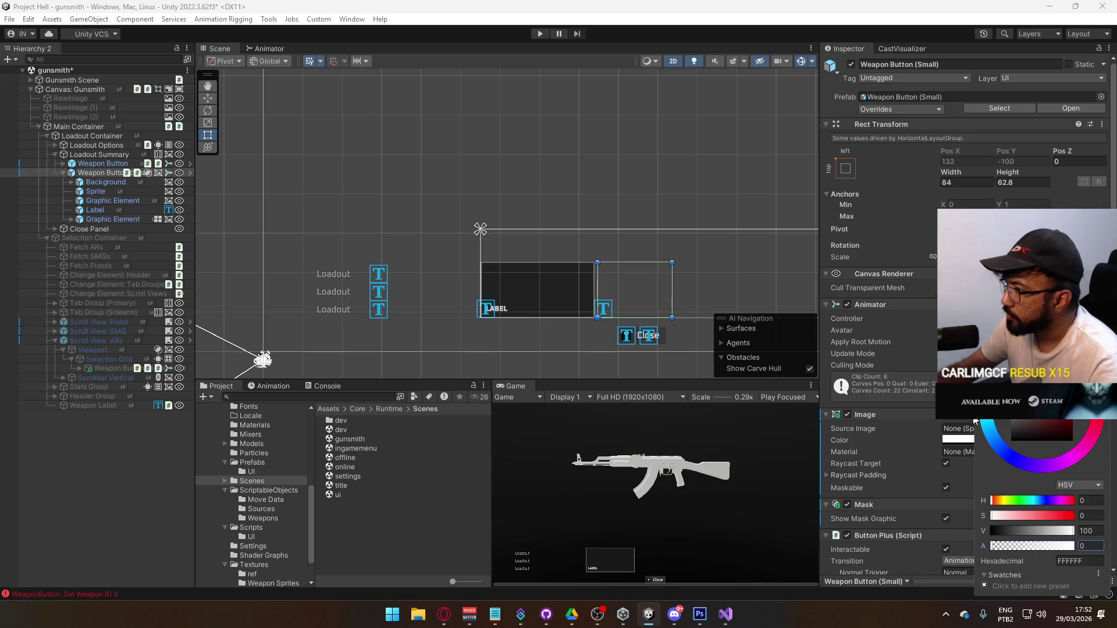
{"action": "left_click", "coordinate": [924, 299]}
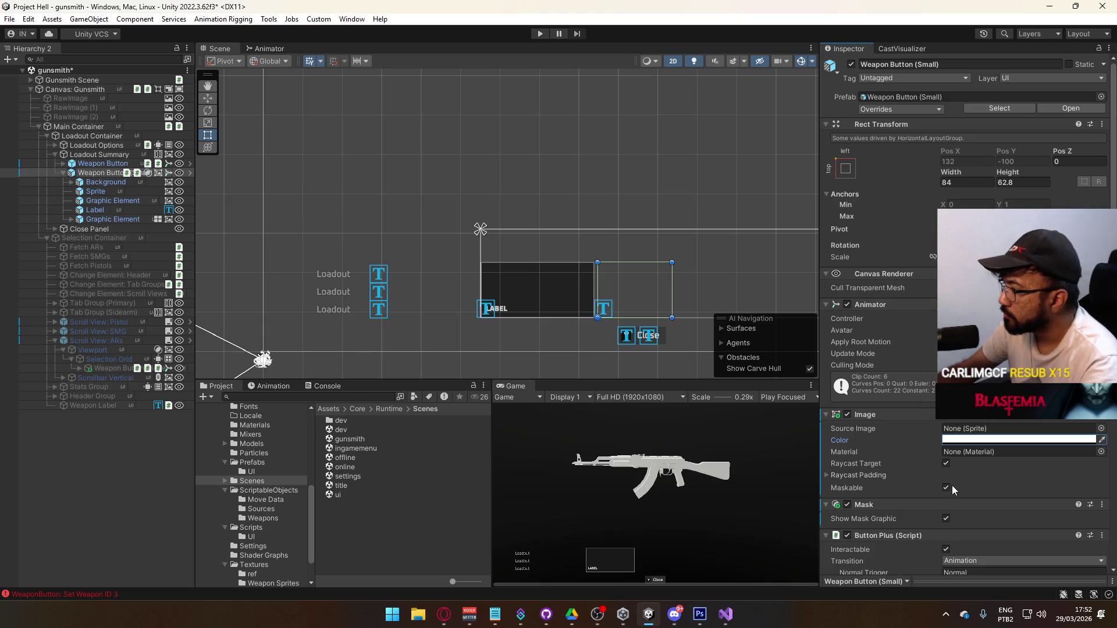
Step: Enable Show Mask Graphic and restore the Image colour Alpha to 100
{"action": "left_click", "coordinate": [945, 519]}
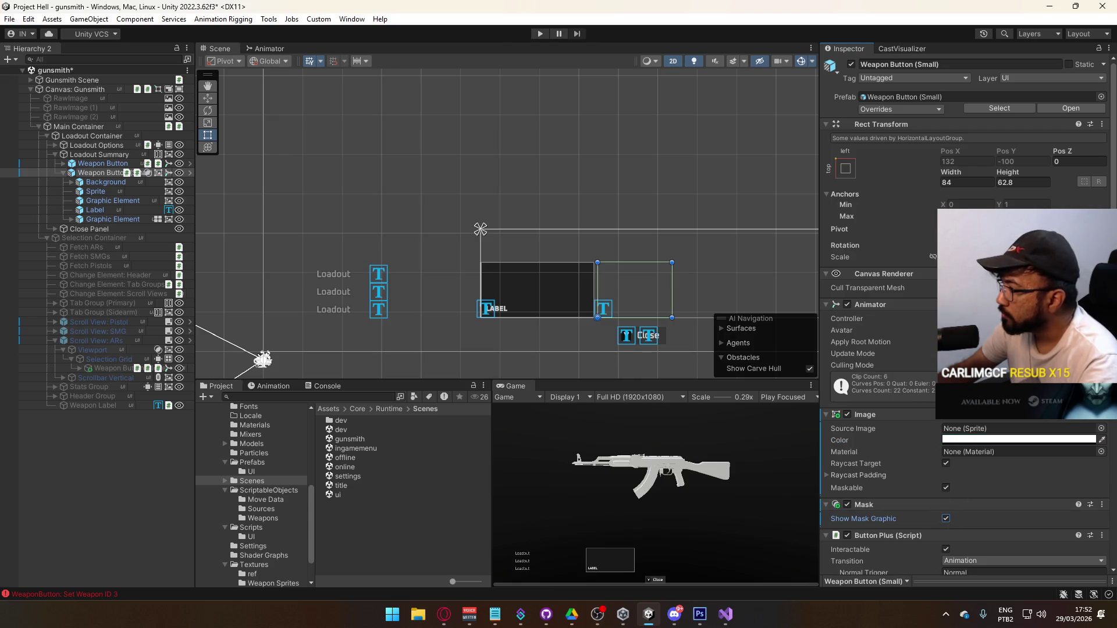
{"action": "left_click", "coordinate": [960, 440]}
{"action": "left_click", "coordinate": [1075, 545]}
{"action": "type", "text": "100"}
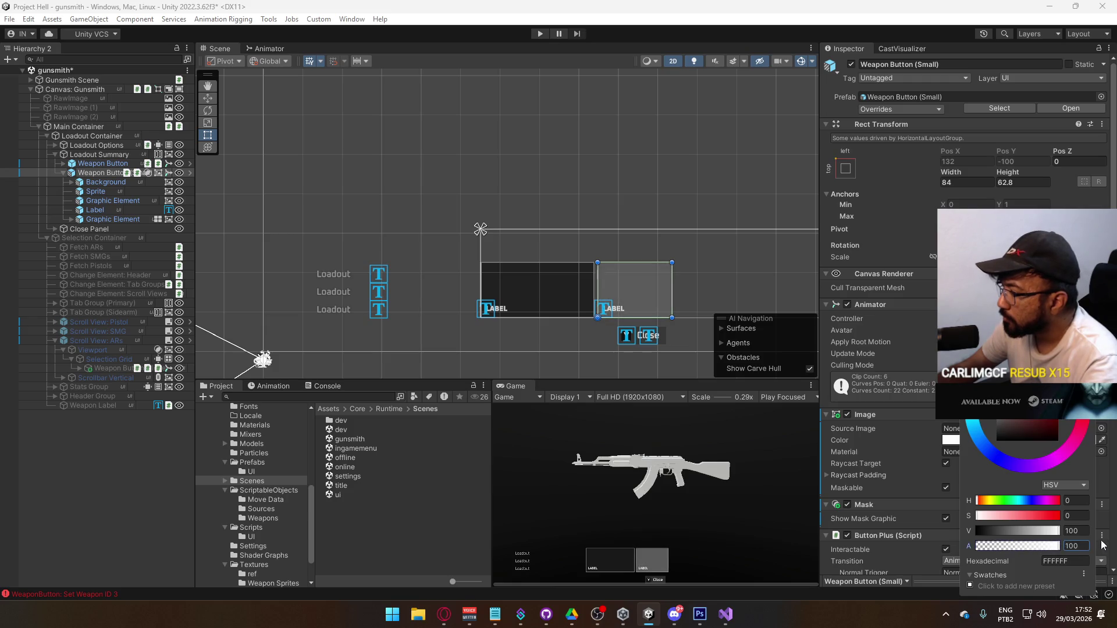
{"action": "key", "text": "Return"}
Step: Tint the Image pure red (FF0000) at full saturation and enter play mode
{"action": "left_click", "coordinate": [1000, 440]}
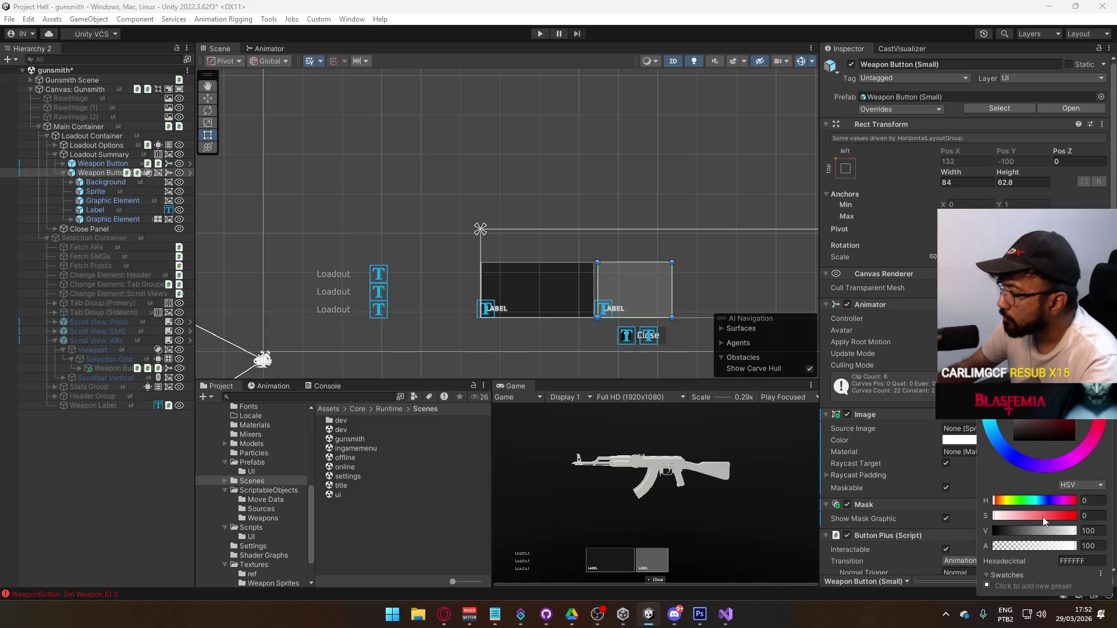
{"action": "left_click_drag", "start_coordinate": [1044, 516], "coordinate": [1084, 408]}
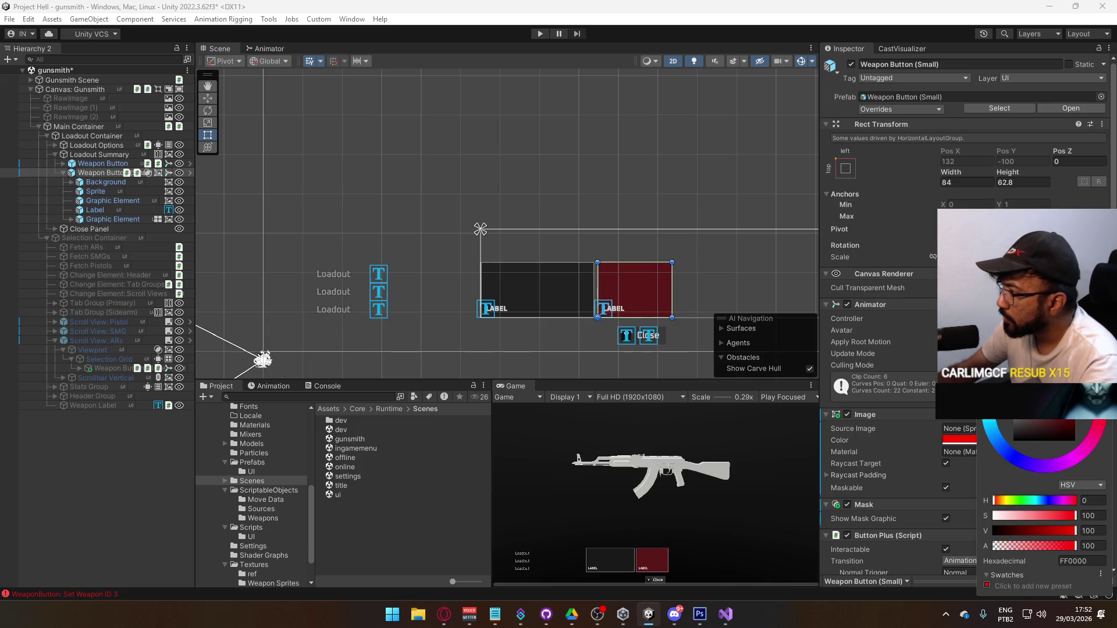
{"action": "key", "text": "ctrl+p"}
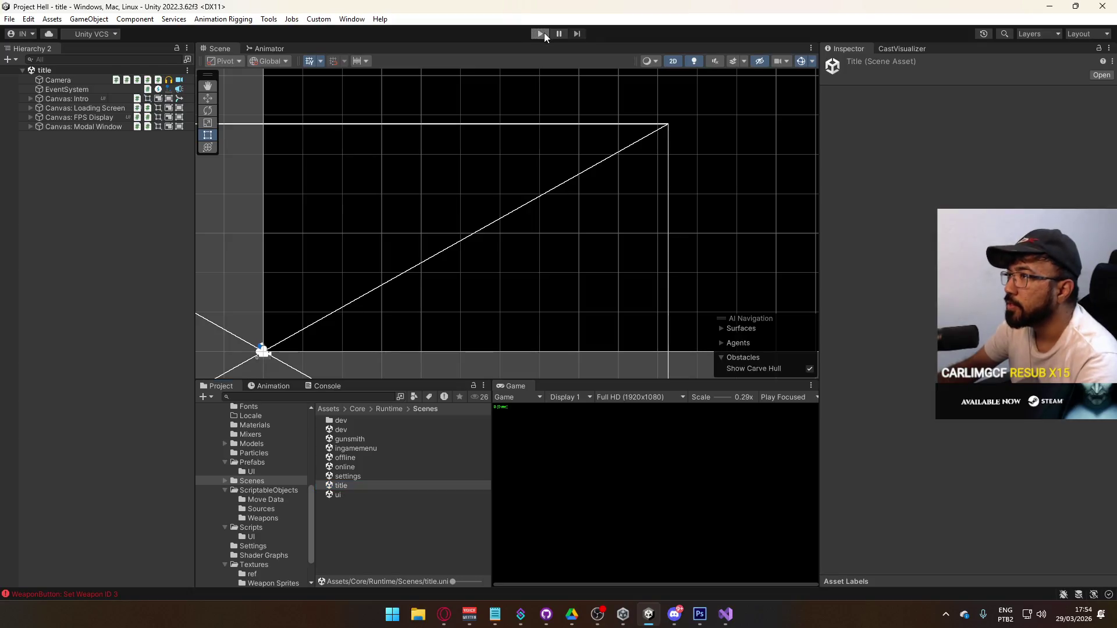
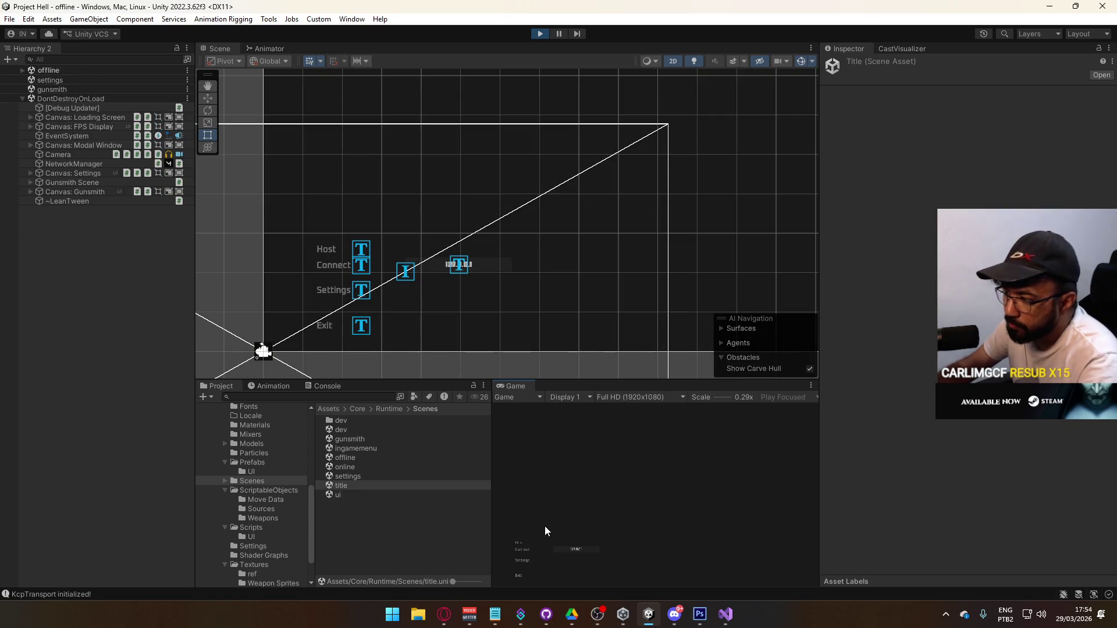
Step: Load into the game, open primary weapon selection, and toggle between the MP5 and AKM, ending on AKM
{"action": "left_click", "coordinate": [528, 550]}
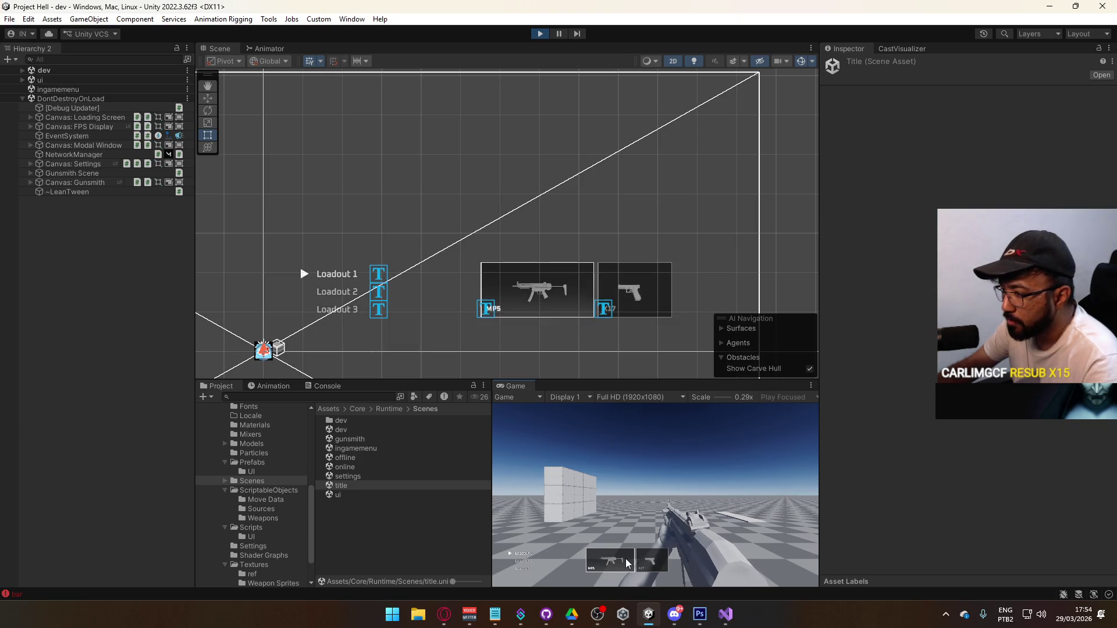
{"action": "left_click", "coordinate": [620, 559]}
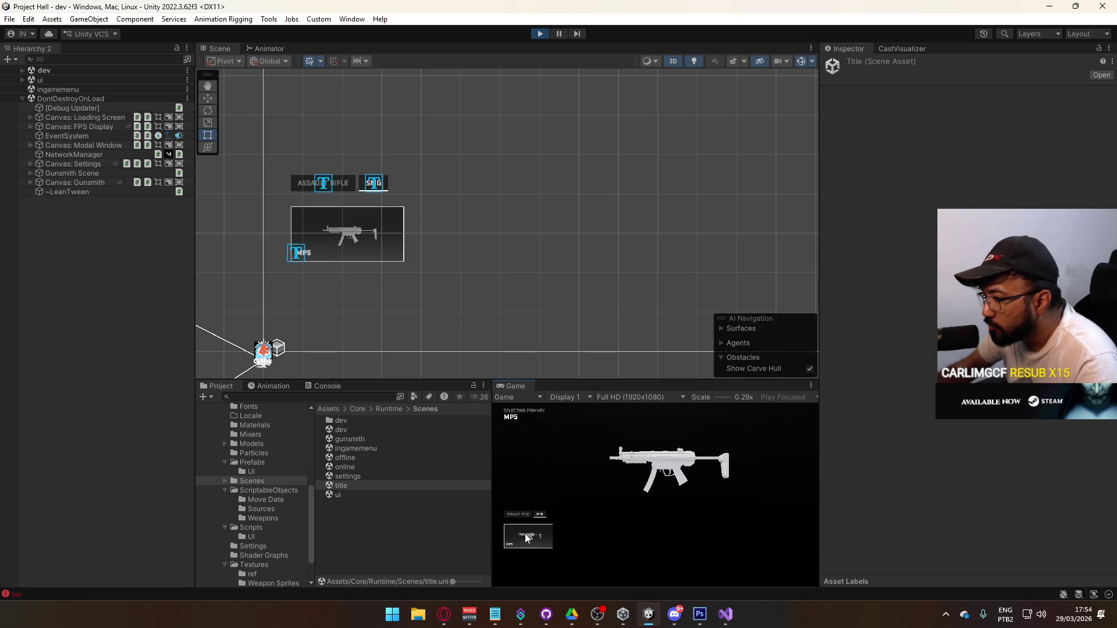
{"action": "key", "text": "q"}
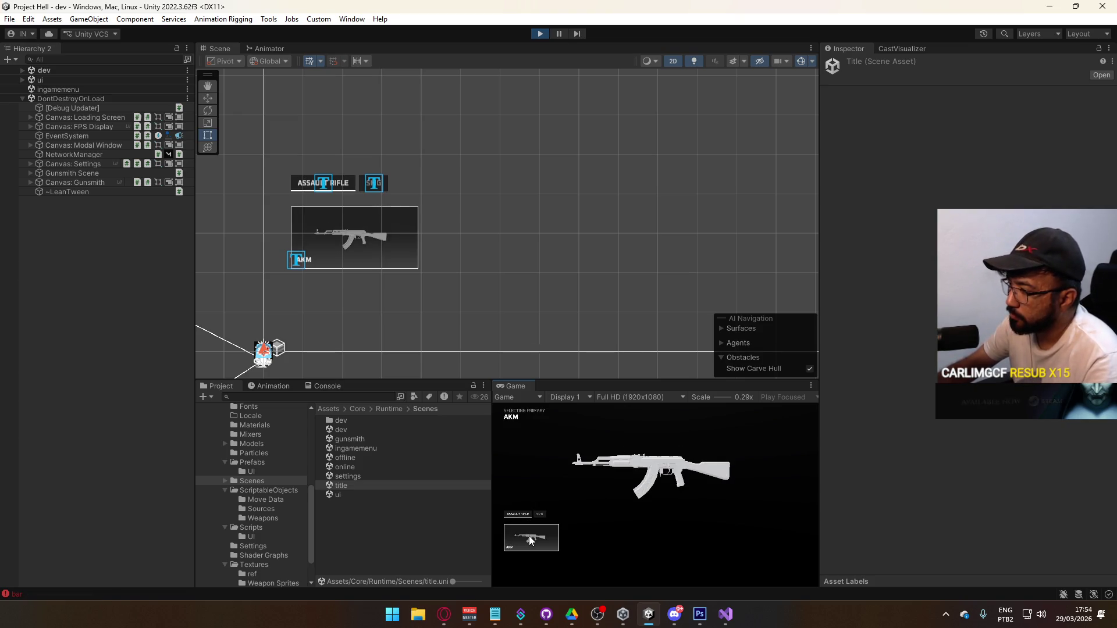
{"action": "key", "text": "e"}
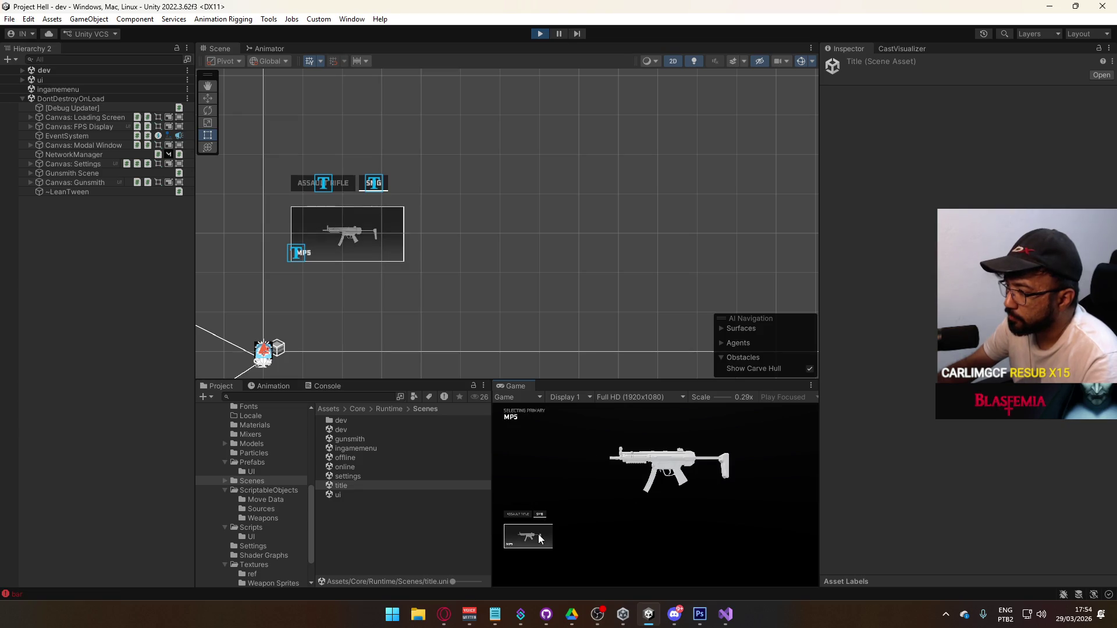
{"action": "key", "text": "q"}
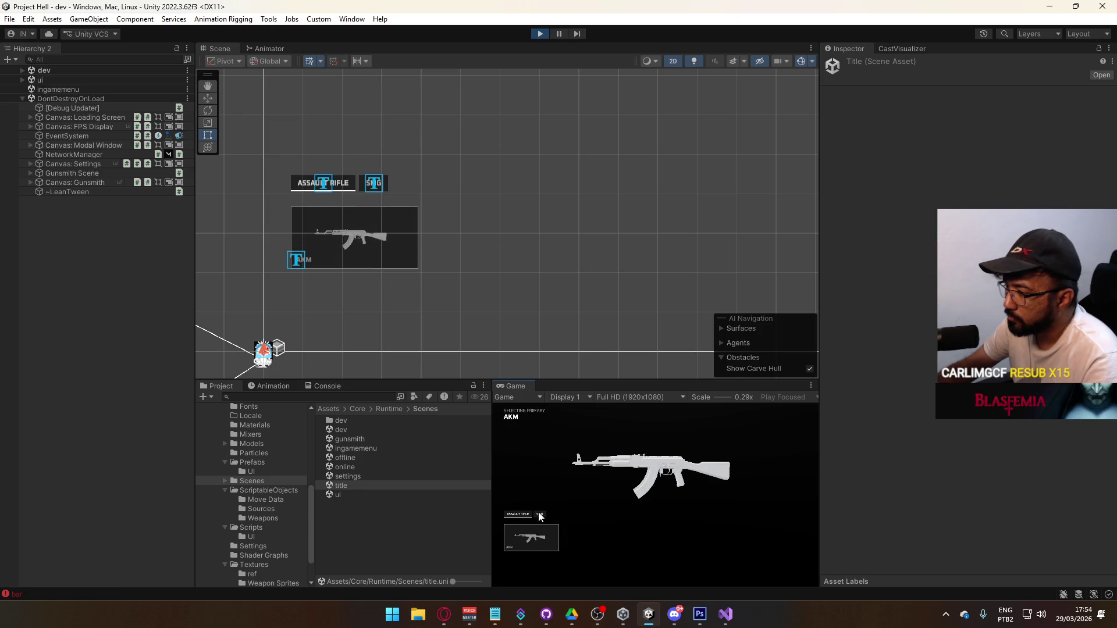
{"action": "key", "text": "e"}
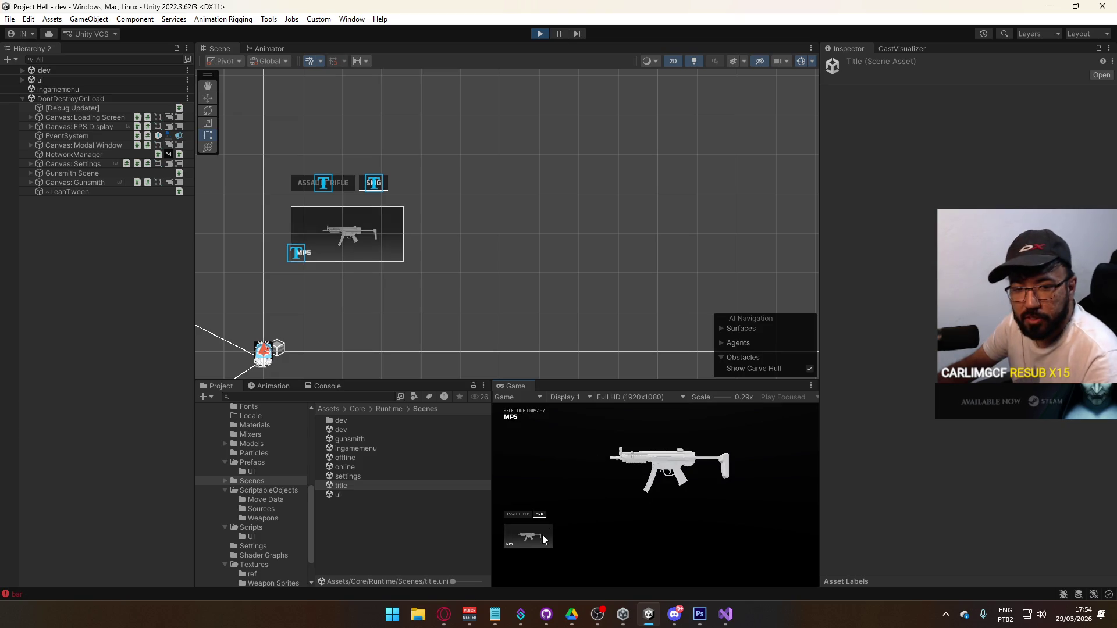
{"action": "key", "text": "q"}
Step: Switch the Scene view from 2D to 3D perspective
{"action": "mouse_move", "coordinate": [530, 533]}
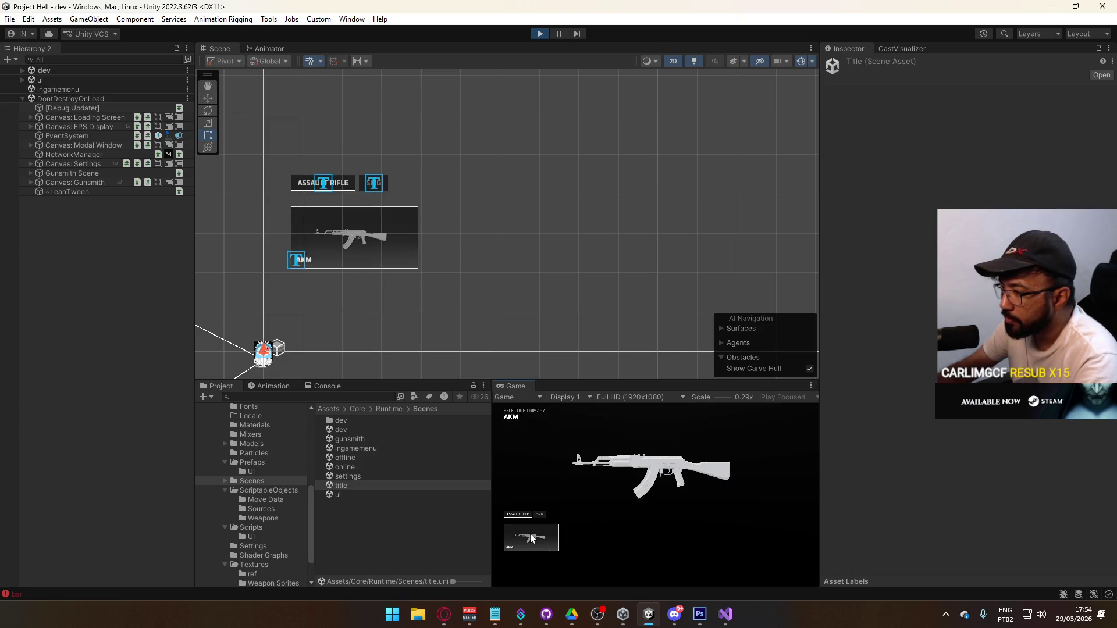
{"action": "key", "text": "super"}
{"action": "key", "text": "super"}
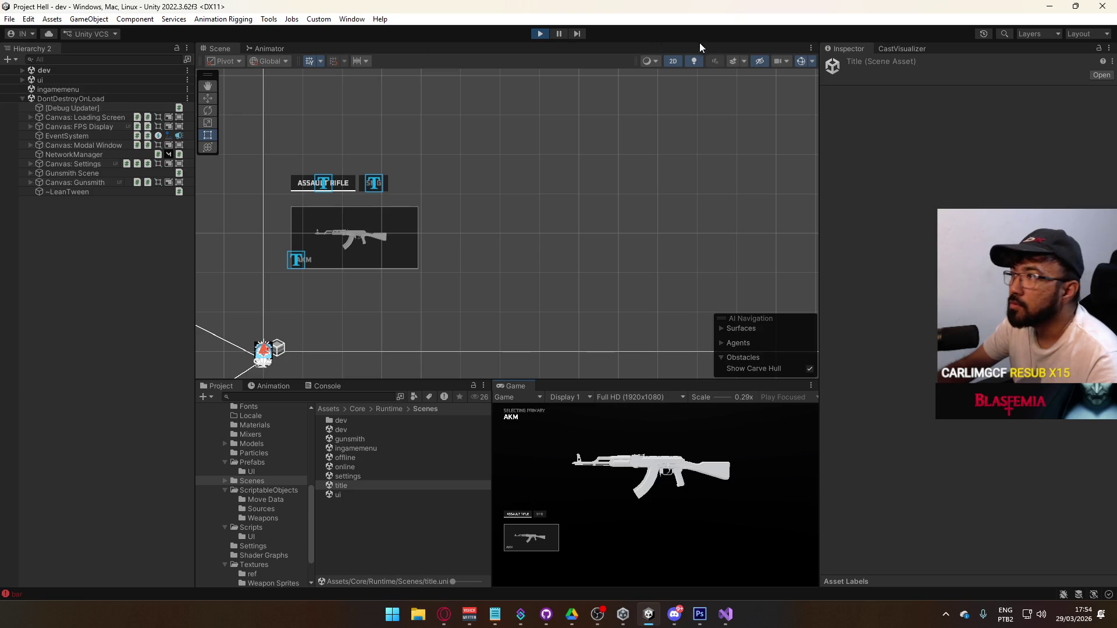
{"action": "left_click", "coordinate": [675, 61]}
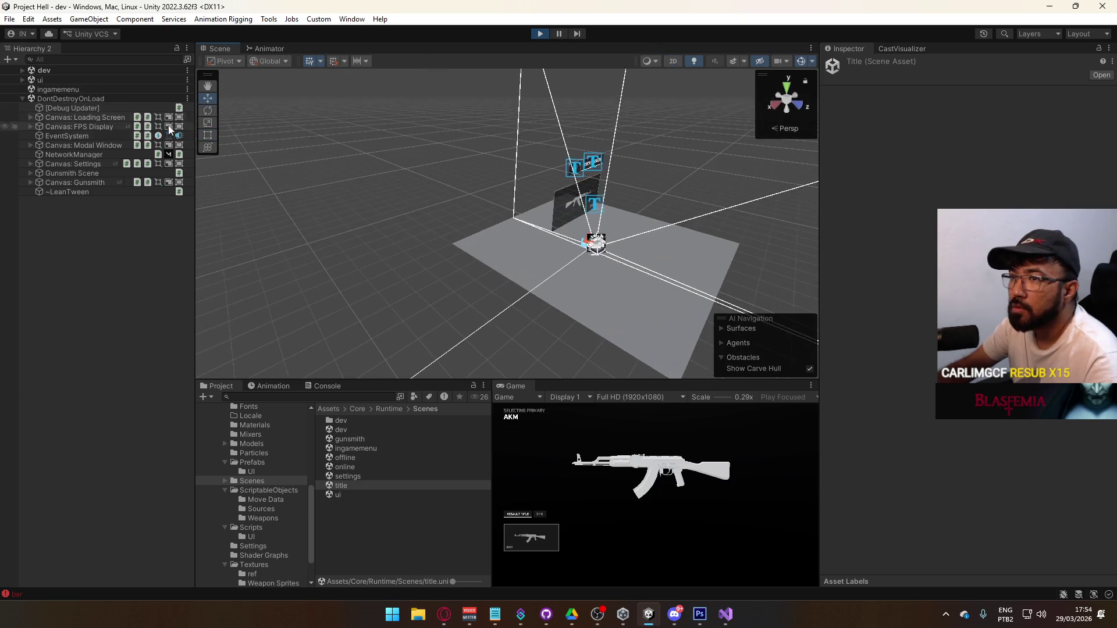
Step: Expand Gunsmith Scene > Scene Container in the Hierarchy and frame the Debug Cam
{"action": "left_click", "coordinate": [24, 98]}
{"action": "left_click", "coordinate": [24, 98]}
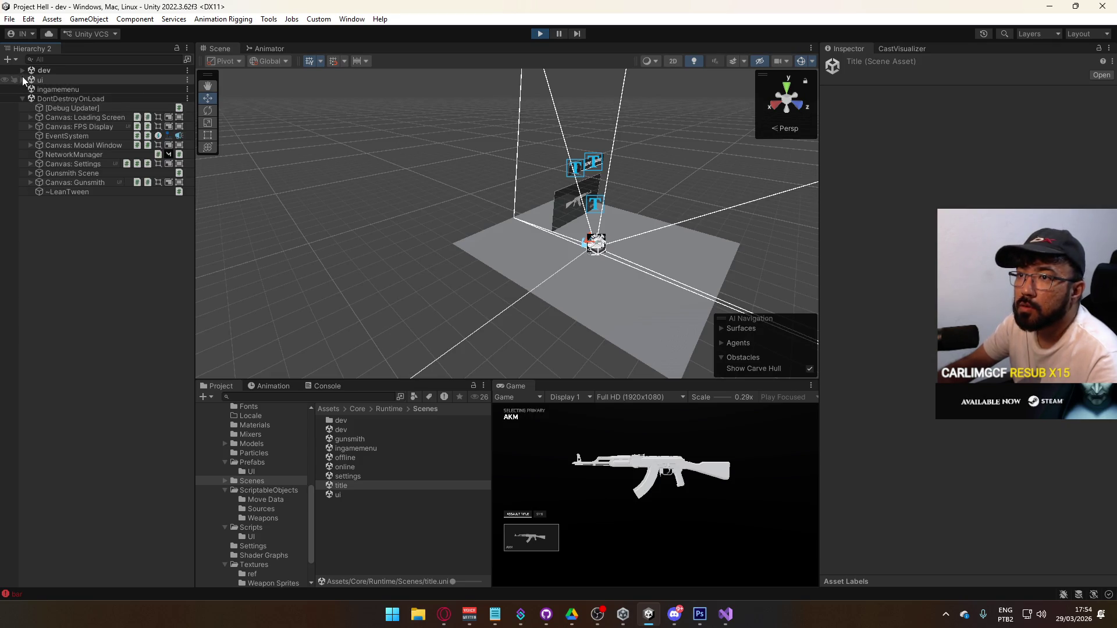
{"action": "left_click", "coordinate": [31, 164]}
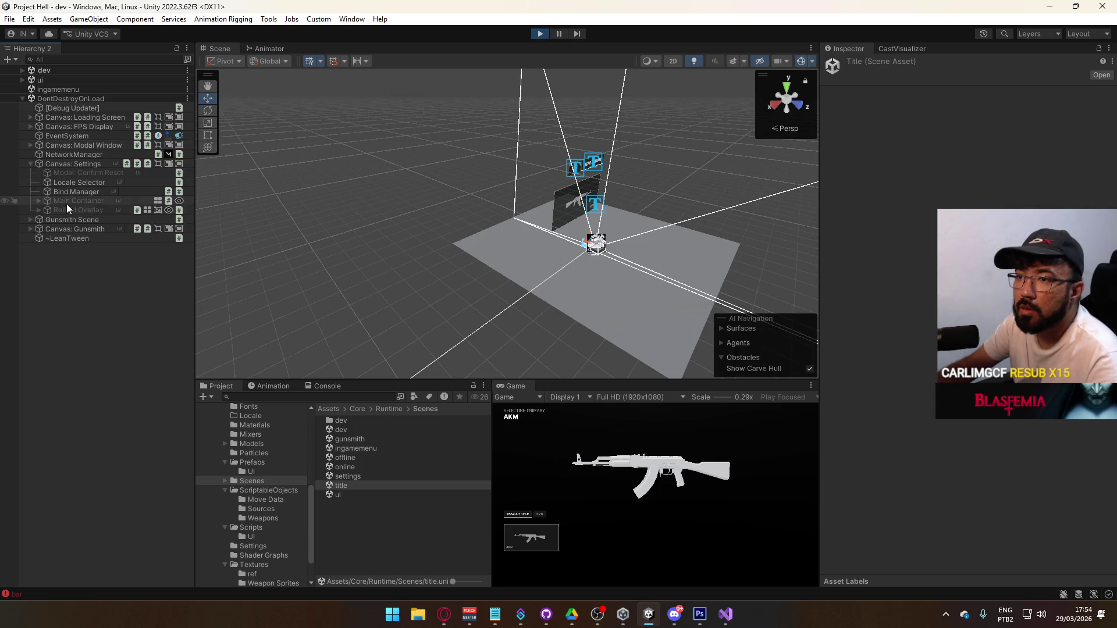
{"action": "left_click", "coordinate": [31, 220]}
{"action": "left_click", "coordinate": [40, 229]}
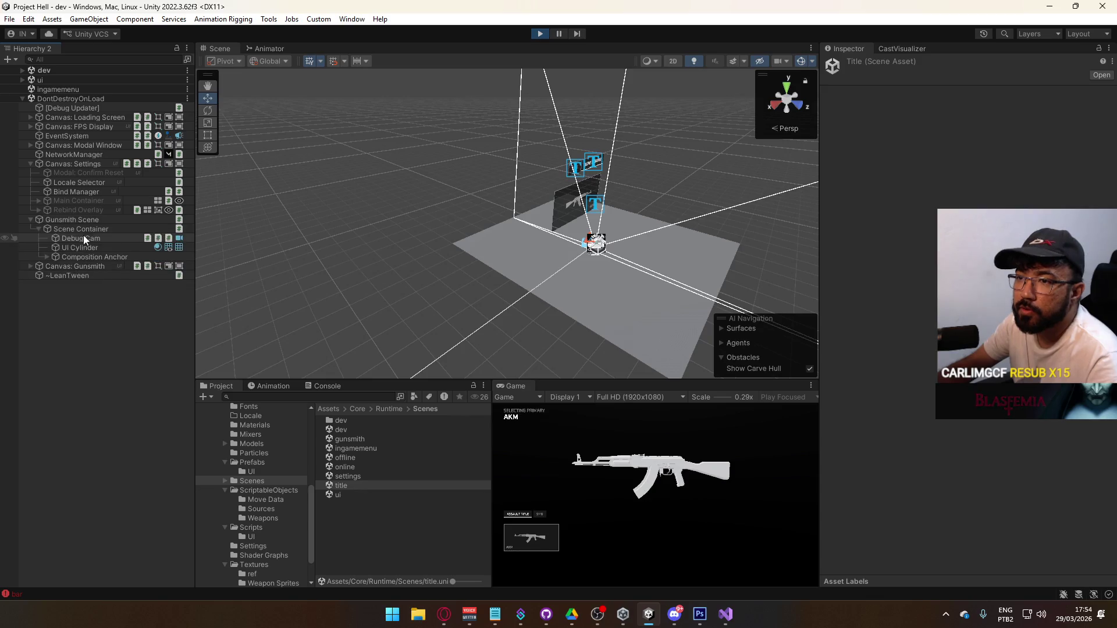
{"action": "left_click", "coordinate": [107, 246]}
{"action": "double_click", "coordinate": [106, 238]}
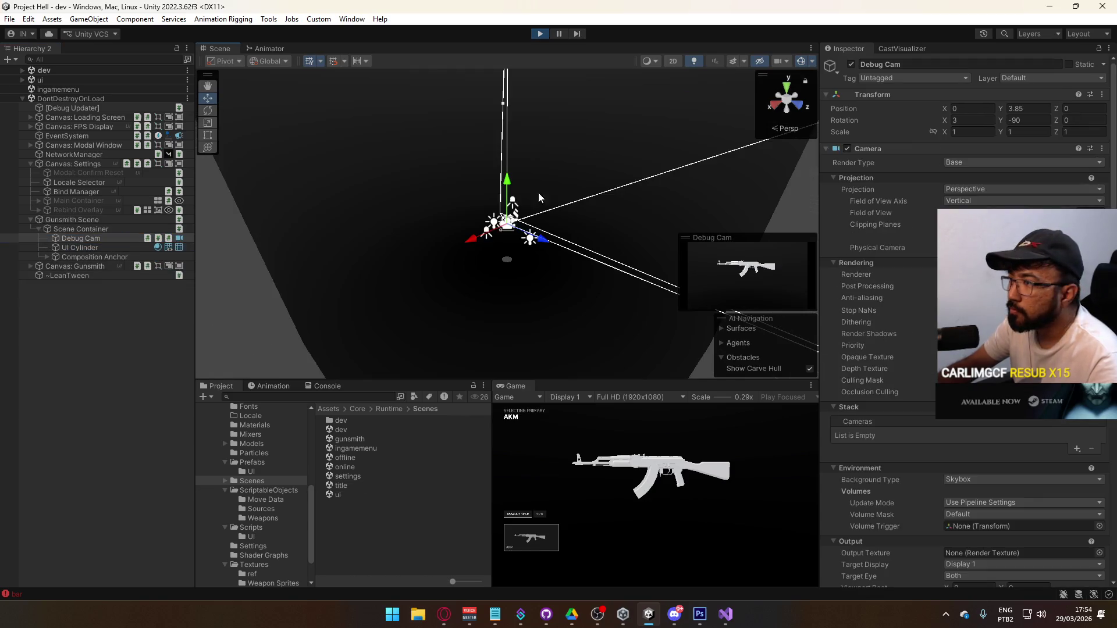
Step: Inspect the Debug Cam by orbiting and briefly maximizing the Game panel, then select the UI Cylinder
{"action": "mouse_move", "coordinate": [537, 255]}
{"action": "left_mouse_down"}
{"action": "mouse_move", "coordinate": [556, 225]}
{"action": "mouse_move", "coordinate": [681, 220]}
{"action": "mouse_move", "coordinate": [822, 250]}
{"action": "mouse_move", "coordinate": [554, 370]}
{"action": "left_mouse_up"}
{"action": "right_click", "coordinate": [520, 386]}
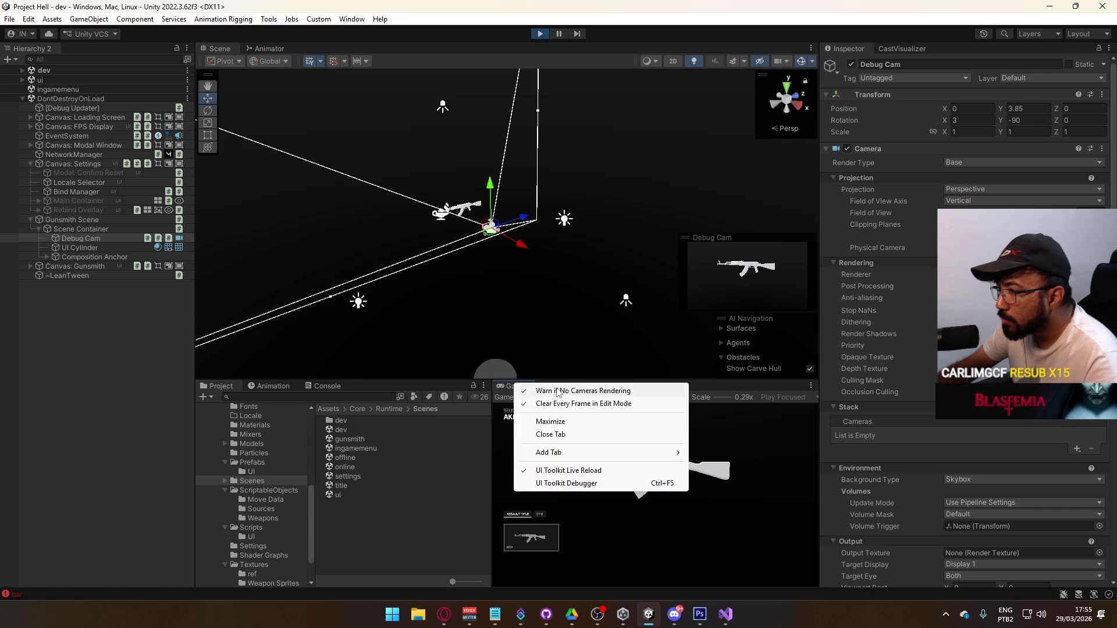
{"action": "left_click", "coordinate": [558, 421]}
{"action": "right_click", "coordinate": [444, 56]}
{"action": "left_click", "coordinate": [466, 86]}
{"action": "left_click_drag", "start_coordinate": [549, 177], "coordinate": [540, 205]}
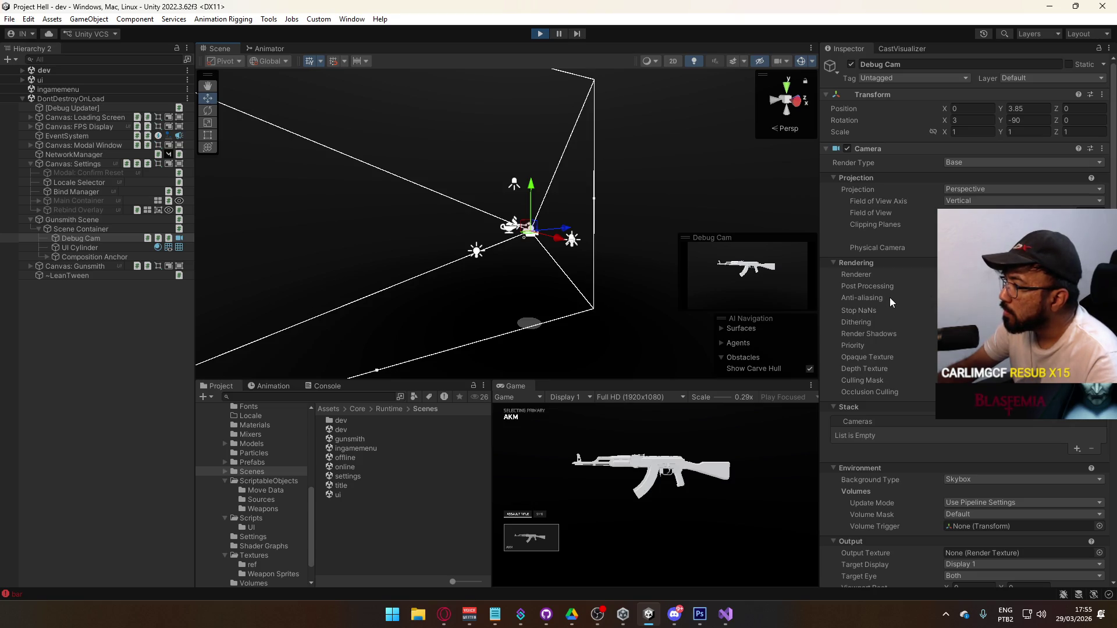
{"action": "scroll", "coordinate": [910, 319], "scroll_direction": "down", "scroll_amount": 5}
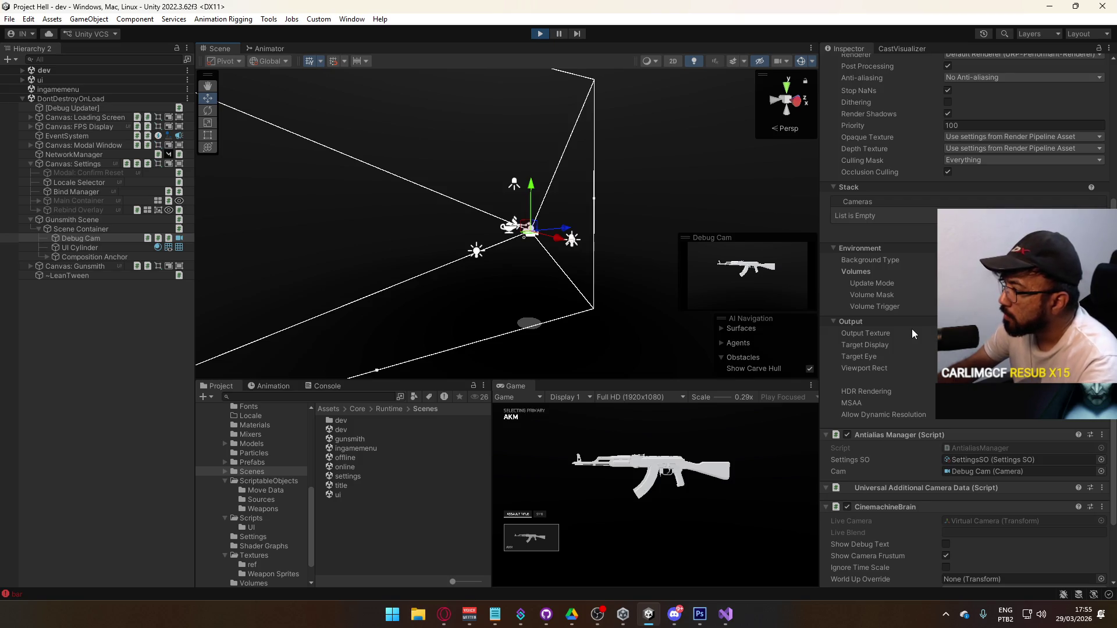
{"action": "scroll", "coordinate": [913, 329], "scroll_direction": "up", "scroll_amount": 2}
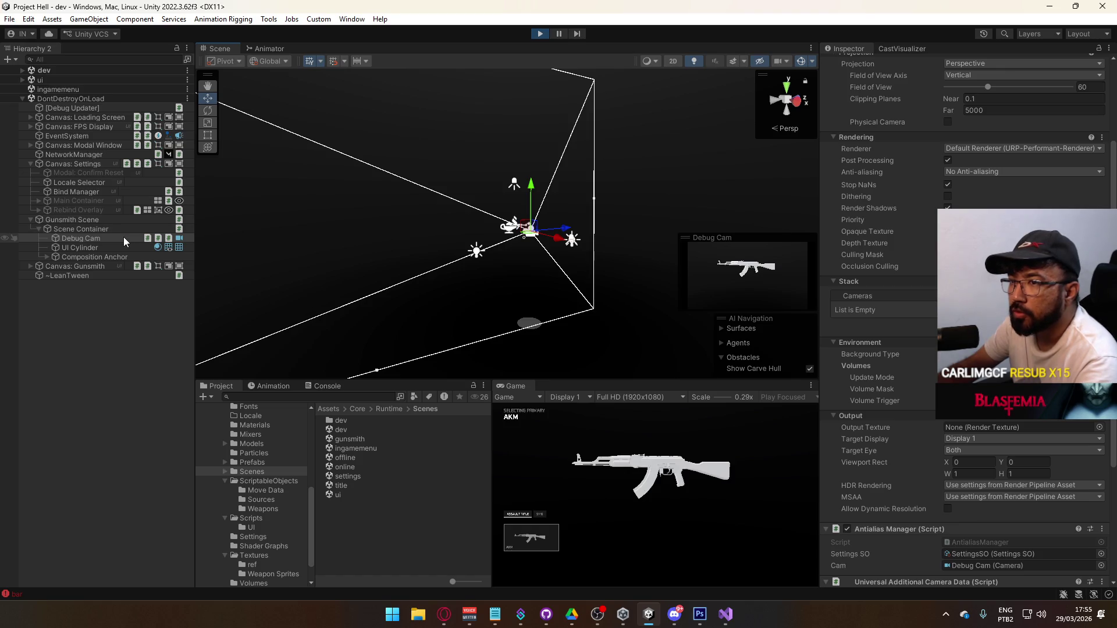
{"action": "key", "text": "Down"}
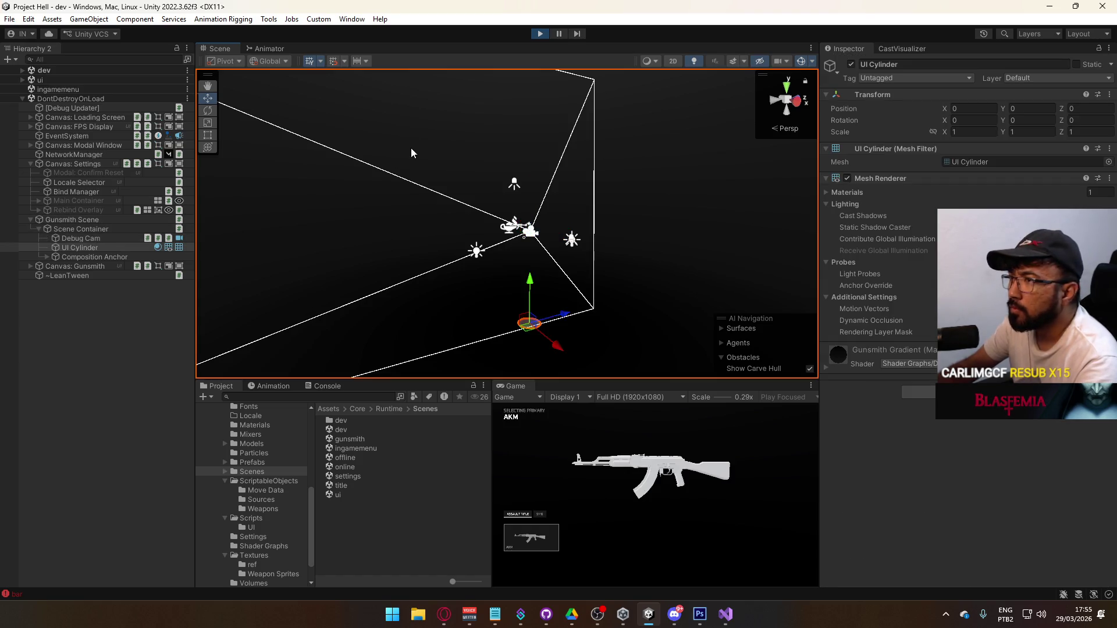
Step: Set the Gunsmith Gradient material's Main Color to black
{"action": "left_click", "coordinate": [836, 362]}
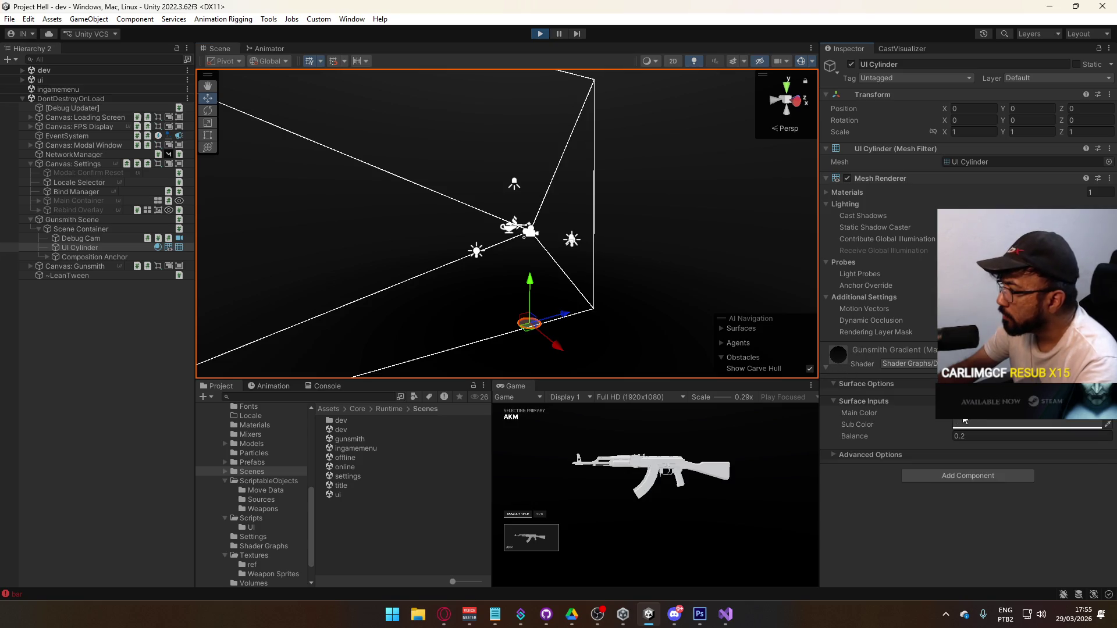
{"action": "left_click", "coordinate": [989, 428]}
{"action": "left_click", "coordinate": [972, 585]}
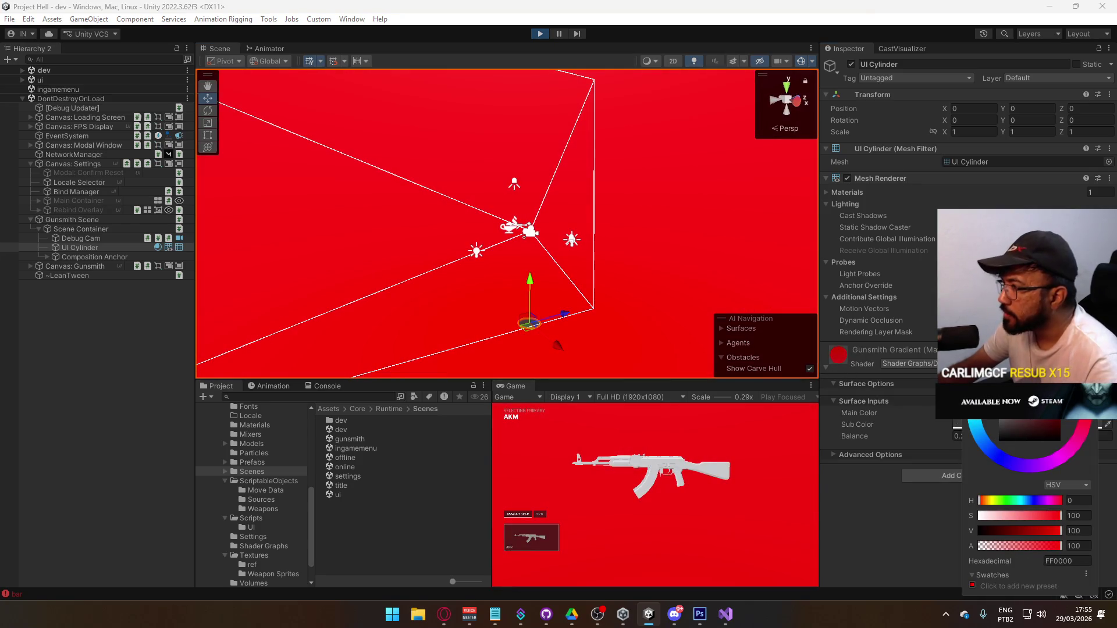
{"action": "left_click", "coordinate": [999, 441]}
{"action": "left_click", "coordinate": [965, 434]}
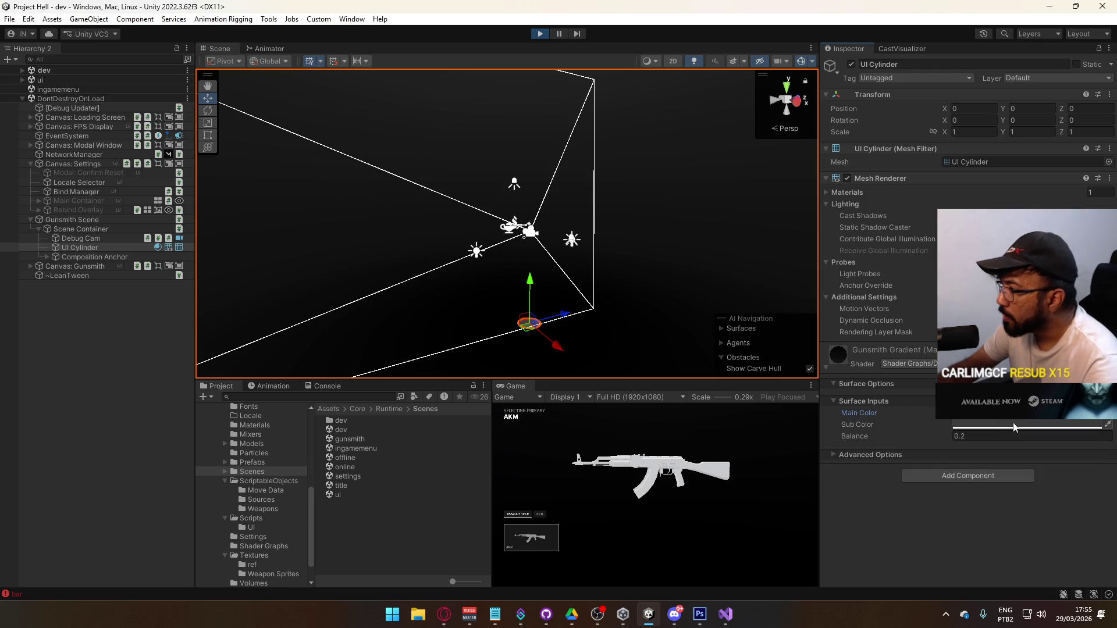
Step: Set the gradient's Balance to 0.7
{"action": "left_click_drag", "start_coordinate": [924, 438], "coordinate": [933, 437]}
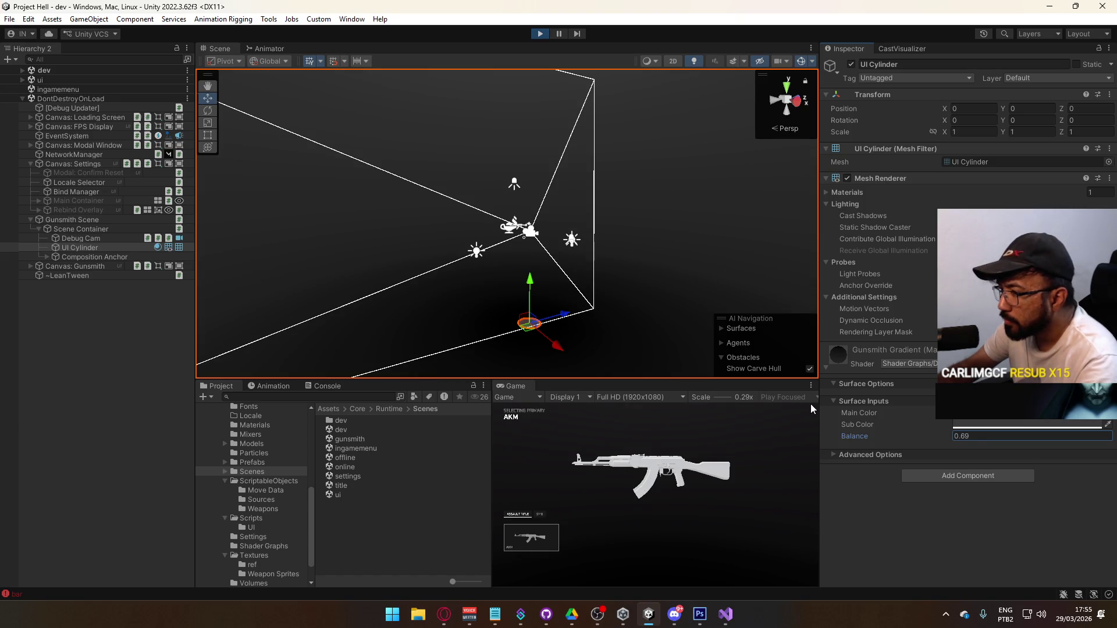
{"action": "mouse_move", "coordinate": [939, 439]}
{"action": "left_mouse_down"}
{"action": "mouse_move", "coordinate": [902, 433]}
{"action": "mouse_move", "coordinate": [924, 439]}
{"action": "left_mouse_up"}
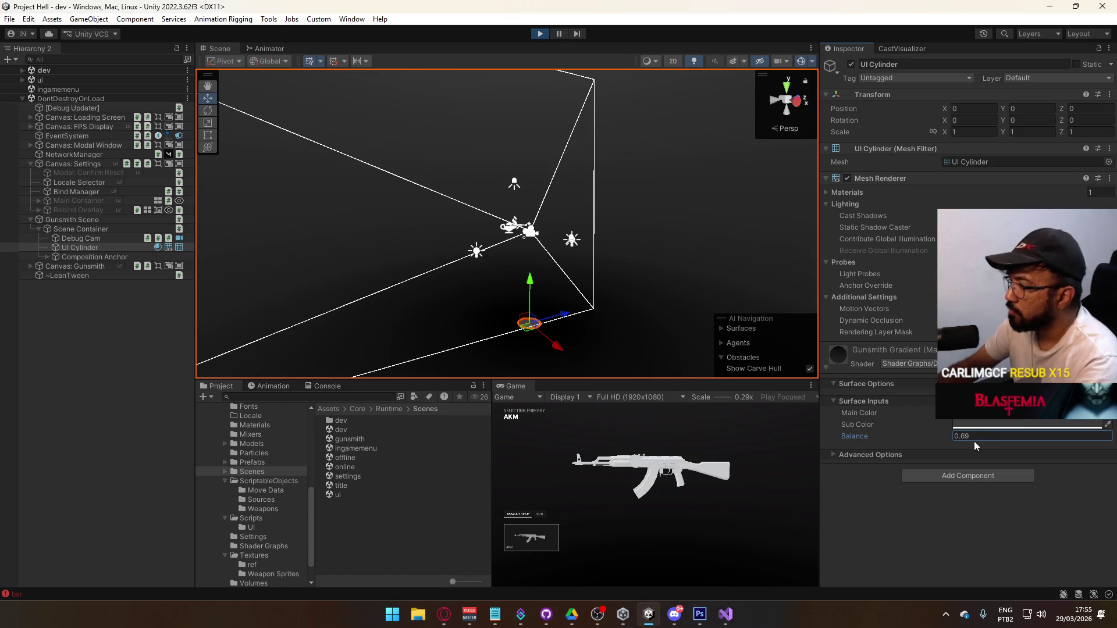
{"action": "type", "text": "7"}
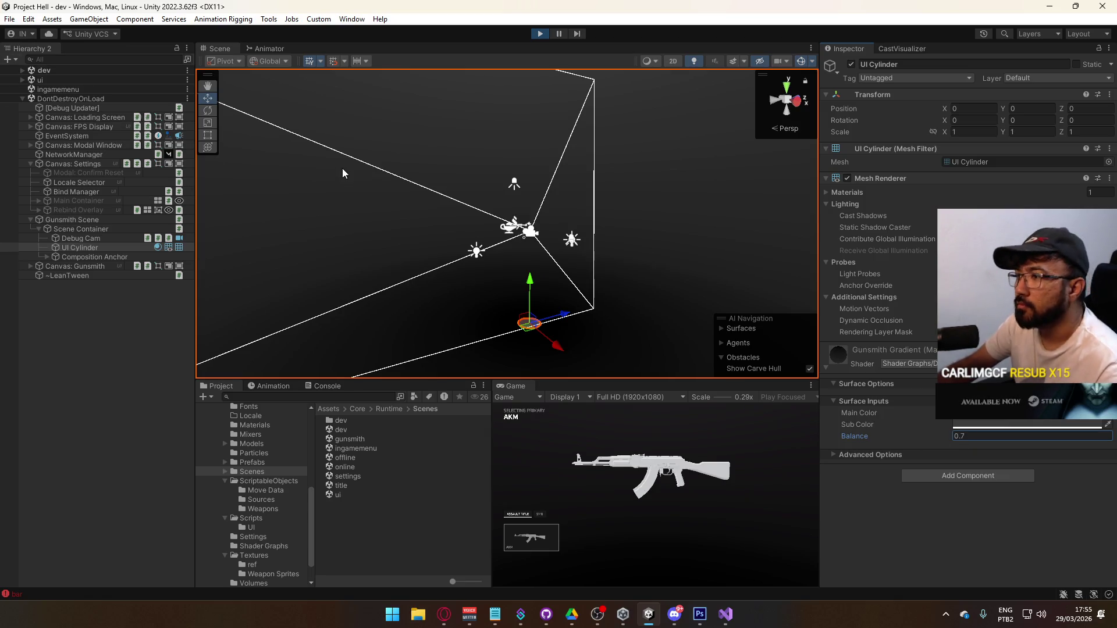
Step: Pick the MP5, then the AKM as primary, and return to gameplay
{"action": "left_click", "coordinate": [530, 531]}
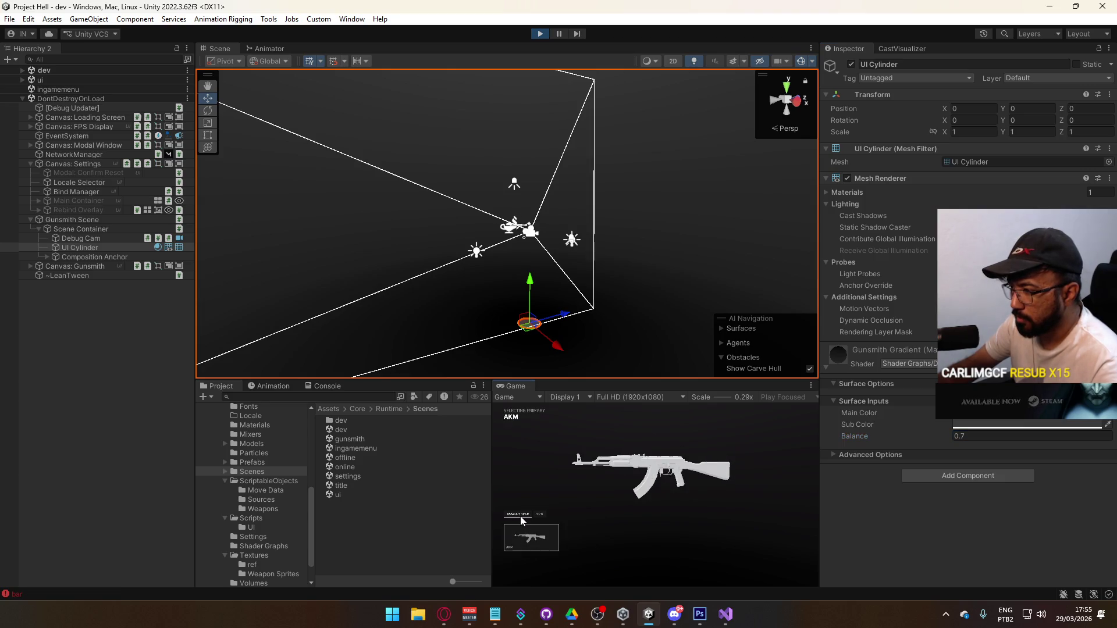
{"action": "left_click", "coordinate": [528, 534]}
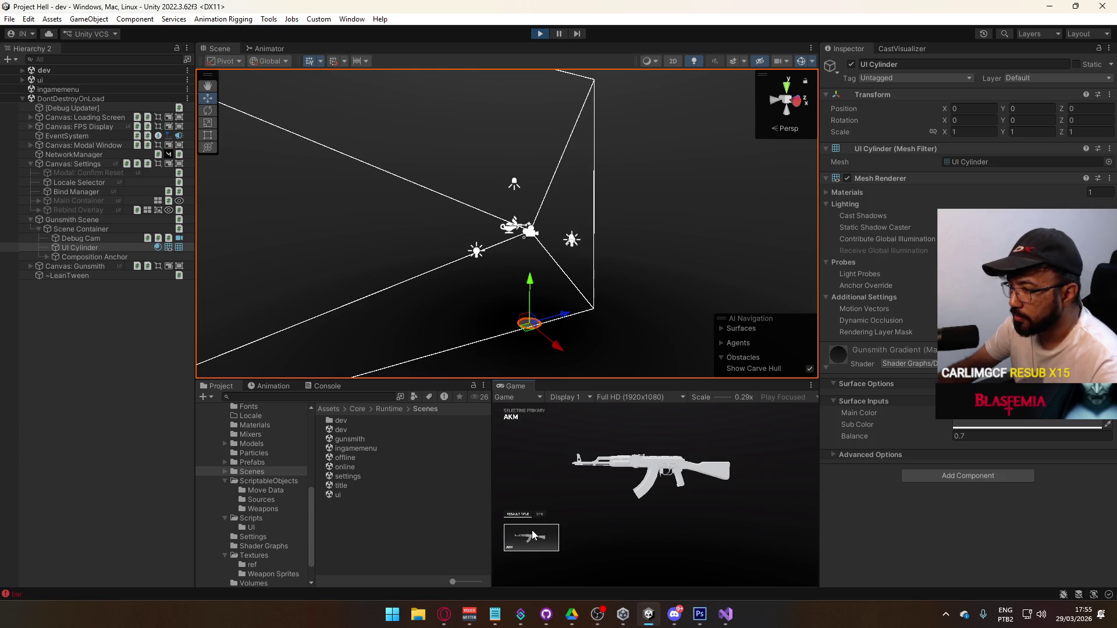
{"action": "left_click", "coordinate": [533, 536]}
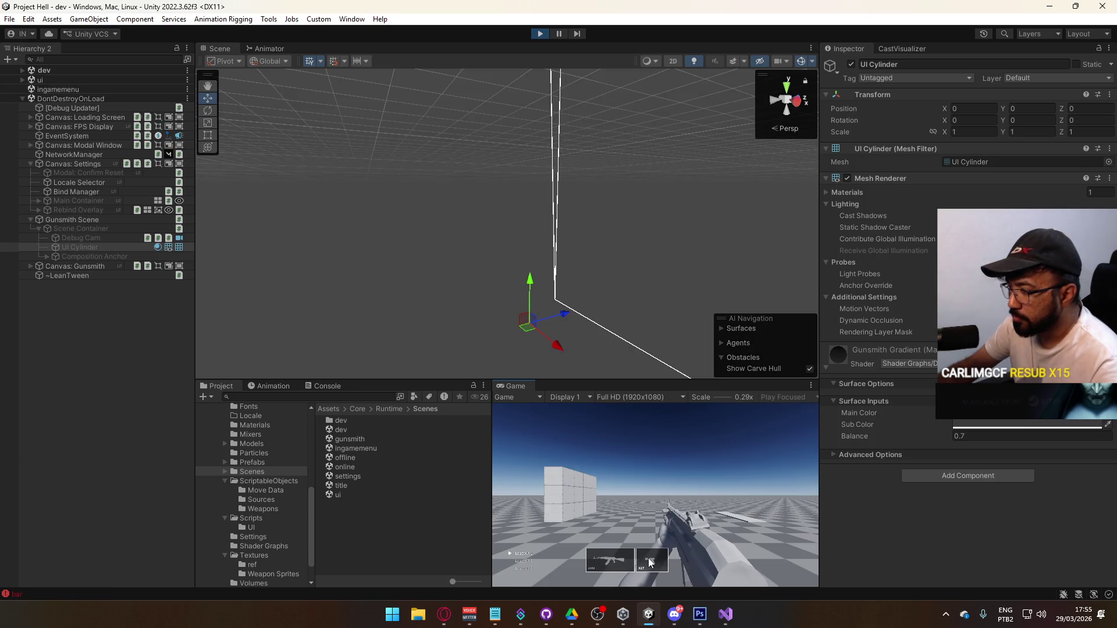
Step: Visit the sidearm and primary weapon selection screens, then return to gameplay
{"action": "left_click", "coordinate": [650, 562]}
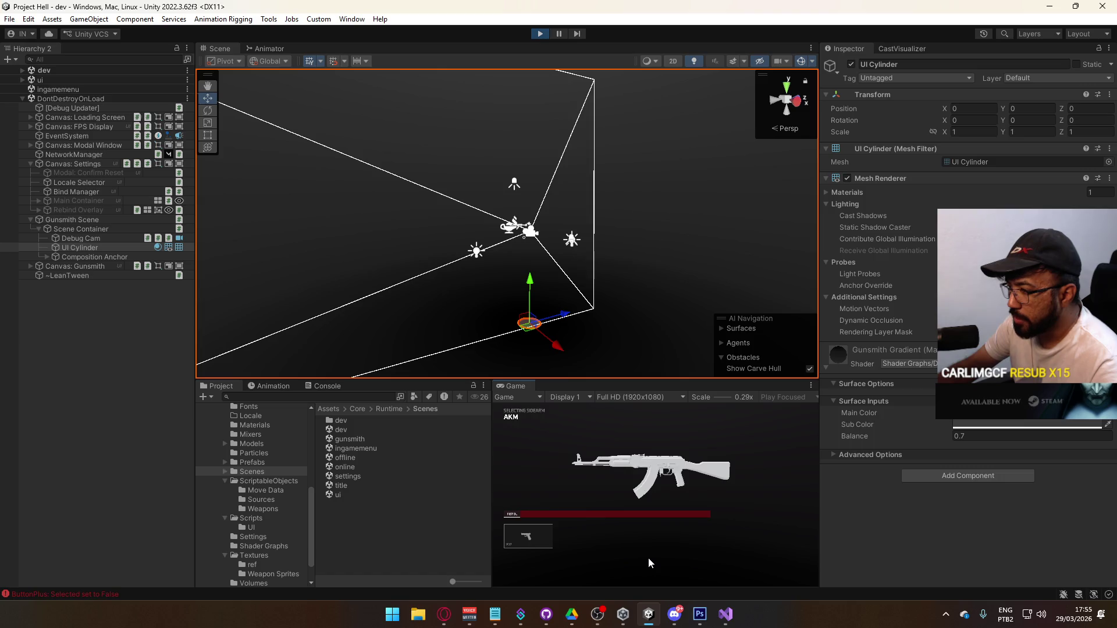
{"action": "left_click", "coordinate": [540, 536]}
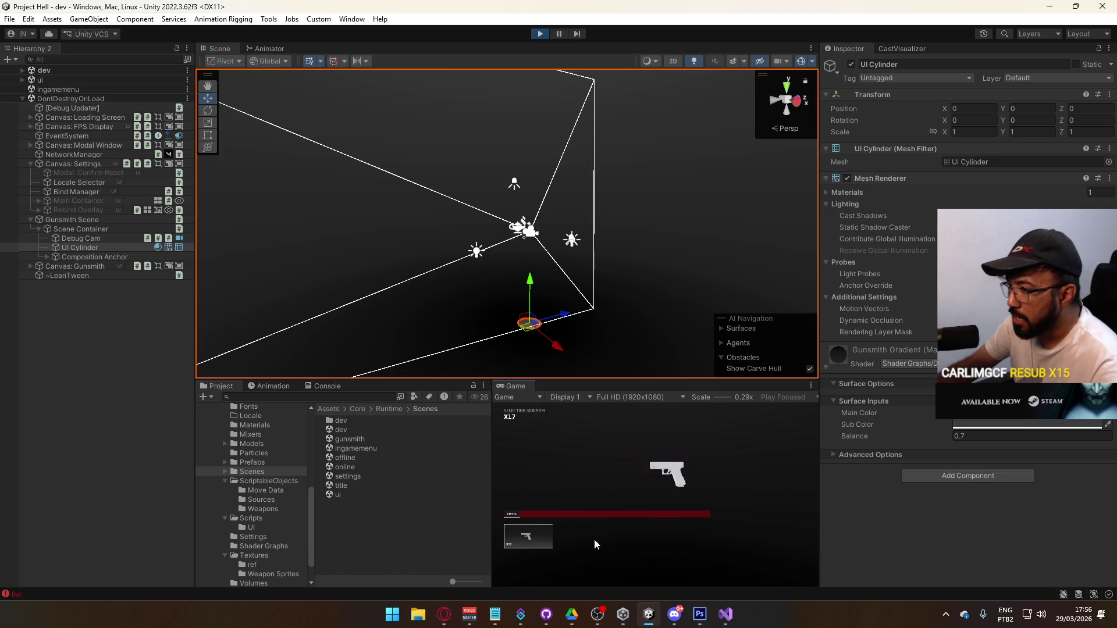
{"action": "left_click", "coordinate": [611, 555]}
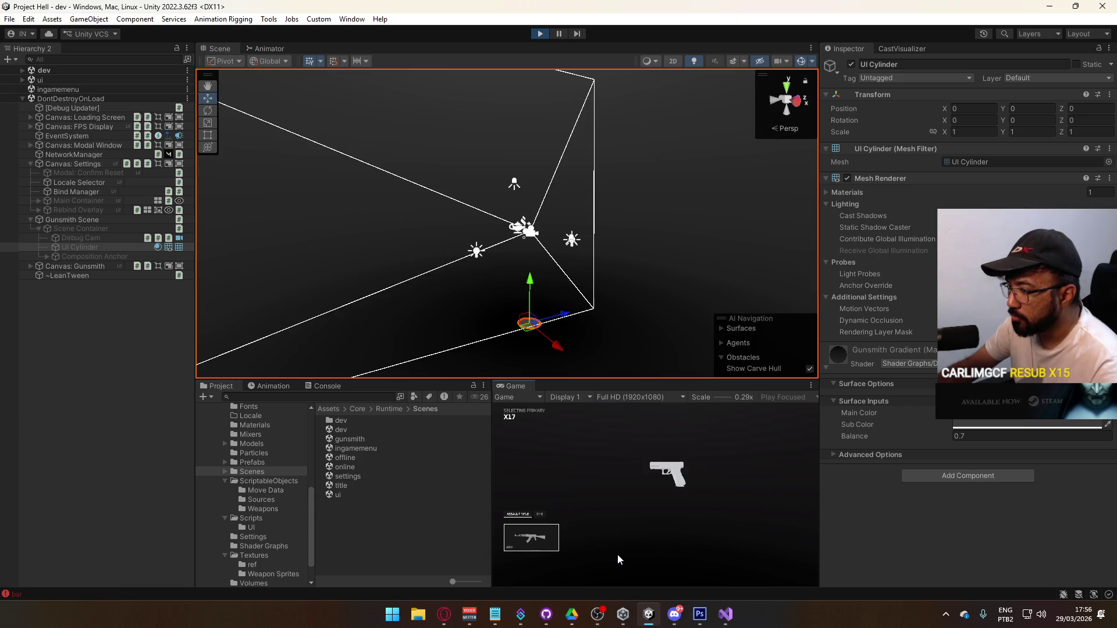
{"action": "left_click", "coordinate": [540, 536]}
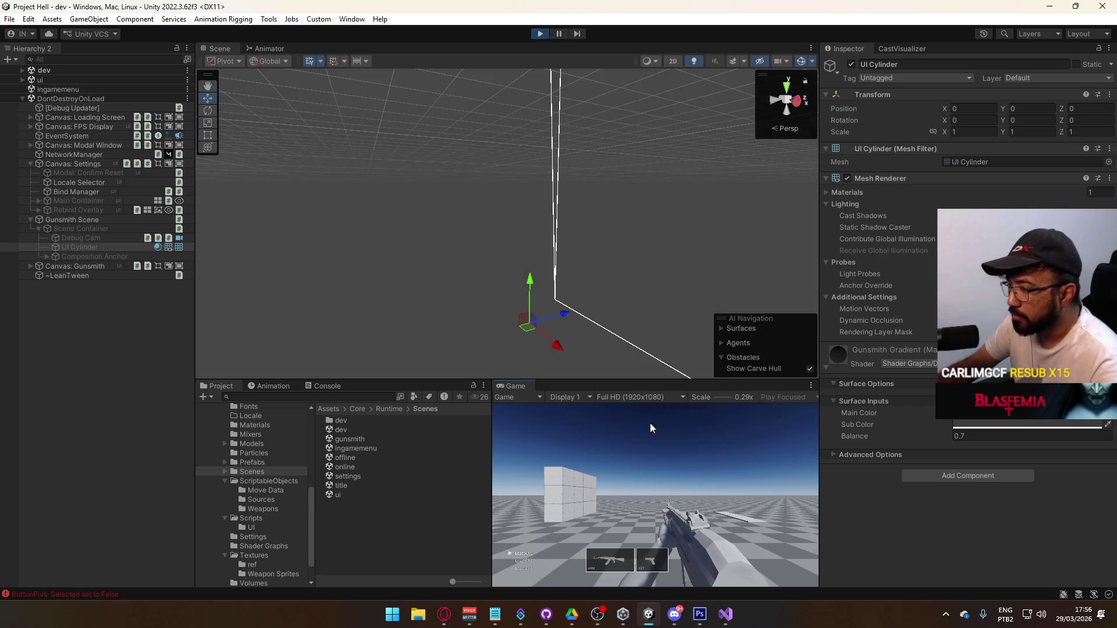
Step: Maximize the Game view, scroll loadouts to check the AKM/MP5 swap, then stop and switch to Visual Studio
{"action": "key", "text": "super"}
{"action": "key", "text": "super"}
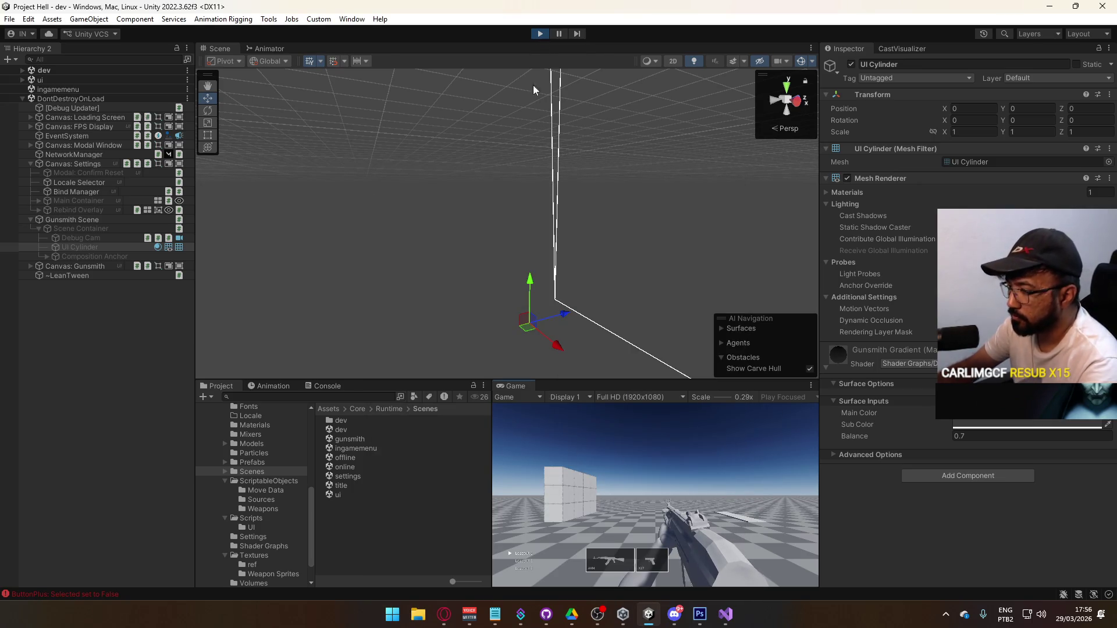
{"action": "right_click", "coordinate": [516, 387]}
{"action": "left_click", "coordinate": [544, 423]}
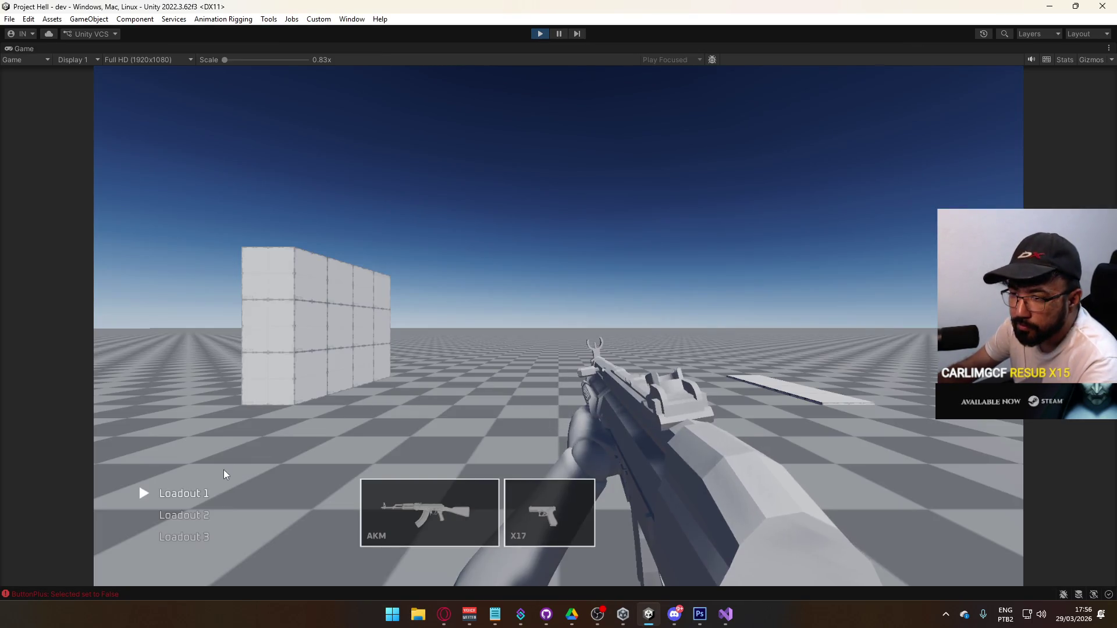
{"action": "scroll", "coordinate": [201, 521], "scroll_direction": "down", "scroll_amount": 2}
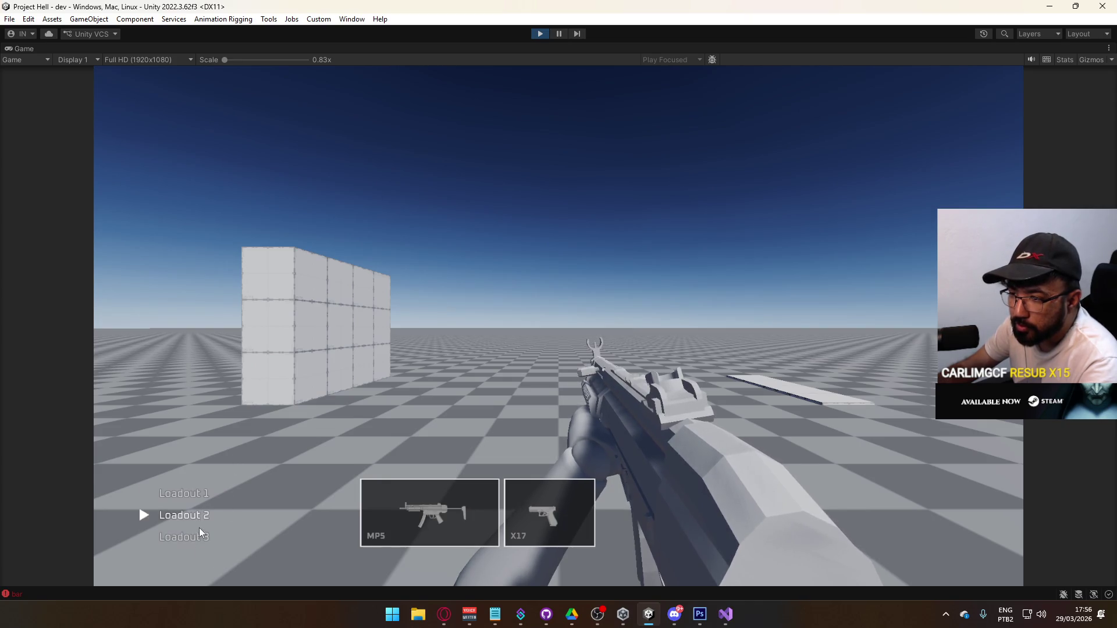
{"action": "scroll", "coordinate": [204, 520], "scroll_direction": "down", "scroll_amount": 1}
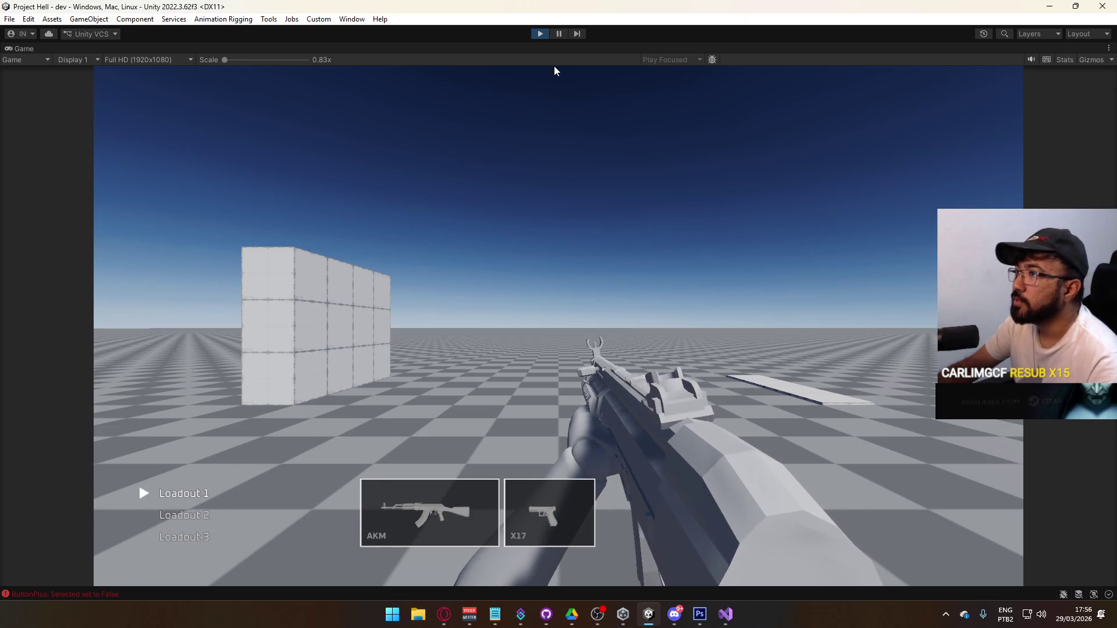
{"action": "left_click", "coordinate": [541, 34]}
{"action": "left_click", "coordinate": [726, 615]}
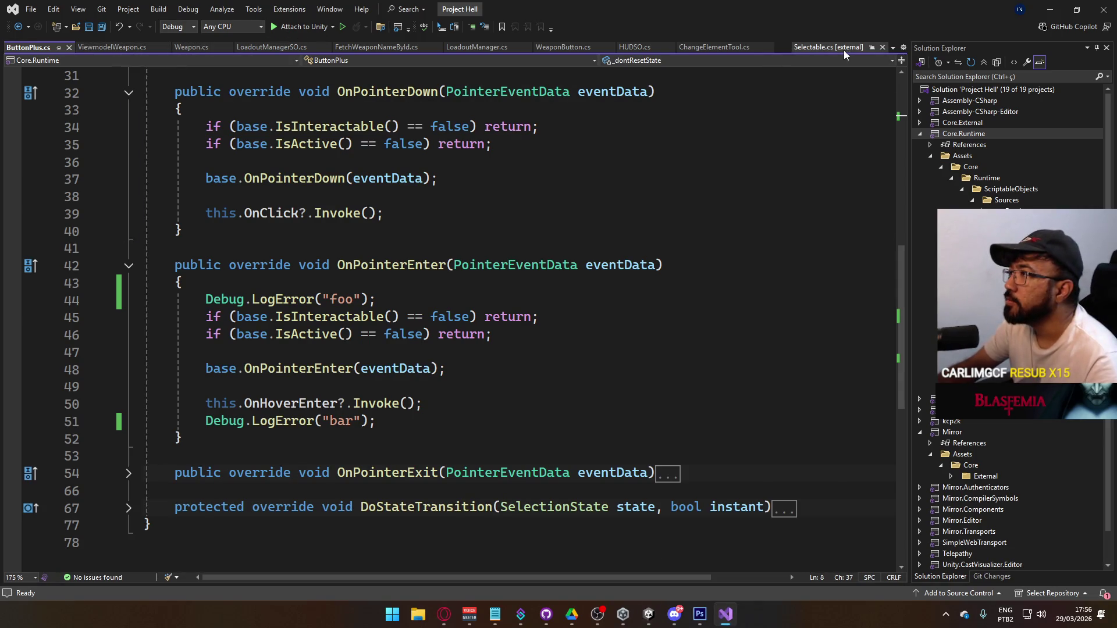
Step: Remove the foo and bar Debug.LogError lines from OnPointerEnter and save ButtonPlus.cs
{"action": "left_click", "coordinate": [882, 47]}
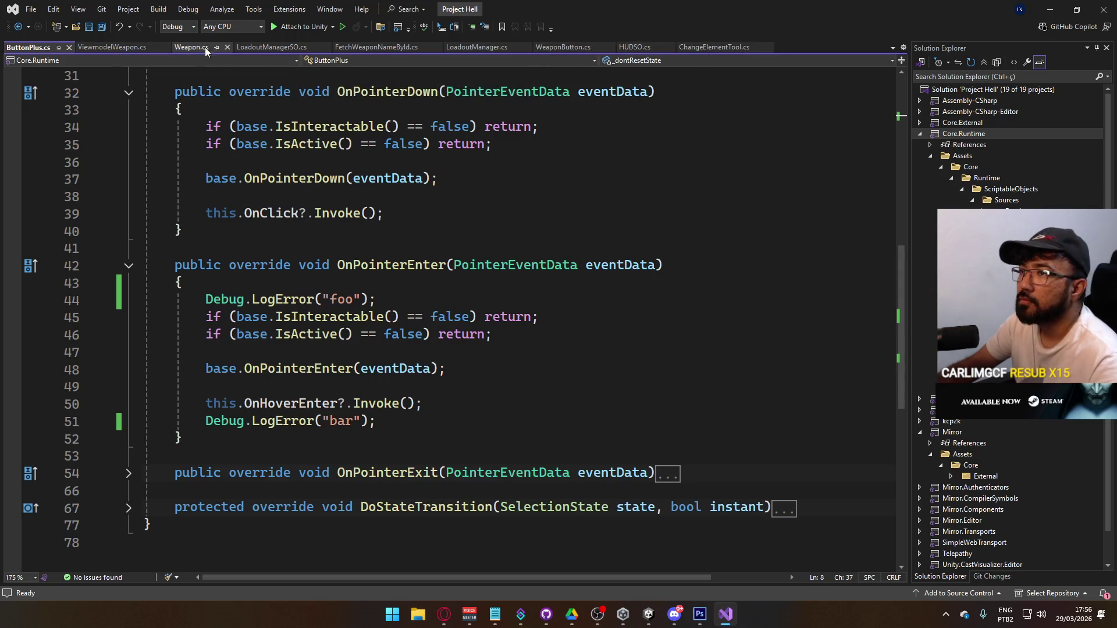
{"action": "left_click", "coordinate": [385, 423]}
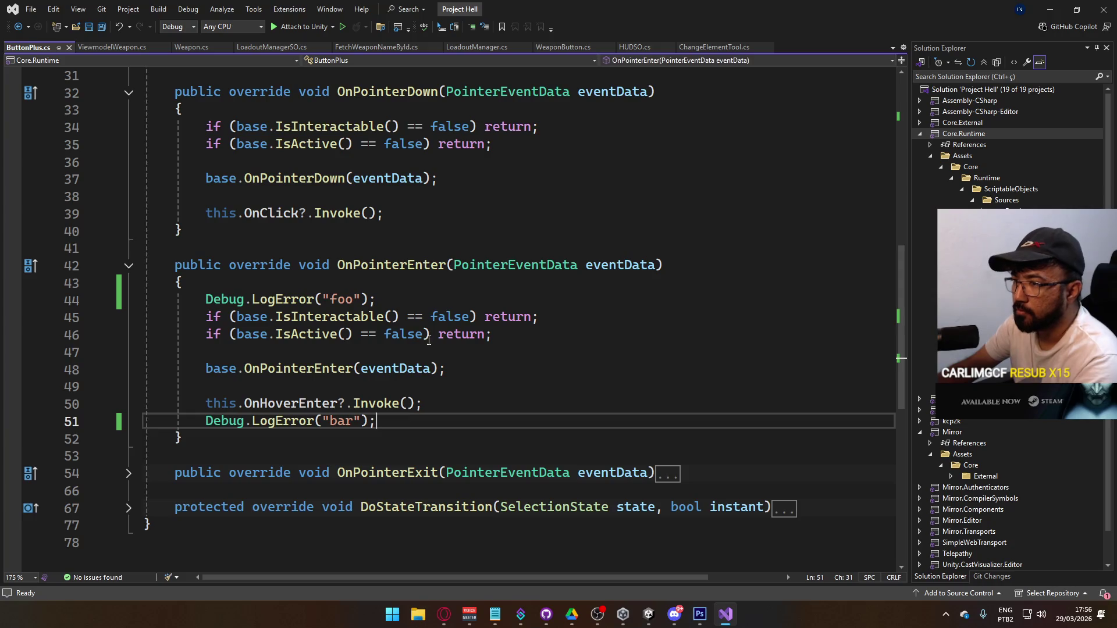
{"action": "key", "text": "ctrl+x"}
{"action": "key", "text": "Up"}
{"action": "key", "text": "Up"}
{"action": "key", "text": "Up"}
{"action": "key", "text": "ctrl+x"}
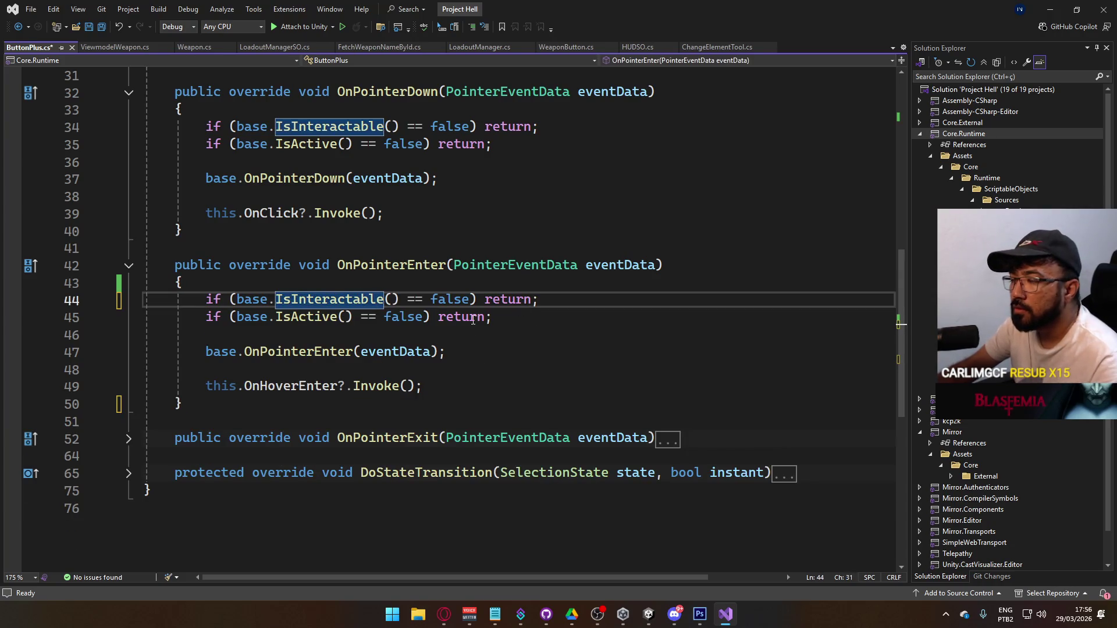
{"action": "key", "text": "ctrl+s"}
{"action": "key", "text": "alt+Tab"}
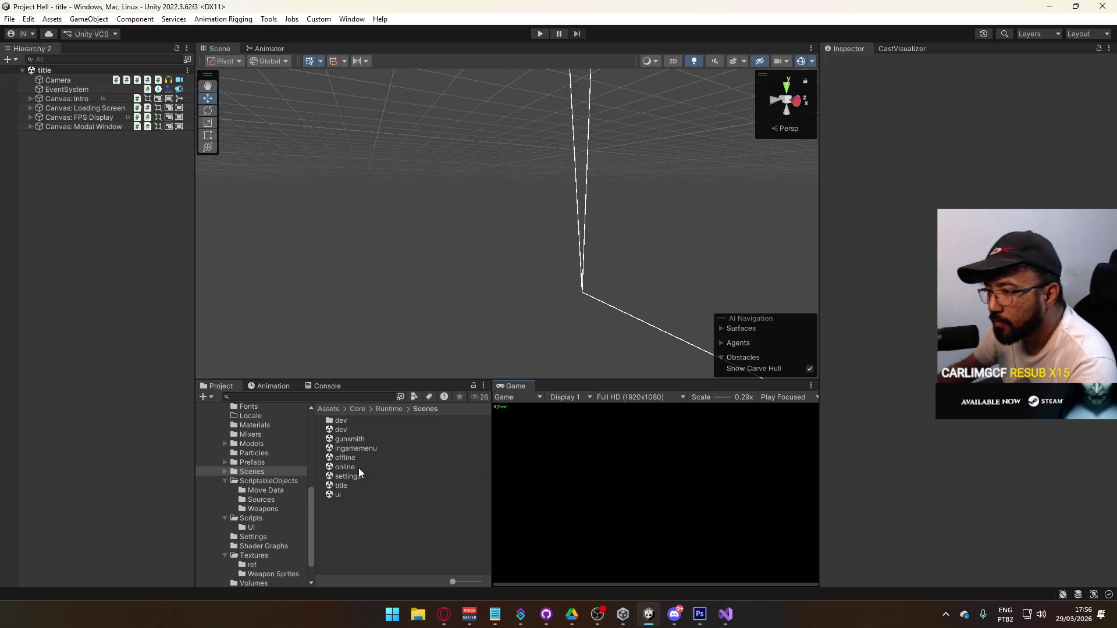
Step: Open the gunsmith scene and expand the Hierarchy down to Loadout Summary's weapon buttons
{"action": "double_click", "coordinate": [369, 441]}
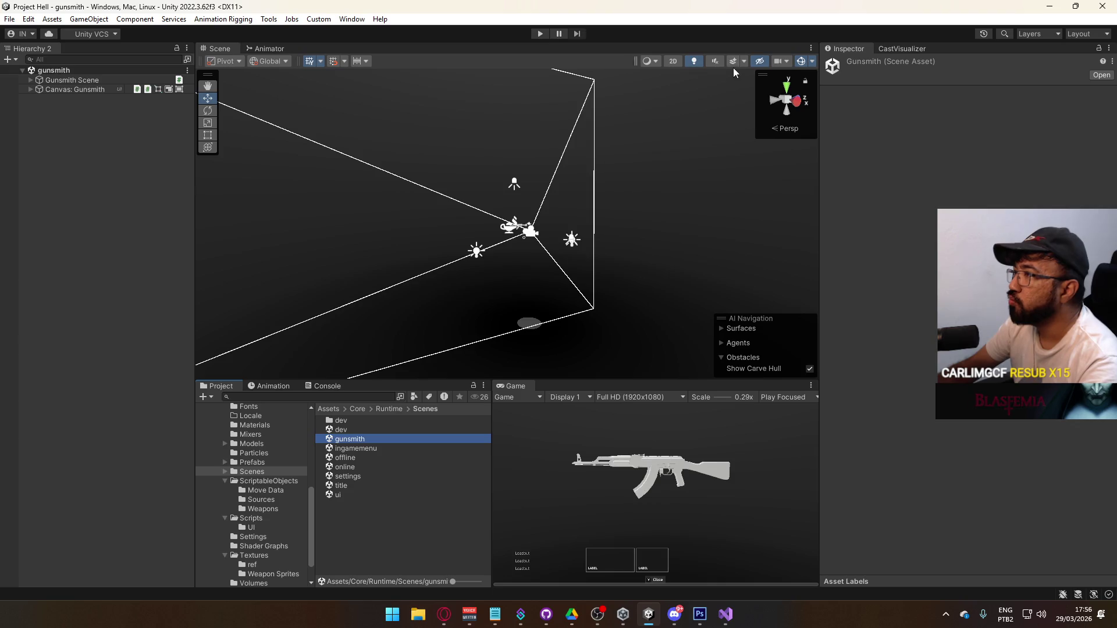
{"action": "left_click", "coordinate": [30, 79]}
{"action": "left_click", "coordinate": [38, 89]}
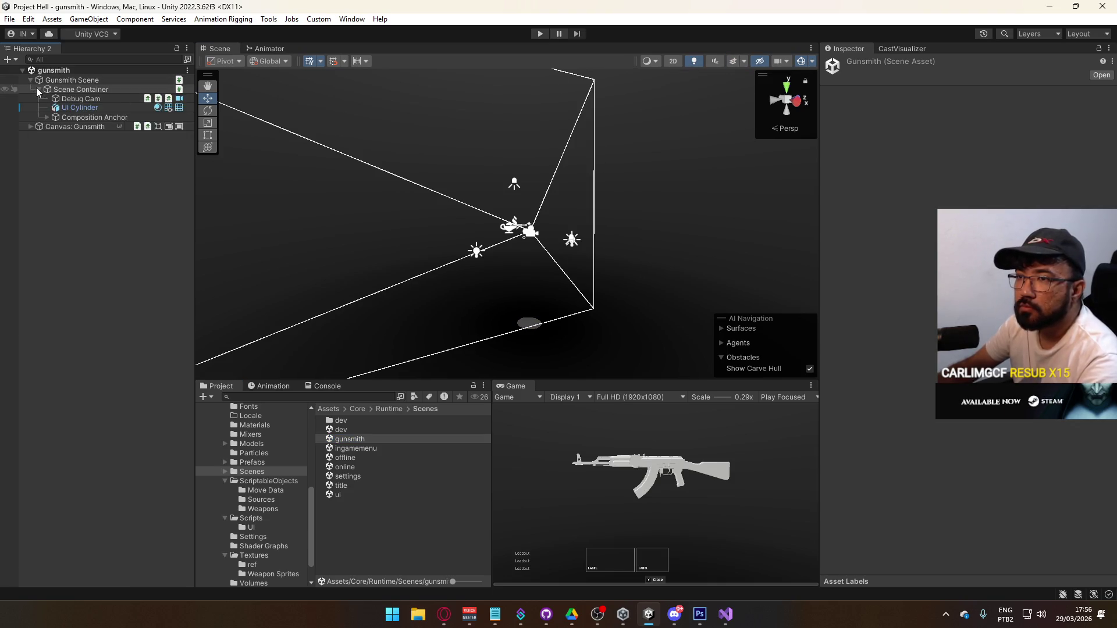
{"action": "left_click", "coordinate": [30, 126]}
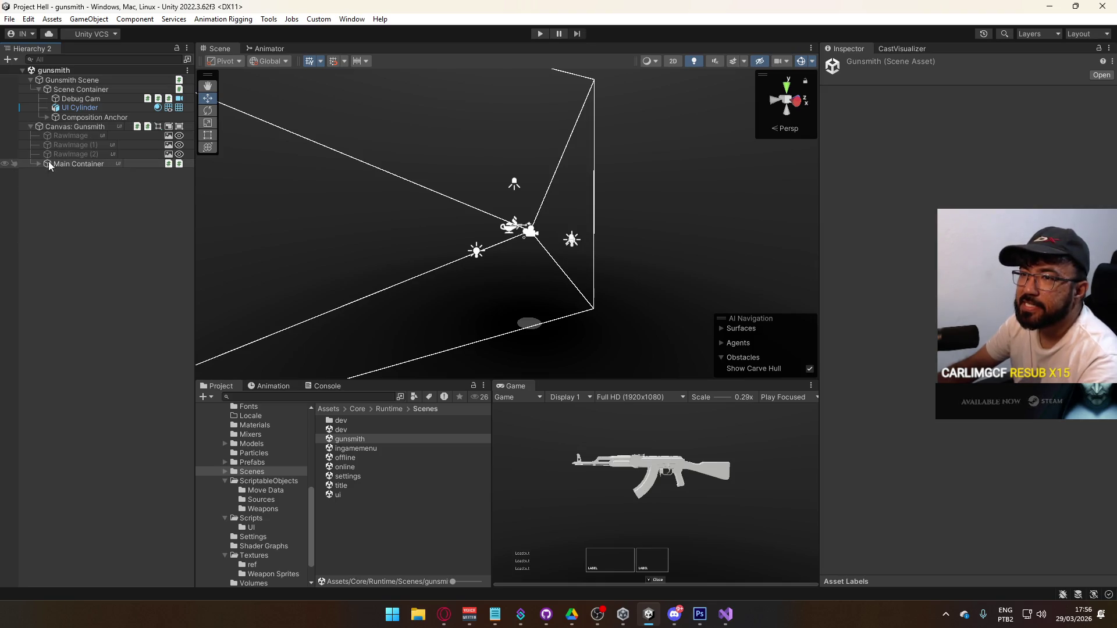
{"action": "left_click", "coordinate": [39, 164]}
{"action": "left_click", "coordinate": [47, 173]}
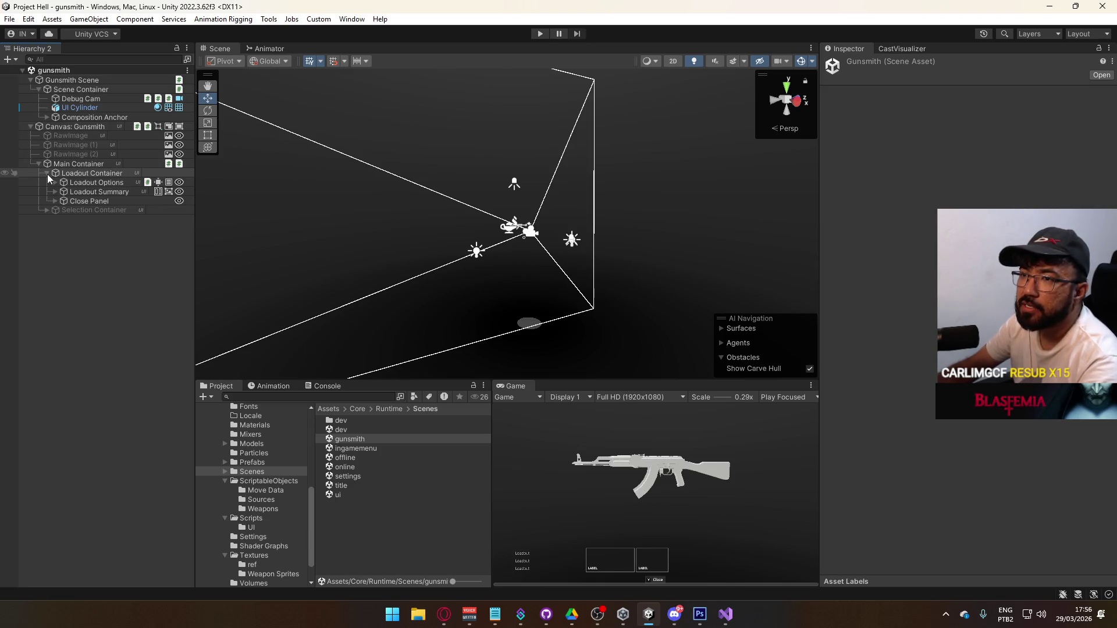
{"action": "left_click", "coordinate": [55, 182]}
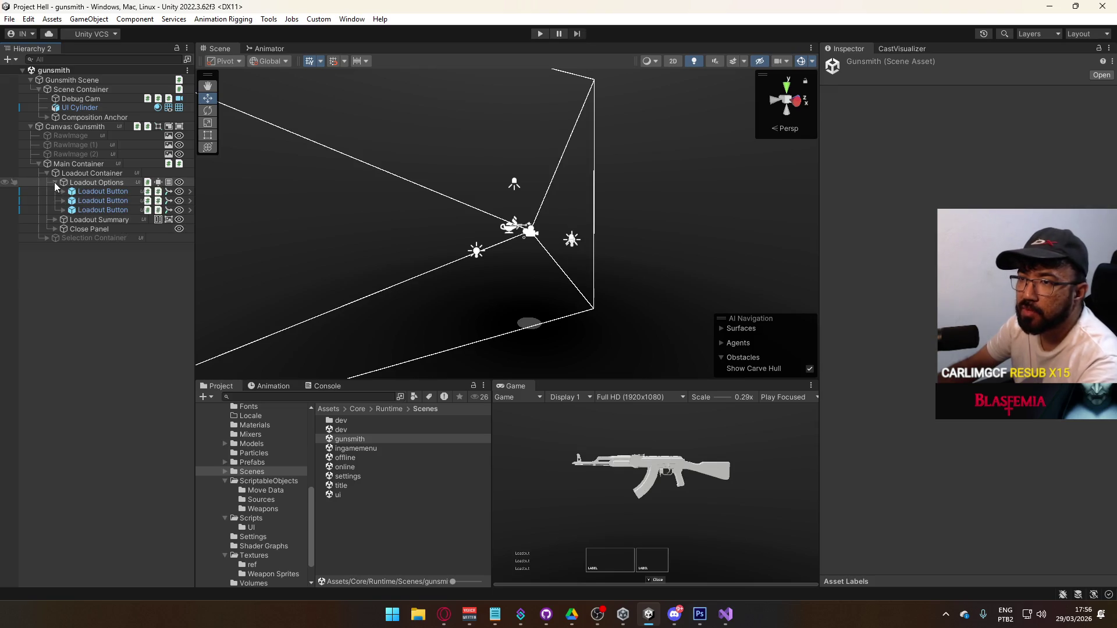
{"action": "left_click", "coordinate": [55, 183]}
{"action": "left_click", "coordinate": [55, 192]}
Step: Select the first Weapon Button, review its events, and add an empty On Click entry
{"action": "left_click", "coordinate": [76, 201]}
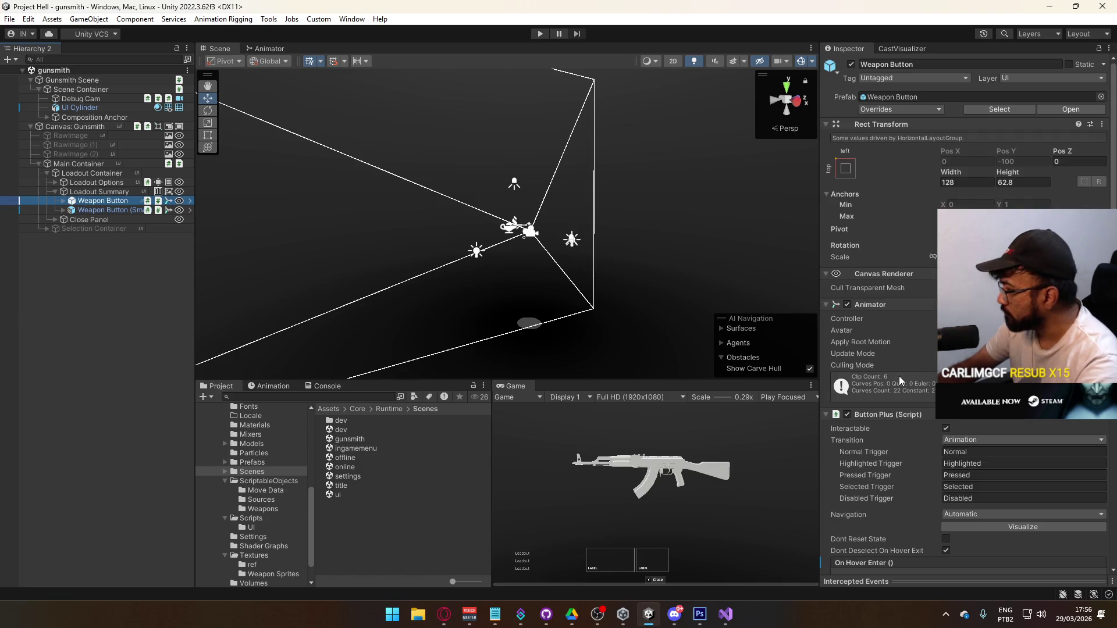
{"action": "scroll", "coordinate": [1029, 473], "scroll_direction": "down", "scroll_amount": 10}
{"action": "scroll", "coordinate": [1028, 471], "scroll_direction": "down", "scroll_amount": 4}
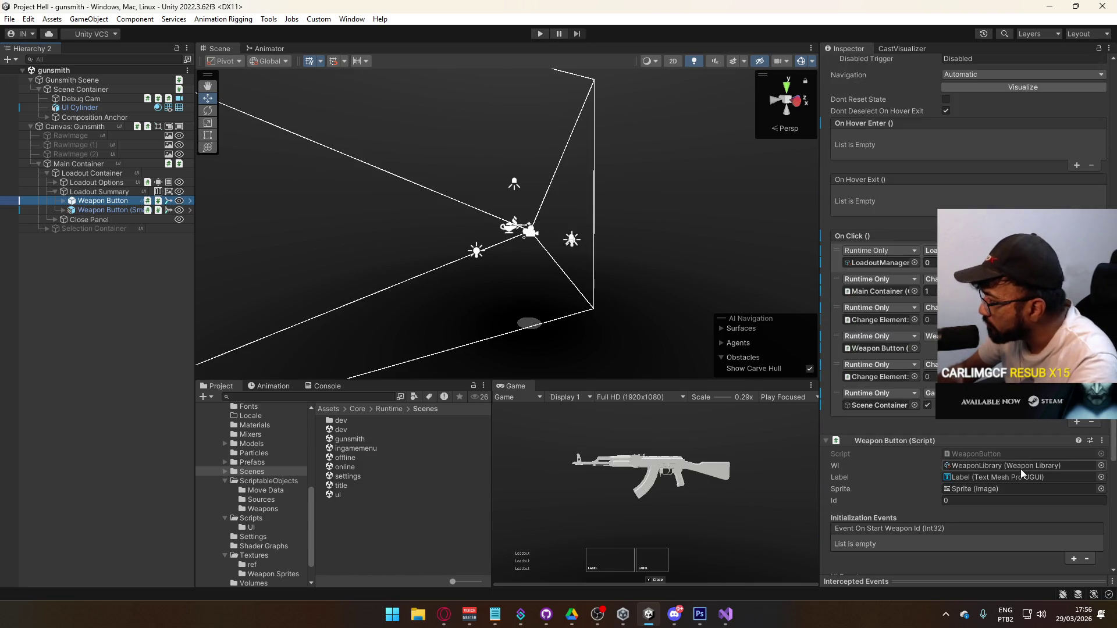
{"action": "scroll", "coordinate": [1019, 472], "scroll_direction": "down", "scroll_amount": 6}
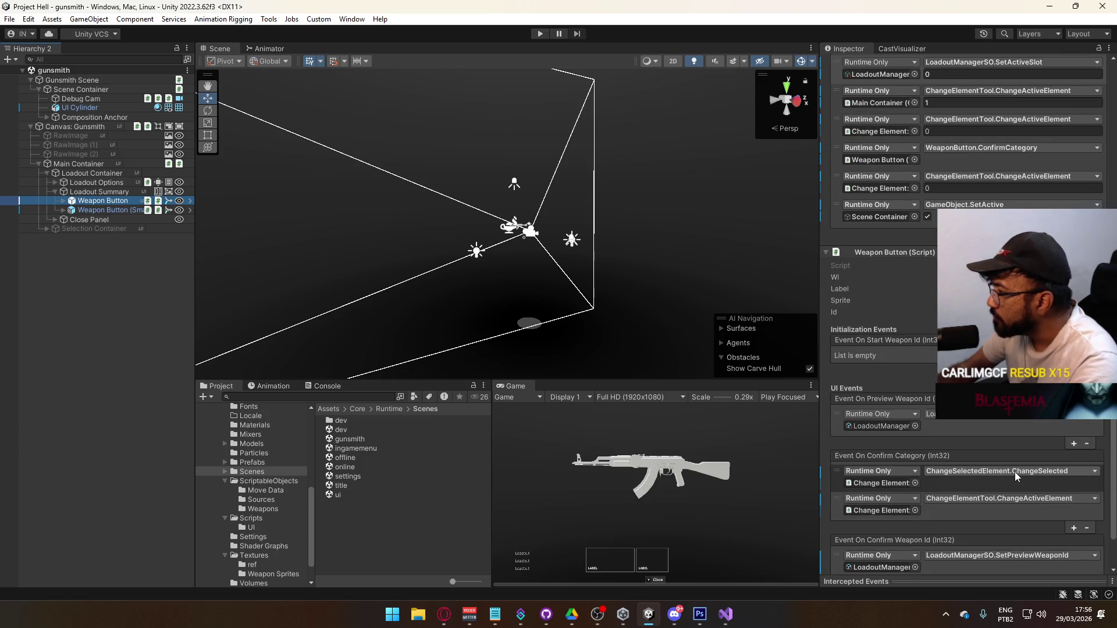
{"action": "scroll", "coordinate": [1015, 473], "scroll_direction": "down", "scroll_amount": 2}
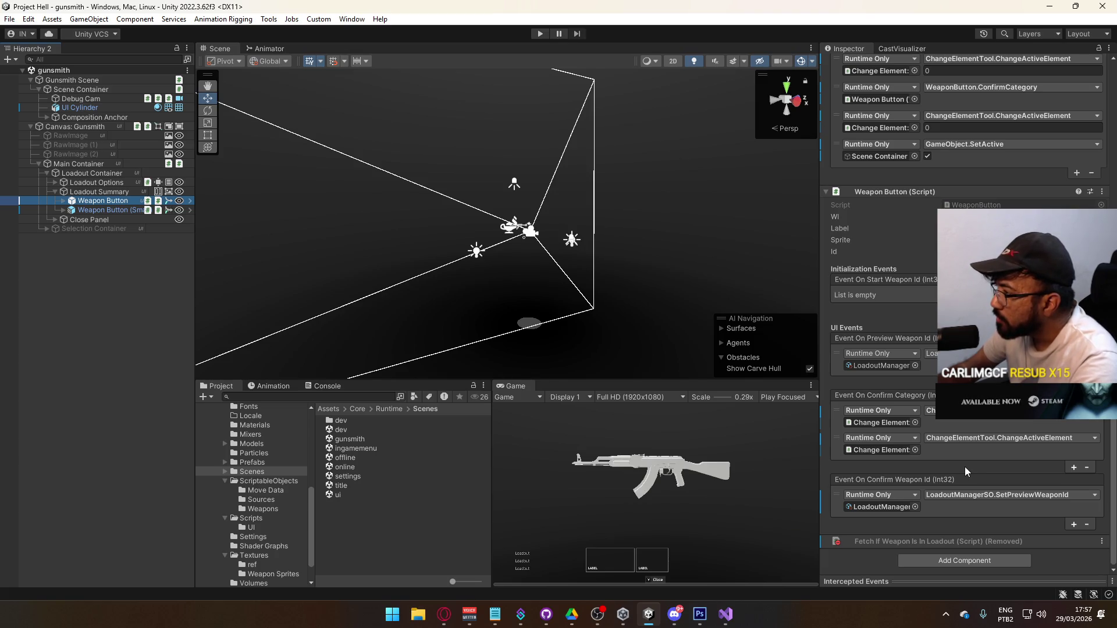
{"action": "scroll", "coordinate": [964, 467], "scroll_direction": "up", "scroll_amount": 3}
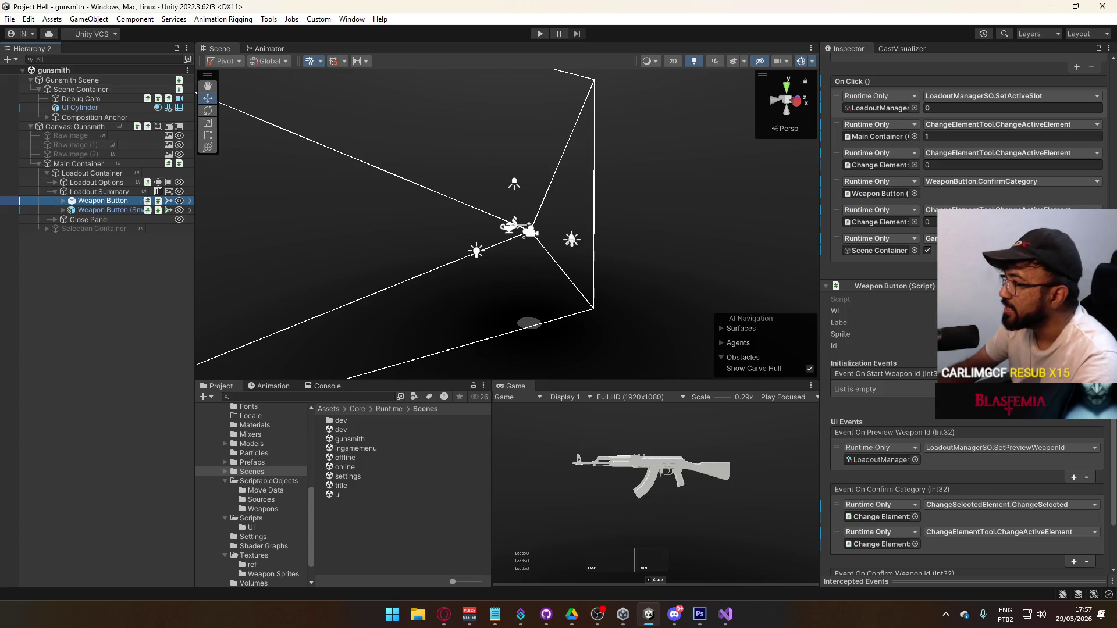
{"action": "left_click", "coordinate": [1074, 266]}
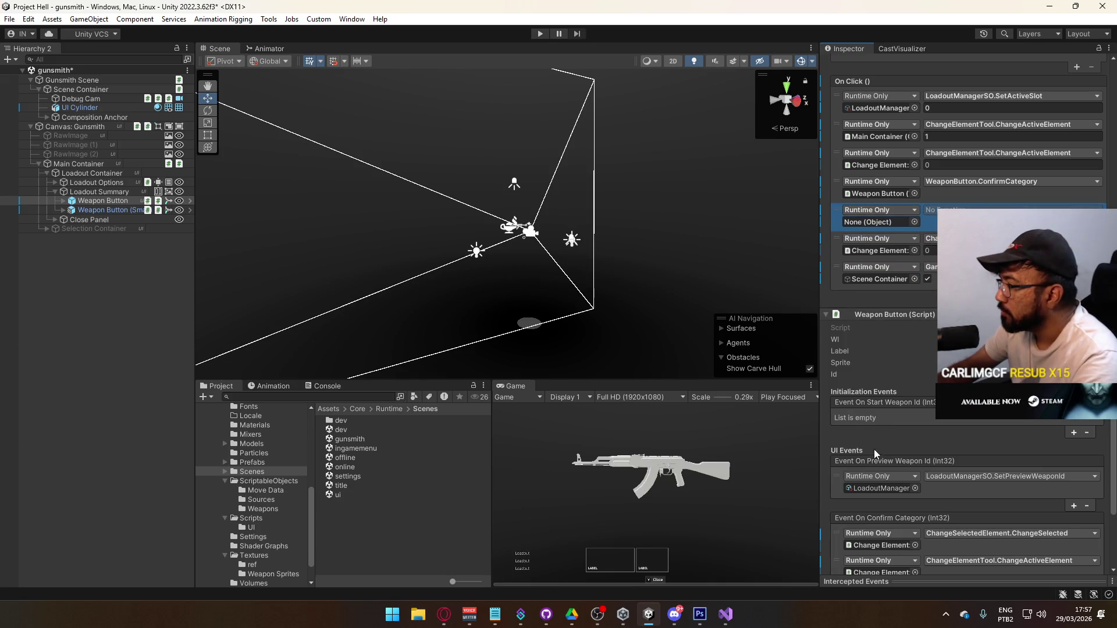
Step: Point Weapon Button's new On Click entry at itself calling WeaponButton.ConfirmWeaponId
{"action": "left_click_drag", "start_coordinate": [868, 318], "coordinate": [895, 224]}
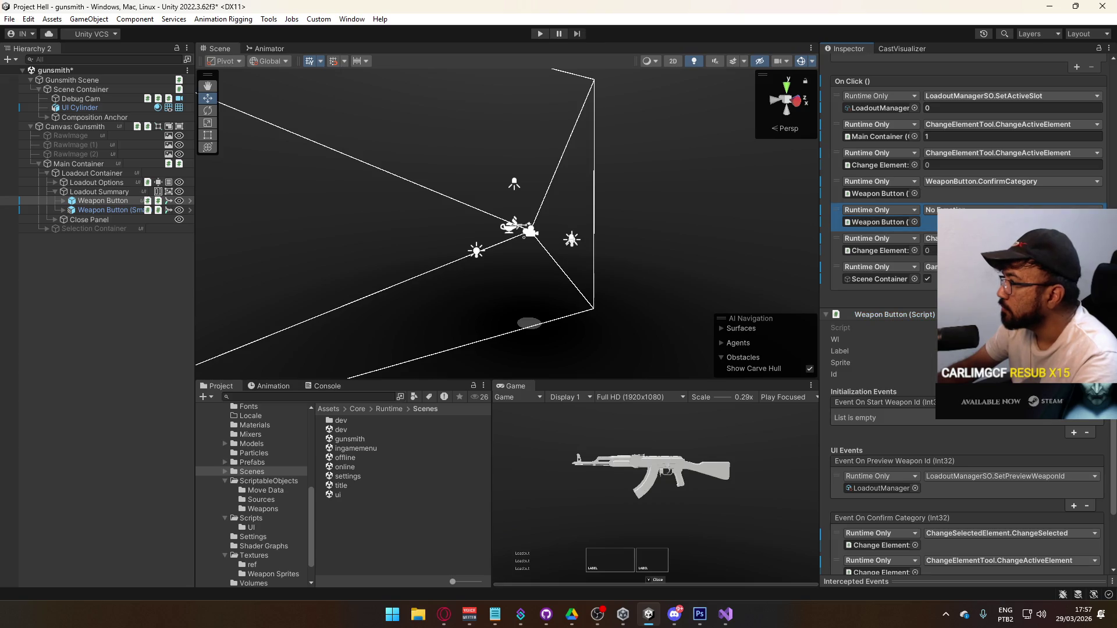
{"action": "left_click", "coordinate": [960, 210]}
{"action": "mouse_move", "coordinate": [931, 306]}
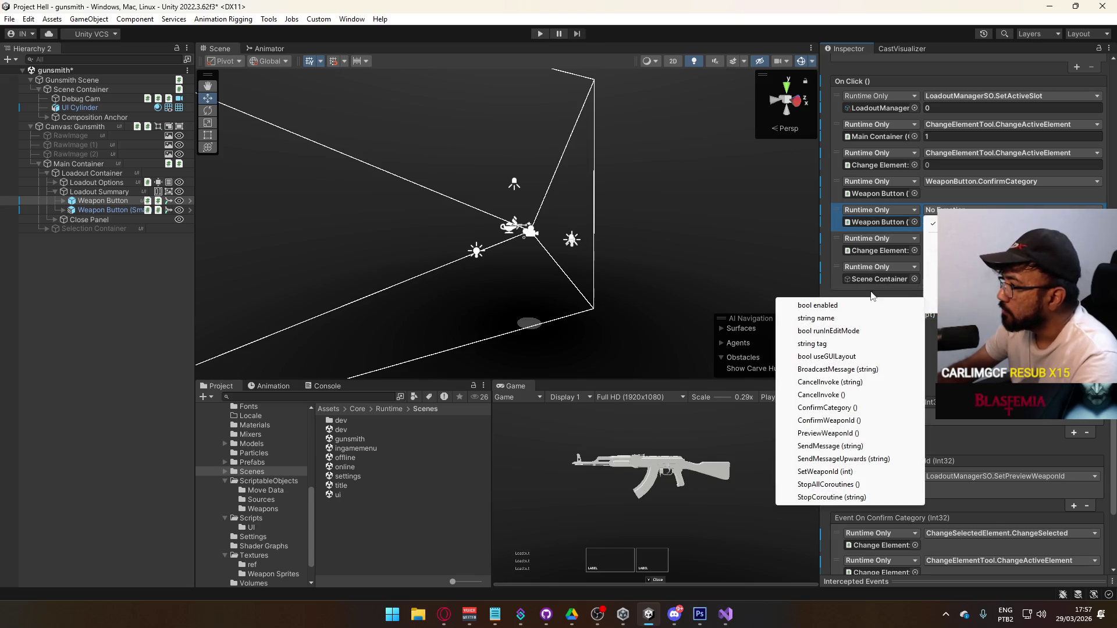
{"action": "left_click", "coordinate": [859, 421]}
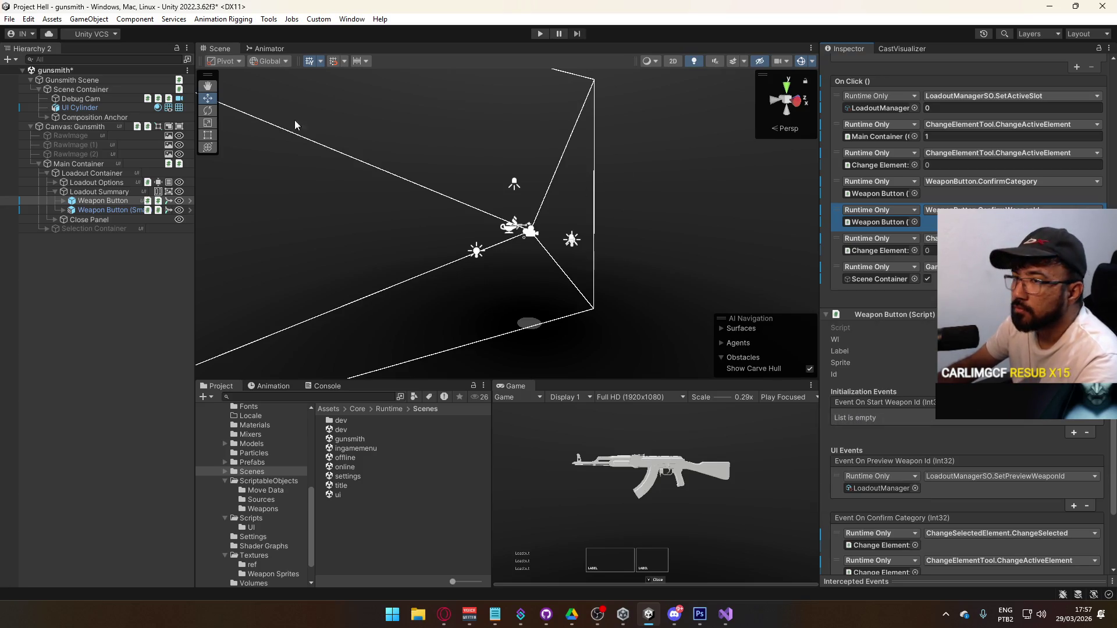
Step: Give Weapon Button (Small) a ConfirmWeaponId On Click entry, then save and open the title scene
{"action": "left_click", "coordinate": [116, 211]}
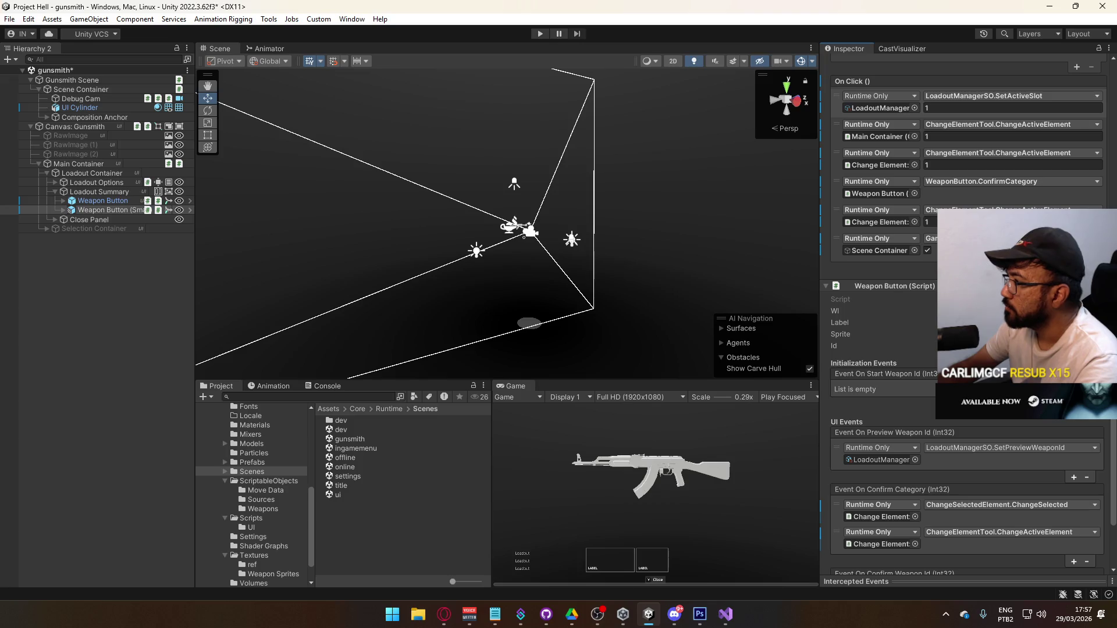
{"action": "left_click", "coordinate": [1074, 266]}
{"action": "left_click_drag", "start_coordinate": [845, 268], "coordinate": [876, 220]}
{"action": "left_click", "coordinate": [1013, 210]}
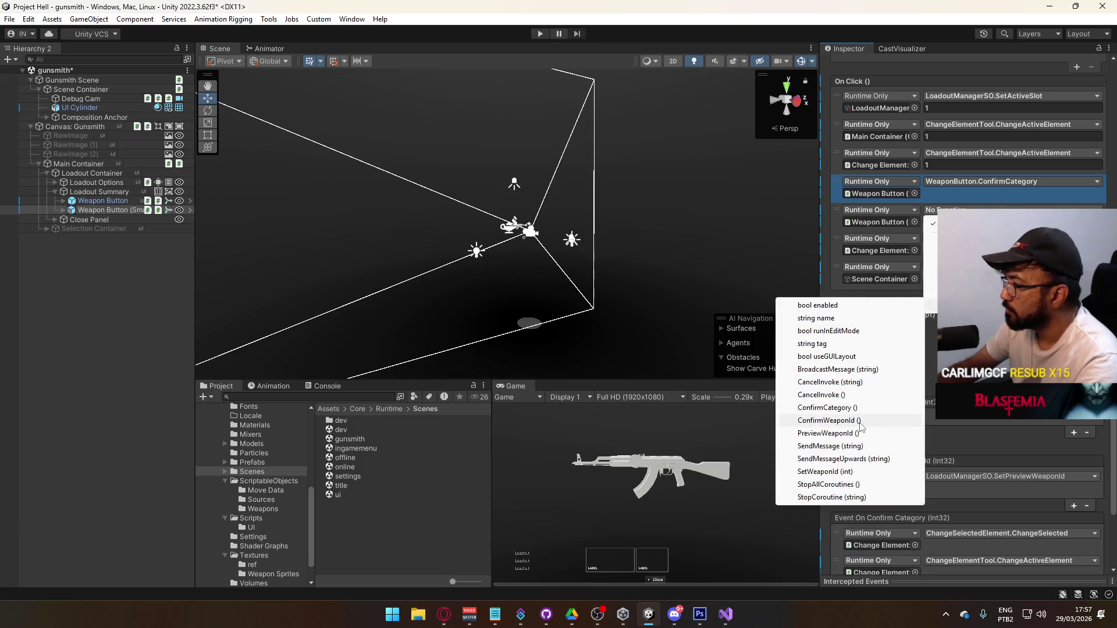
{"action": "left_click", "coordinate": [803, 420]}
{"action": "double_click", "coordinate": [349, 485]}
{"action": "left_click", "coordinate": [553, 330]}
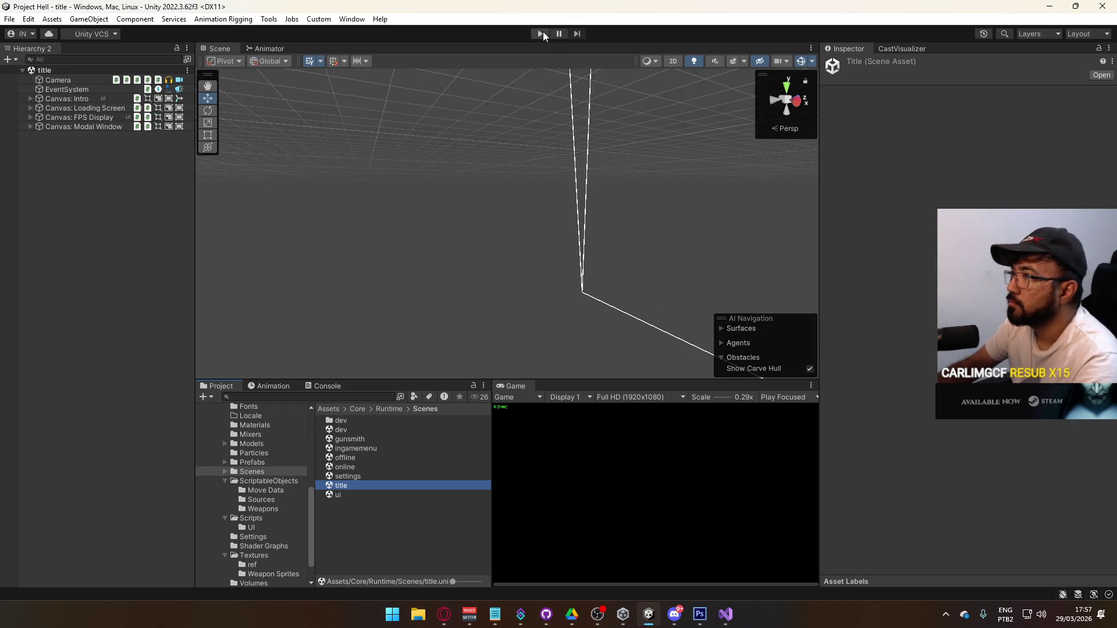
Step: Play from the title scene, load into gameplay, and open primary weapon selection showing the MP5
{"action": "left_click", "coordinate": [541, 34]}
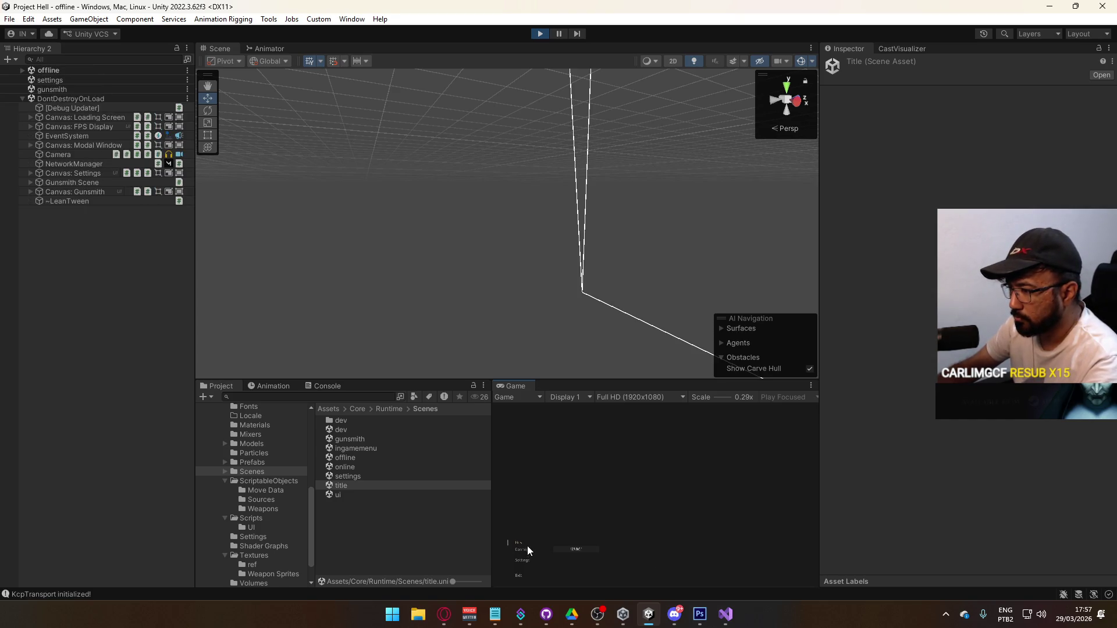
{"action": "left_click", "coordinate": [516, 543]}
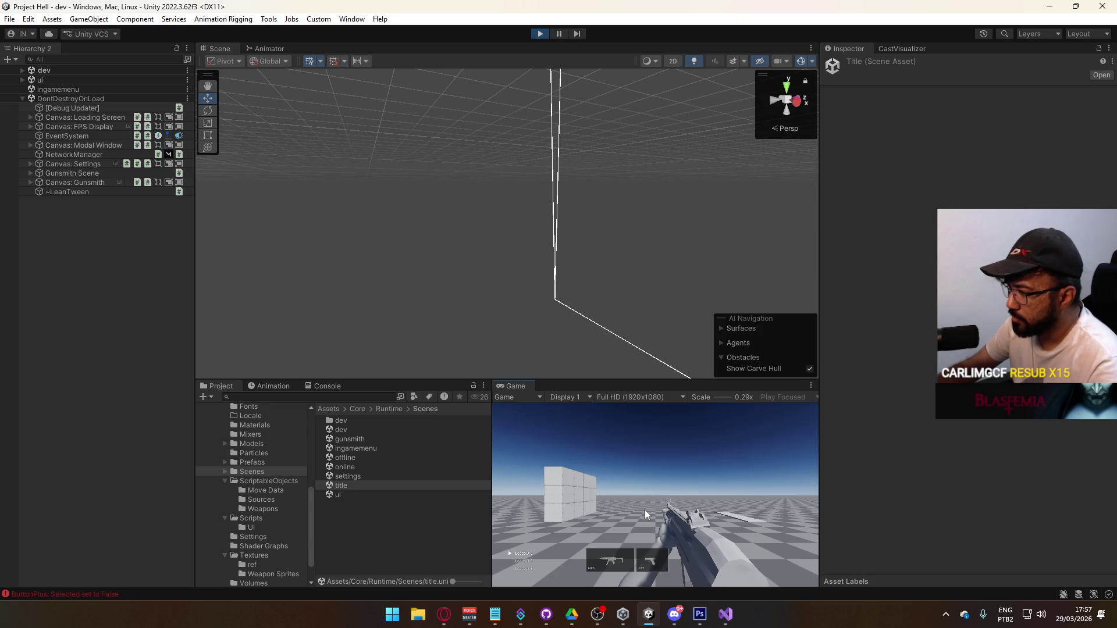
{"action": "left_click", "coordinate": [609, 565]}
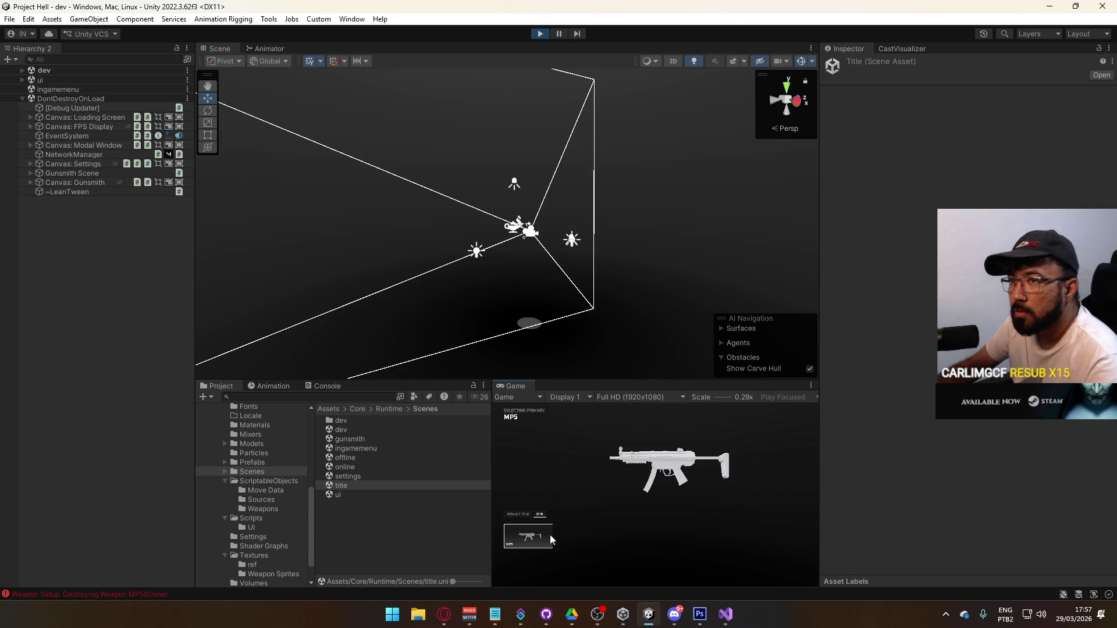
Step: Toggle the weapon menu between assault rifles and SMGs in the Game view
{"action": "key", "text": "super"}
{"action": "key", "text": "super"}
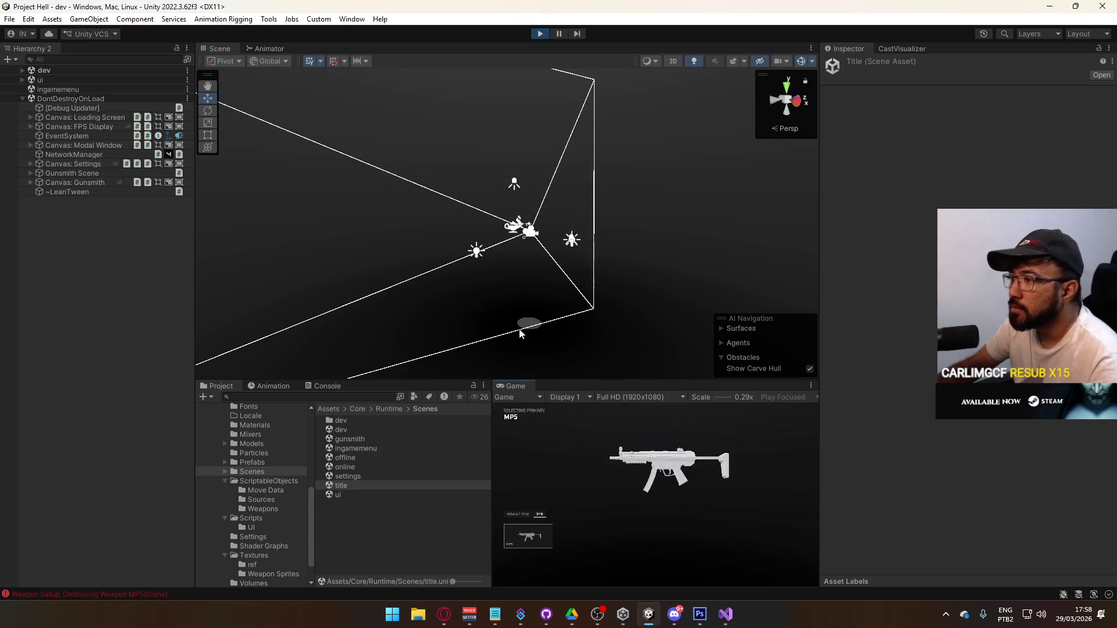
{"action": "left_click", "coordinate": [518, 514]}
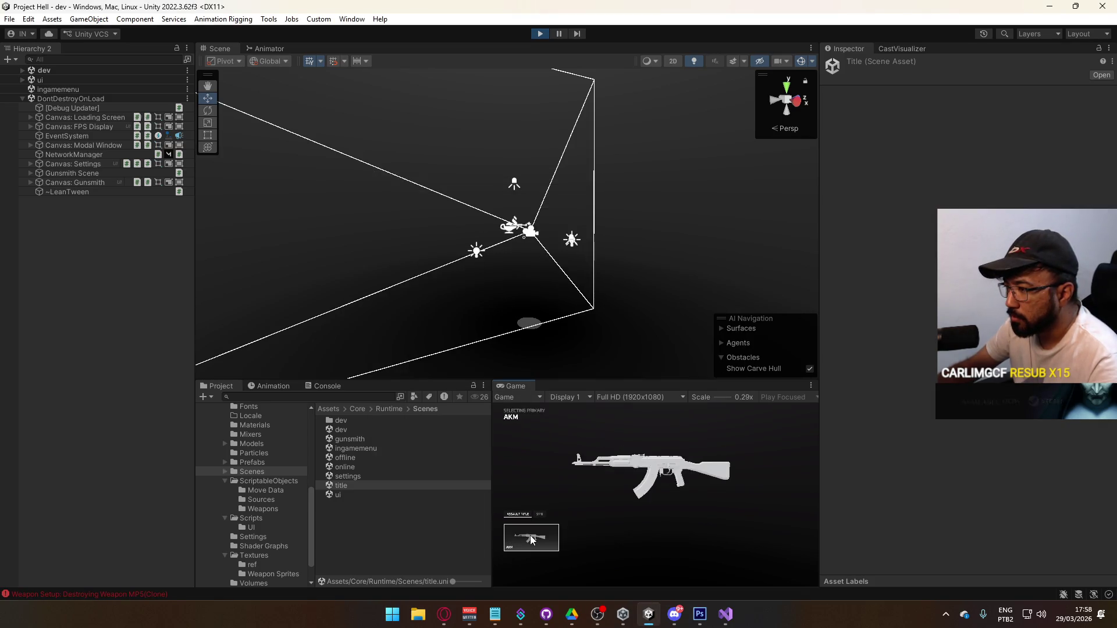
{"action": "left_click", "coordinate": [540, 515]}
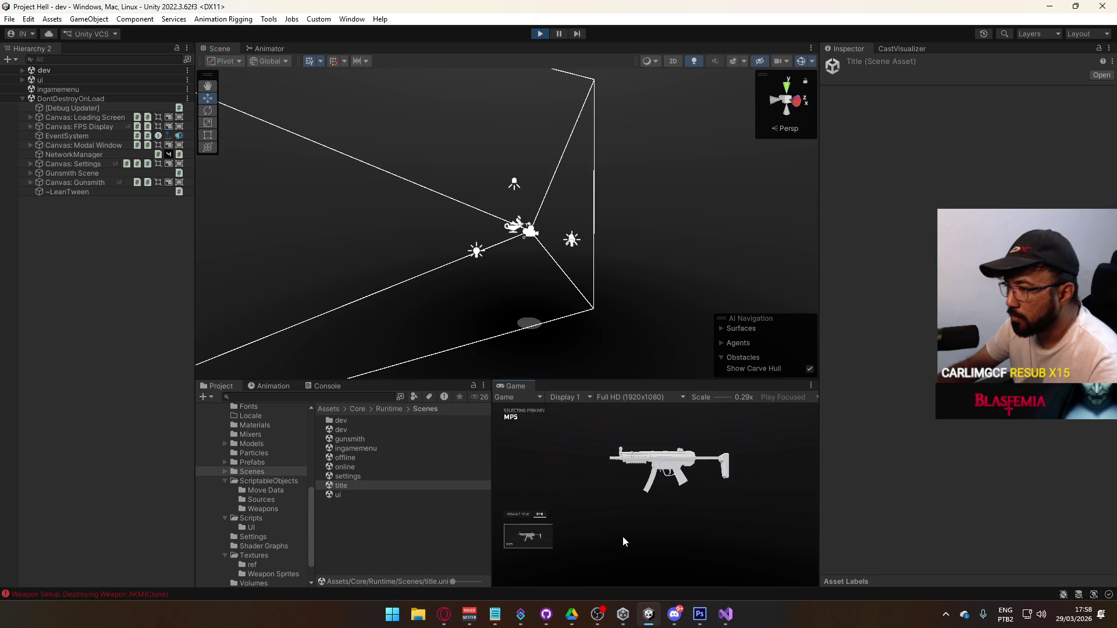
{"action": "key", "text": "super"}
{"action": "key", "text": "super"}
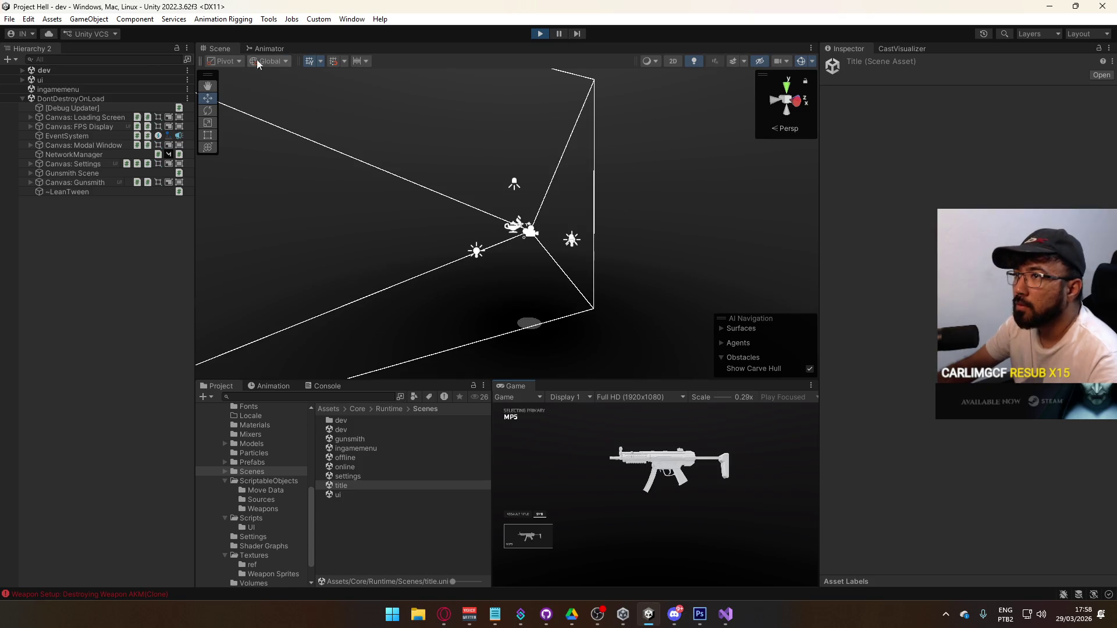
{"action": "left_click", "coordinate": [23, 79]}
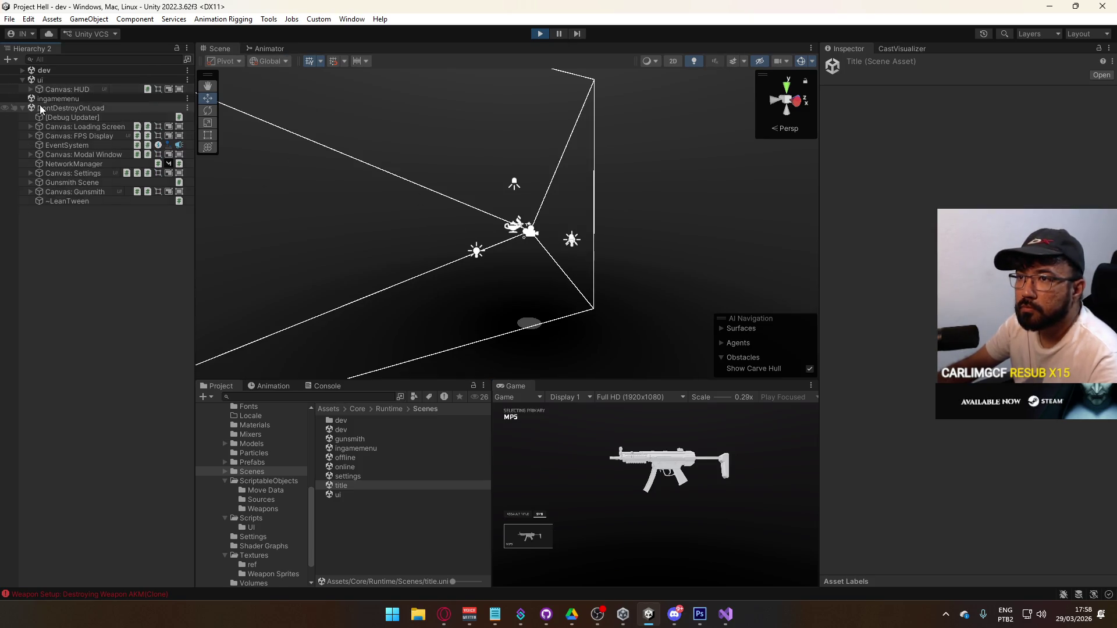
{"action": "left_click", "coordinate": [22, 80]}
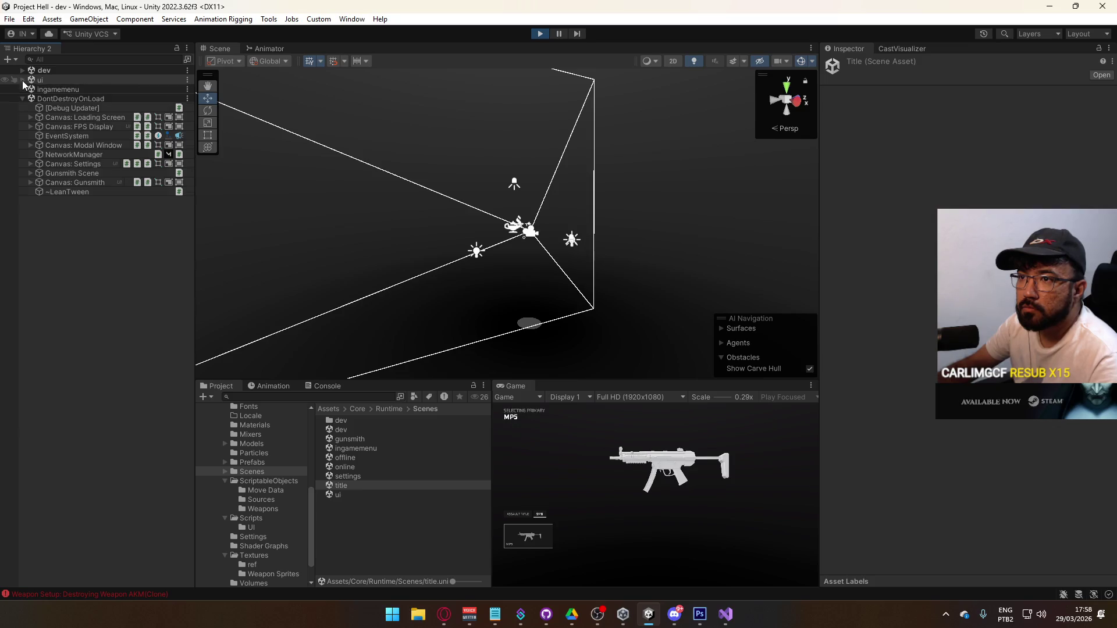
Step: Expand Canvas: Gunsmith > Selection Container > Scroll View: SMG > Viewport > Selection Grid and select Weapon Button(Clone)
{"action": "left_click", "coordinate": [33, 184]}
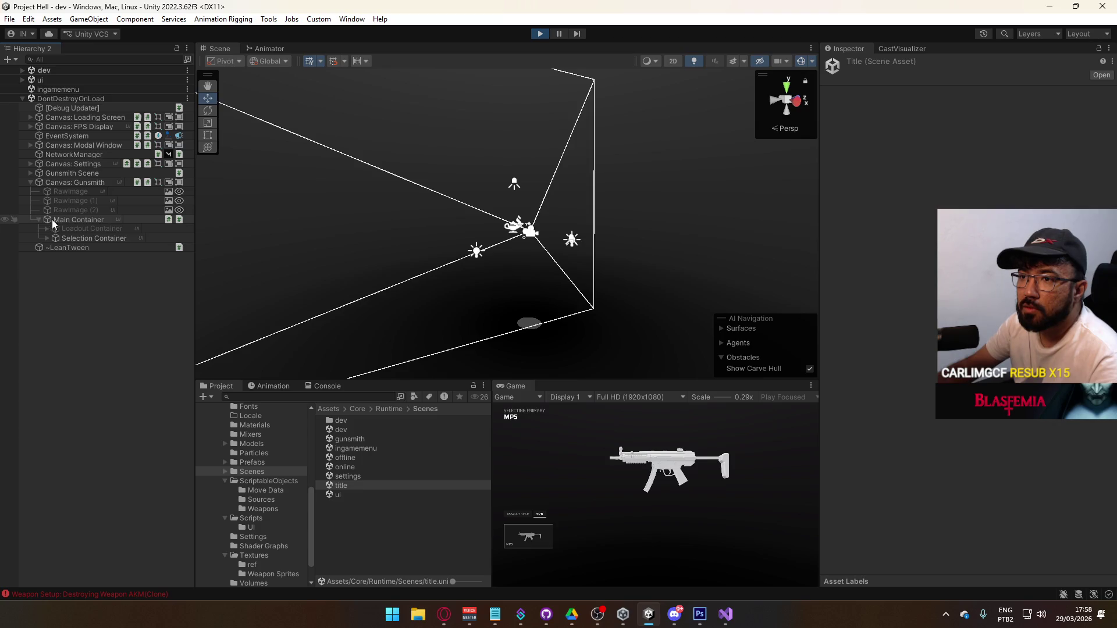
{"action": "left_click", "coordinate": [47, 236]}
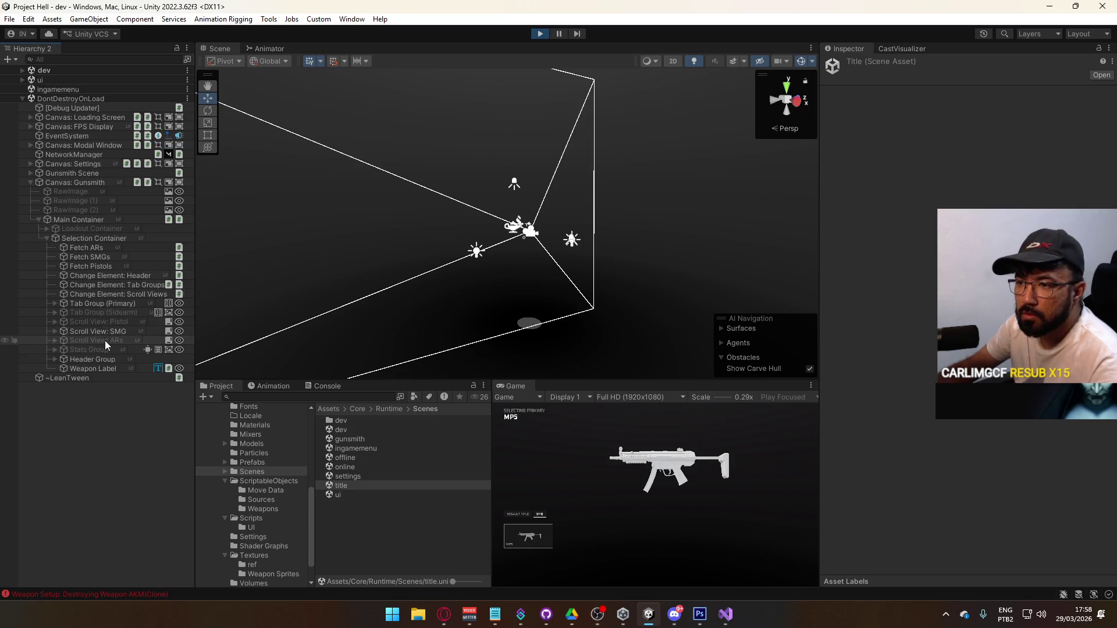
{"action": "left_click", "coordinate": [55, 331]}
{"action": "left_click", "coordinate": [63, 340]}
{"action": "left_click", "coordinate": [72, 350]}
{"action": "left_click", "coordinate": [108, 359]}
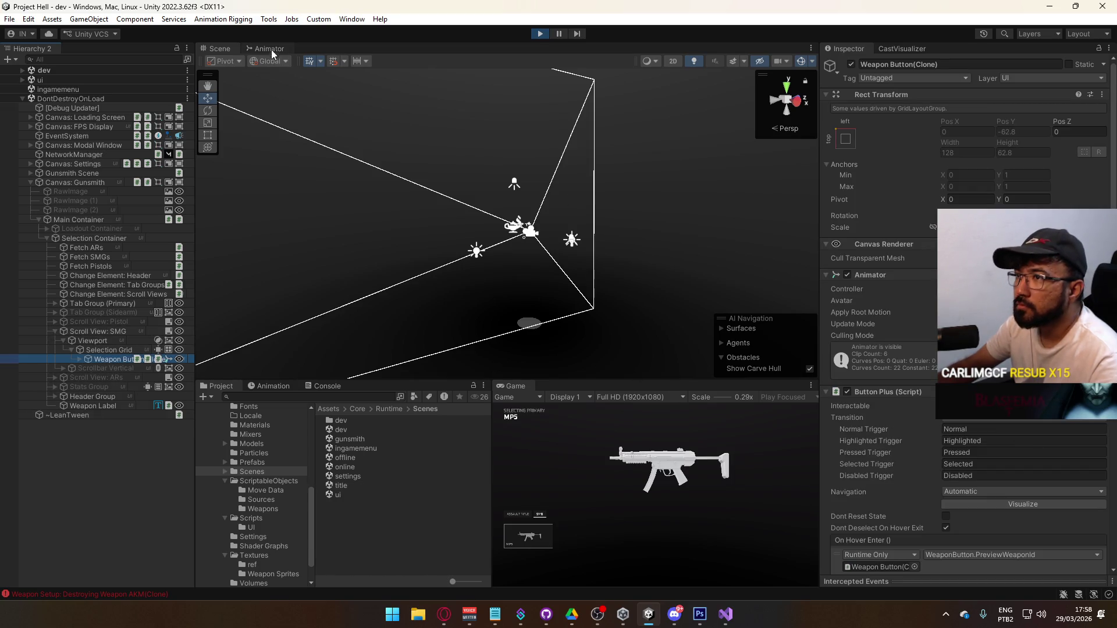
Step: In the Animator, enable the selected parameter to preview and inspect the Selected On state
{"action": "left_click", "coordinate": [271, 49]}
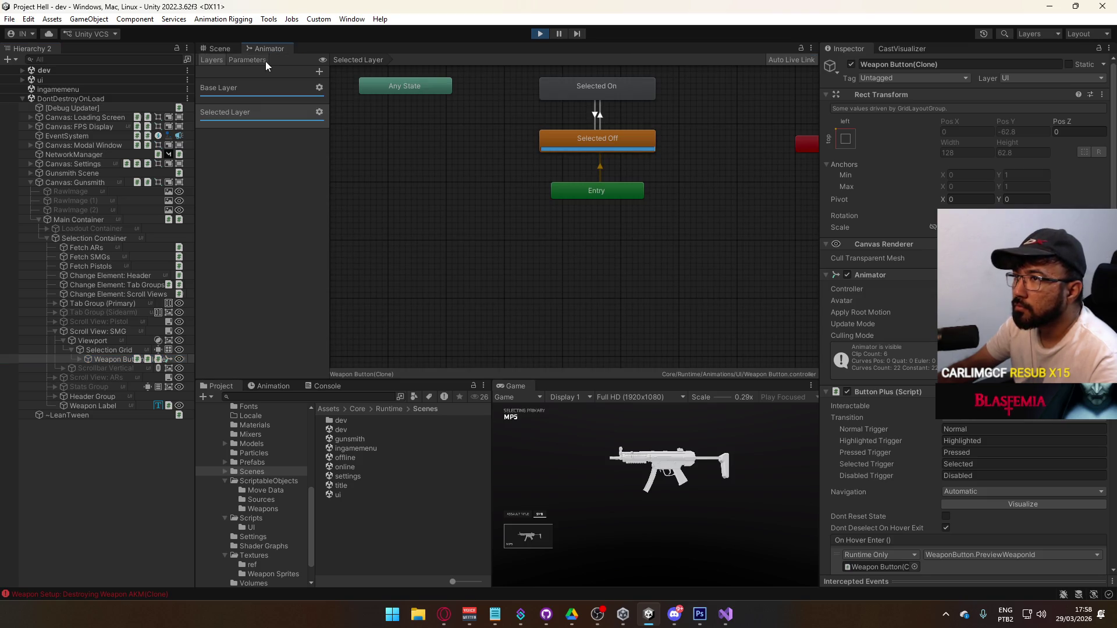
{"action": "left_click", "coordinate": [256, 61]}
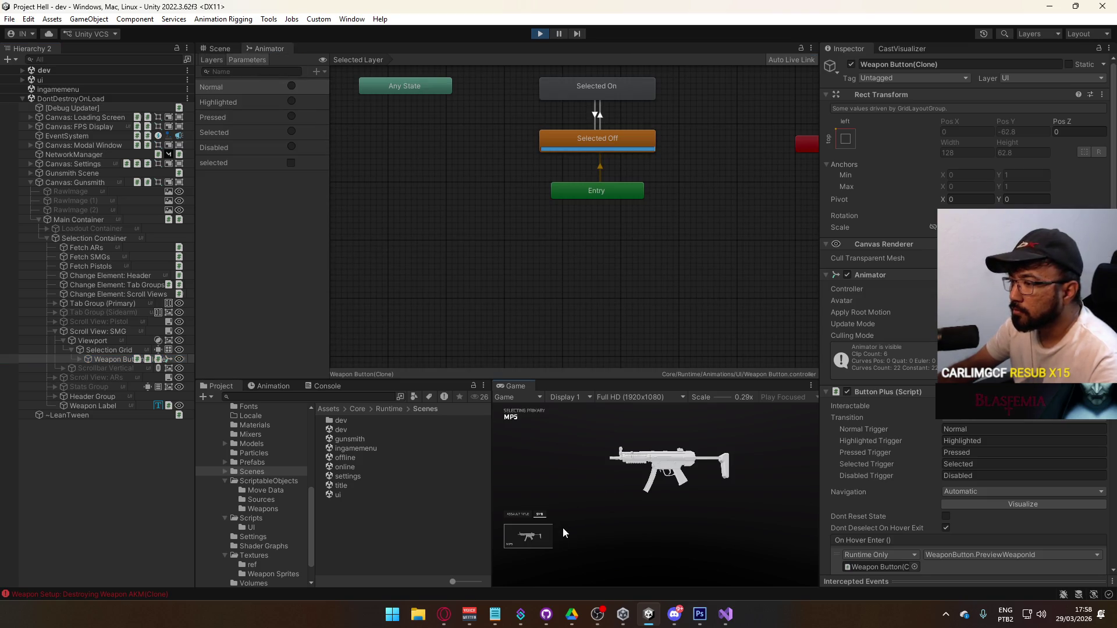
{"action": "left_click", "coordinate": [543, 536]}
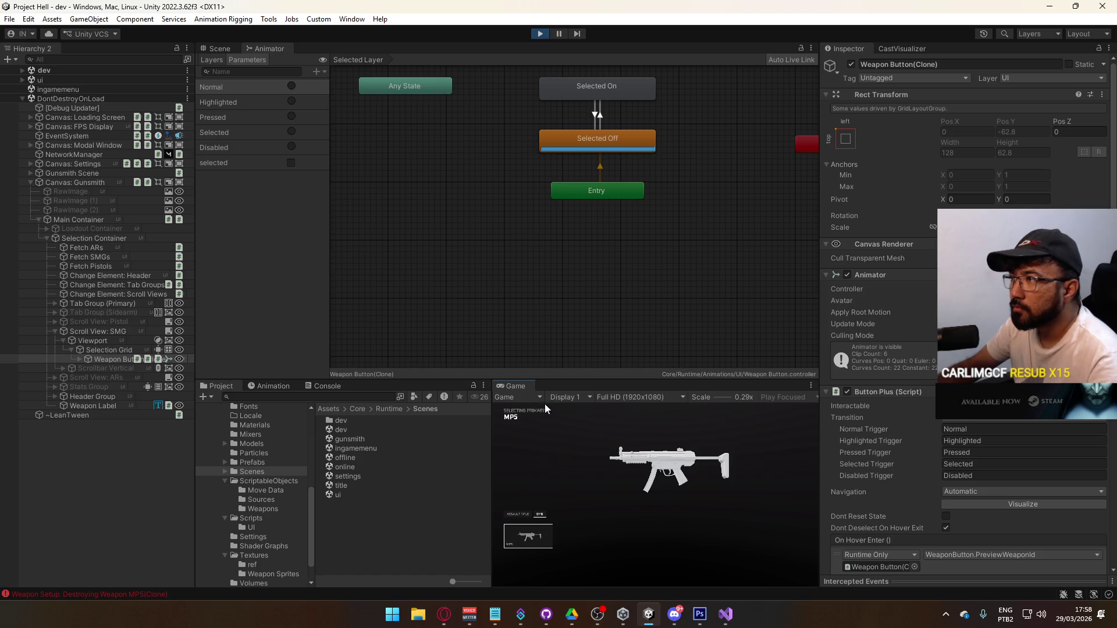
{"action": "left_click", "coordinate": [291, 163]}
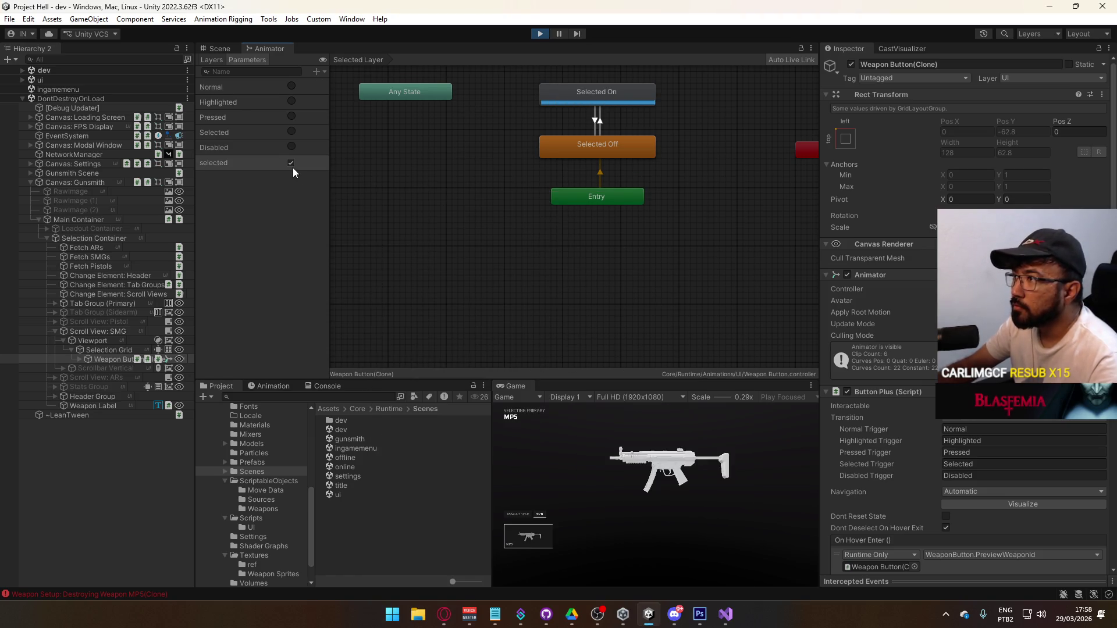
{"action": "left_click", "coordinate": [107, 357]}
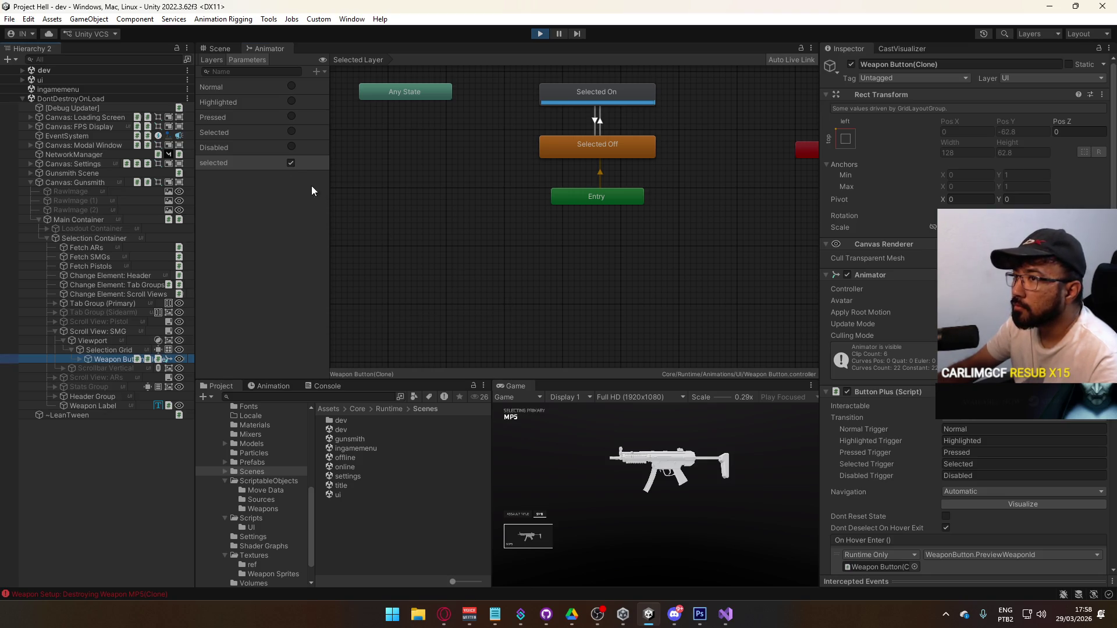
{"action": "left_click", "coordinate": [612, 99]}
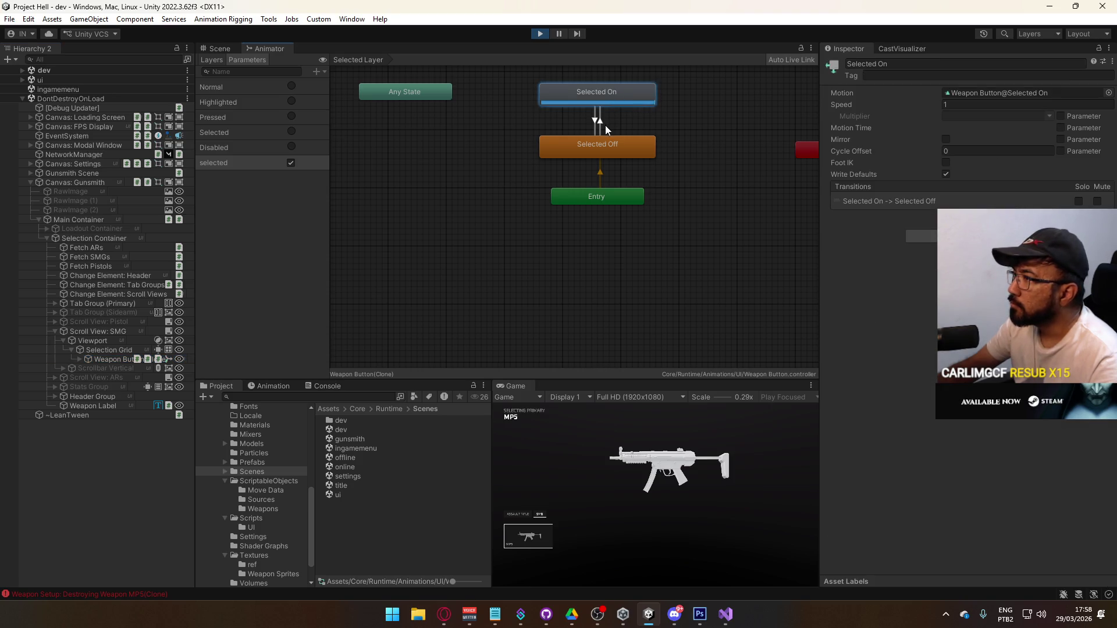
Step: Show the Weapon Button@Selected On clip in the Animation window
{"action": "left_click", "coordinate": [110, 358]}
{"action": "left_click", "coordinate": [284, 390]}
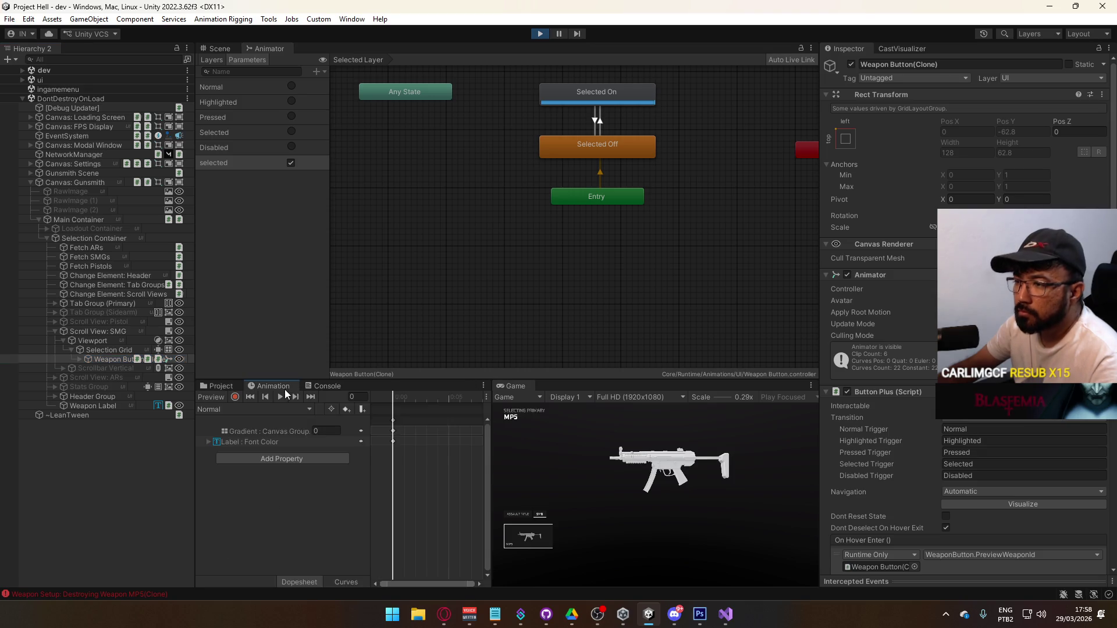
{"action": "left_click", "coordinate": [253, 409]}
{"action": "left_click", "coordinate": [290, 498]}
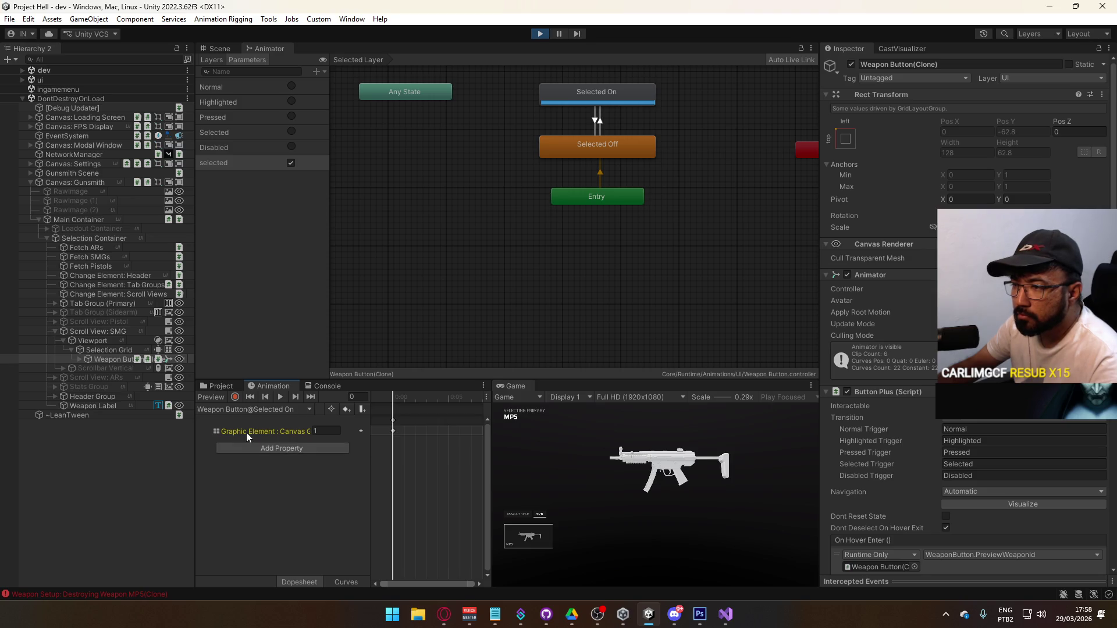
Step: Expand the button's children to locate the Graphic Element the clip animates, then stop the game
{"action": "left_click", "coordinate": [80, 359]}
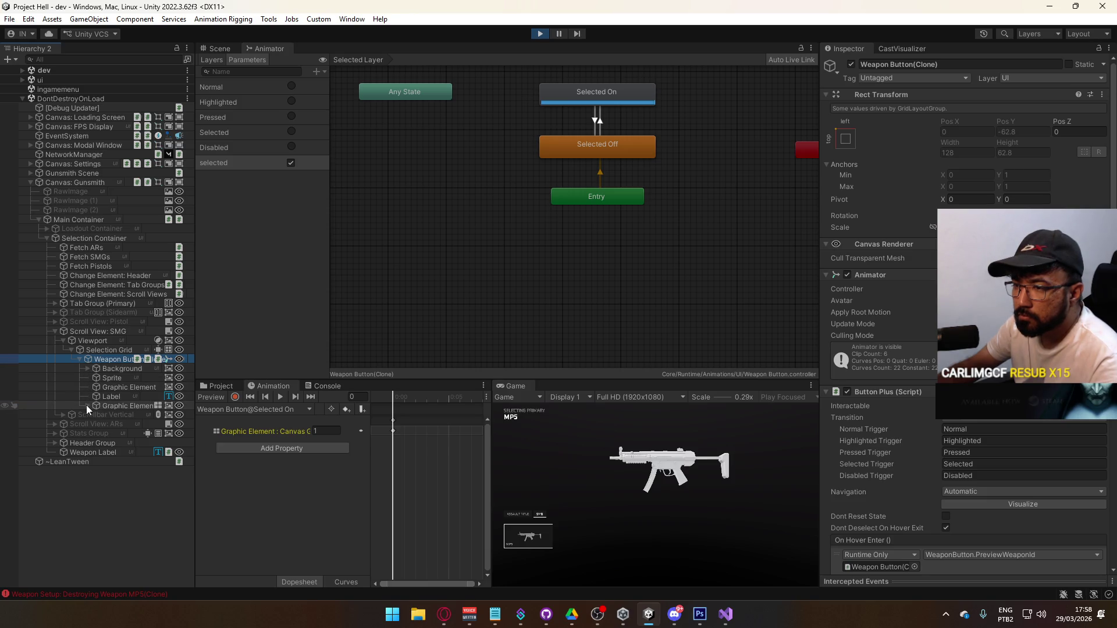
{"action": "left_click", "coordinate": [86, 405]}
{"action": "left_click_drag", "start_coordinate": [194, 401], "coordinate": [224, 404]}
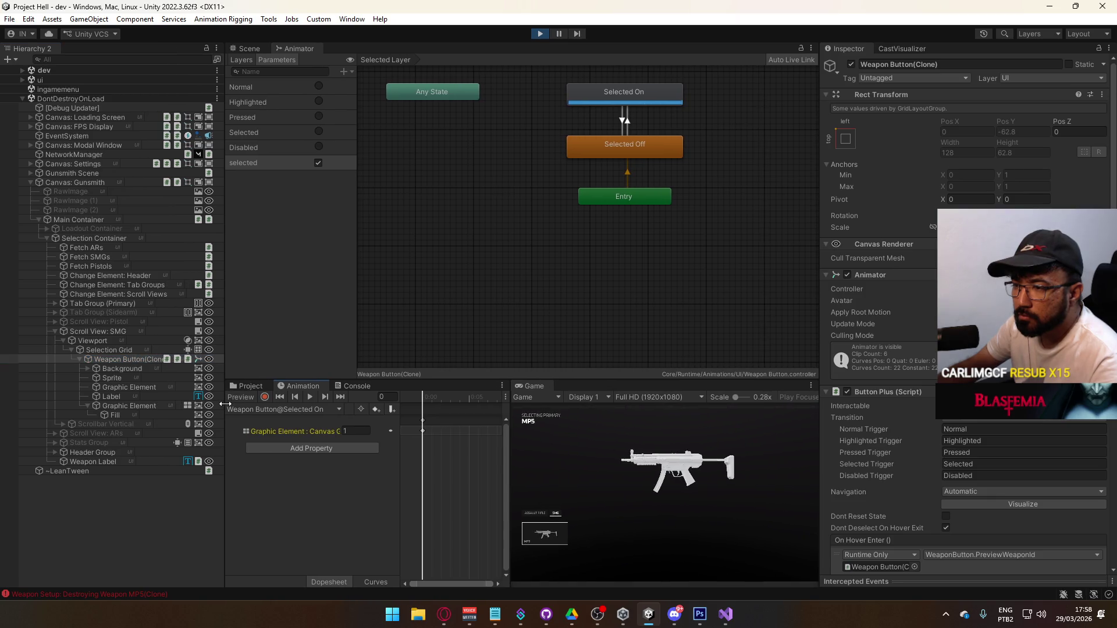
{"action": "left_click", "coordinate": [295, 432]}
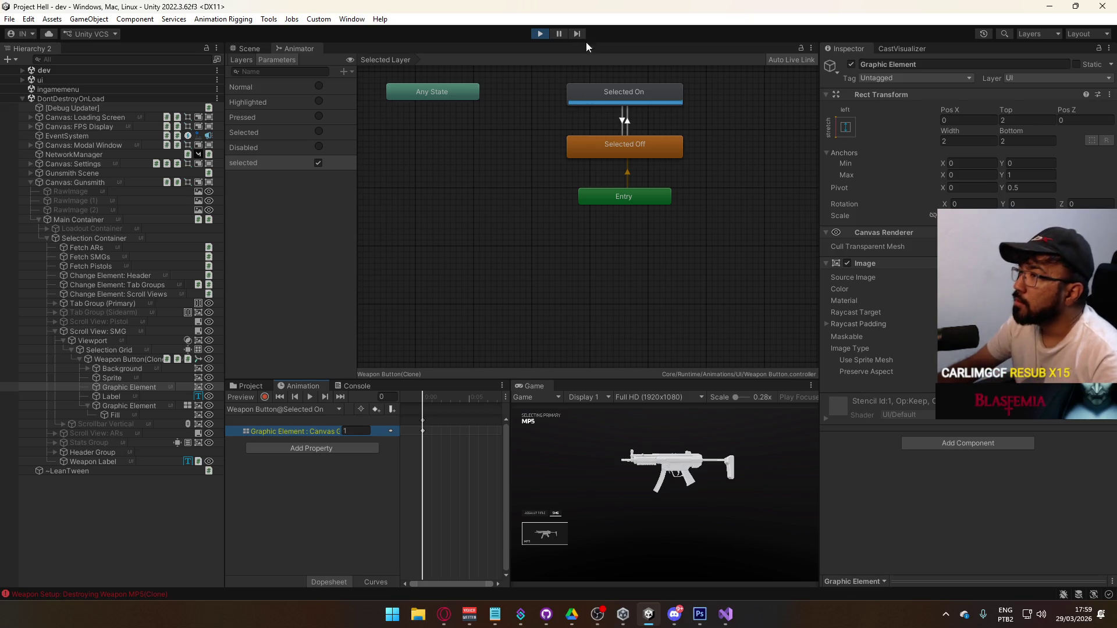
{"action": "left_click", "coordinate": [540, 34]}
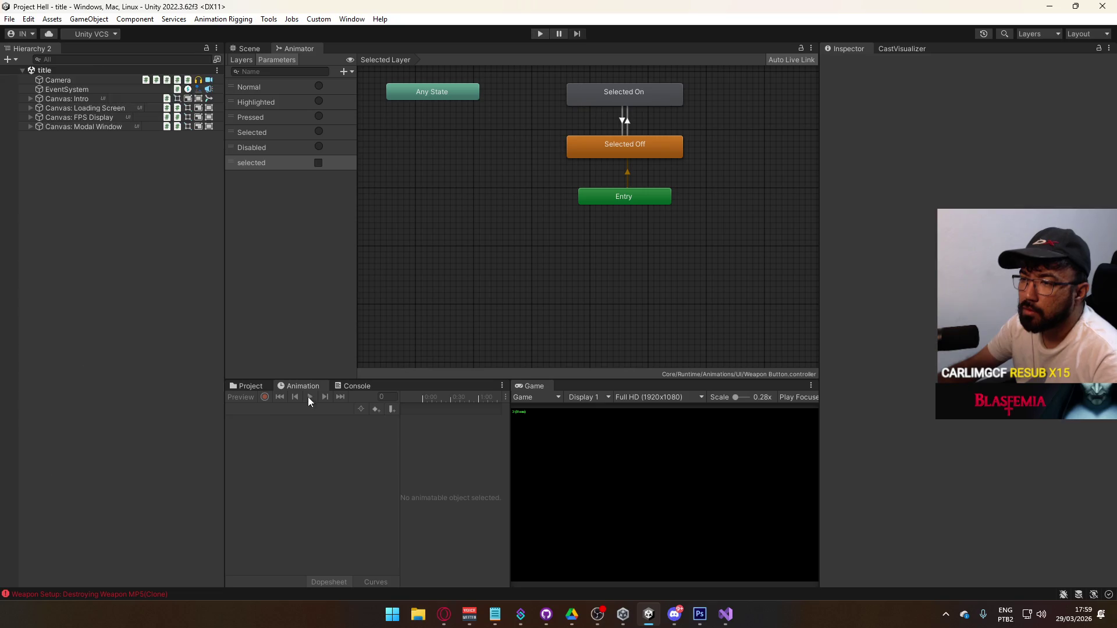
Step: Open the Prefabs/UI Weapon Button prefab and delete its first, redundant Graphic Element
{"action": "left_click", "coordinate": [252, 388]}
{"action": "left_click", "coordinate": [304, 464]}
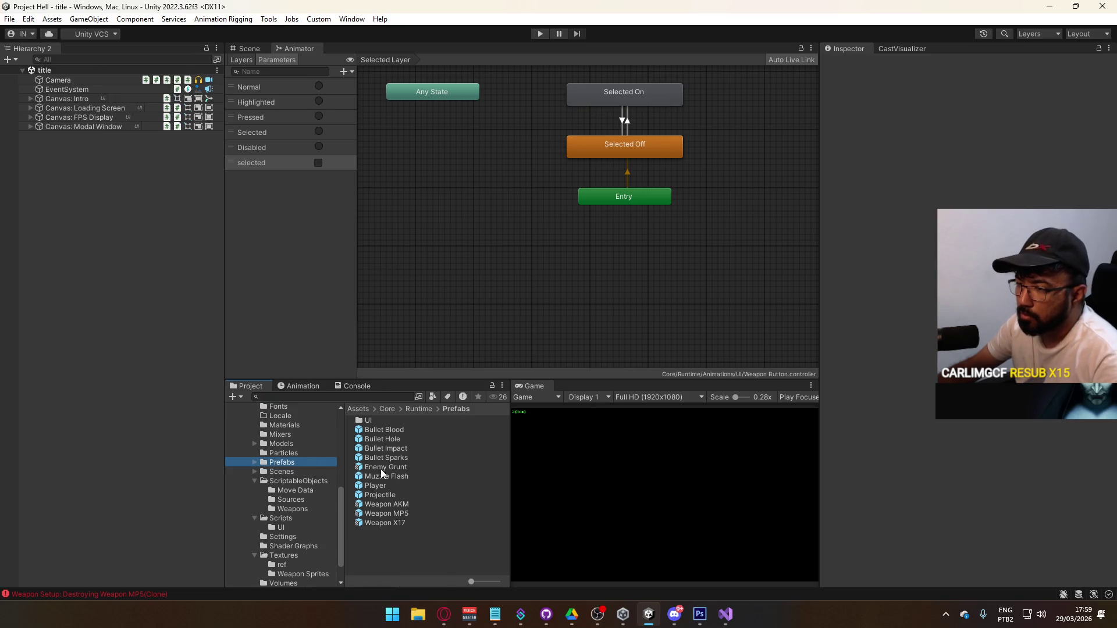
{"action": "double_click", "coordinate": [371, 421]}
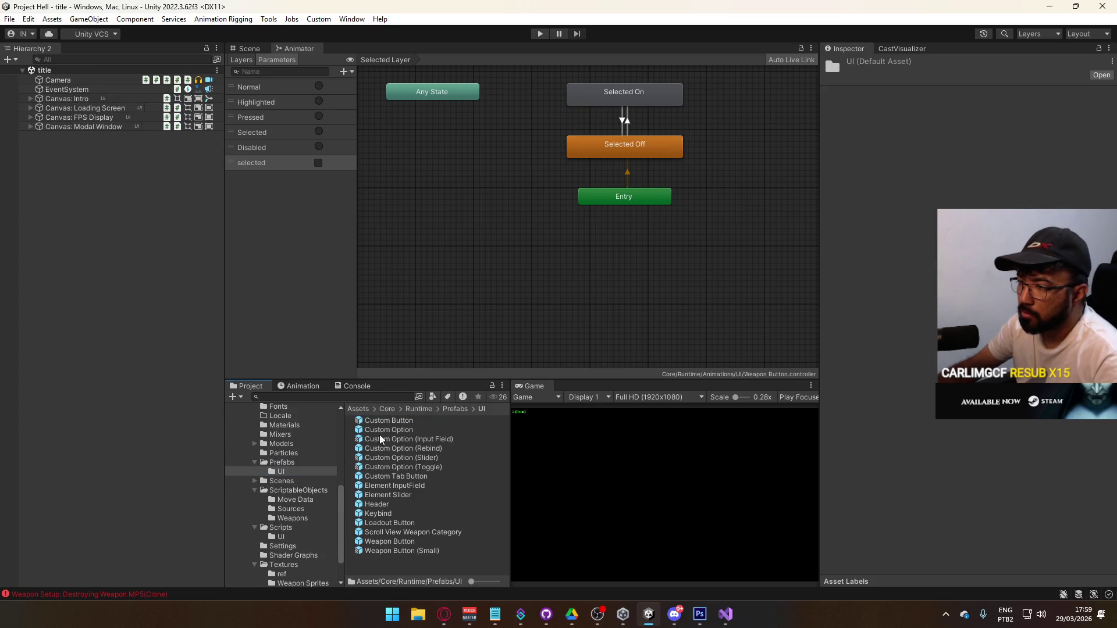
{"action": "double_click", "coordinate": [390, 541]}
{"action": "left_click", "coordinate": [110, 143]}
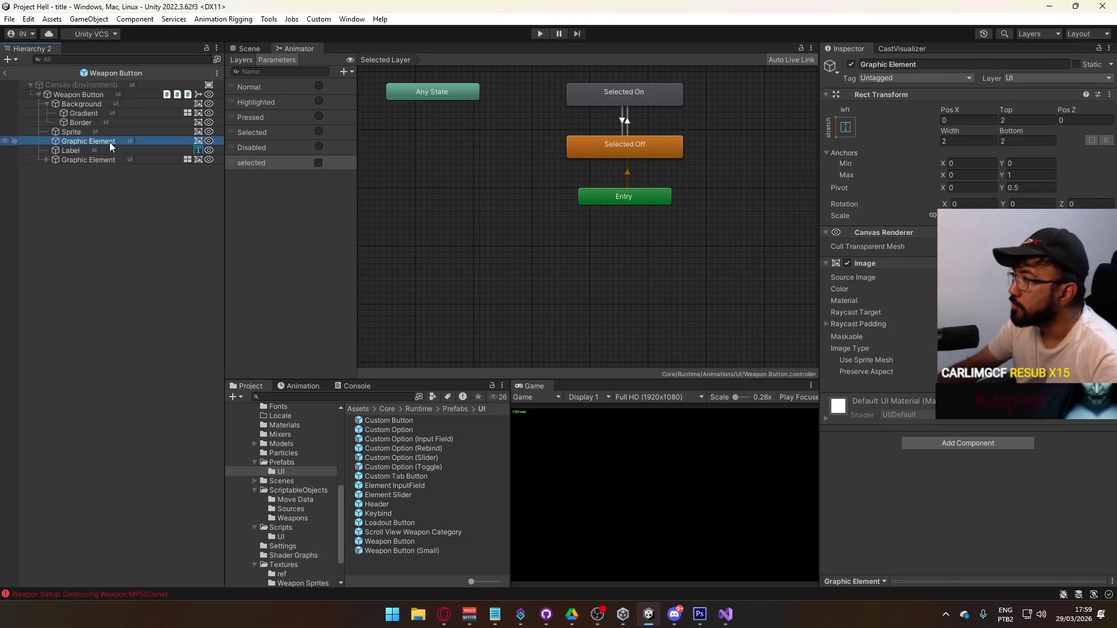
{"action": "left_click", "coordinate": [260, 51]}
{"action": "key", "text": "Delete"}
Step: Select the remaining Graphic Element with the Rect tool, then reopen the title scene
{"action": "key", "text": "t"}
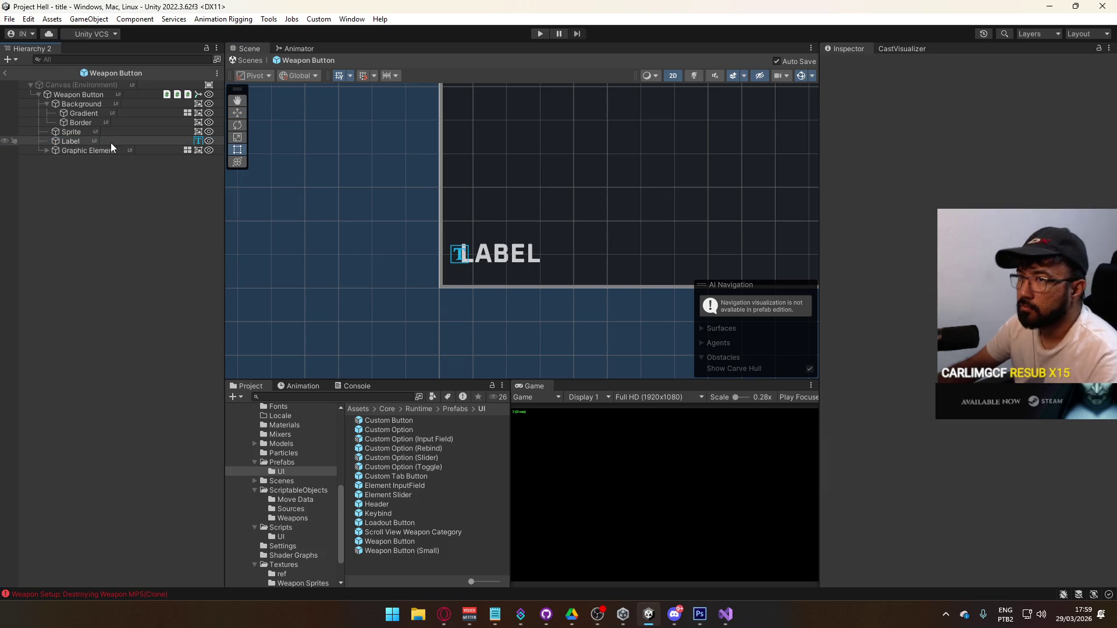
{"action": "left_click", "coordinate": [109, 150]}
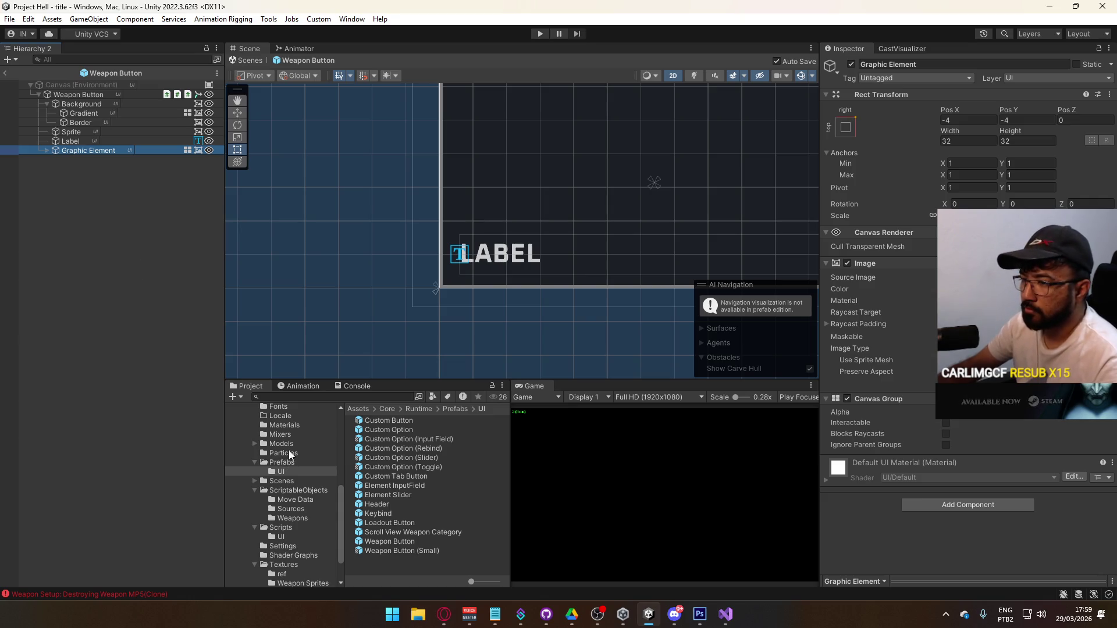
{"action": "left_click", "coordinate": [302, 479]}
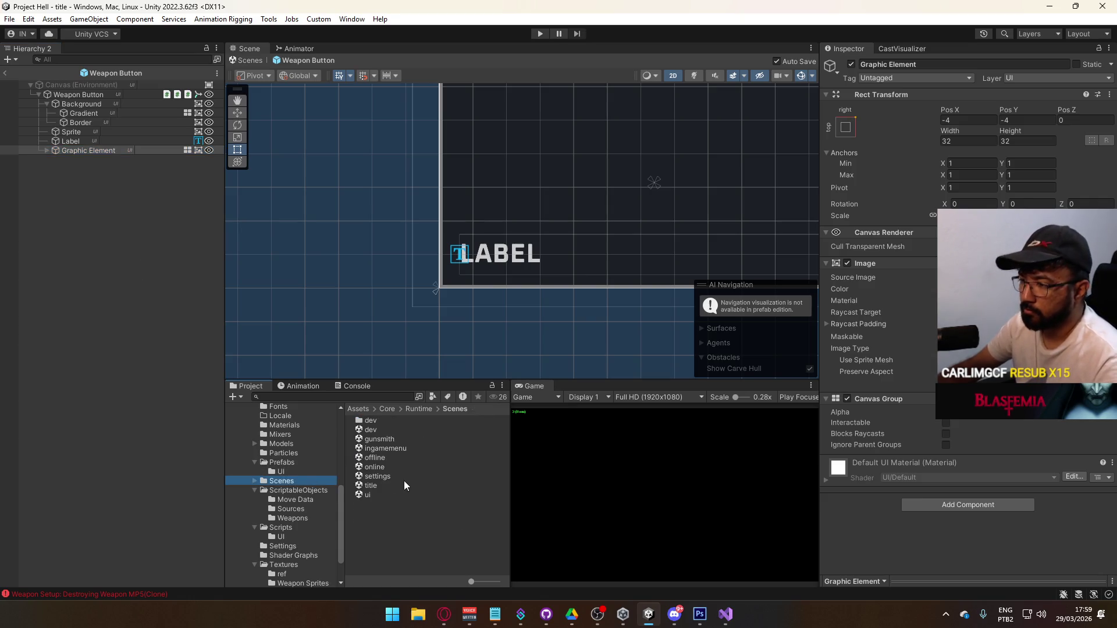
{"action": "double_click", "coordinate": [397, 486]}
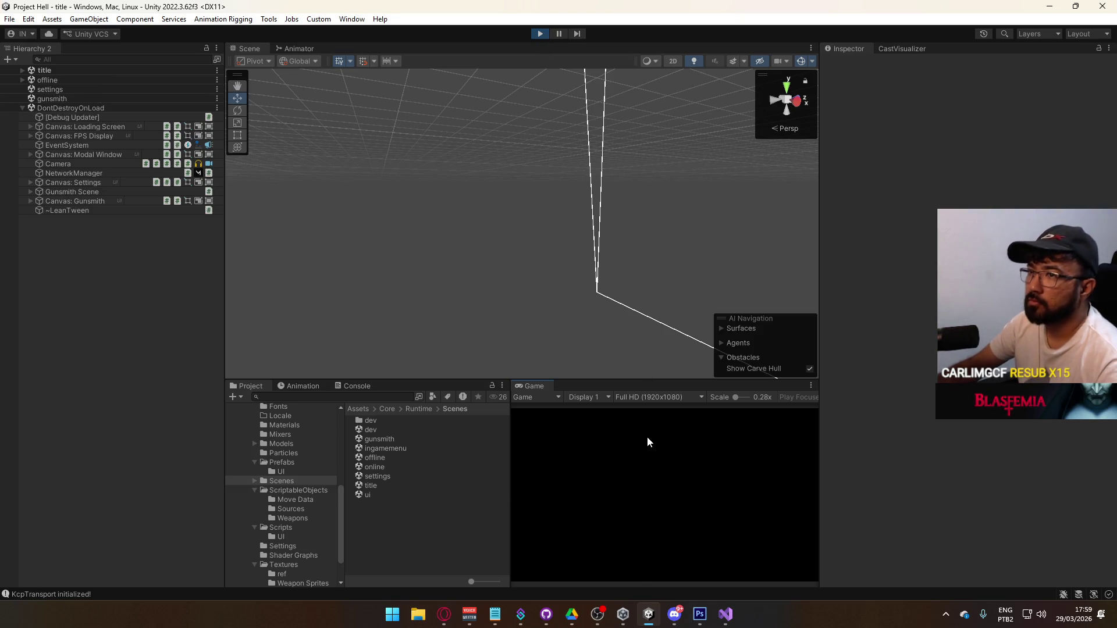
Step: Host a game session and open the gunsmith primary weapon selection screen
{"action": "left_click", "coordinate": [541, 539]}
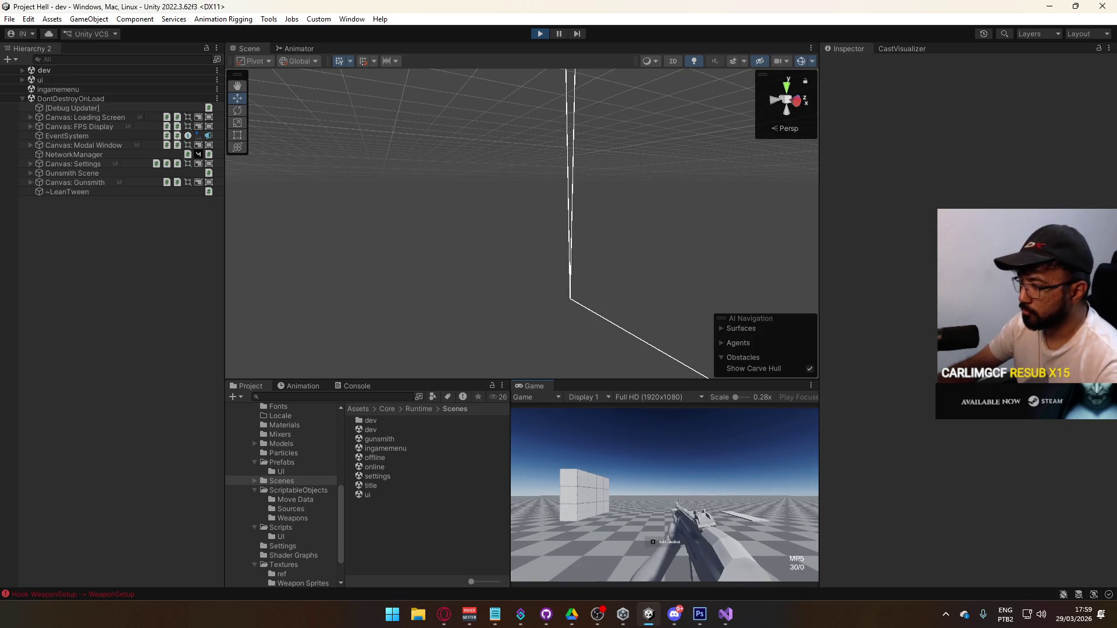
{"action": "left_click", "coordinate": [631, 561]}
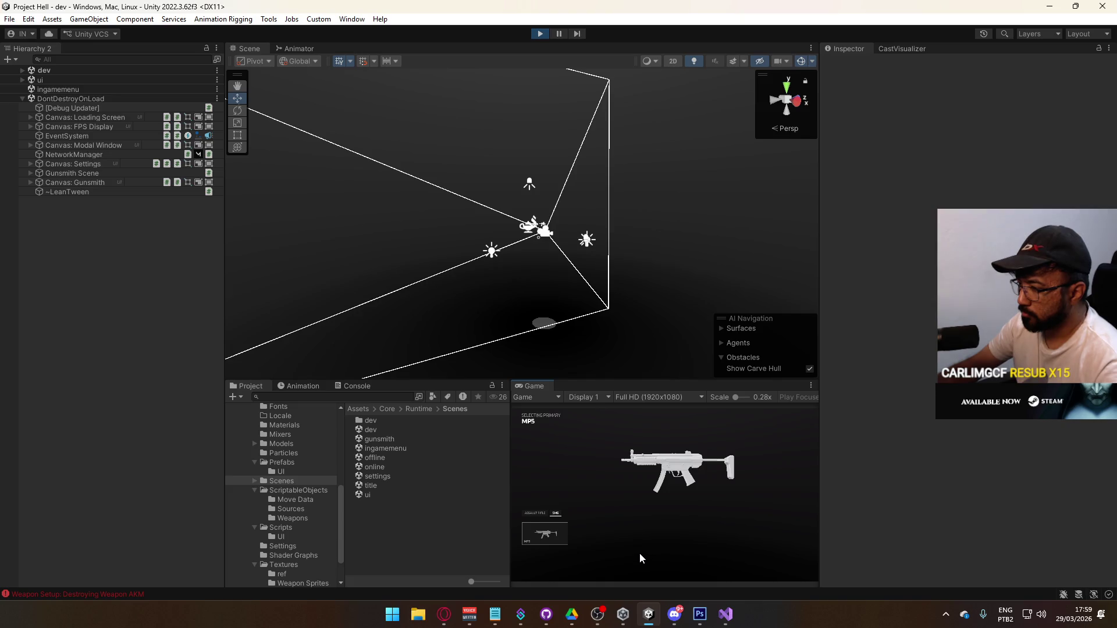
{"action": "key", "text": "super"}
{"action": "key", "text": "super"}
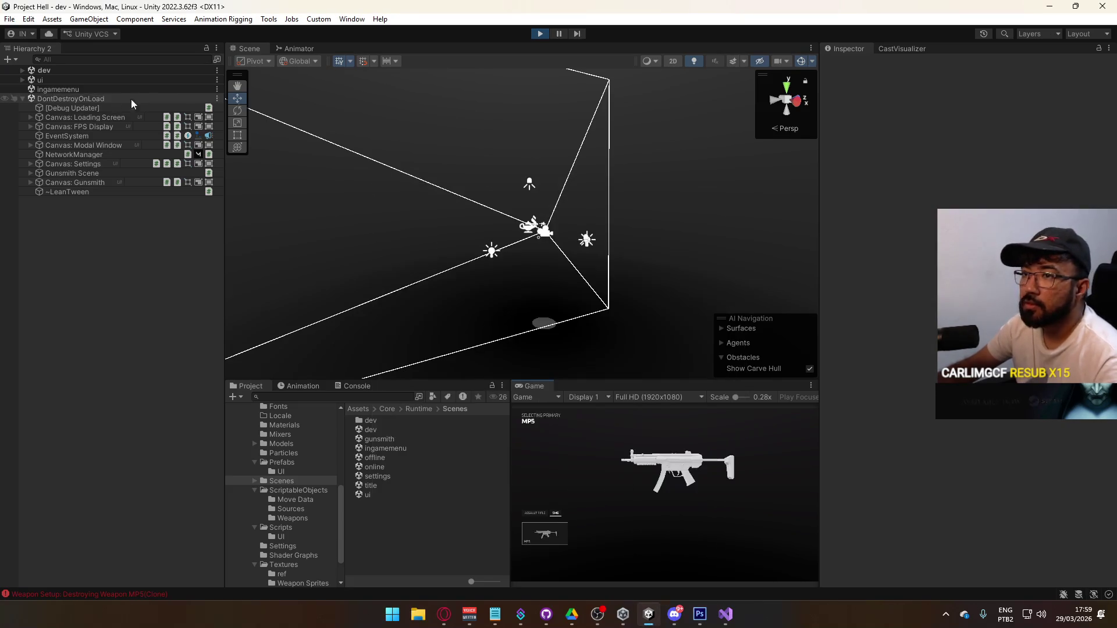
Step: Switch the scene view to 2D and select Weapon Button(Clone) under Scroll View: SMG's Selection Grid
{"action": "left_click", "coordinate": [669, 63]}
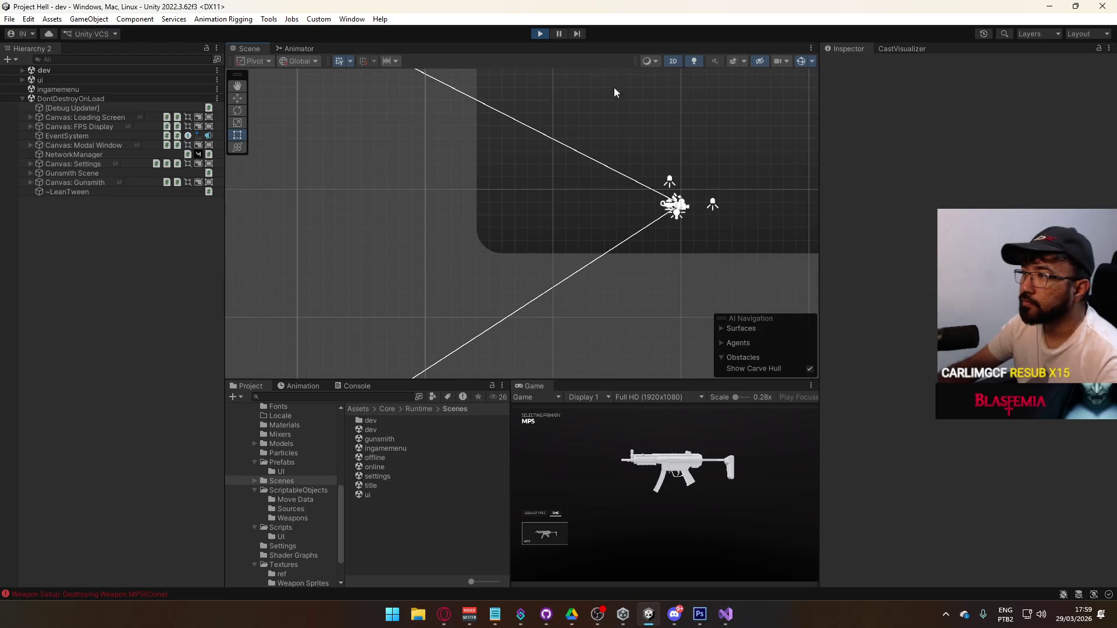
{"action": "left_click", "coordinate": [30, 182]}
{"action": "left_click", "coordinate": [38, 220]}
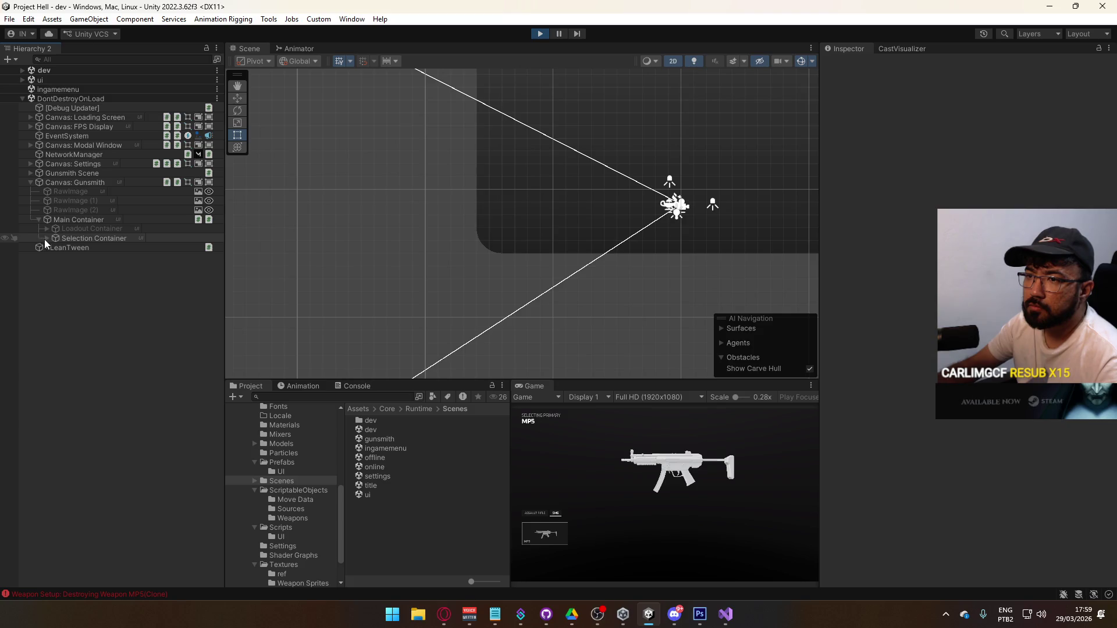
{"action": "left_click", "coordinate": [46, 239]}
{"action": "left_click", "coordinate": [55, 332]}
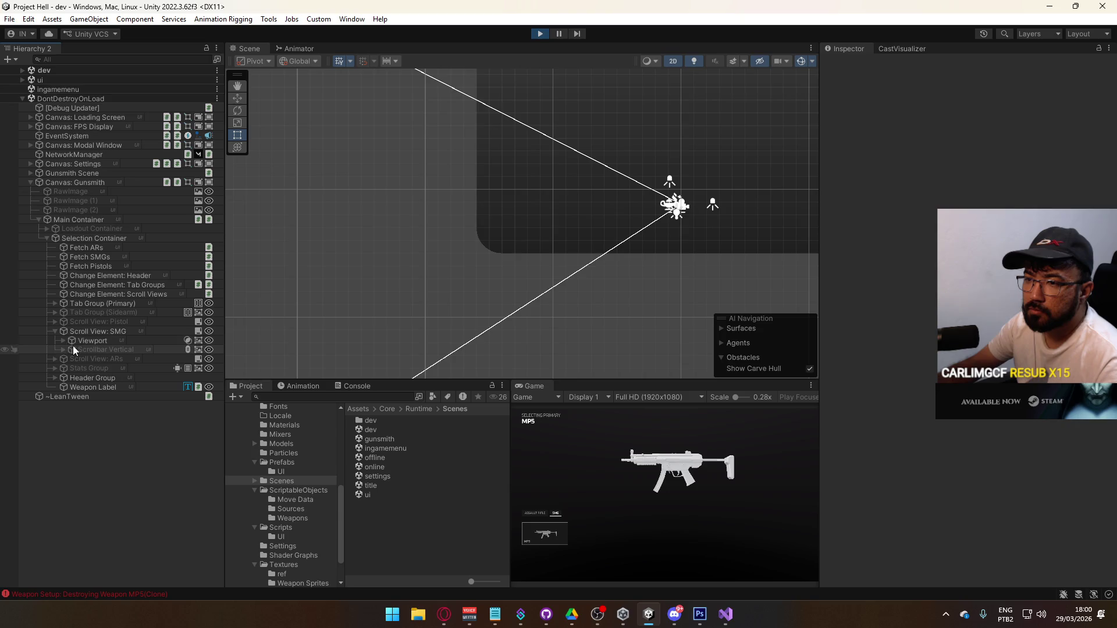
{"action": "left_click", "coordinate": [63, 341]}
{"action": "left_click", "coordinate": [72, 349]}
{"action": "left_click", "coordinate": [100, 359]}
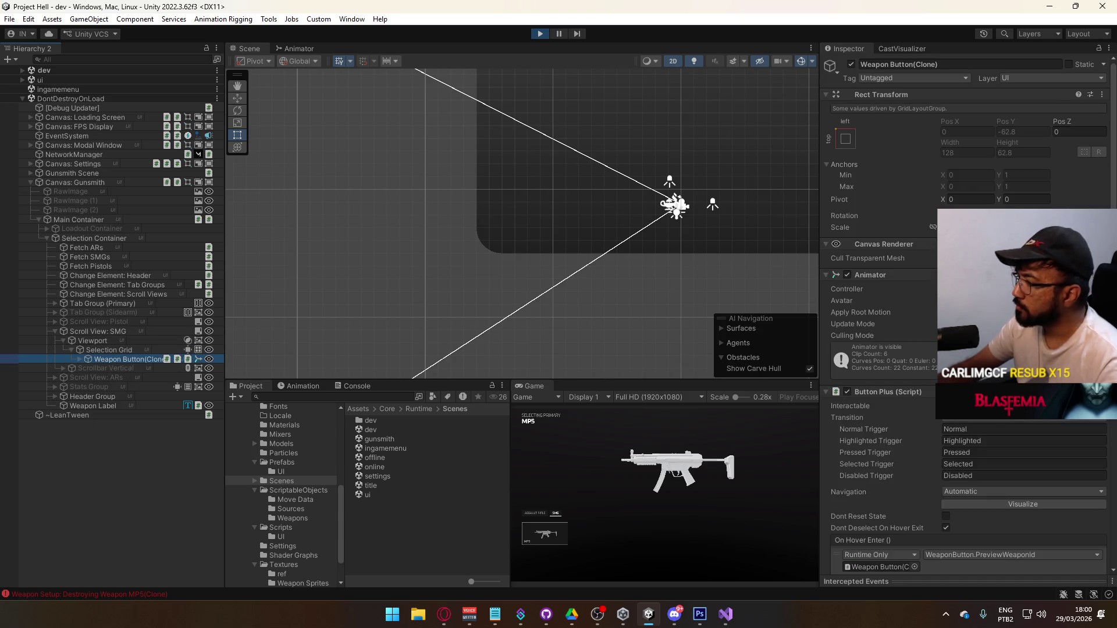
{"action": "scroll", "coordinate": [966, 314], "scroll_direction": "down", "scroll_amount": 8}
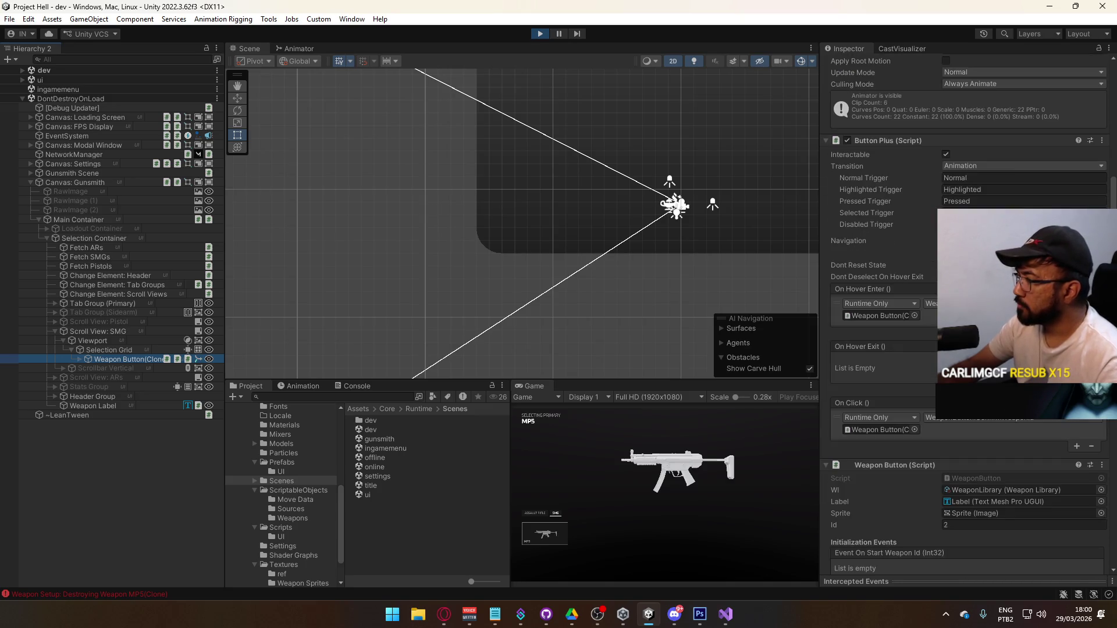
Step: Turn on the weapon button's selected Animator parameter to preview the Selected On state
{"action": "scroll", "coordinate": [885, 314], "scroll_direction": "down", "scroll_amount": 1}
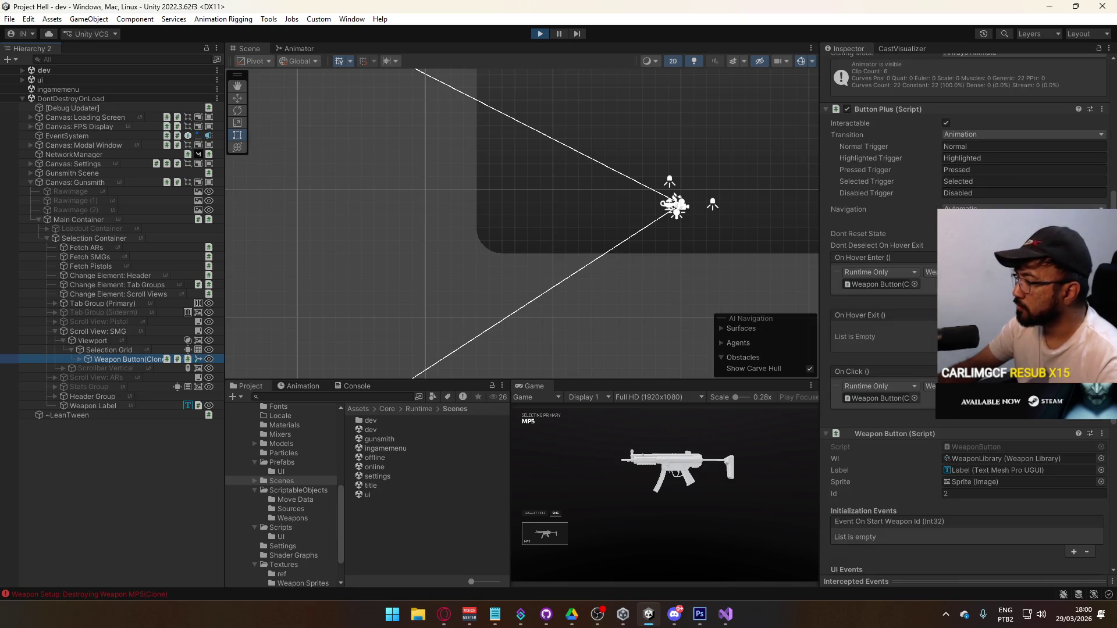
{"action": "scroll", "coordinate": [966, 314], "scroll_direction": "down", "scroll_amount": 2}
{"action": "scroll", "coordinate": [966, 407], "scroll_direction": "down", "scroll_amount": 2}
{"action": "left_click", "coordinate": [299, 48]}
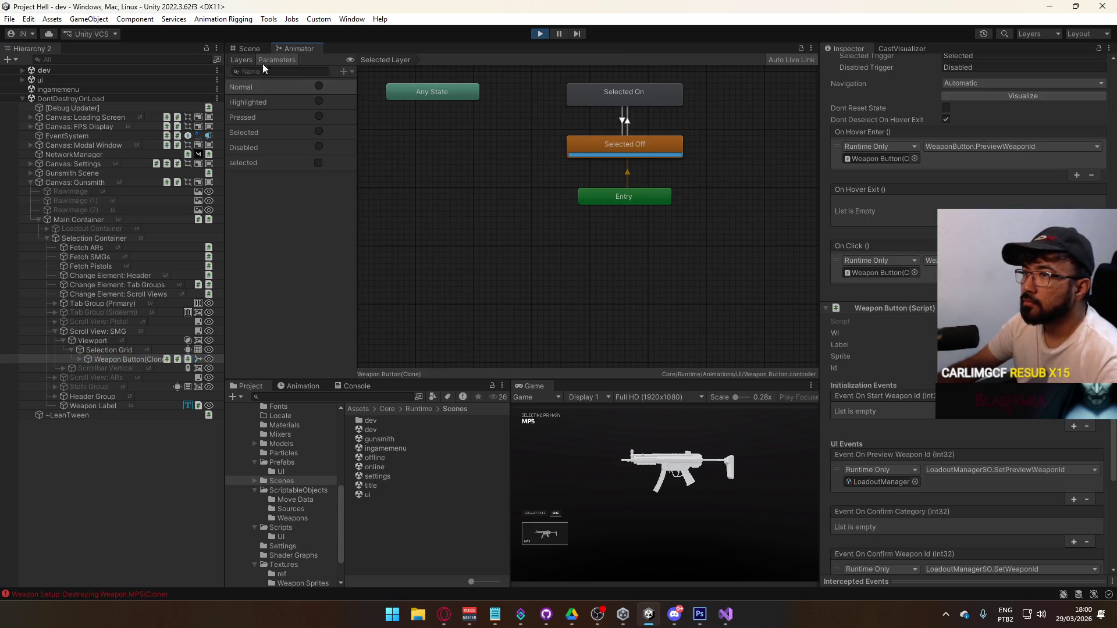
{"action": "left_click", "coordinate": [318, 163]}
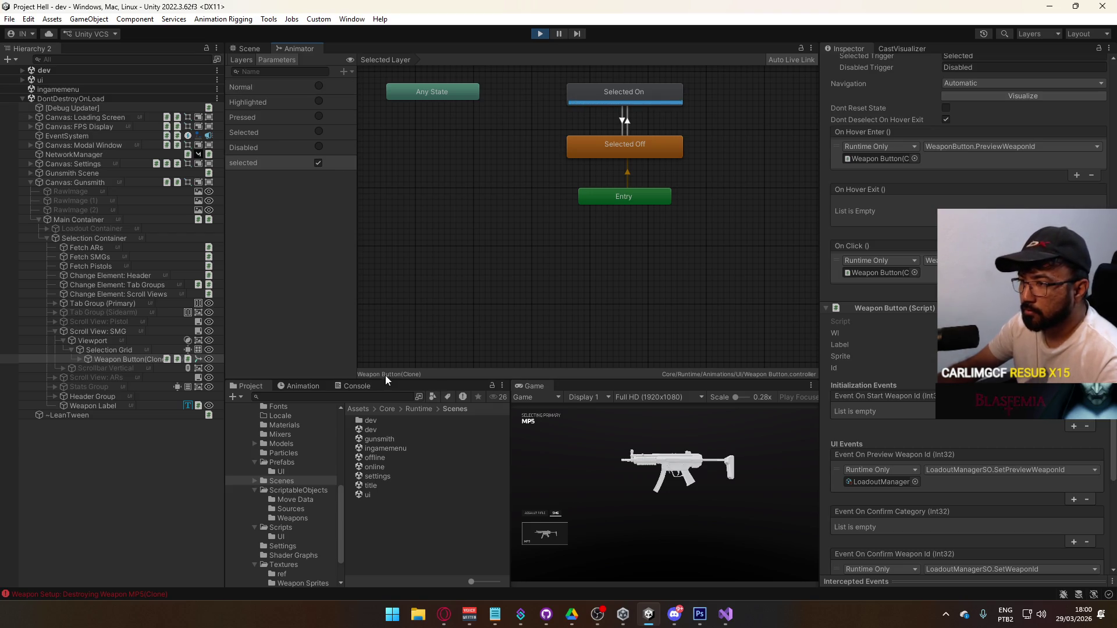
Step: Inspect the Weapon Button@Selected On clip's Graphic Element track, turn selected off, and stop play
{"action": "left_click", "coordinate": [301, 386]}
{"action": "left_click", "coordinate": [273, 410]}
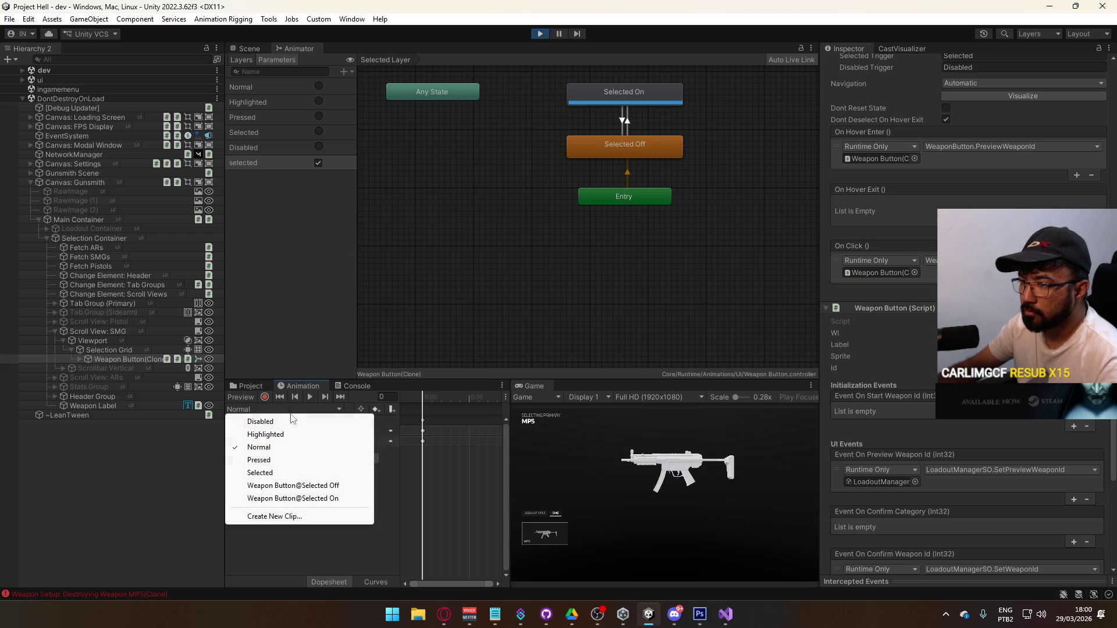
{"action": "left_click", "coordinate": [313, 499]}
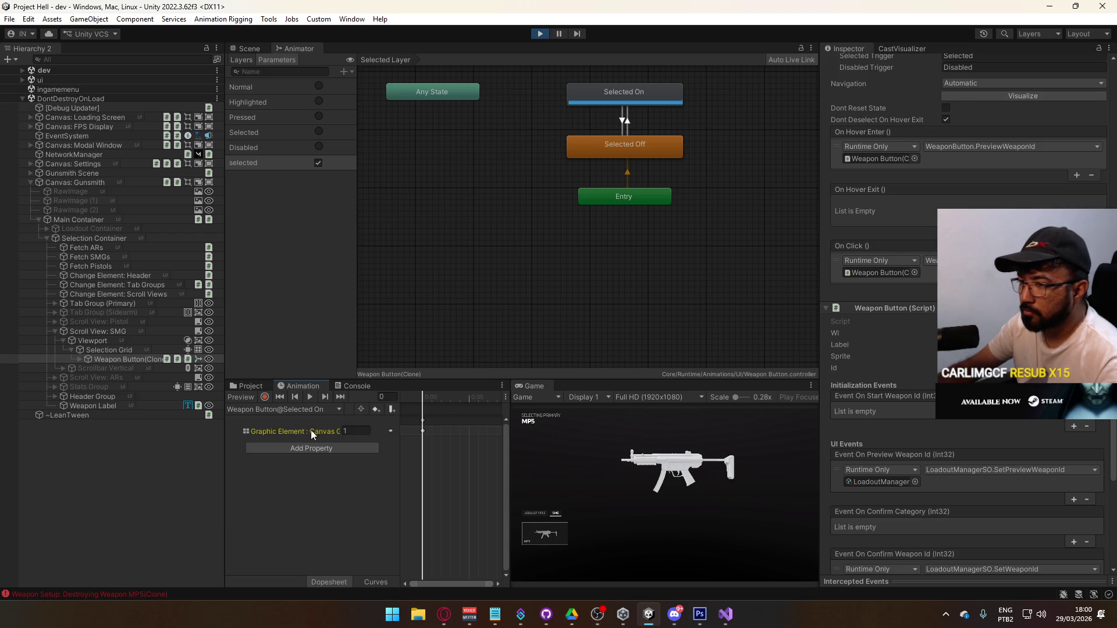
{"action": "left_click", "coordinate": [291, 432]}
{"action": "double_click", "coordinate": [311, 437]}
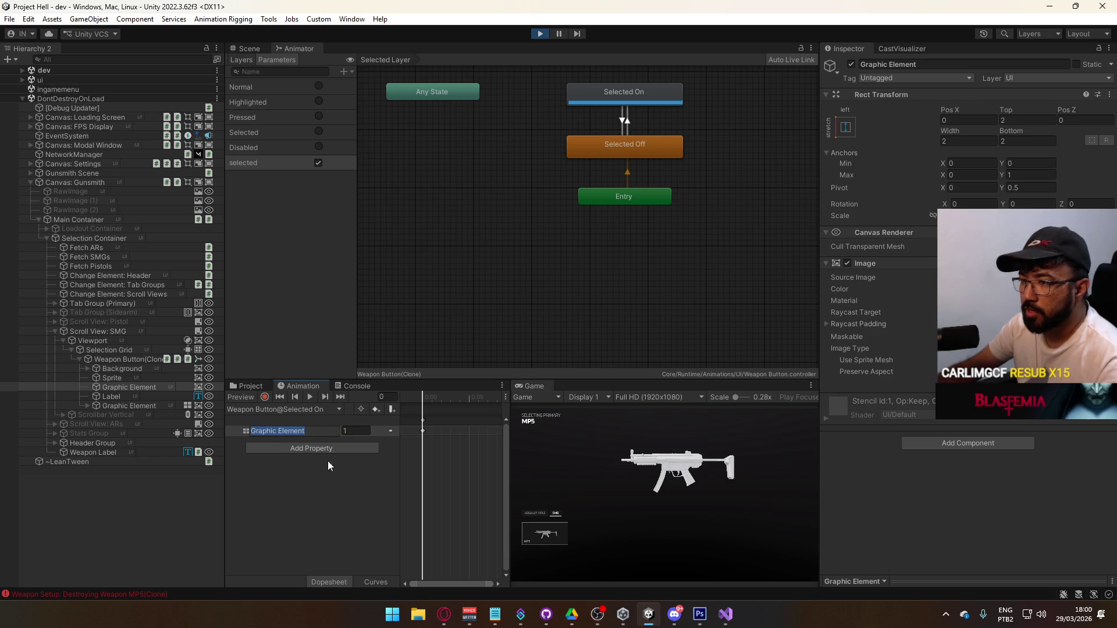
{"action": "left_click", "coordinate": [326, 456]}
{"action": "left_click", "coordinate": [267, 398]}
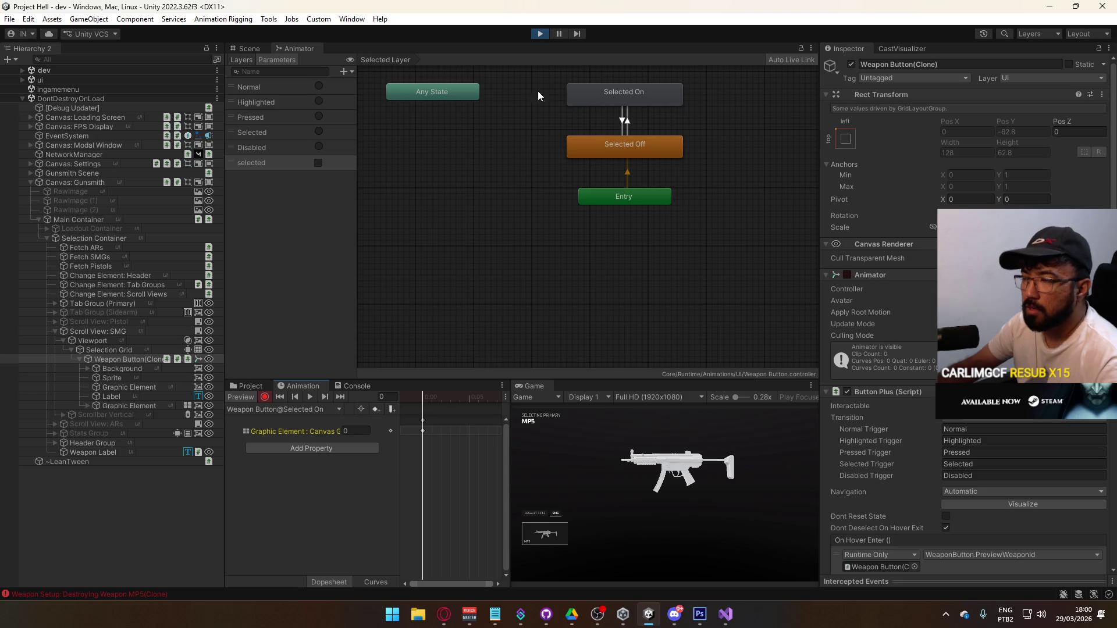
{"action": "key", "text": "super"}
{"action": "key", "text": "super"}
{"action": "left_click", "coordinate": [540, 34]}
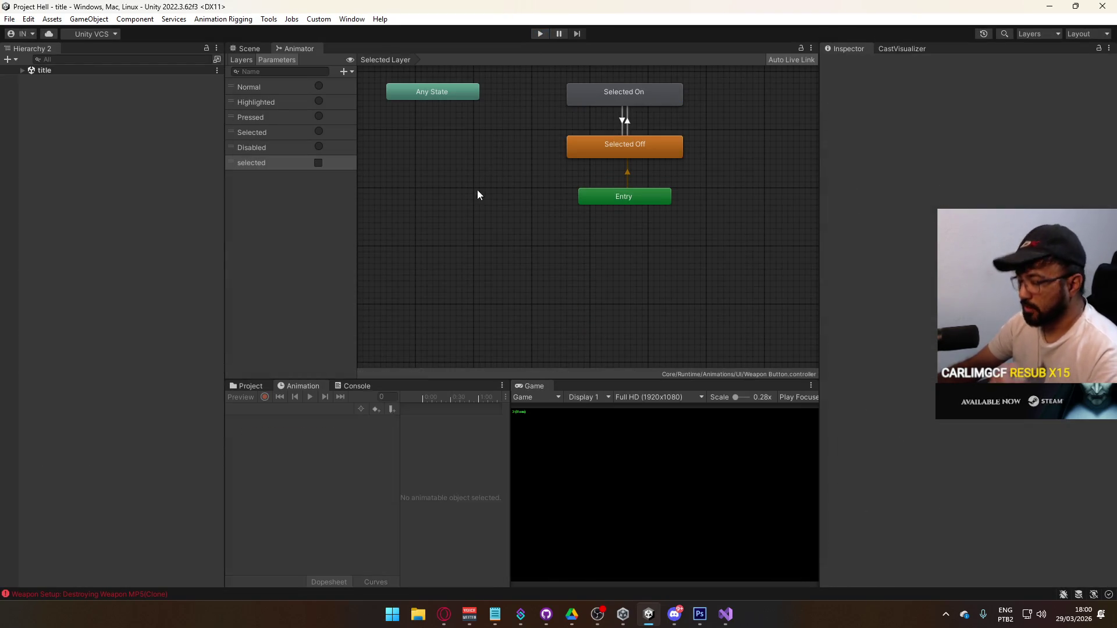
Step: Open the gunsmith scene and expand Main Container, Loadout Container and Selection Container to check the weapon scroll views
{"action": "left_click", "coordinate": [252, 387]}
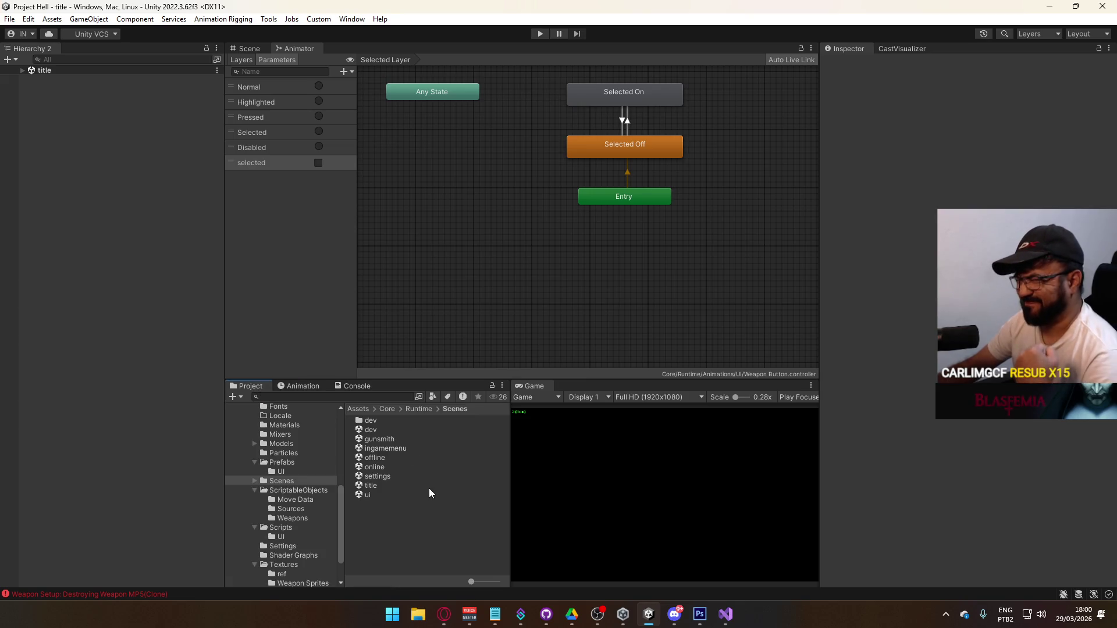
{"action": "double_click", "coordinate": [411, 441]}
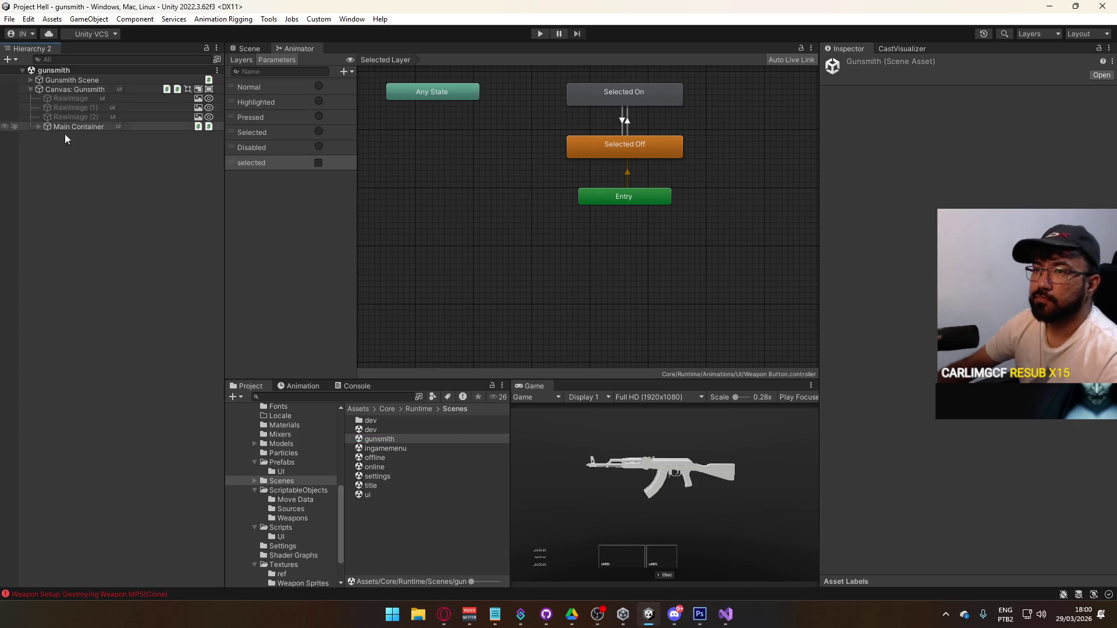
{"action": "left_click", "coordinate": [38, 127]}
{"action": "left_click", "coordinate": [47, 136]}
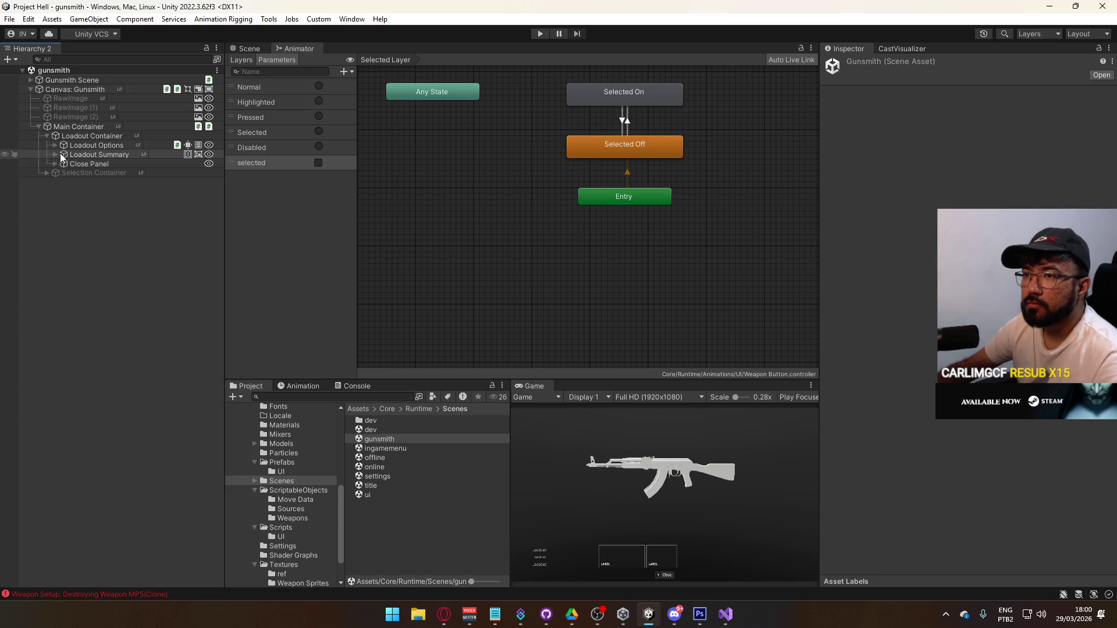
{"action": "left_click", "coordinate": [46, 173]}
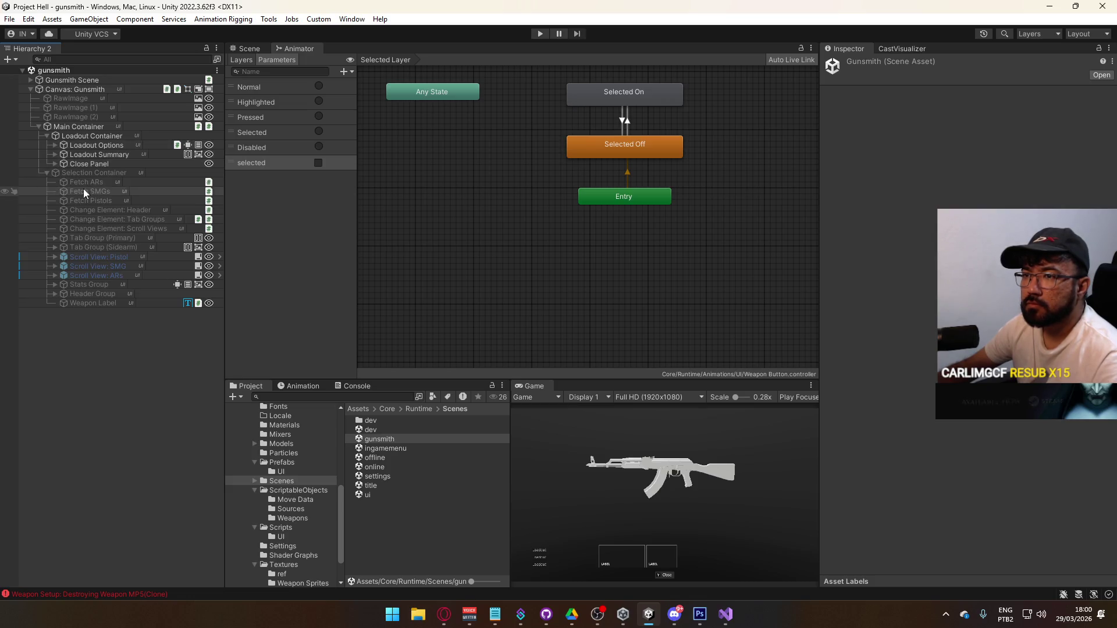
{"action": "left_click", "coordinate": [93, 256]}
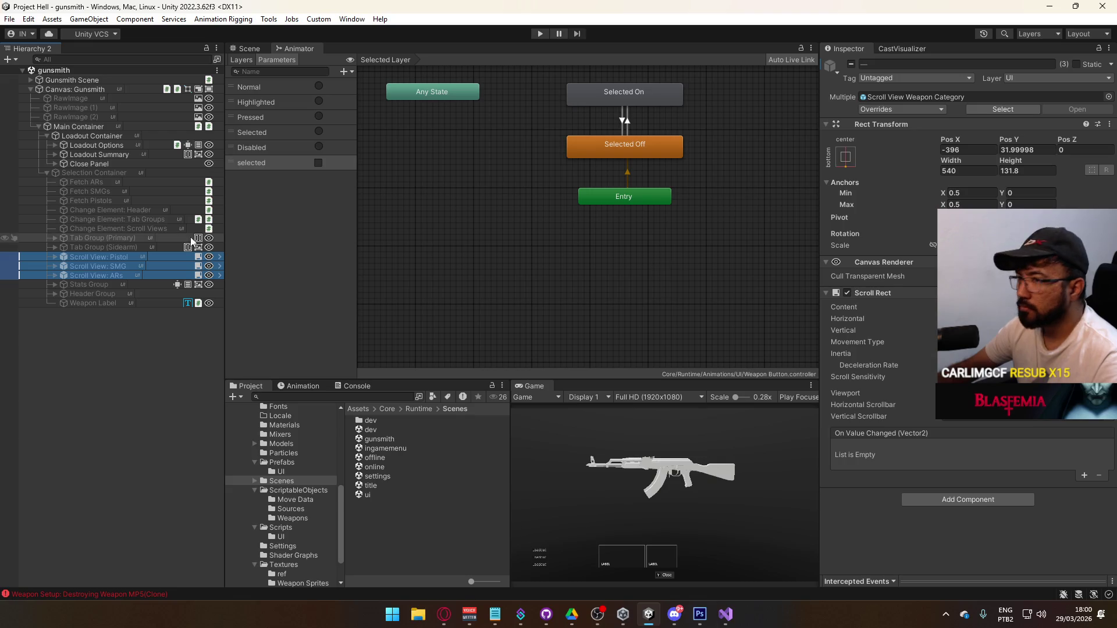
{"action": "left_click", "coordinate": [117, 247]}
Step: Select Fetch ARs, Fetch SMGs and Fetch Pistols, then play again from the title scene
{"action": "left_click", "coordinate": [123, 200]}
{"action": "left_click", "coordinate": [87, 182], "text": "shift"}
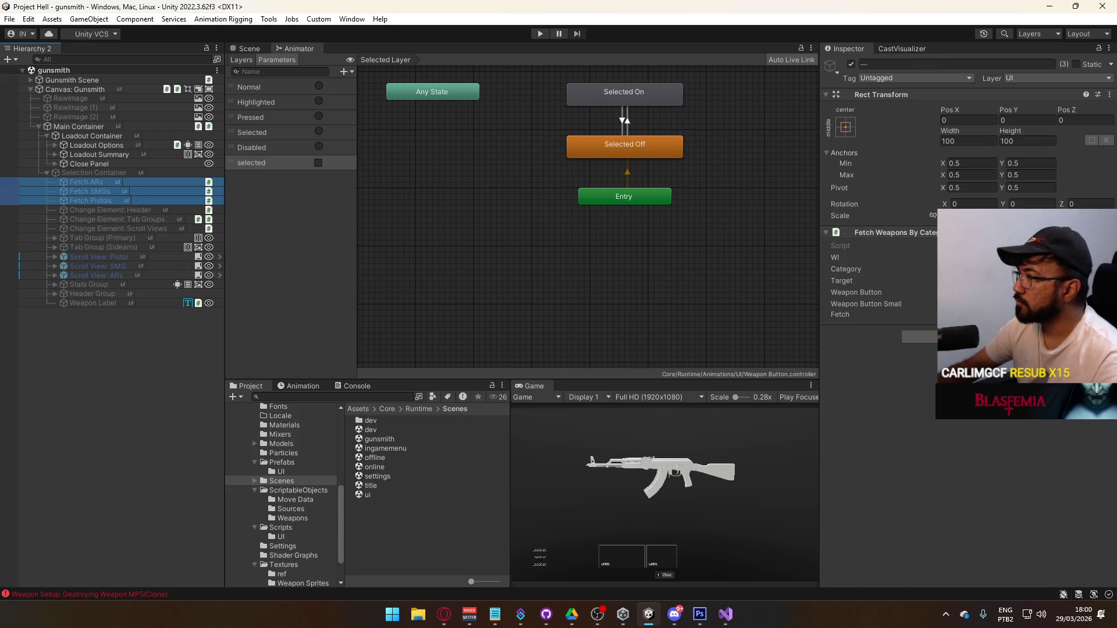
{"action": "double_click", "coordinate": [385, 487]}
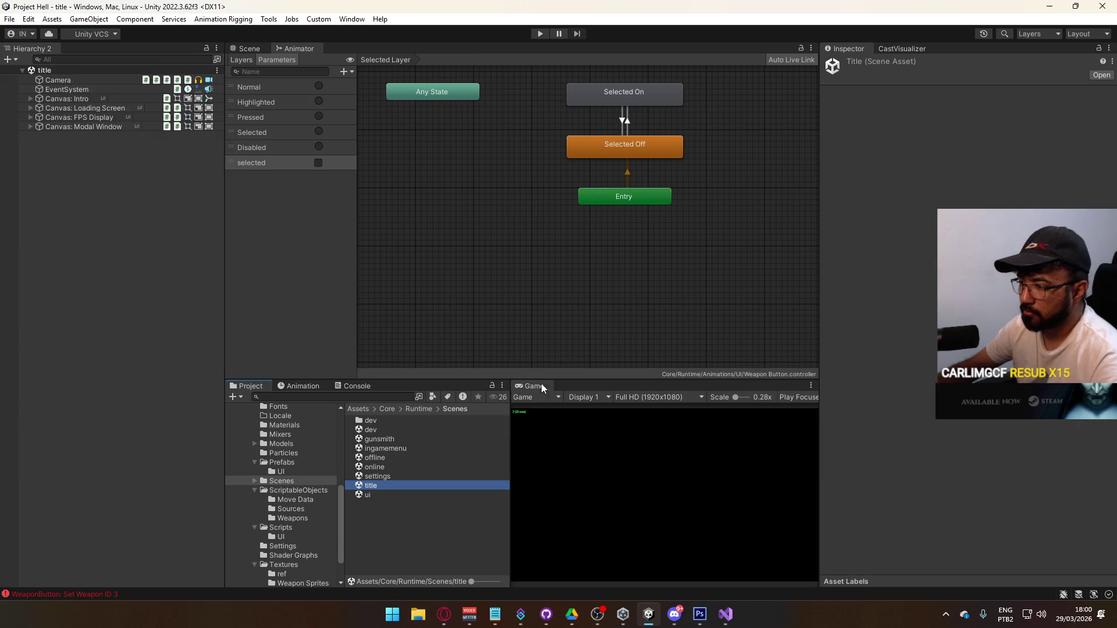
{"action": "left_click", "coordinate": [540, 33]}
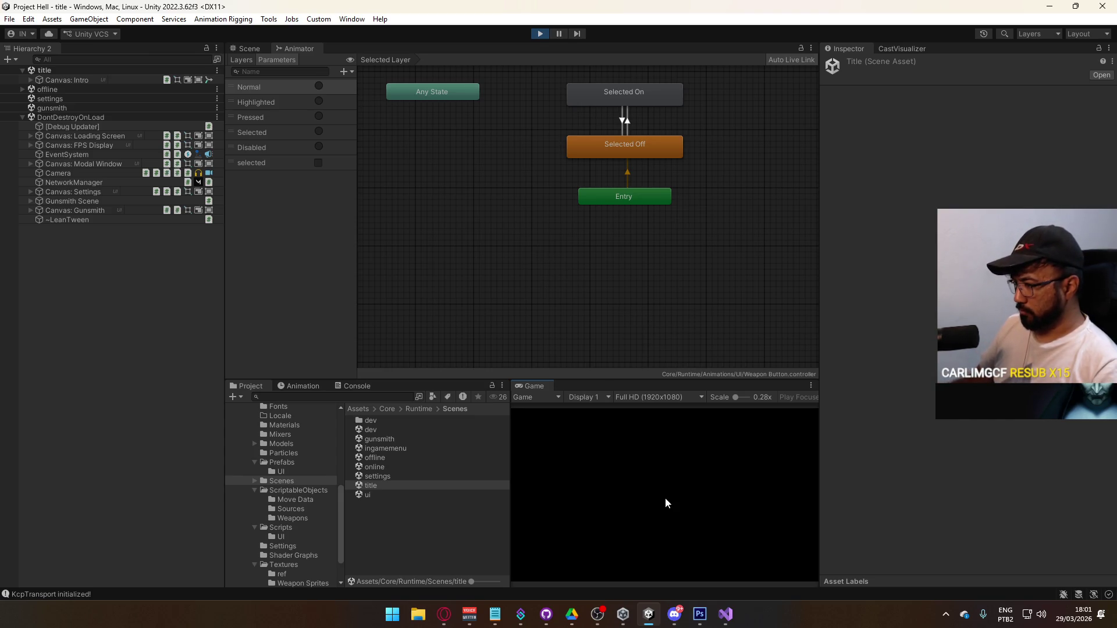
Step: Host a game session and open the gunsmith primary weapon selection screen
{"action": "left_click", "coordinate": [539, 539]}
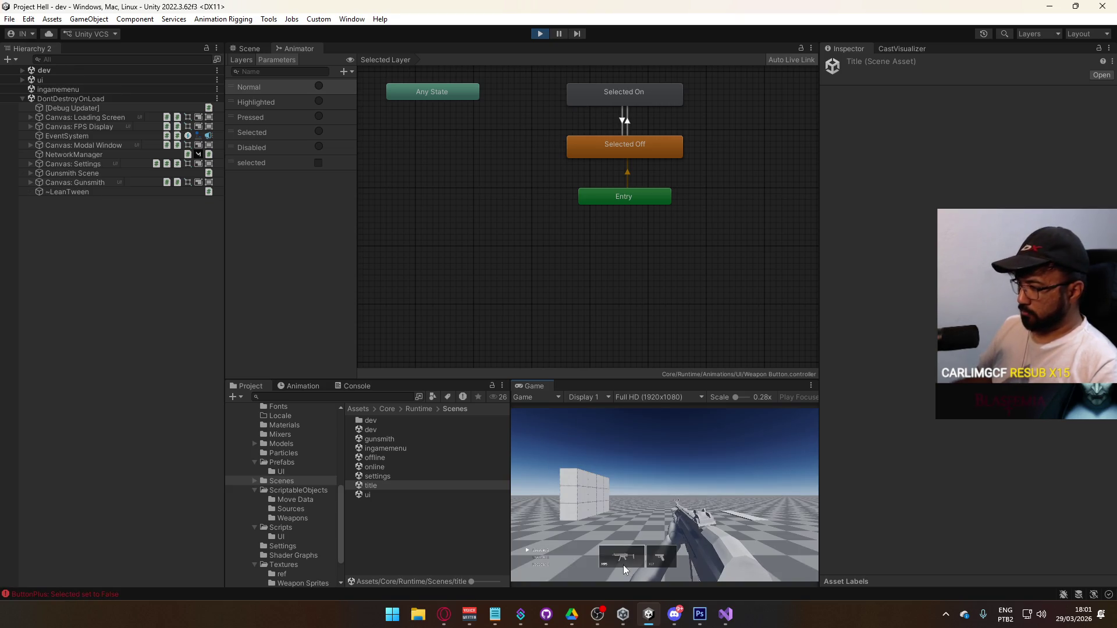
{"action": "left_click", "coordinate": [624, 564]}
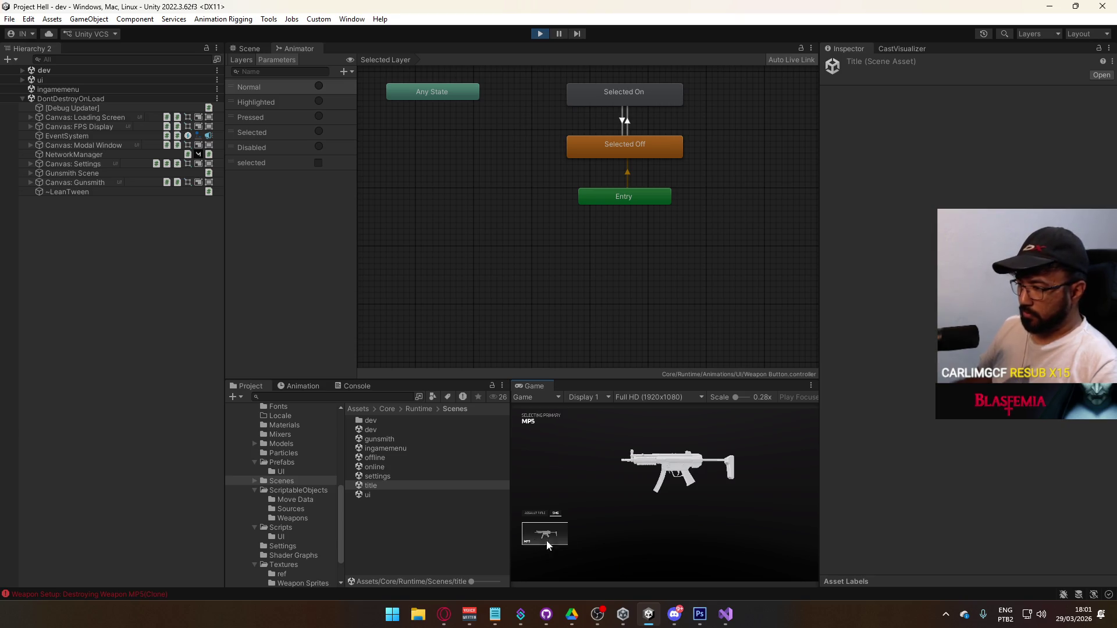
{"action": "key", "text": "super"}
{"action": "key", "text": "super"}
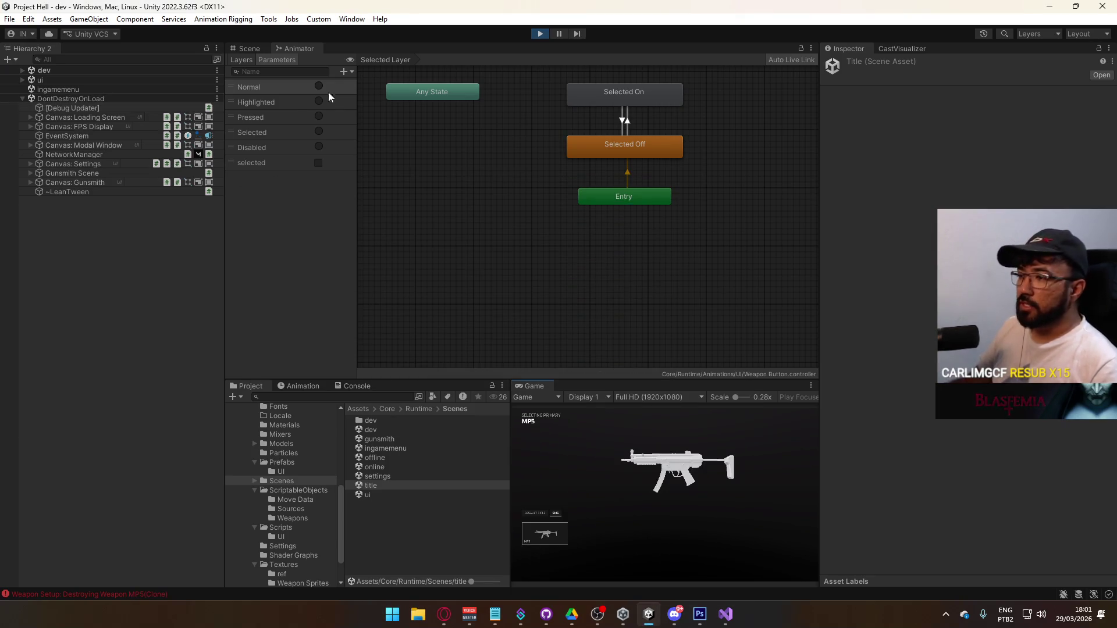
Step: Expand Gunsmith Scene down to Canvas: Gunsmith, frame Main Container and select the weapon button
{"action": "left_click", "coordinate": [247, 50]}
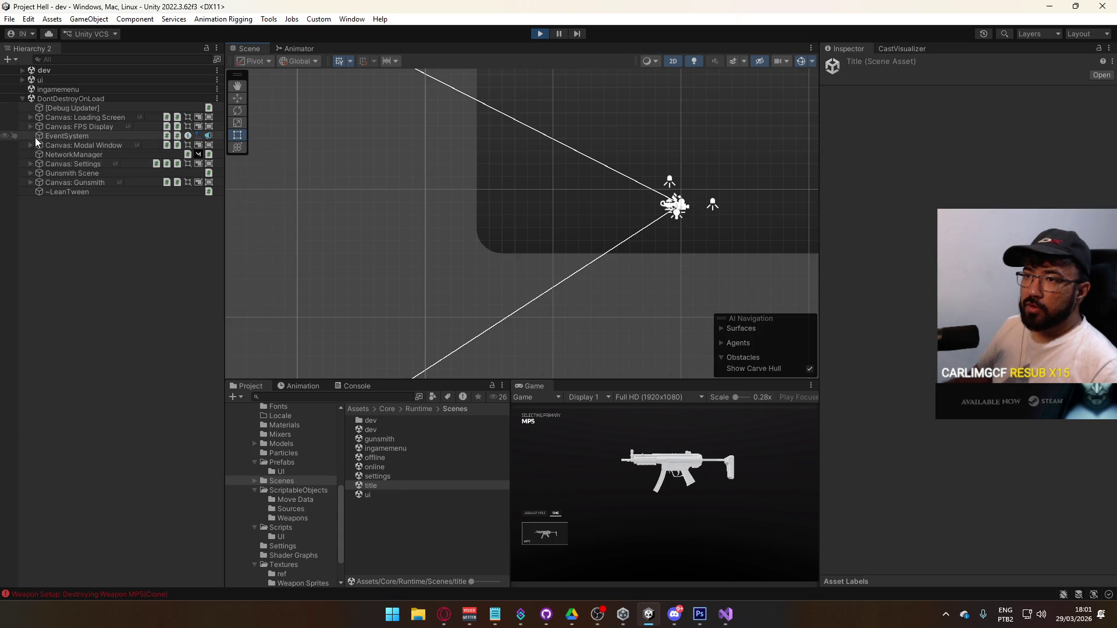
{"action": "left_click", "coordinate": [30, 172]}
{"action": "left_click", "coordinate": [38, 182]}
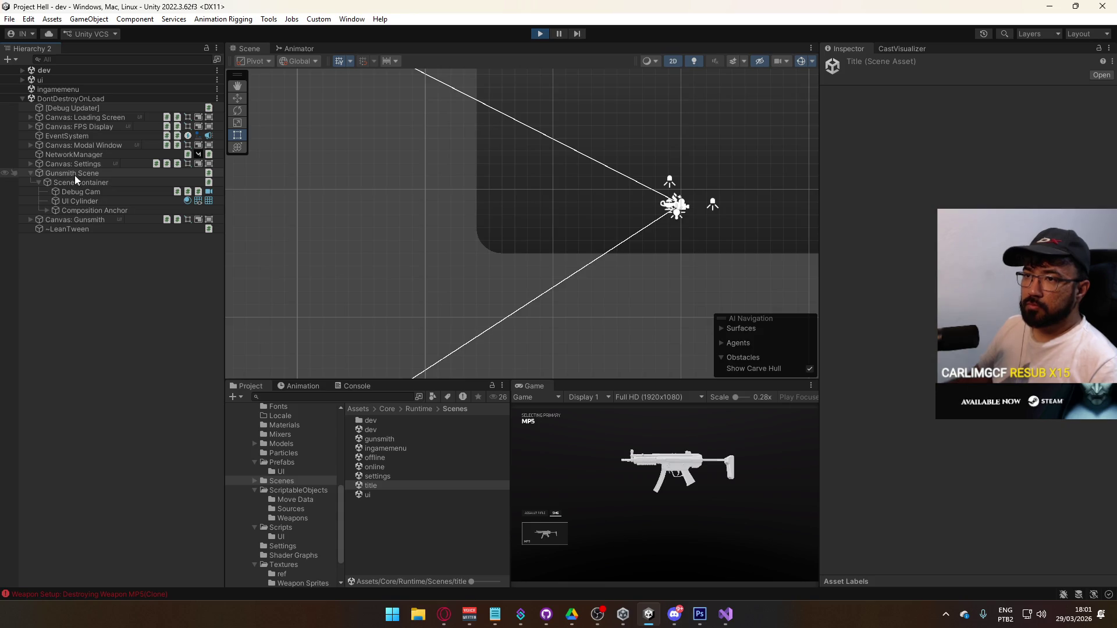
{"action": "left_click", "coordinate": [39, 220]}
{"action": "left_click", "coordinate": [31, 219]}
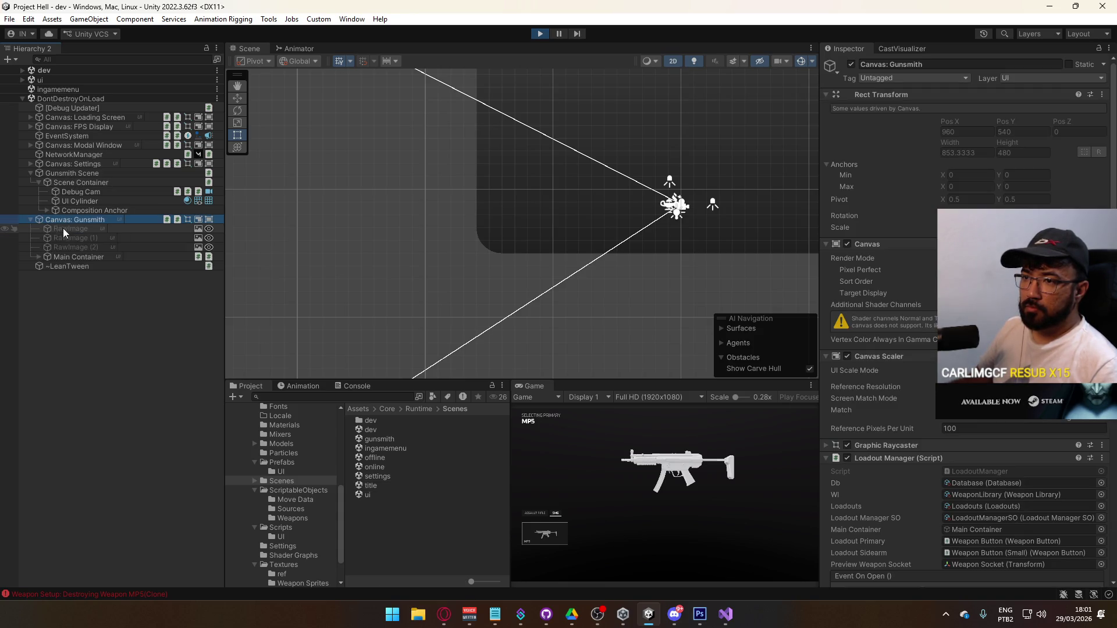
{"action": "double_click", "coordinate": [73, 258]}
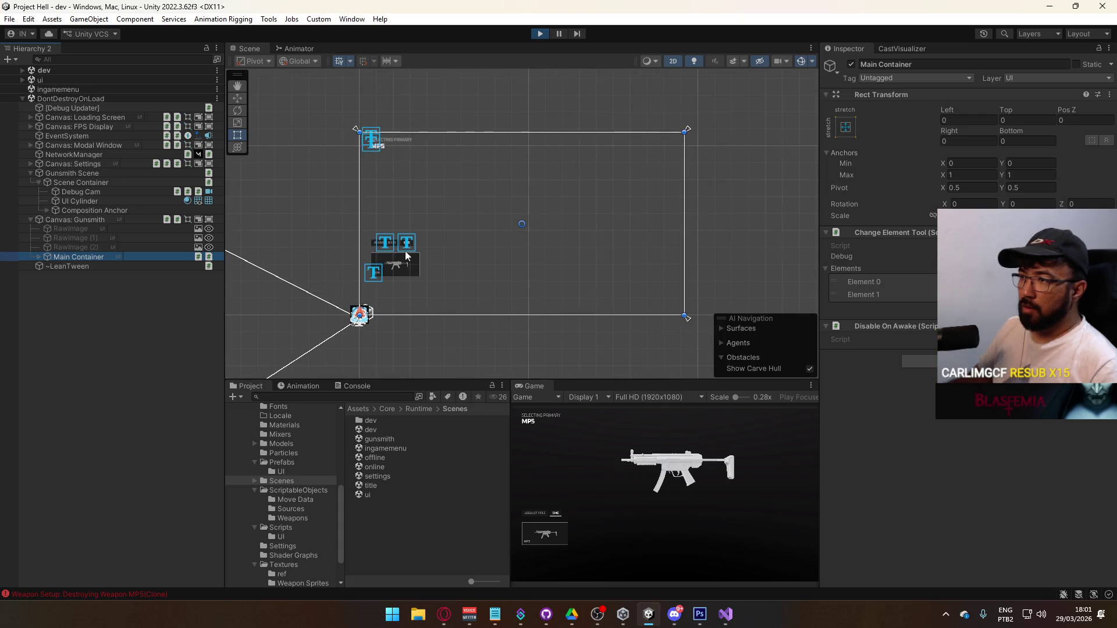
{"action": "left_click", "coordinate": [376, 280]}
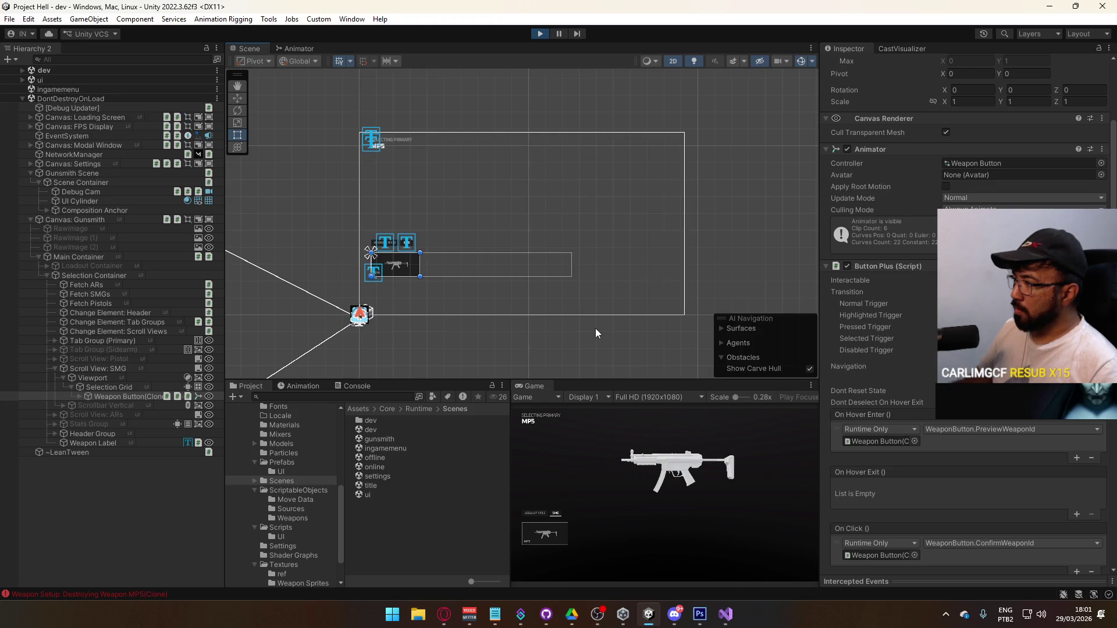
Step: Set selected true, inspect the Selected On clip's Graphic Element property, then stop play mode
{"action": "left_click", "coordinate": [301, 47]}
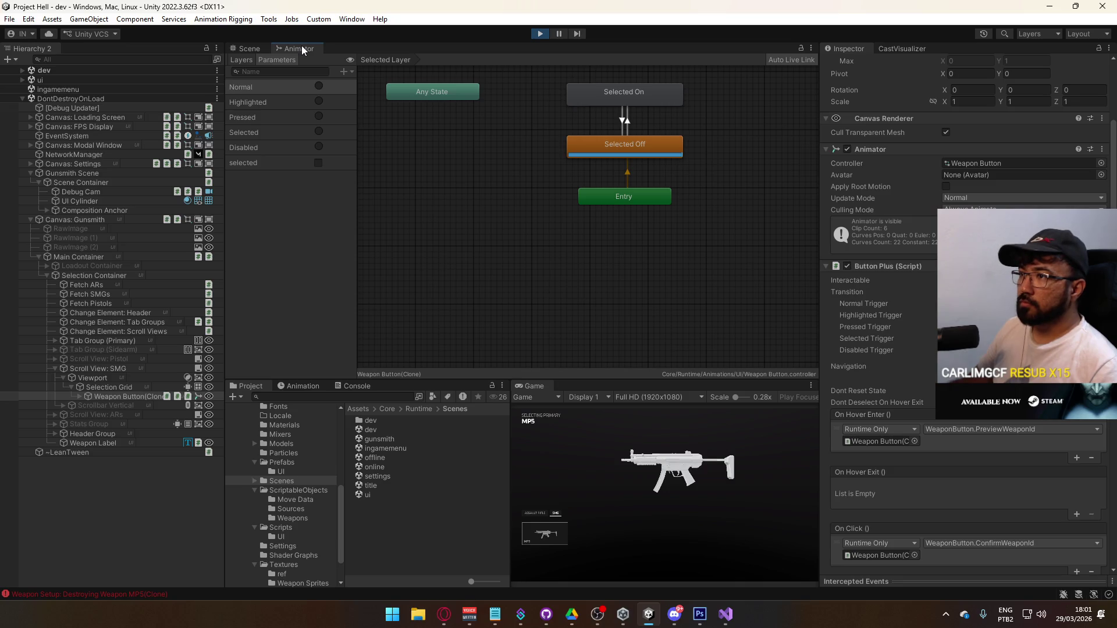
{"action": "left_click", "coordinate": [322, 165]}
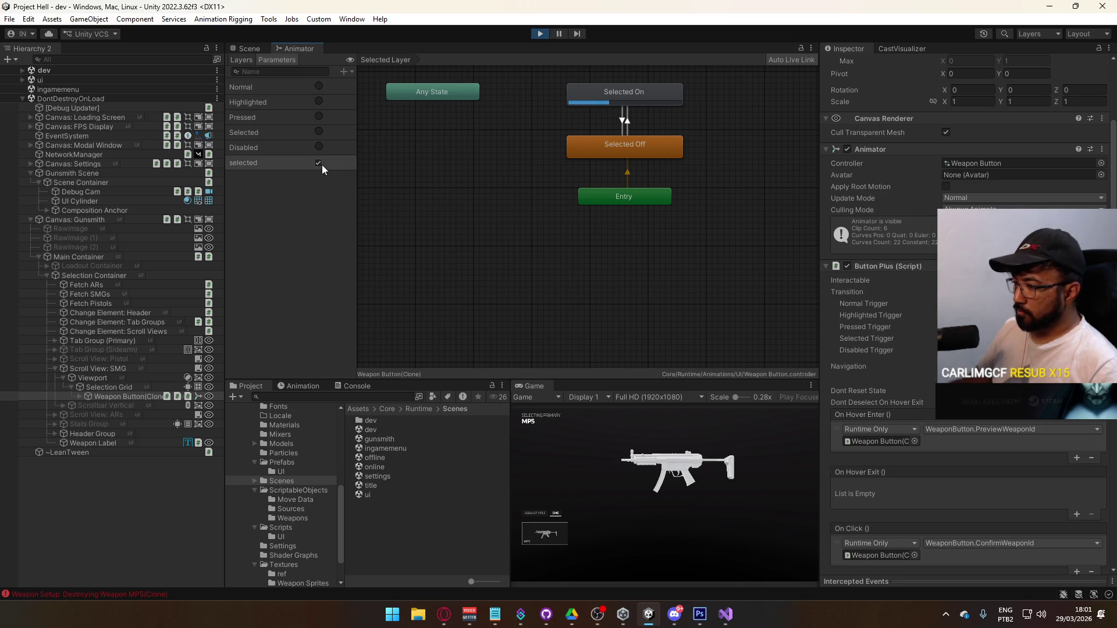
{"action": "left_click", "coordinate": [139, 398]}
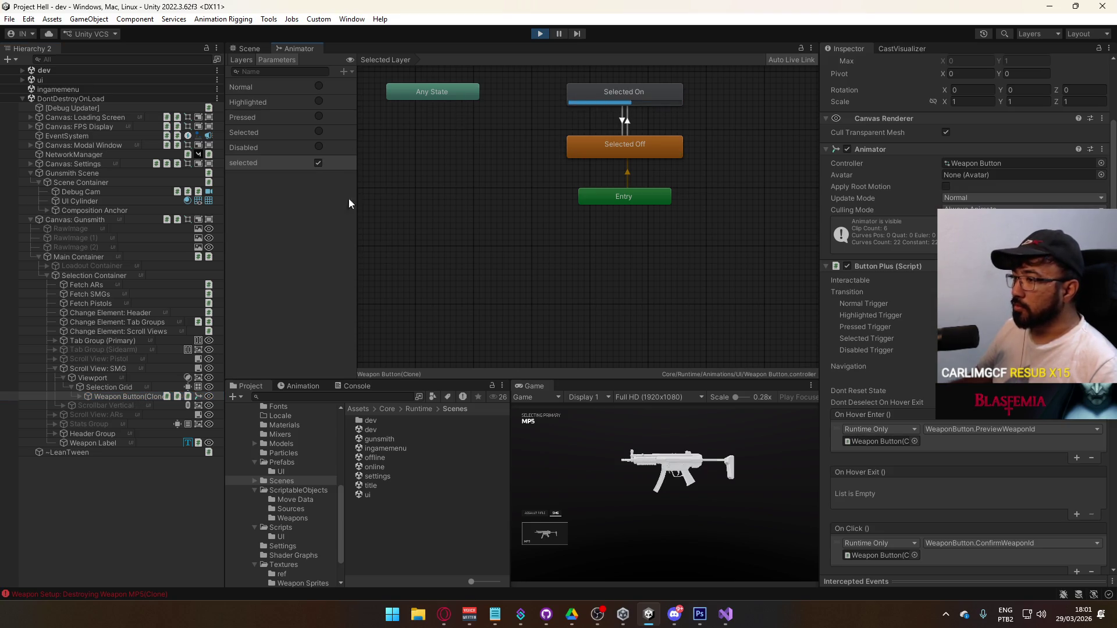
{"action": "left_click", "coordinate": [314, 388]}
{"action": "left_click", "coordinate": [284, 410]}
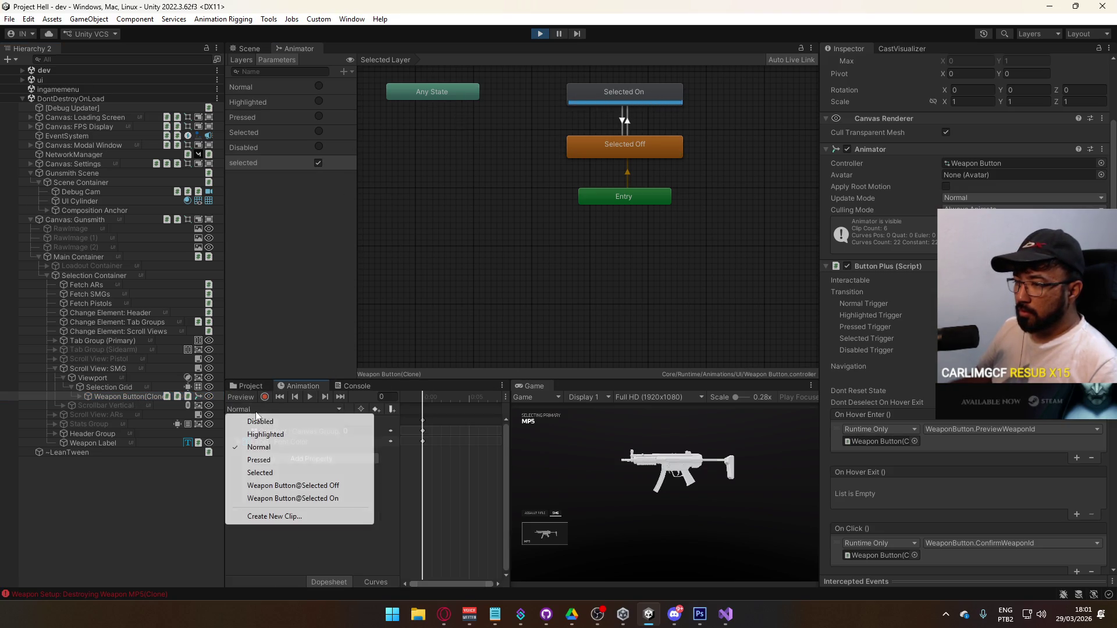
{"action": "left_click", "coordinate": [296, 498]}
{"action": "left_click", "coordinate": [313, 431]}
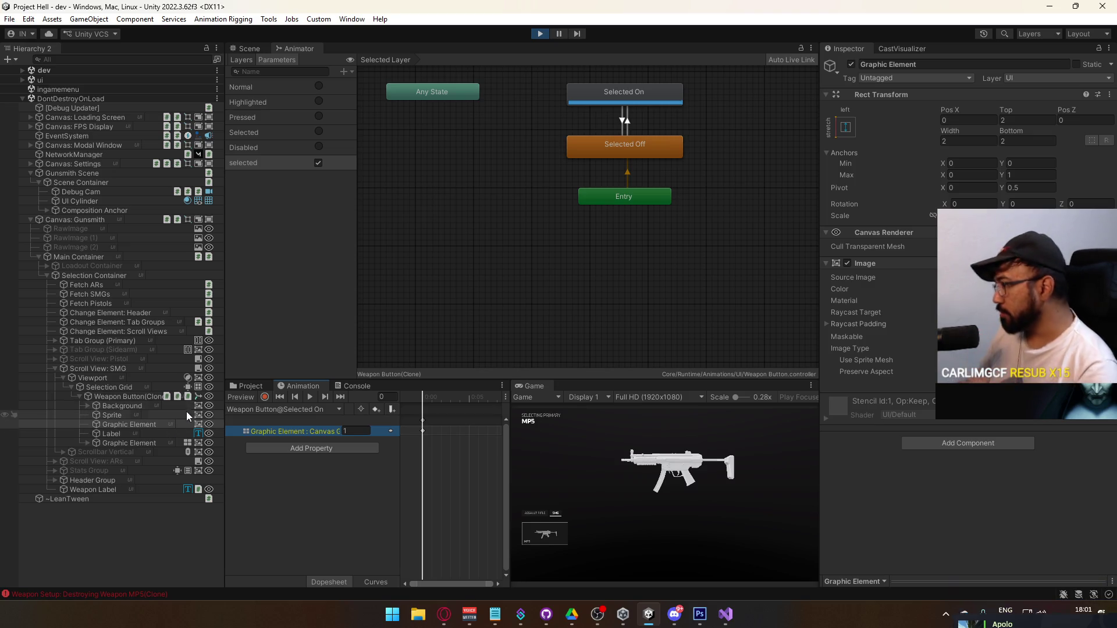
{"action": "left_click", "coordinate": [540, 34]}
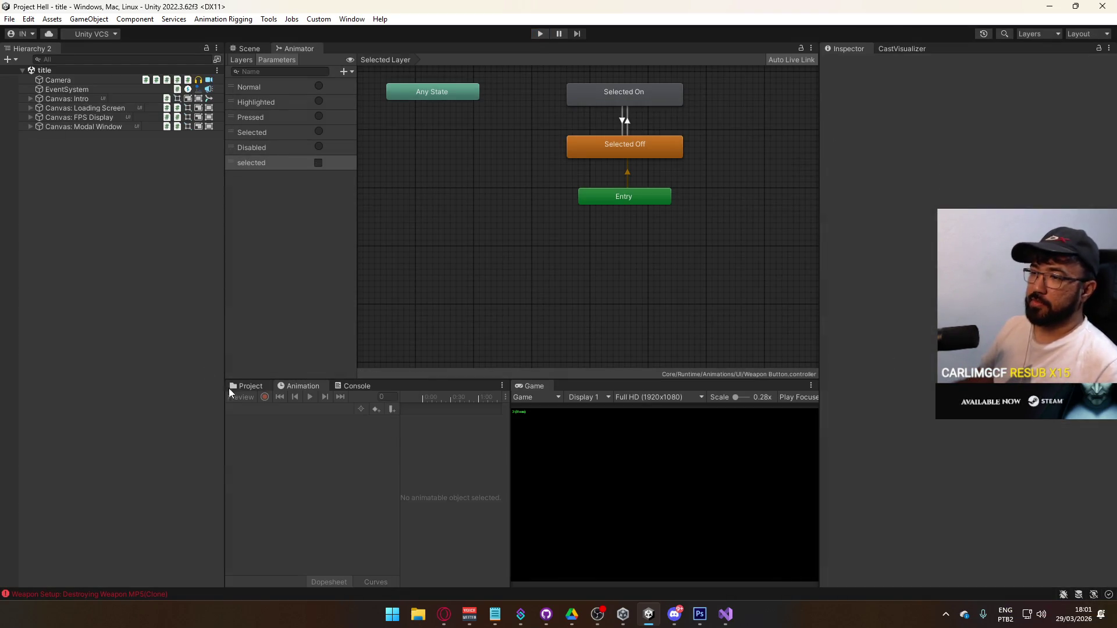
Step: Open the Weapon Button prefab from Prefabs/UI for editing
{"action": "left_click", "coordinate": [247, 386]}
{"action": "left_click", "coordinate": [282, 462]}
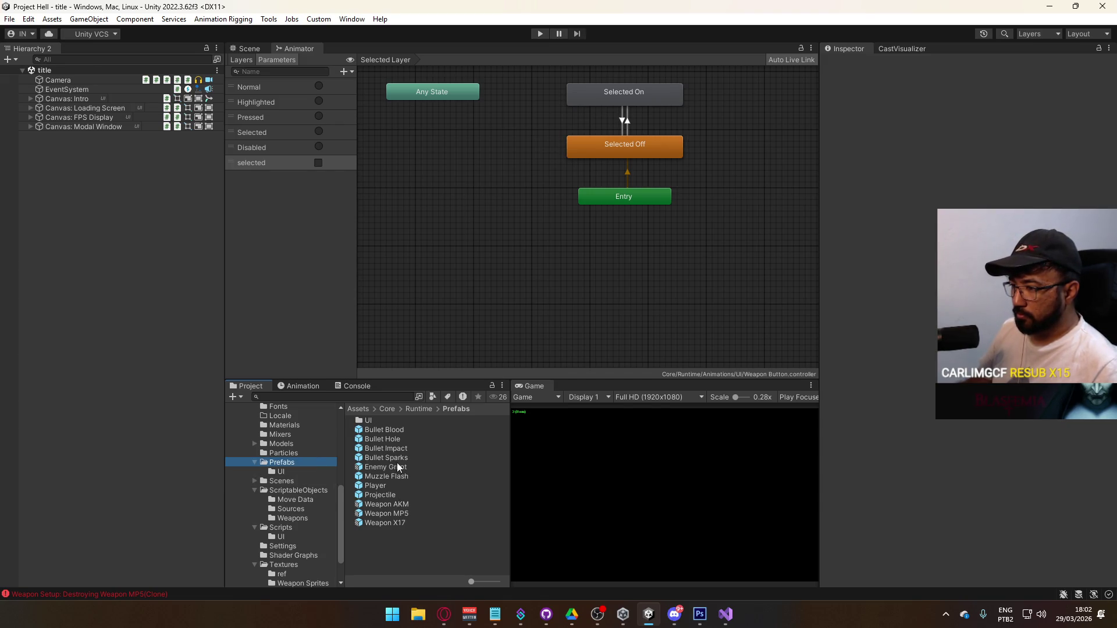
{"action": "double_click", "coordinate": [421, 418]}
{"action": "double_click", "coordinate": [390, 542]}
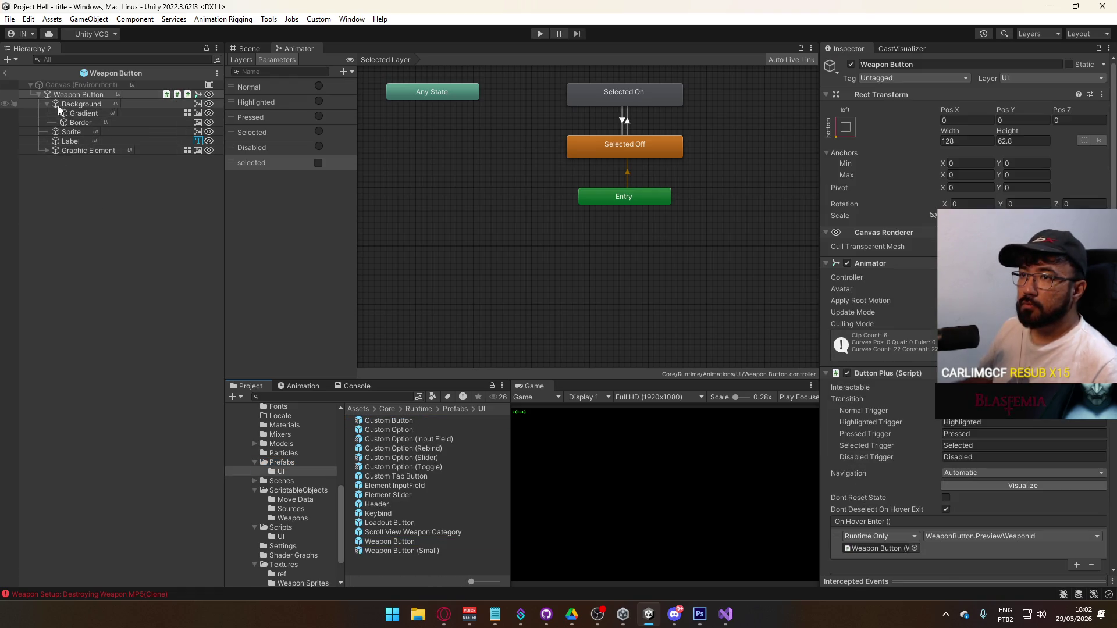
Step: Rename the prefab's Graphic Element child to Selected Indicator
{"action": "left_click", "coordinate": [47, 103]}
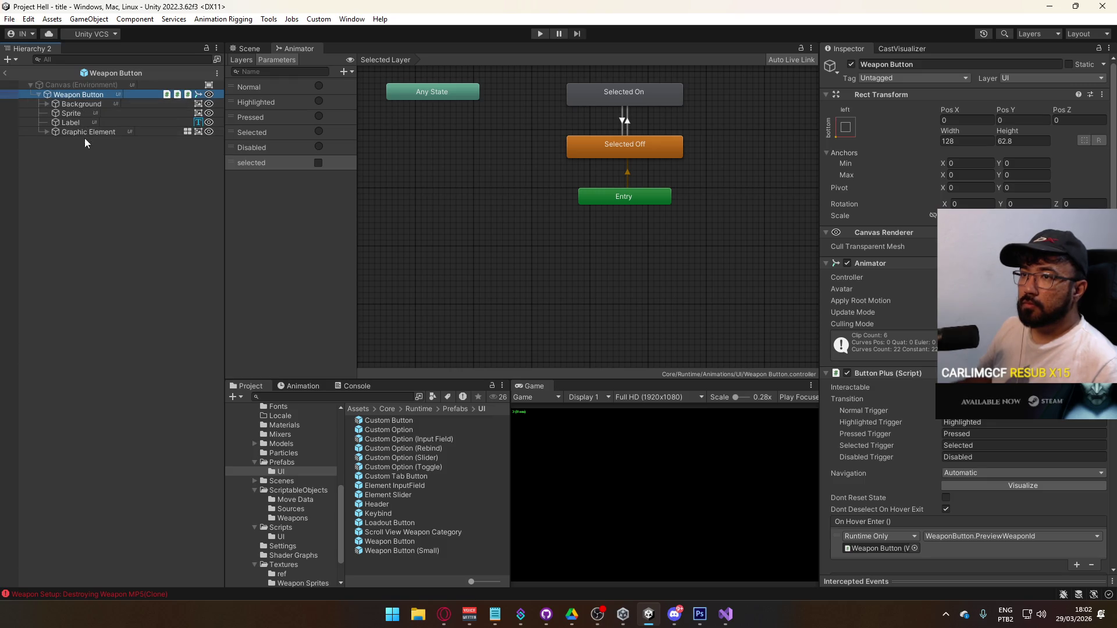
{"action": "left_click", "coordinate": [100, 131]}
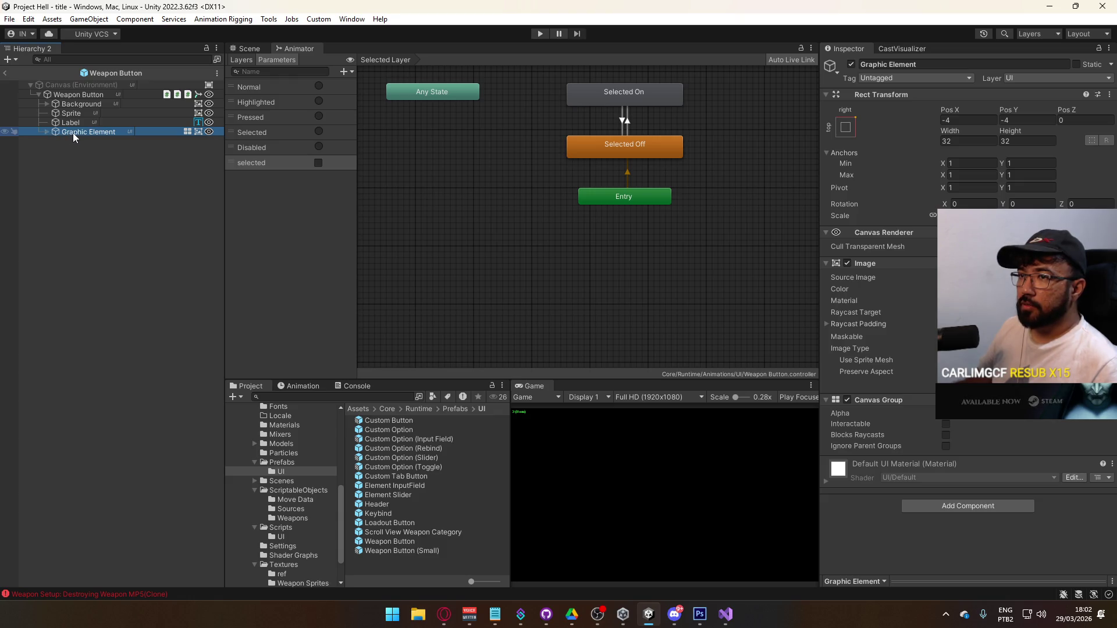
{"action": "left_click", "coordinate": [100, 132]}
{"action": "type", "text": "Se"}
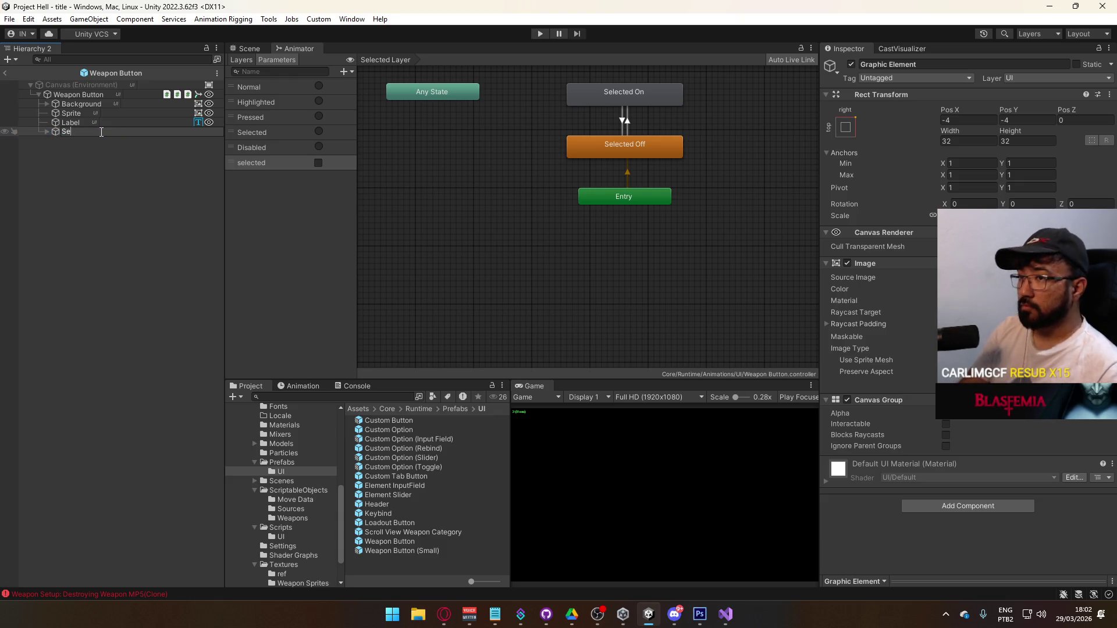
{"action": "type", "text": "ator"}
{"action": "key", "text": "Return"}
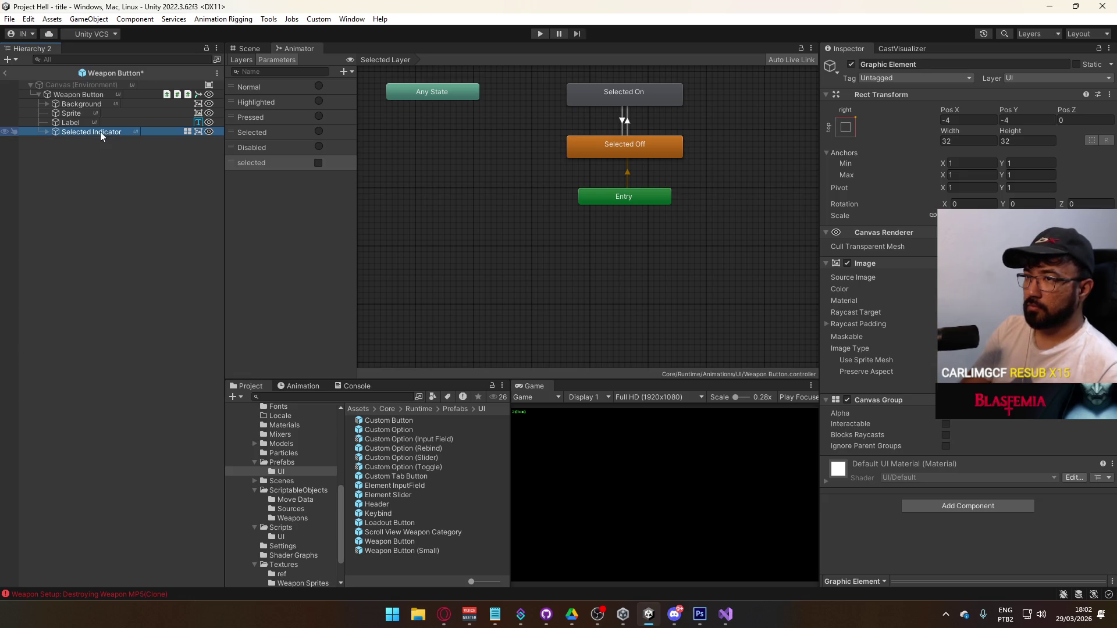
Step: Repoint the Selected On clip's broken Graphic Element track to Selected Indicator
{"action": "left_click", "coordinate": [294, 387]}
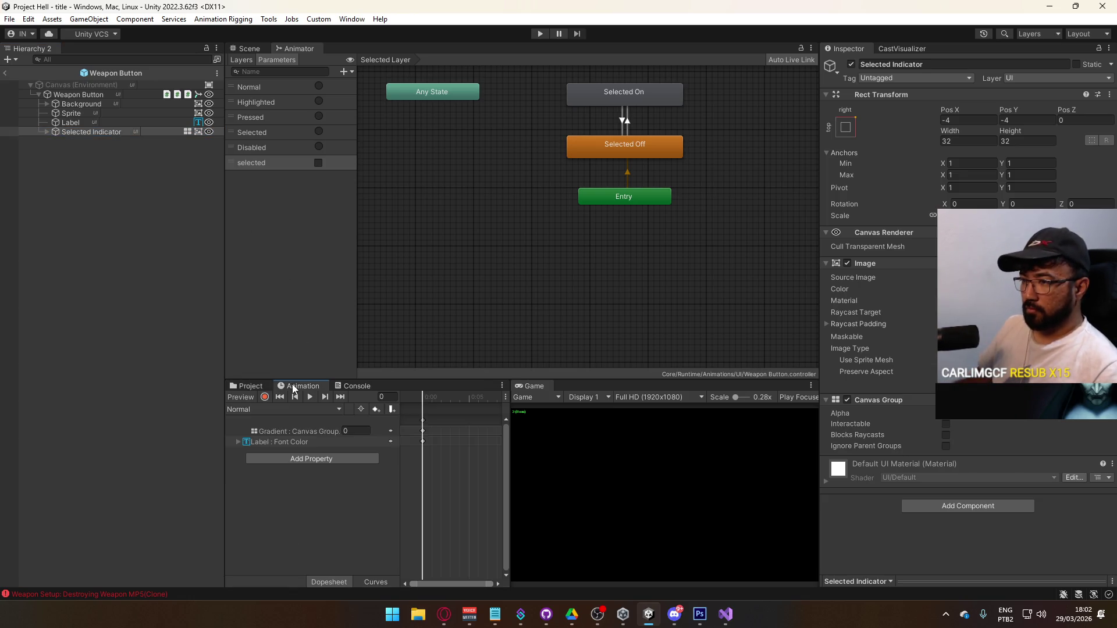
{"action": "left_click", "coordinate": [250, 408]}
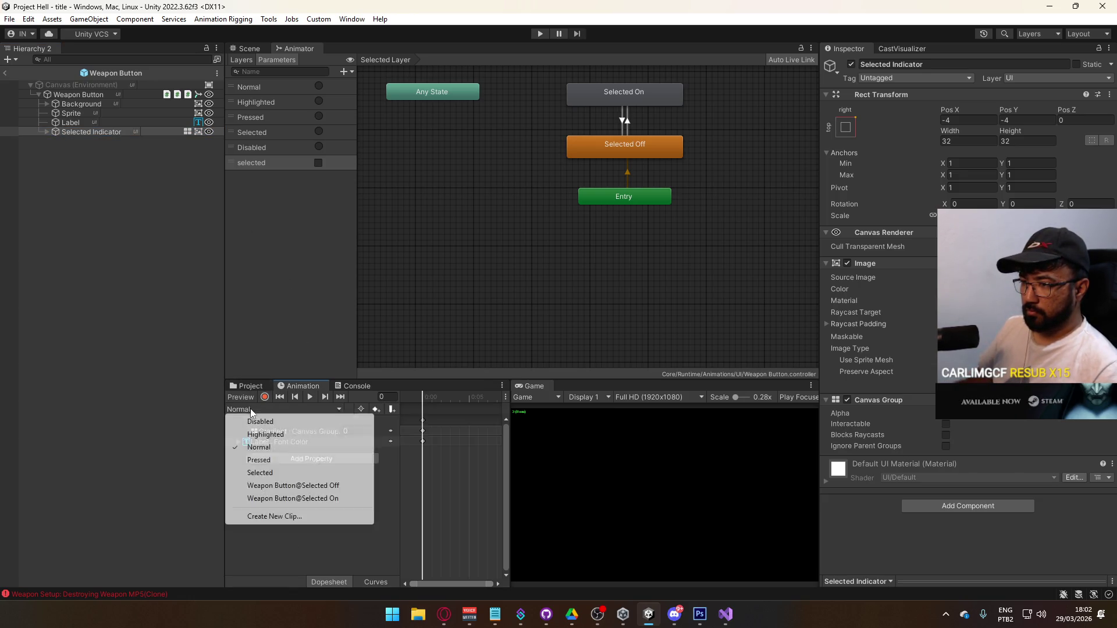
{"action": "left_click", "coordinate": [317, 499]}
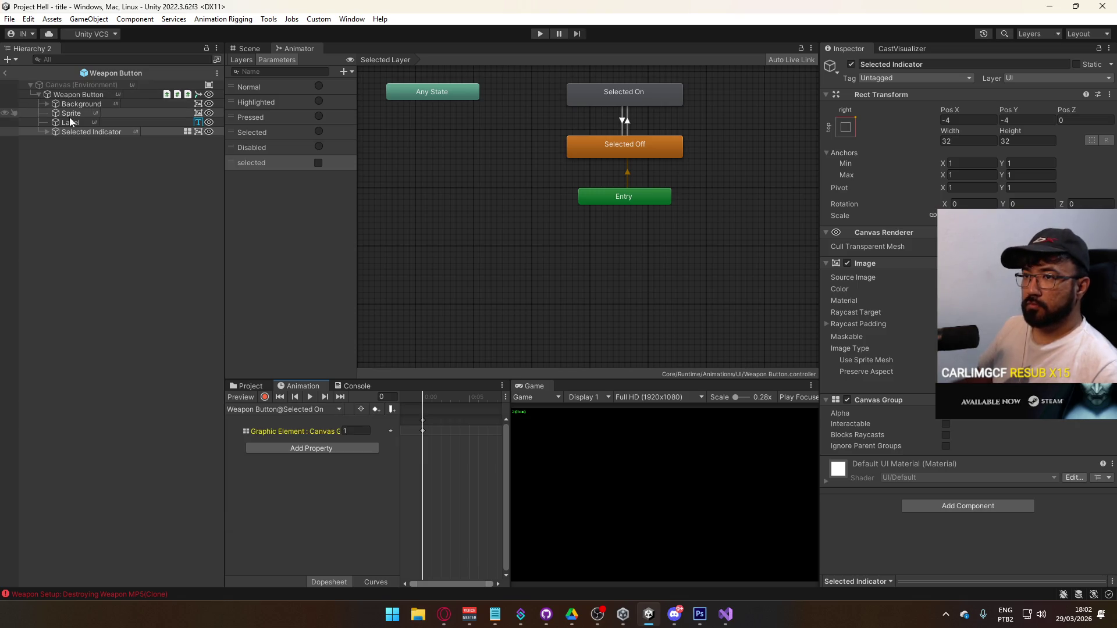
{"action": "left_click", "coordinate": [267, 397]}
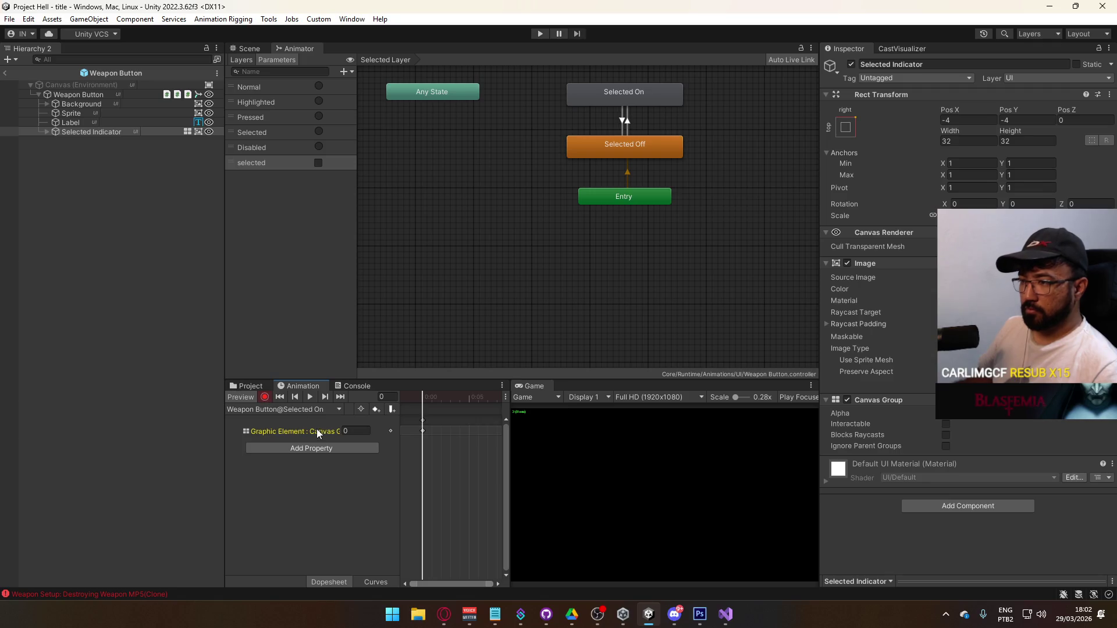
{"action": "left_click", "coordinate": [304, 433]}
{"action": "double_click", "coordinate": [333, 432]}
{"action": "type", "text": "Sel"}
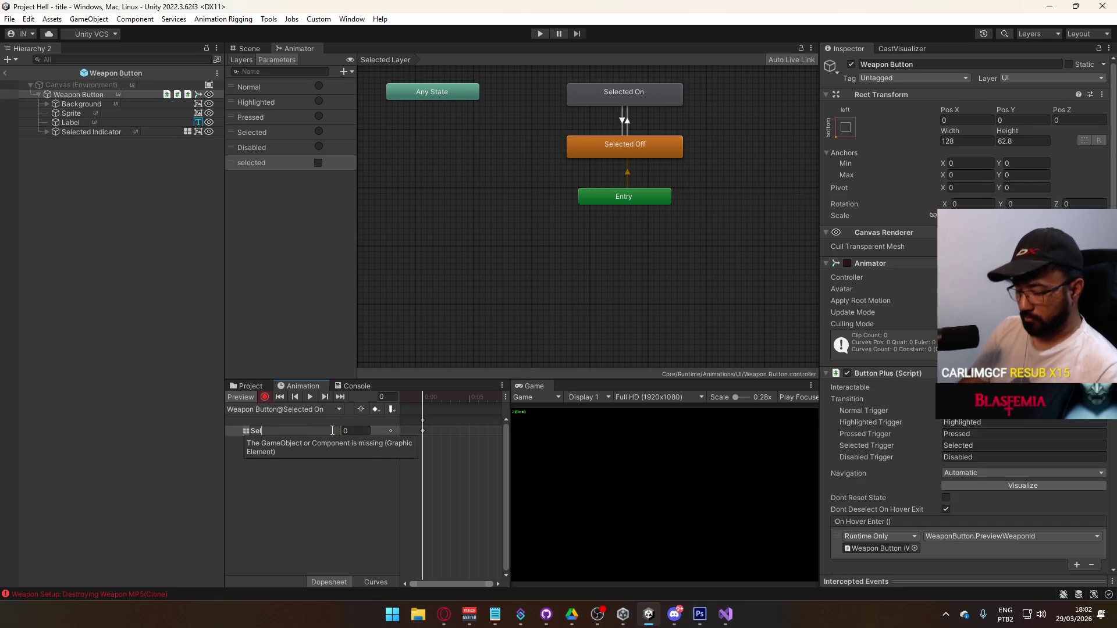
{"action": "type", "text": "tor"}
{"action": "key", "text": "Return"}
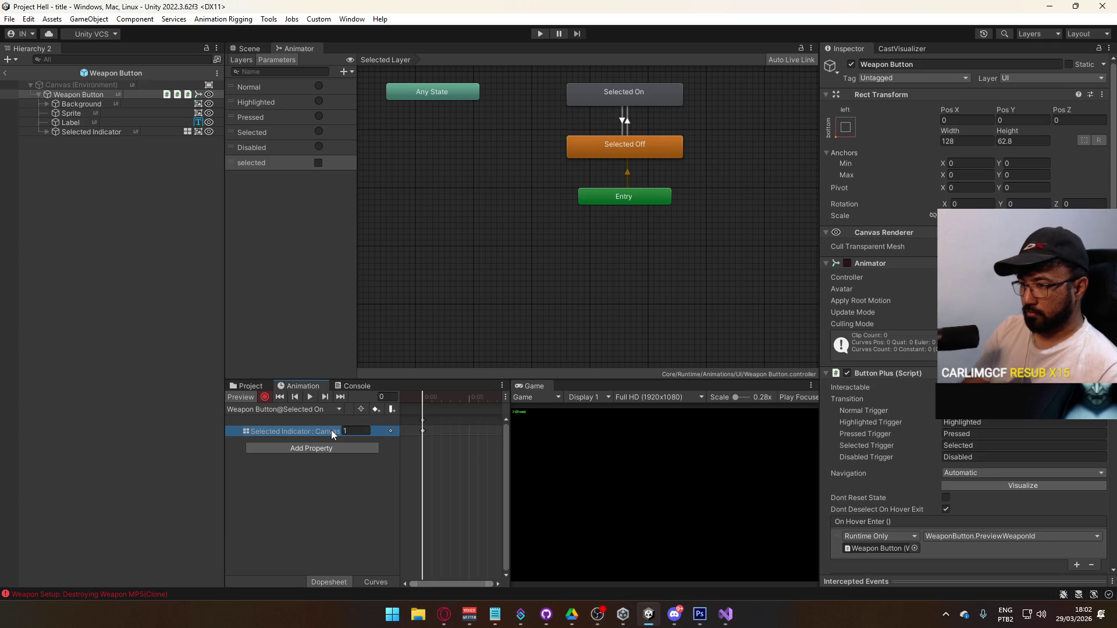
{"action": "left_click", "coordinate": [327, 431]}
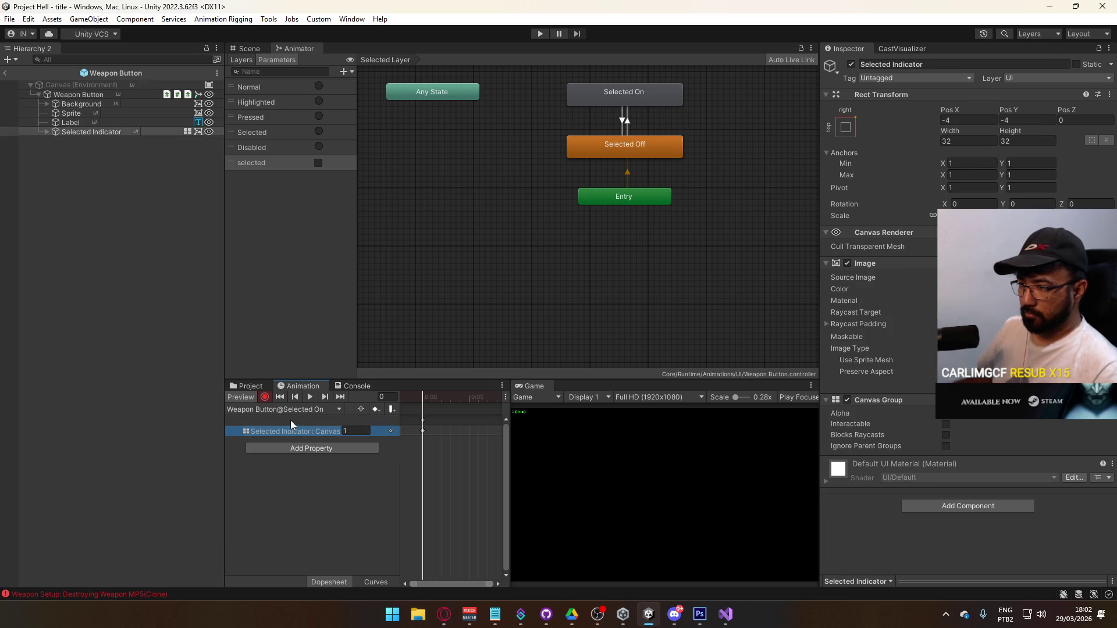
Step: Check the Selected Off clip's property track, then return to the Selected On clip
{"action": "left_click", "coordinate": [266, 409]}
{"action": "left_click", "coordinate": [288, 486]}
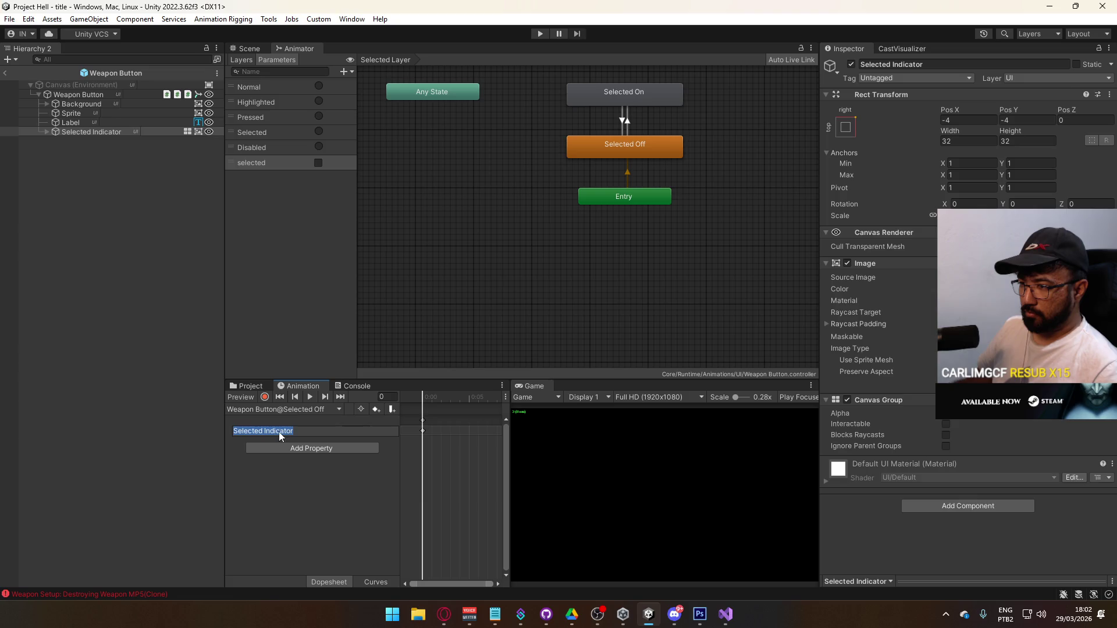
{"action": "left_click", "coordinate": [302, 468]}
{"action": "left_click", "coordinate": [294, 433]}
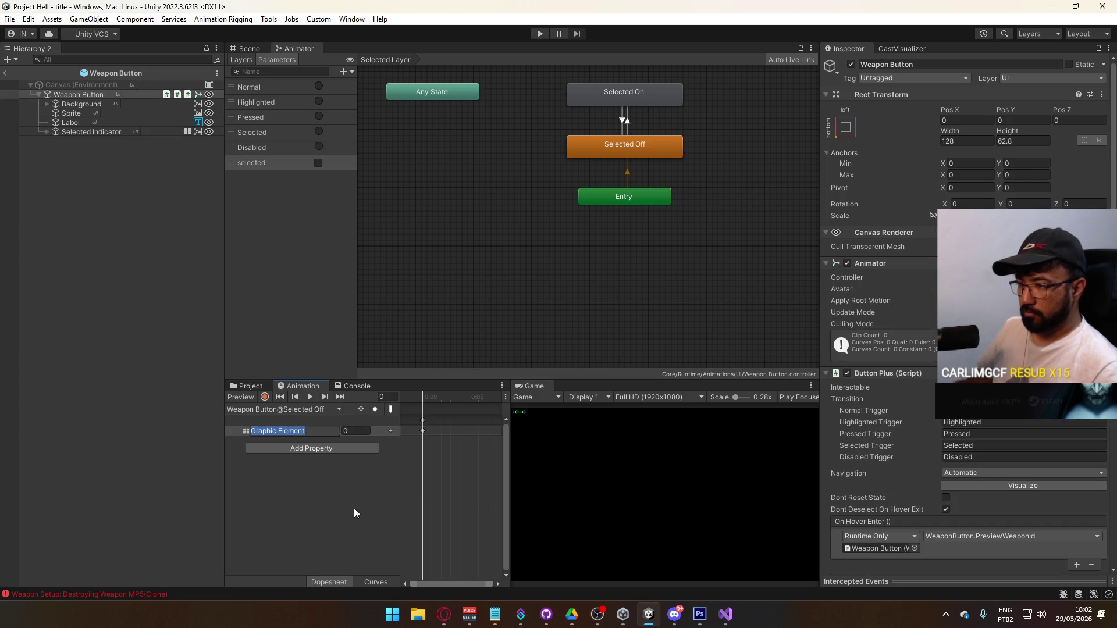
{"action": "left_click", "coordinate": [279, 409]}
{"action": "left_click", "coordinate": [280, 499]}
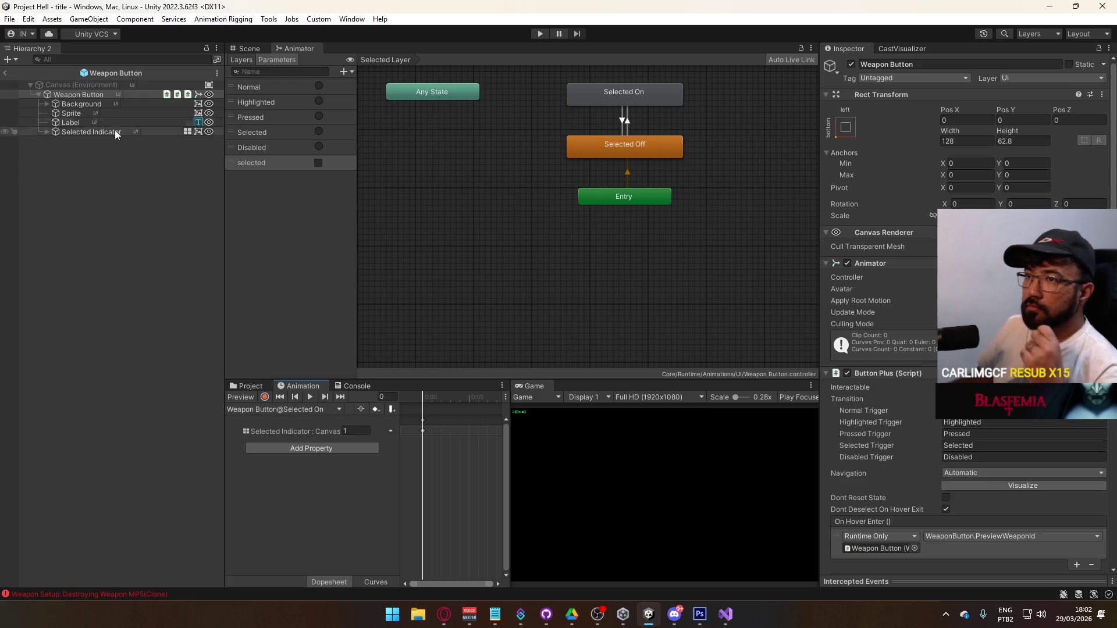
Step: Leave prefab editing and open the gunsmith scene from the Scenes folder
{"action": "left_click", "coordinate": [4, 74]}
{"action": "left_click", "coordinate": [251, 387]}
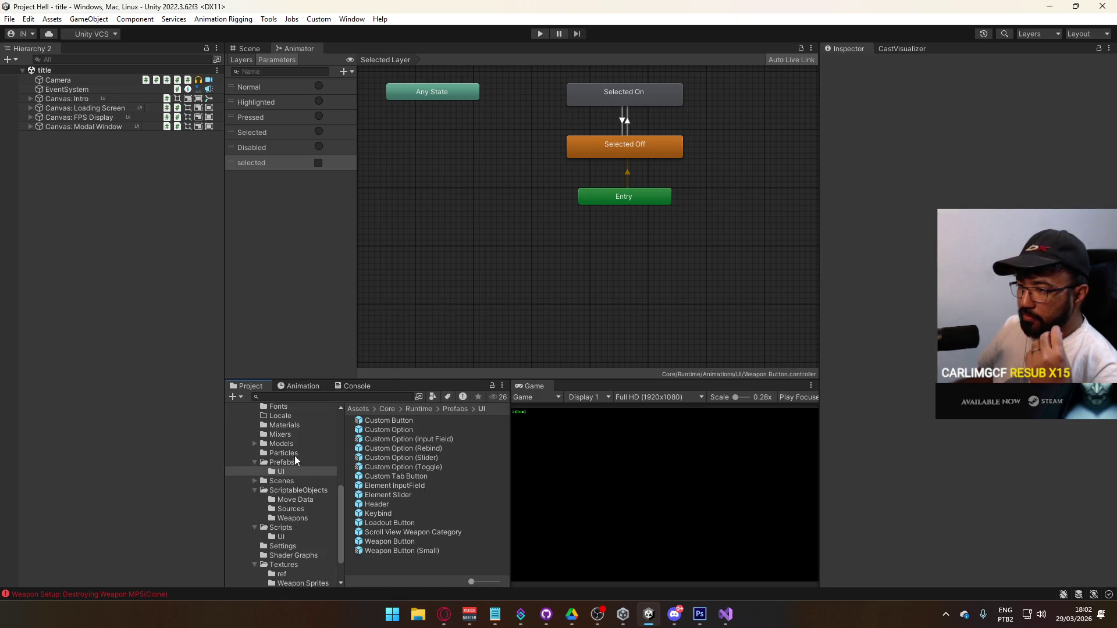
{"action": "left_click", "coordinate": [281, 481]}
{"action": "double_click", "coordinate": [403, 440]}
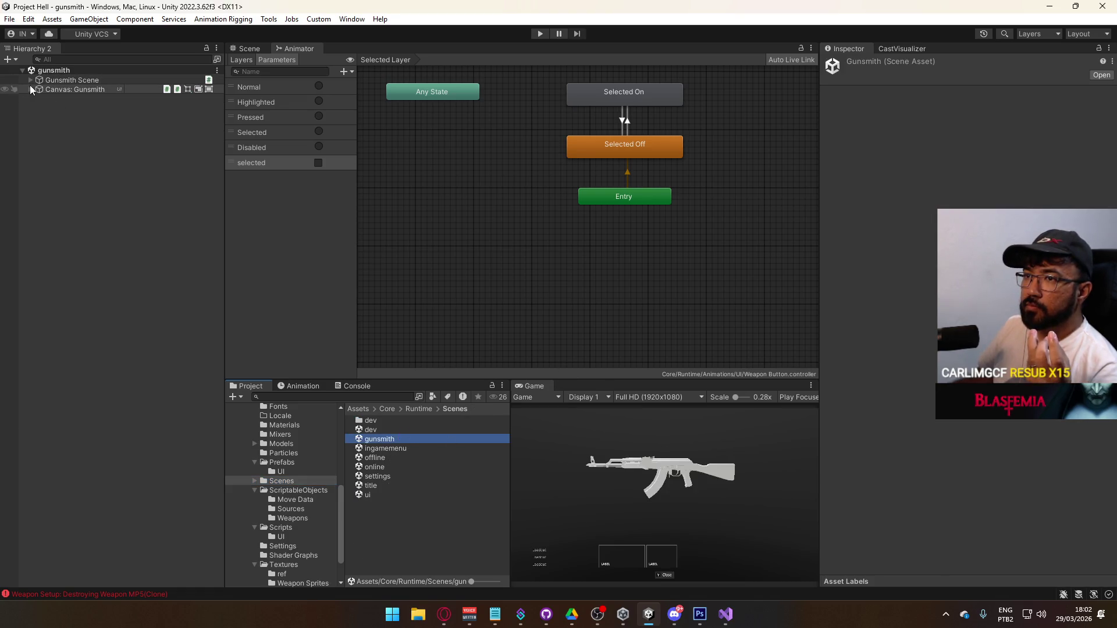
Step: Expand Canvas: Gunsmith > Main Container > Loadout Container > Loadout Summary and select its Weapon Button
{"action": "left_click", "coordinate": [30, 88]}
{"action": "left_click", "coordinate": [38, 126]}
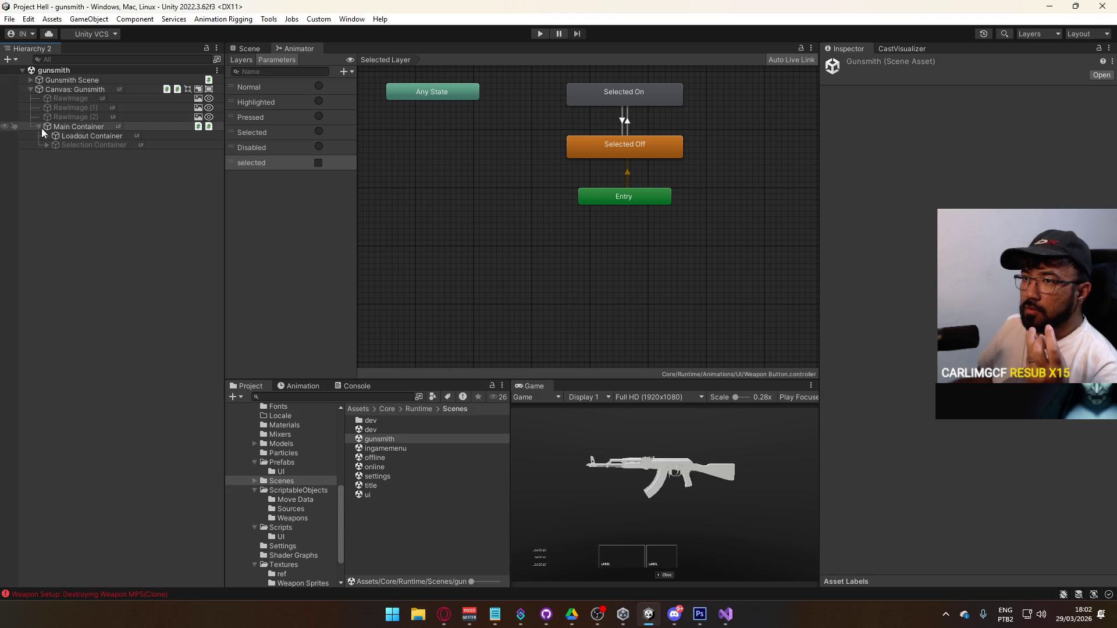
{"action": "left_click", "coordinate": [46, 136]}
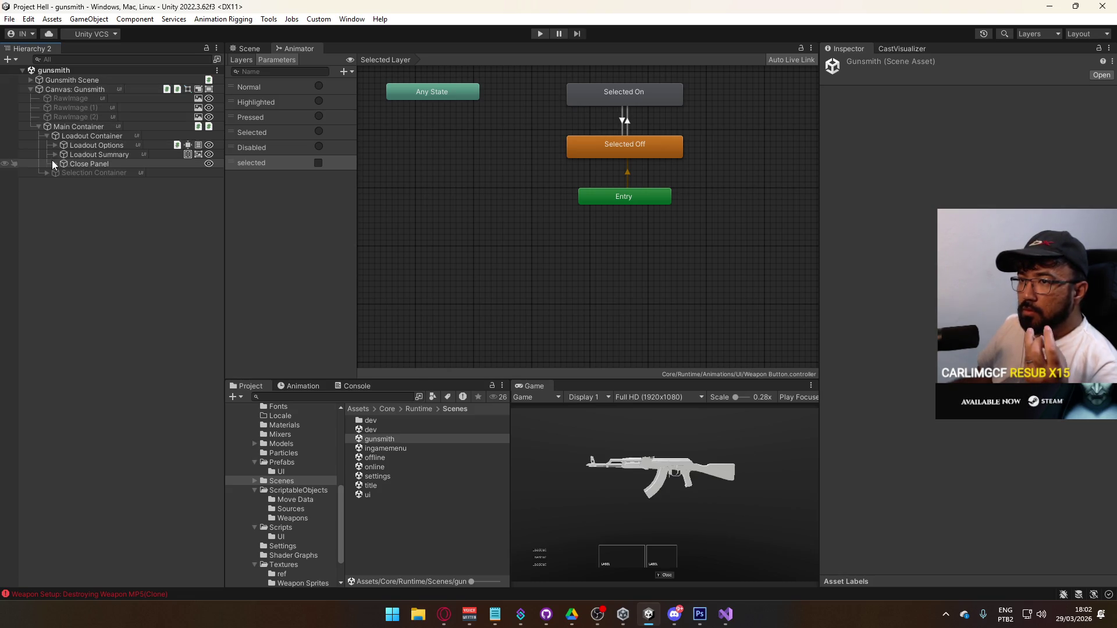
{"action": "left_click", "coordinate": [55, 164]}
{"action": "left_click", "coordinate": [63, 172]}
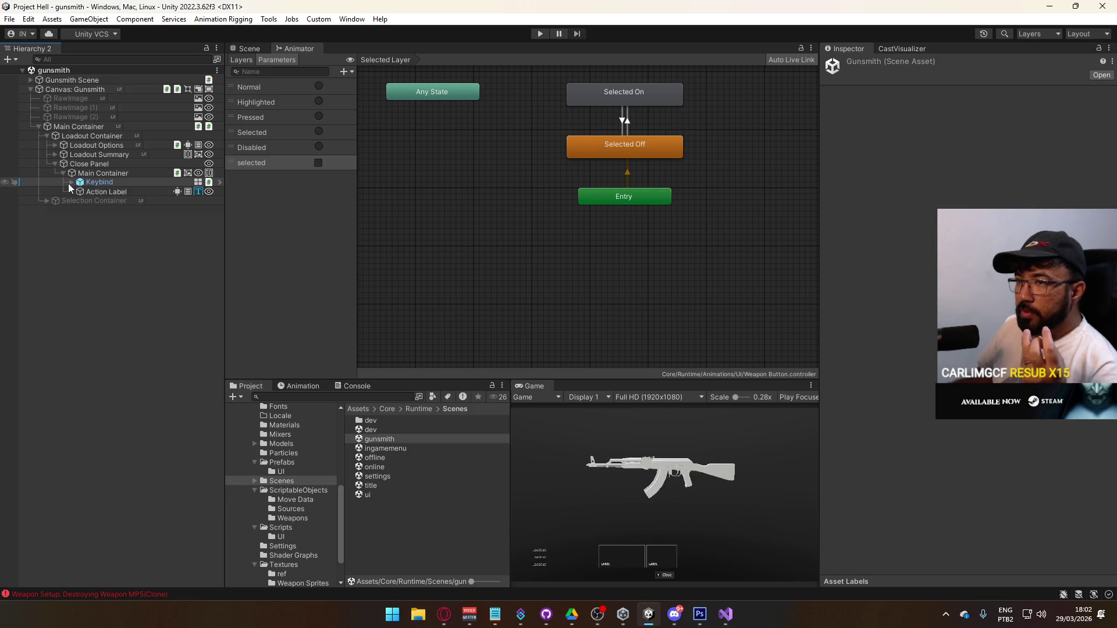
{"action": "left_click", "coordinate": [54, 164]}
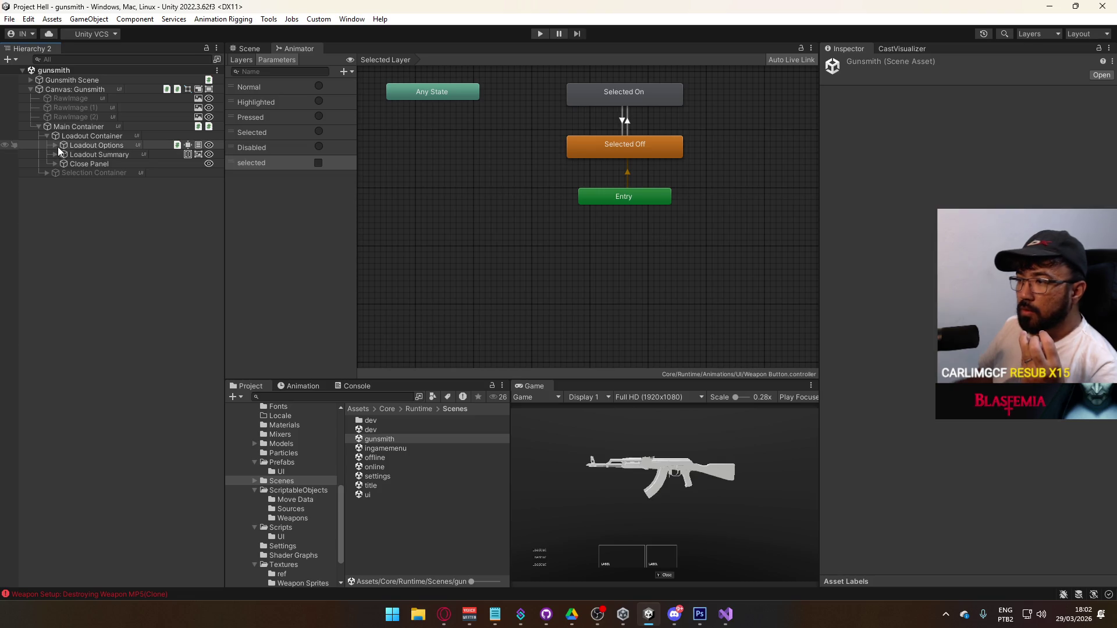
{"action": "left_click", "coordinate": [55, 146]}
{"action": "left_click", "coordinate": [56, 146]}
{"action": "left_click", "coordinate": [55, 154]}
{"action": "left_click", "coordinate": [98, 163]}
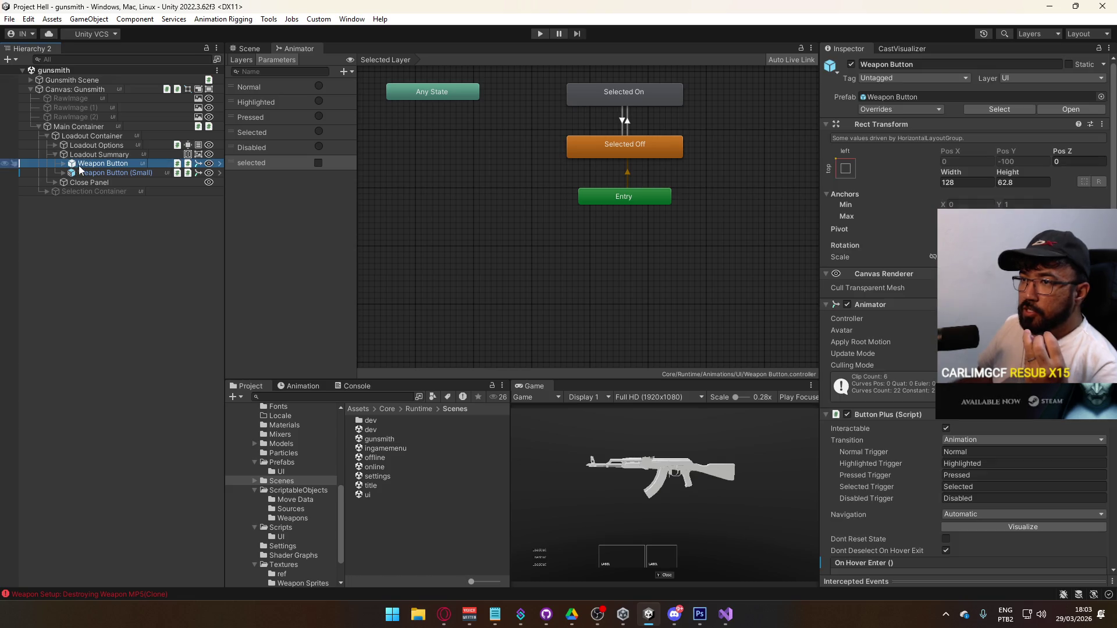
{"action": "scroll", "coordinate": [989, 291], "scroll_direction": "down", "scroll_amount": 10}
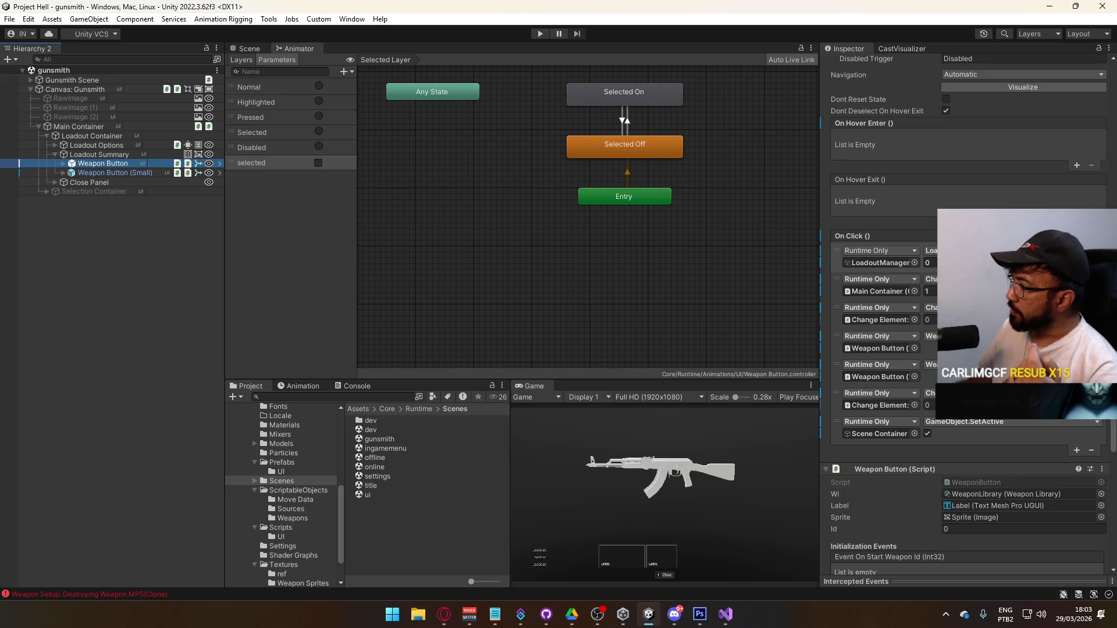
{"action": "scroll", "coordinate": [966, 349], "scroll_direction": "down", "scroll_amount": 5}
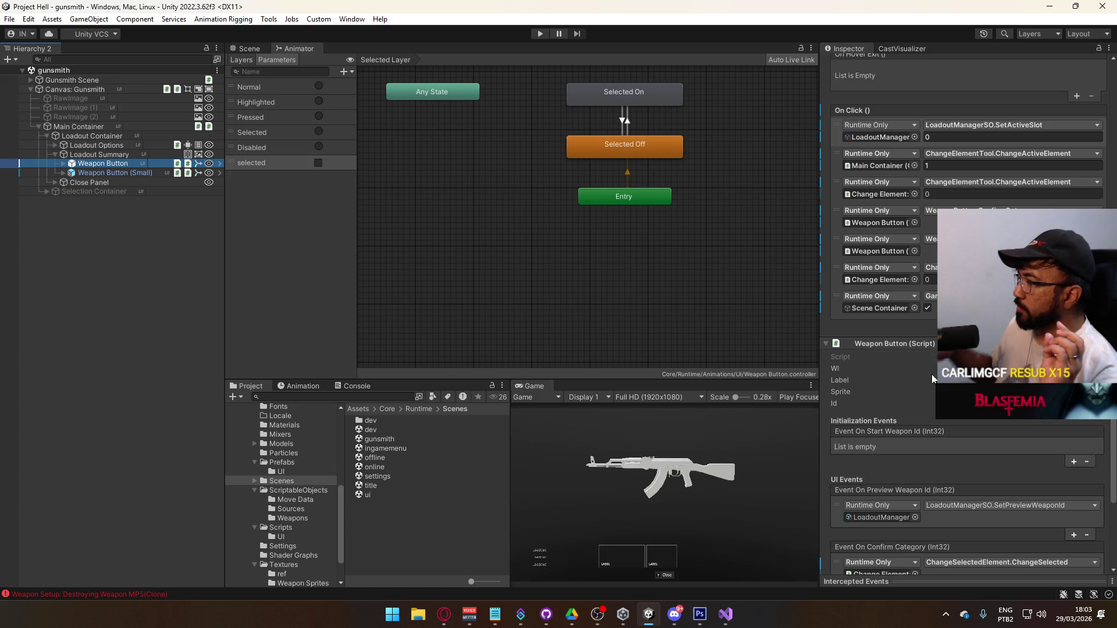
{"action": "scroll", "coordinate": [931, 375], "scroll_direction": "down", "scroll_amount": 5}
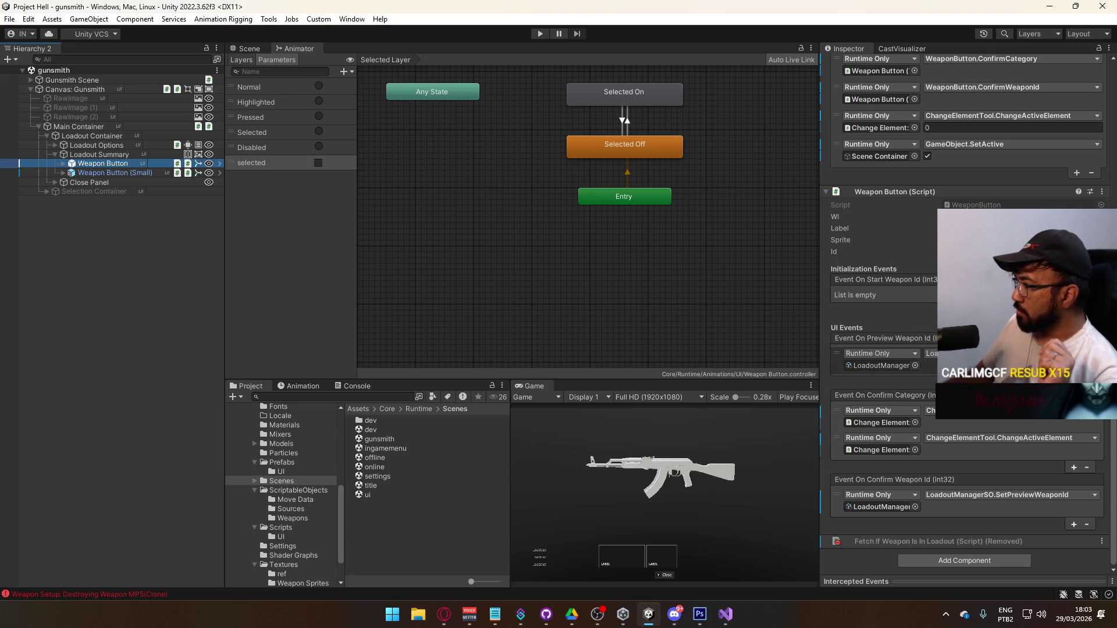
{"action": "left_click", "coordinate": [838, 359]}
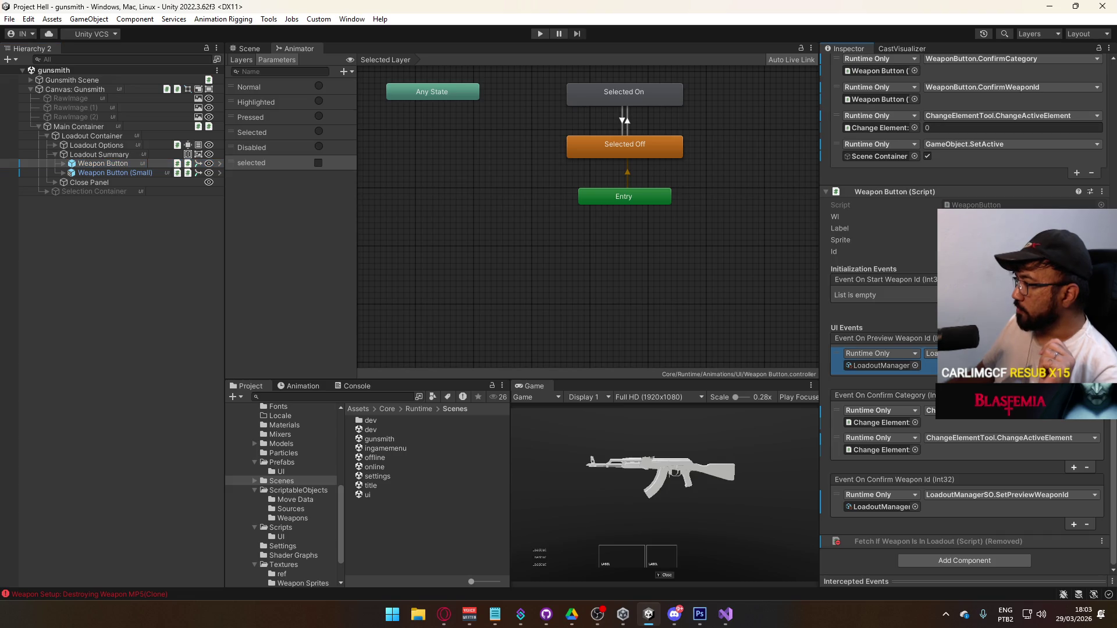
Step: Remove the LoadoutManager preview listener from Weapon Button (Small)'s Preview Weapon Id event
{"action": "left_click", "coordinate": [163, 172]}
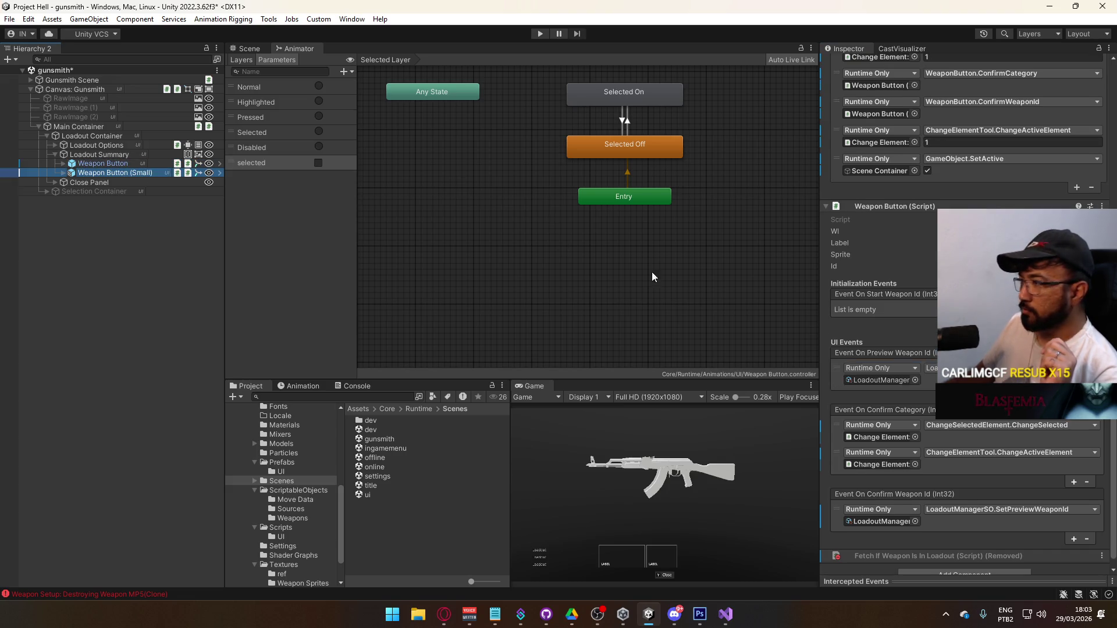
{"action": "left_click", "coordinate": [838, 367]}
{"action": "left_click", "coordinate": [1086, 398]}
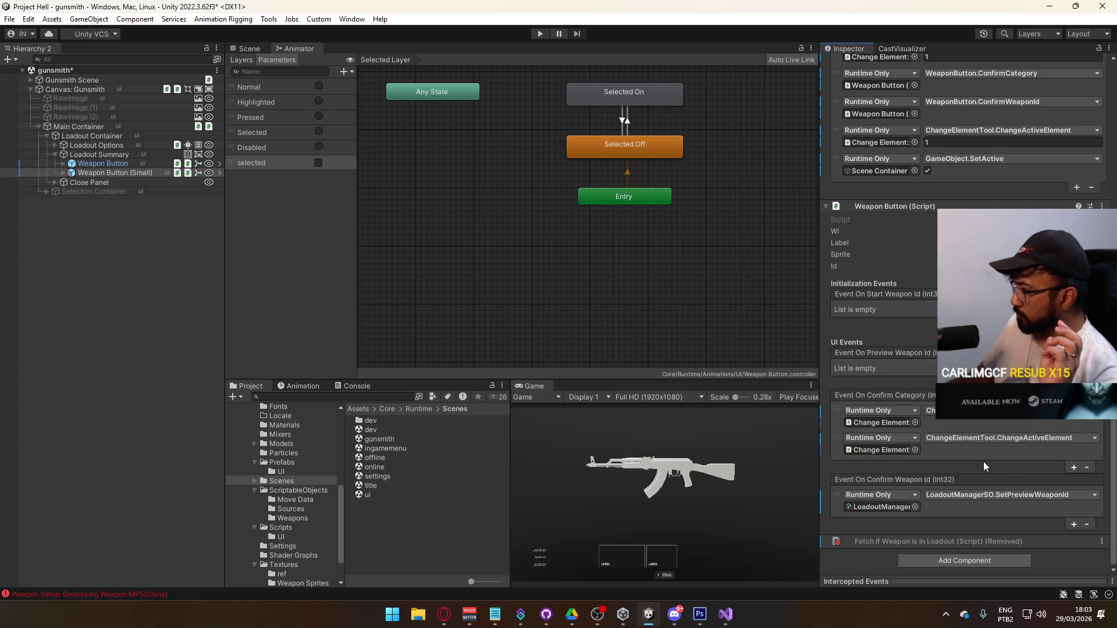
{"action": "scroll", "coordinate": [985, 457], "scroll_direction": "up", "scroll_amount": 3}
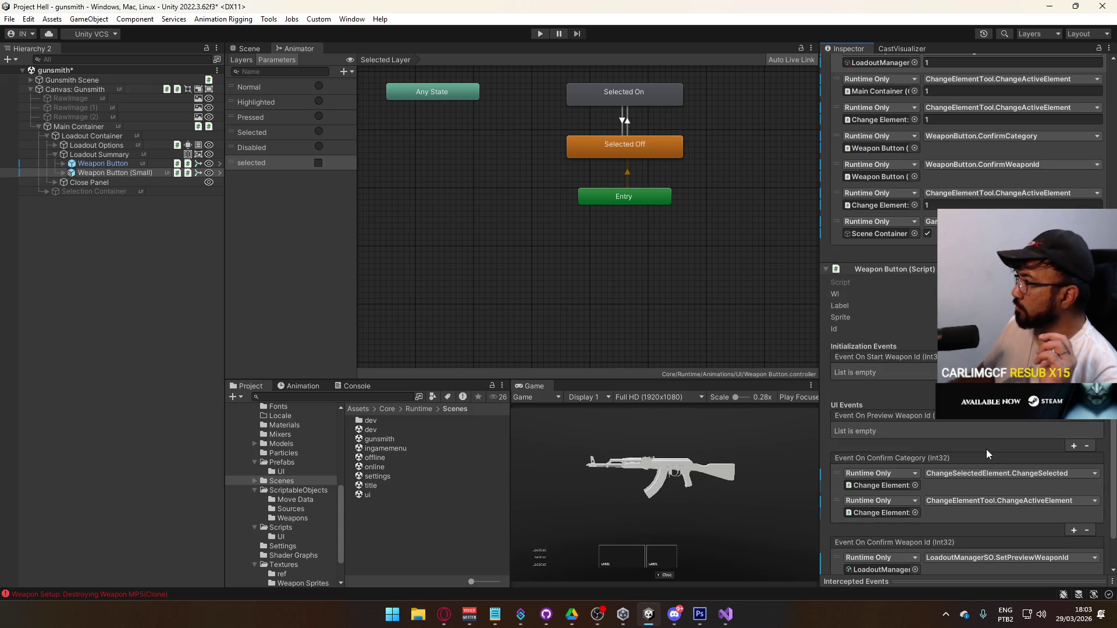
{"action": "scroll", "coordinate": [986, 449], "scroll_direction": "down", "scroll_amount": 3}
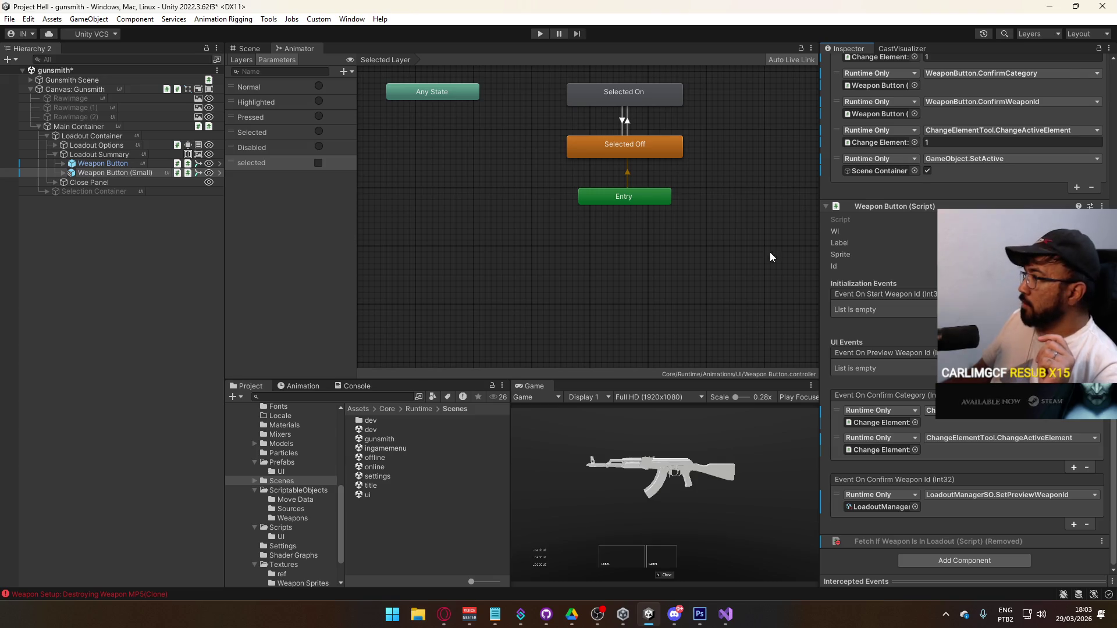
{"action": "scroll", "coordinate": [882, 127], "scroll_direction": "up", "scroll_amount": 6}
{"action": "scroll", "coordinate": [882, 127], "scroll_direction": "down", "scroll_amount": 6}
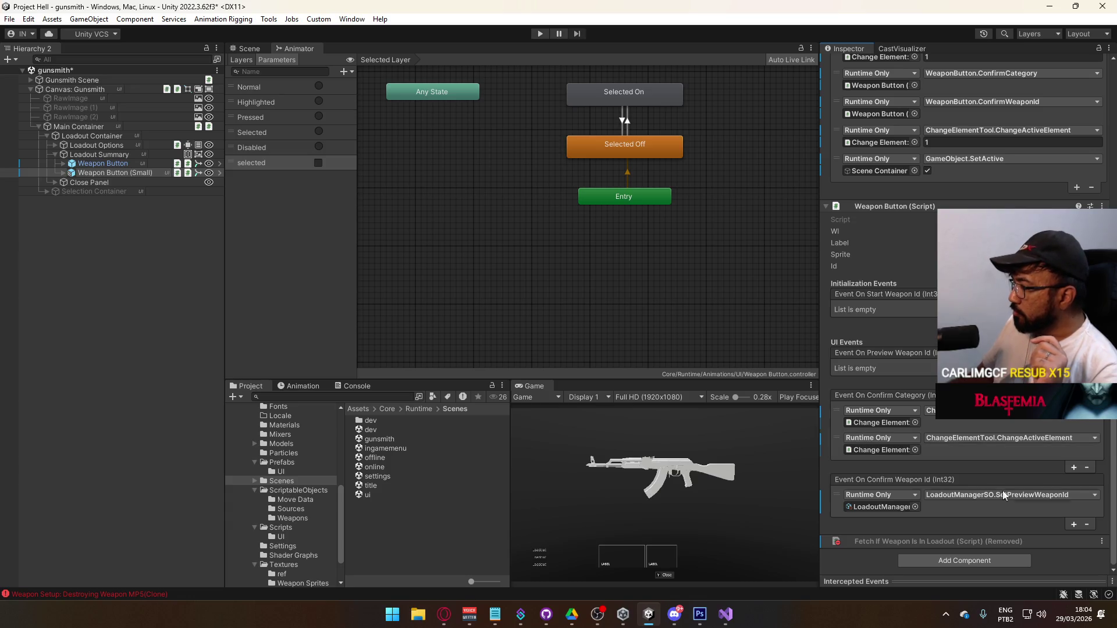
Step: Delete the extra Confirm Weapon Id listeners accidentally added to both weapon buttons
{"action": "left_click", "coordinate": [1074, 524]}
{"action": "left_click", "coordinate": [135, 163]}
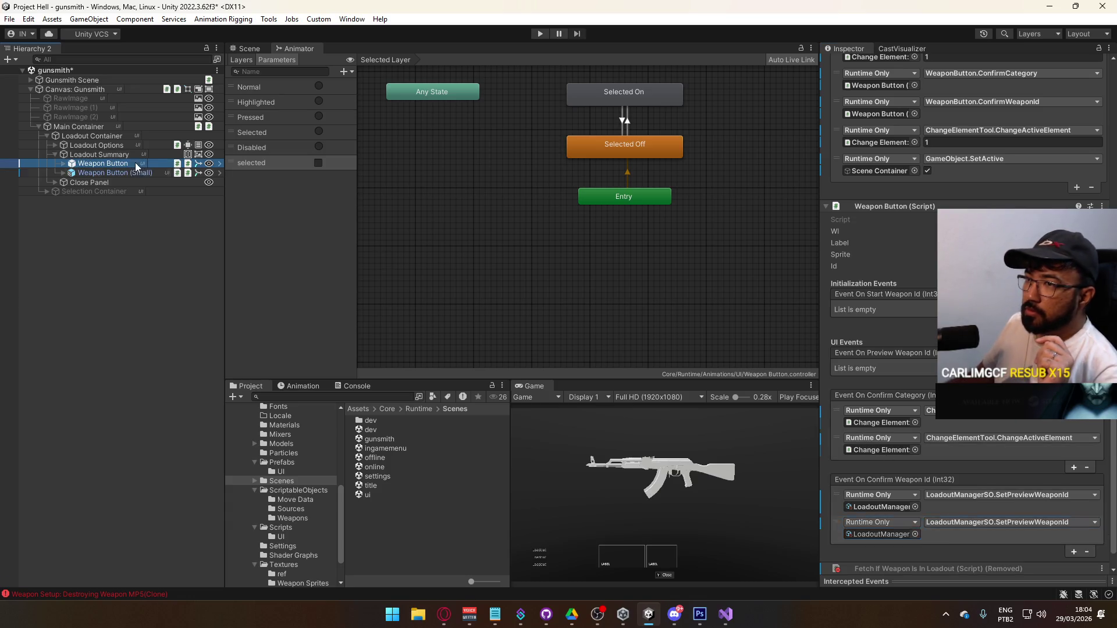
{"action": "left_click", "coordinate": [1074, 524]}
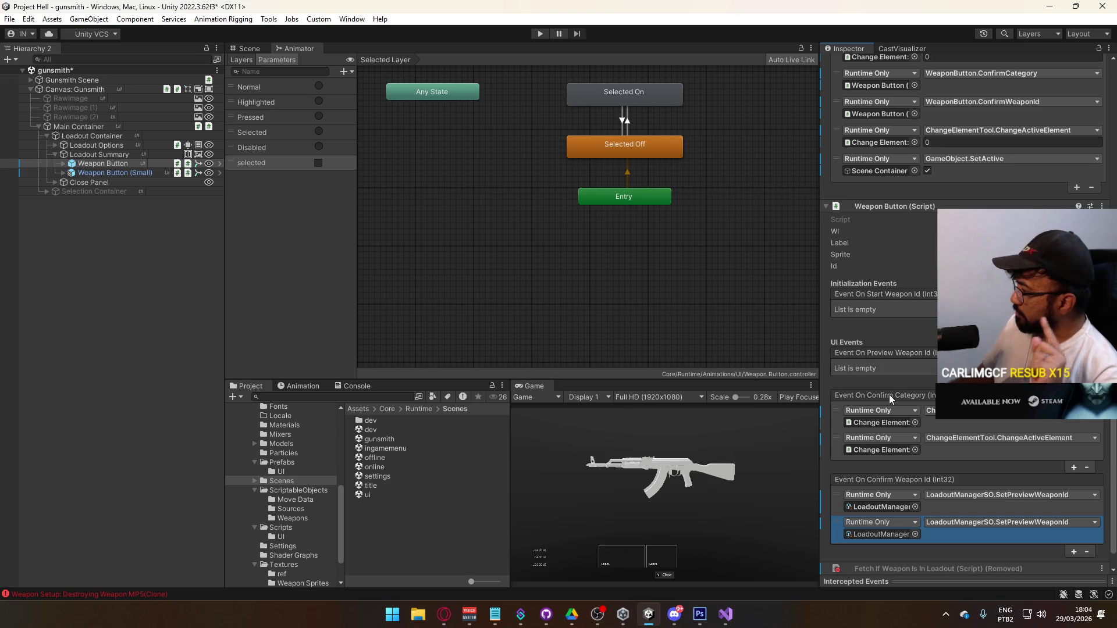
{"action": "left_click", "coordinate": [1087, 551]}
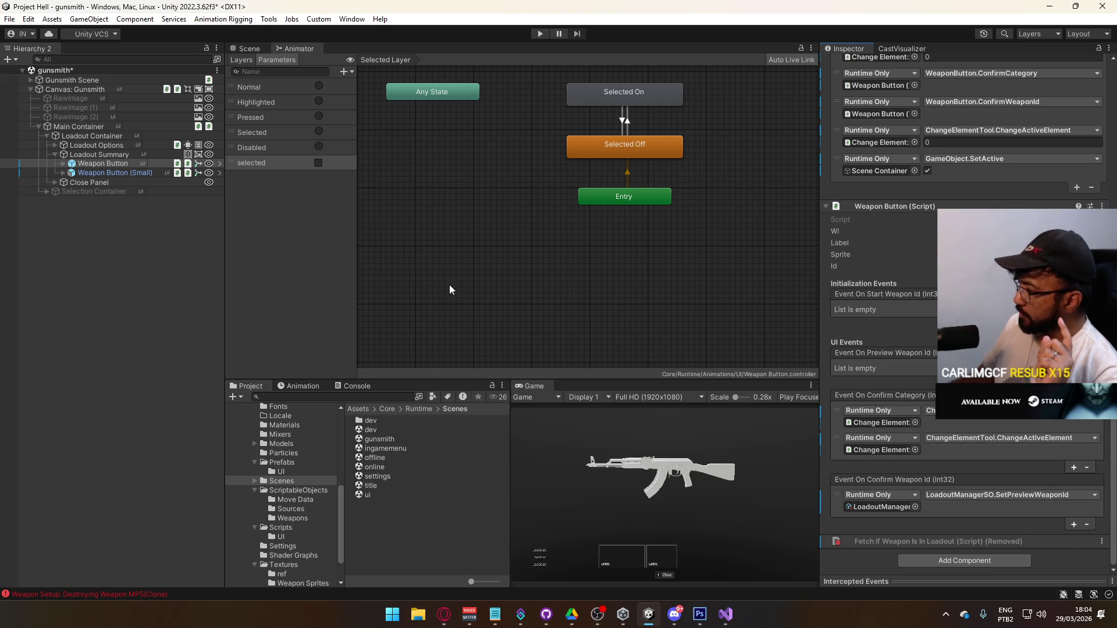
{"action": "left_click", "coordinate": [138, 177]}
{"action": "left_click", "coordinate": [1025, 536]}
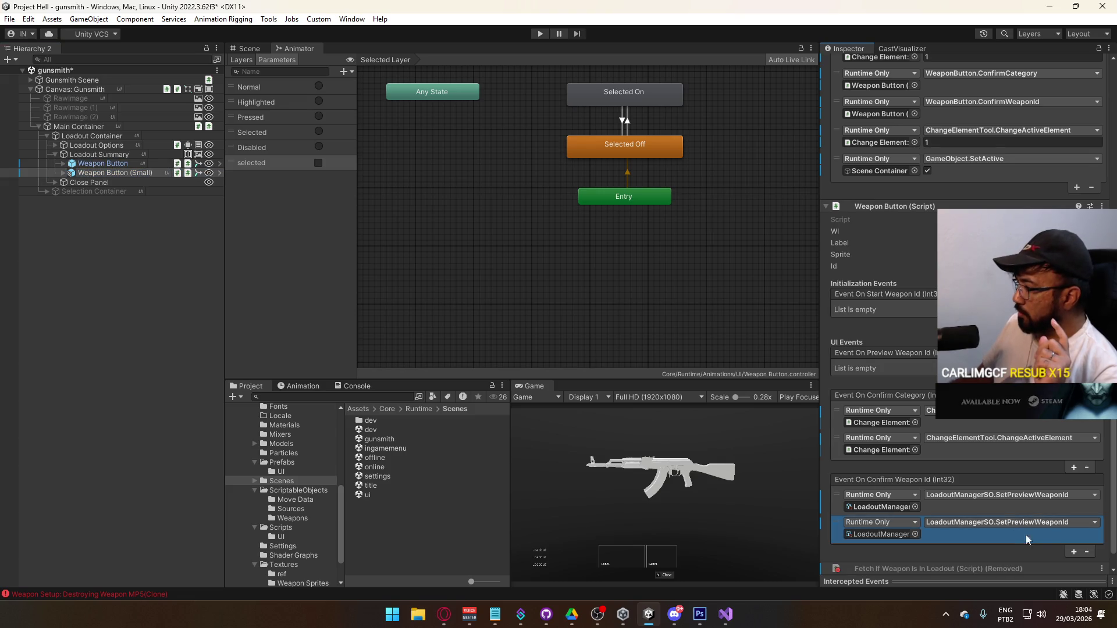
{"action": "left_click", "coordinate": [1087, 553]}
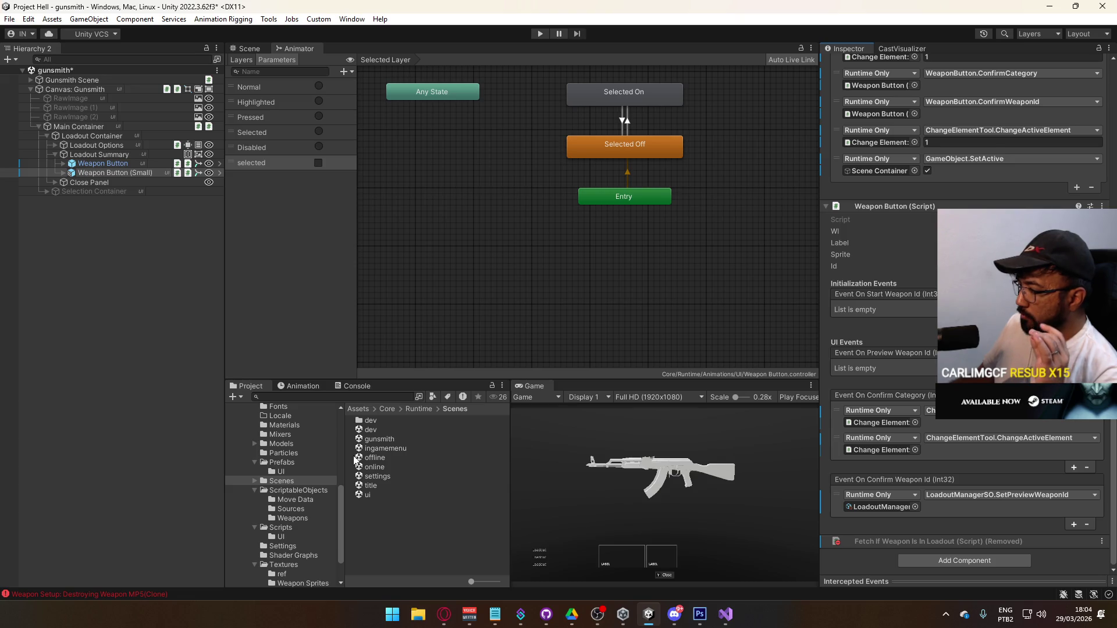
{"action": "left_click", "coordinate": [271, 463]}
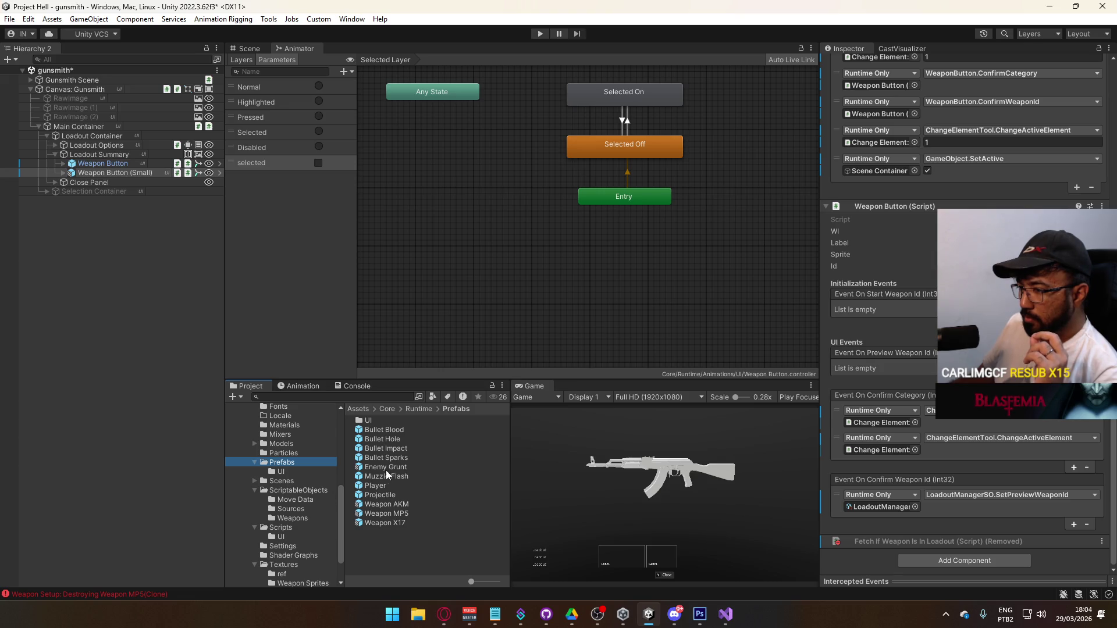
Step: Open the Weapon Button prefab and show the function list for Fetch If Weapon Is In Loadout's On Logic Set listener
{"action": "double_click", "coordinate": [369, 421]}
{"action": "double_click", "coordinate": [390, 542]}
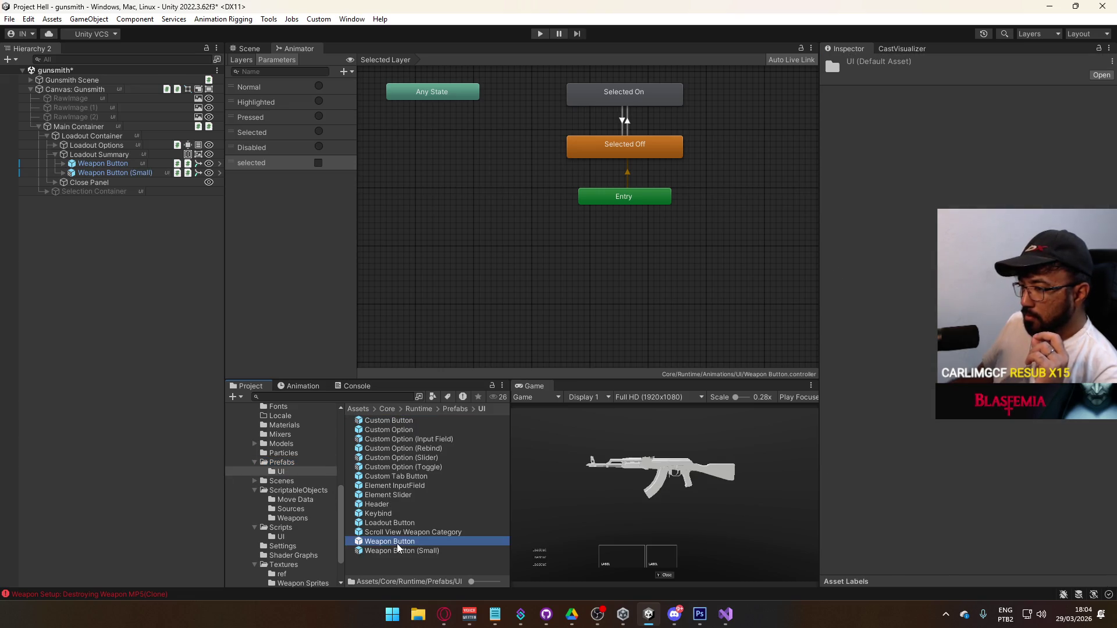
{"action": "scroll", "coordinate": [993, 427], "scroll_direction": "down", "scroll_amount": 15}
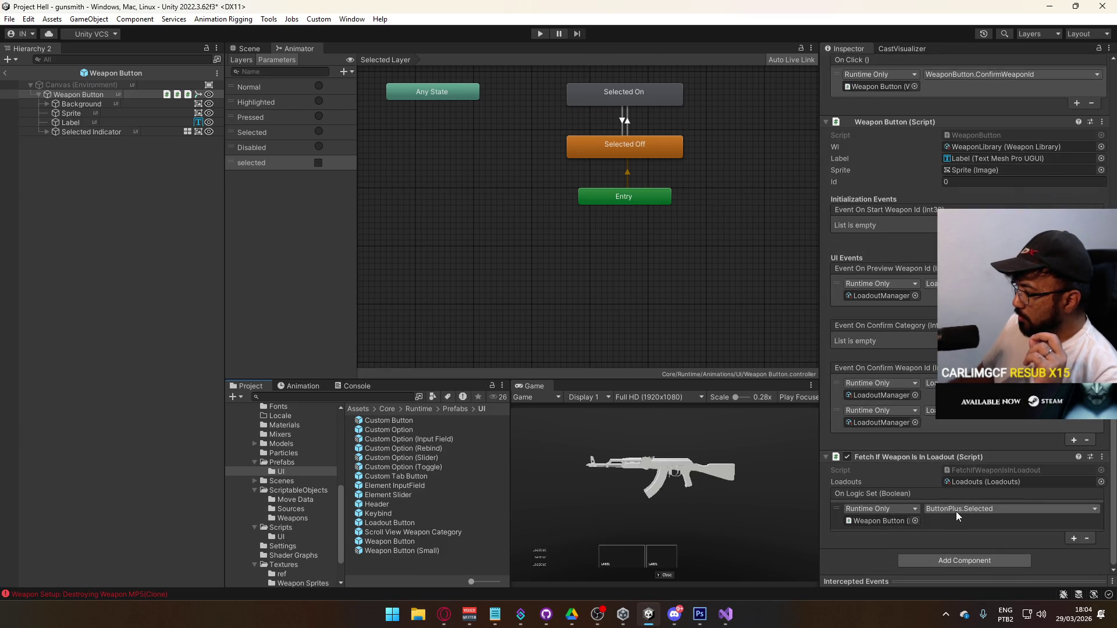
{"action": "left_click", "coordinate": [885, 522]}
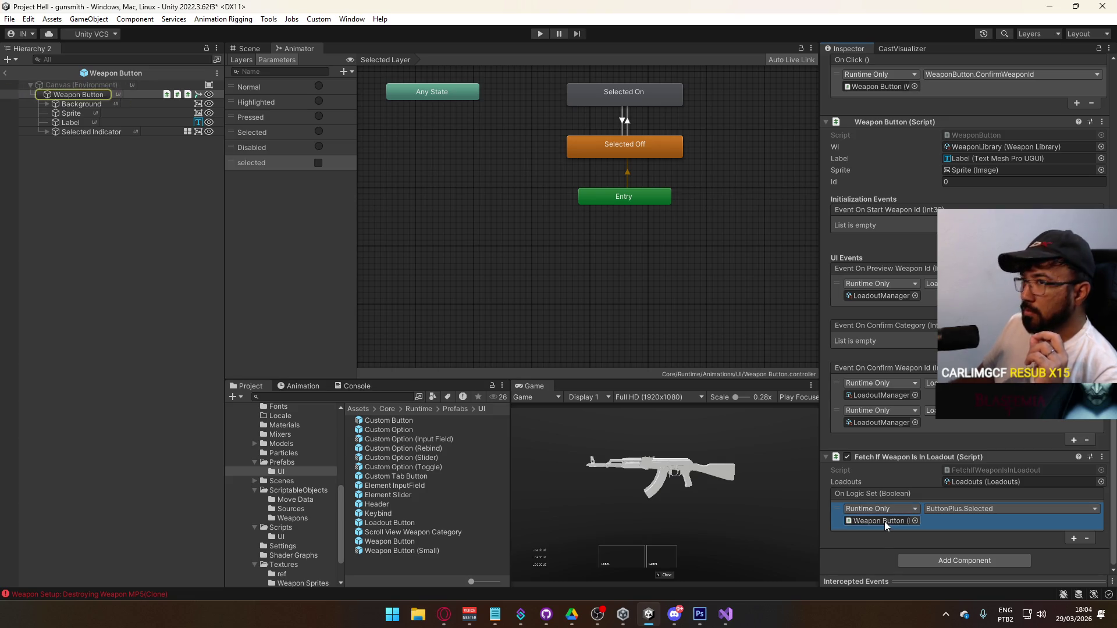
{"action": "left_click", "coordinate": [942, 509]}
{"action": "mouse_move", "coordinate": [967, 499]}
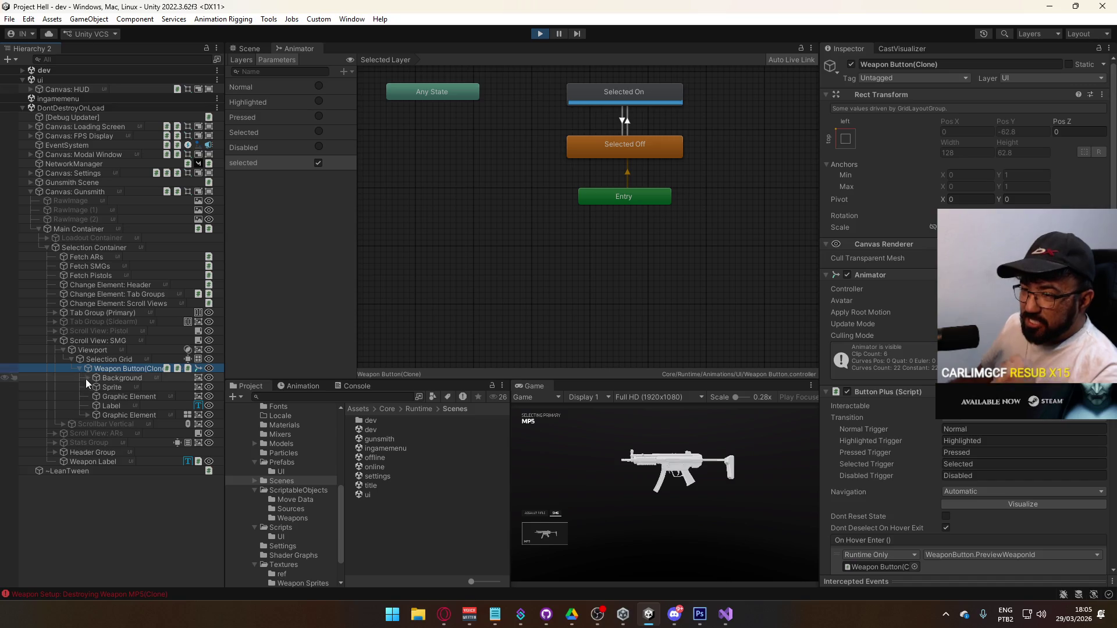
Step: Check Weapon Button(Clone)'s Graphic Element child, then stop the play test
{"action": "left_click", "coordinate": [123, 398]}
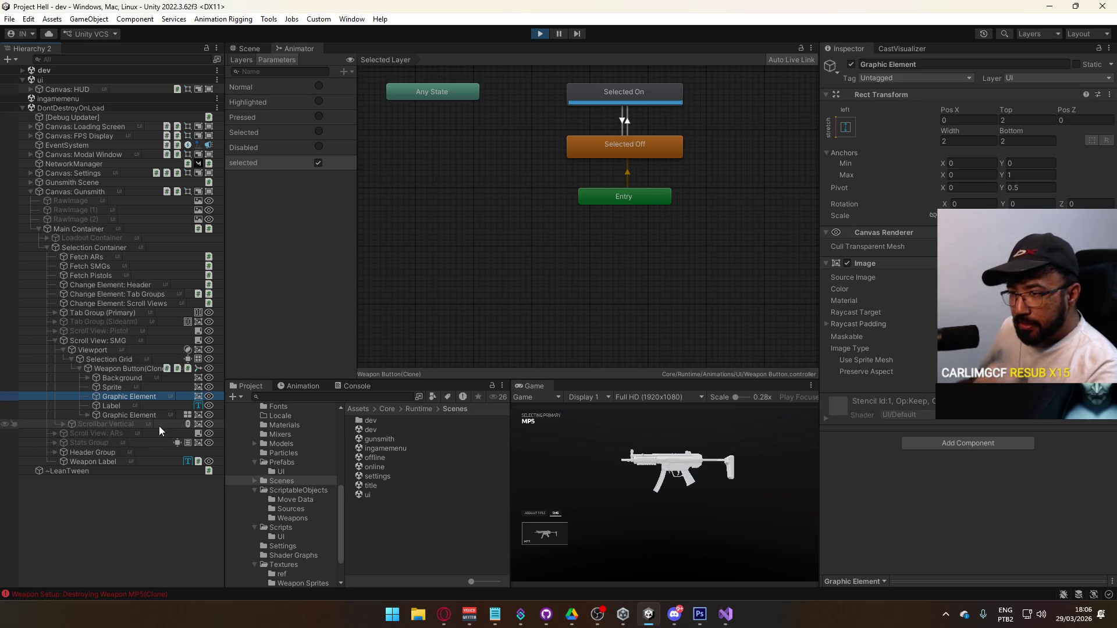
{"action": "left_click", "coordinate": [541, 33]}
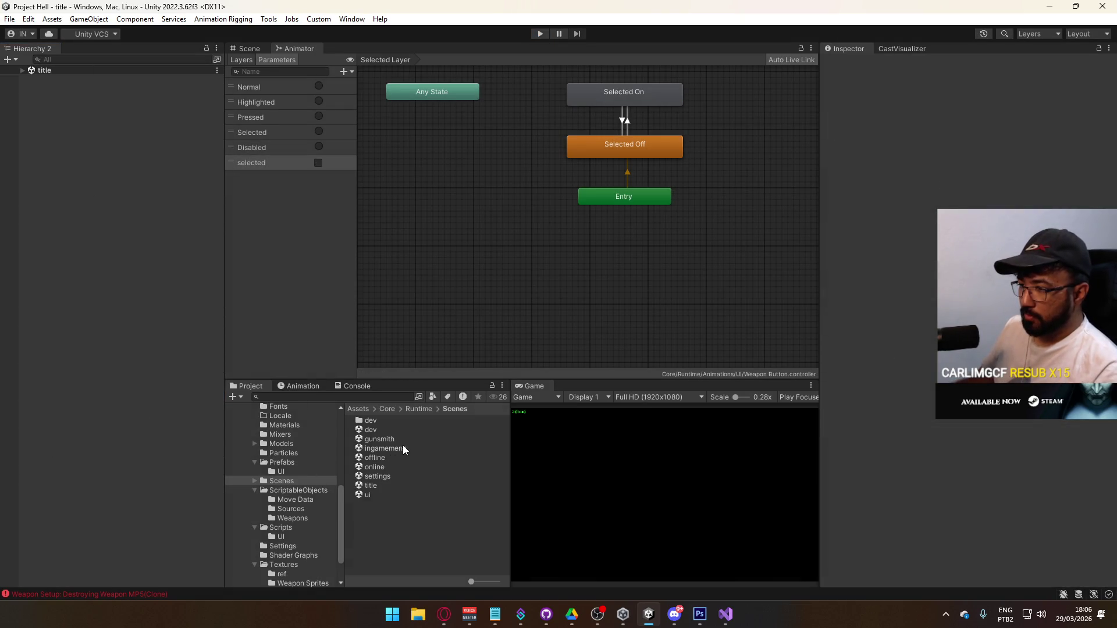
Step: Open the gunsmith scene and run the three Fetch objects to generate weapon buttons
{"action": "double_click", "coordinate": [381, 439]}
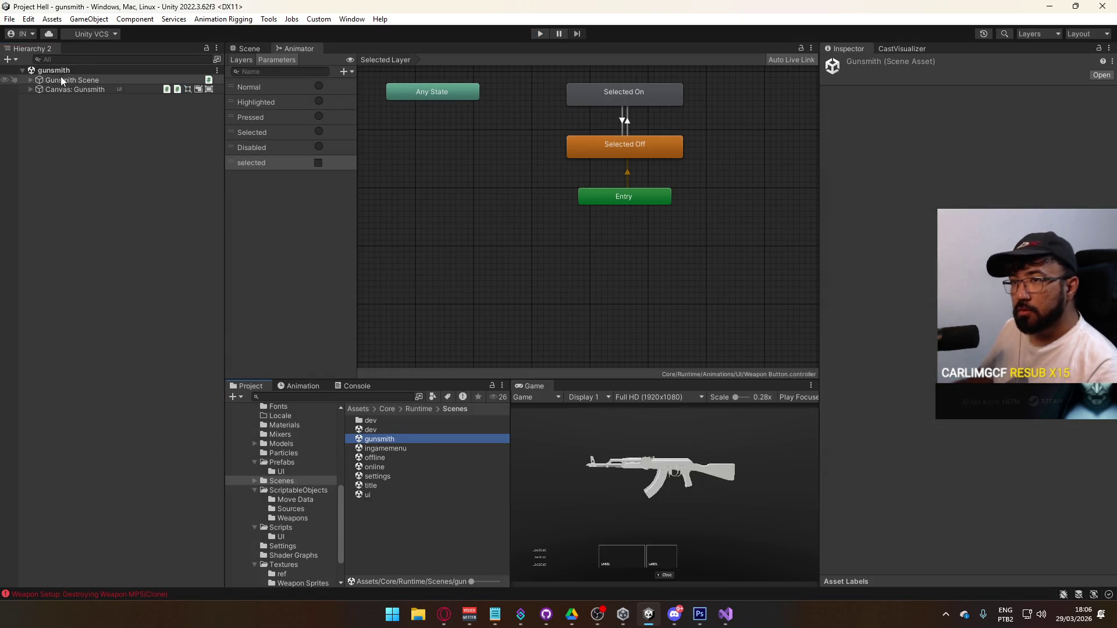
{"action": "left_click", "coordinate": [29, 89]}
{"action": "left_click", "coordinate": [39, 126]}
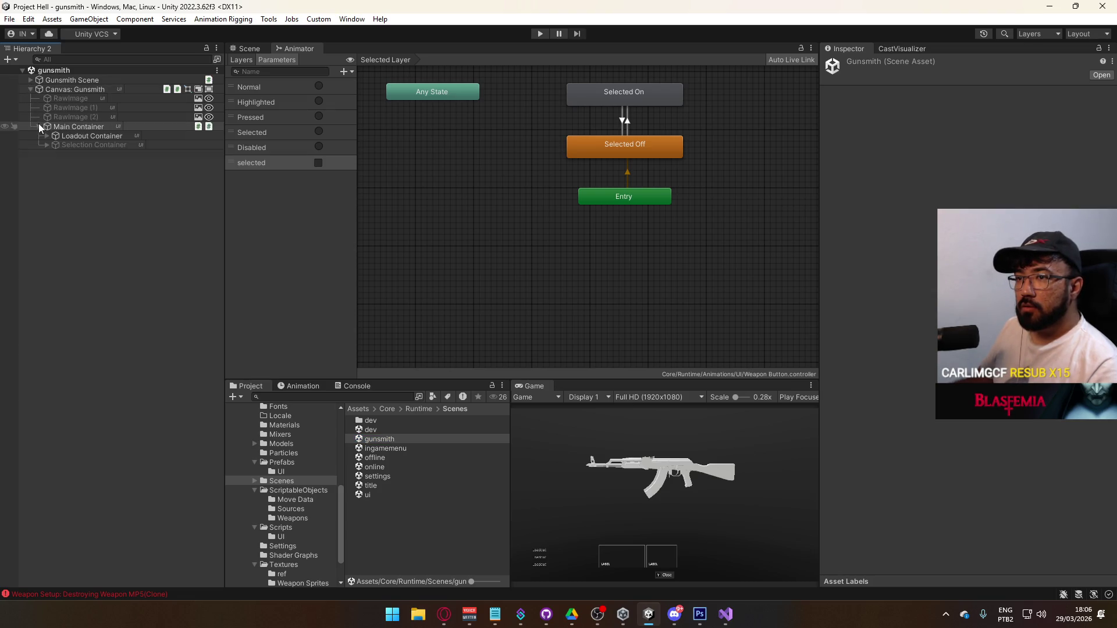
{"action": "left_click", "coordinate": [47, 136]}
{"action": "left_click", "coordinate": [46, 135]}
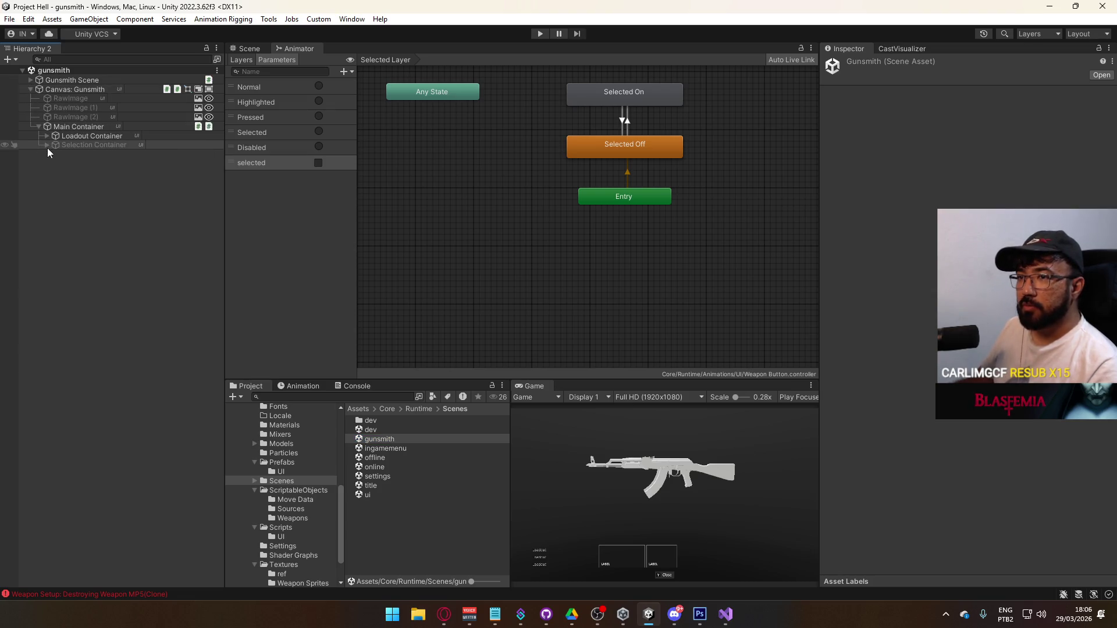
{"action": "left_click", "coordinate": [47, 145]}
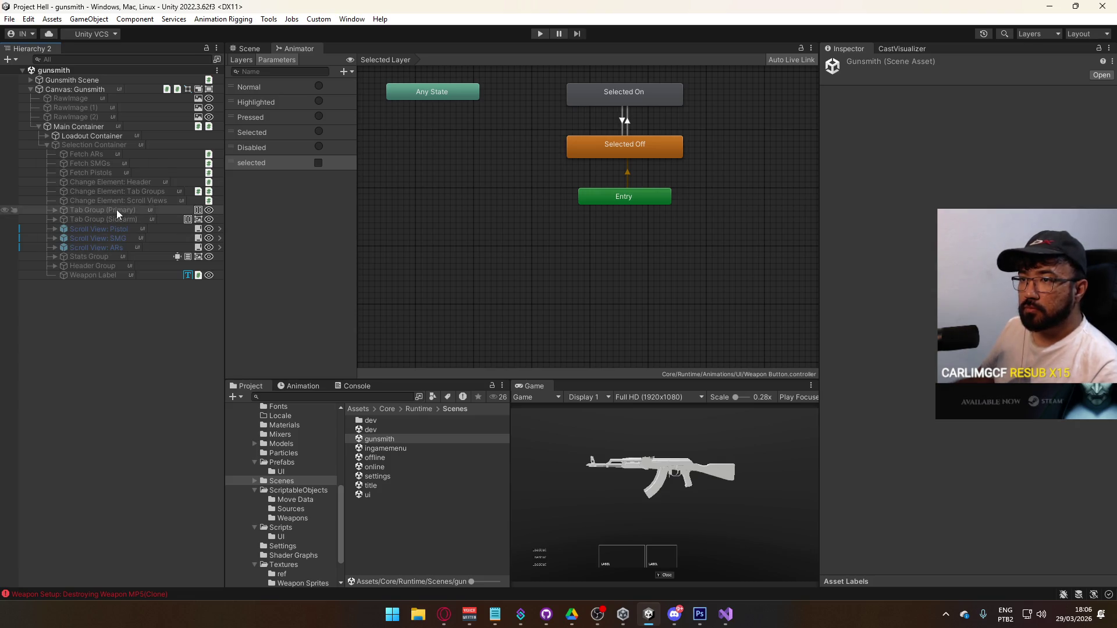
{"action": "left_click", "coordinate": [114, 172]}
{"action": "left_click", "coordinate": [120, 154], "text": "shift"}
{"action": "left_click", "coordinate": [840, 314]}
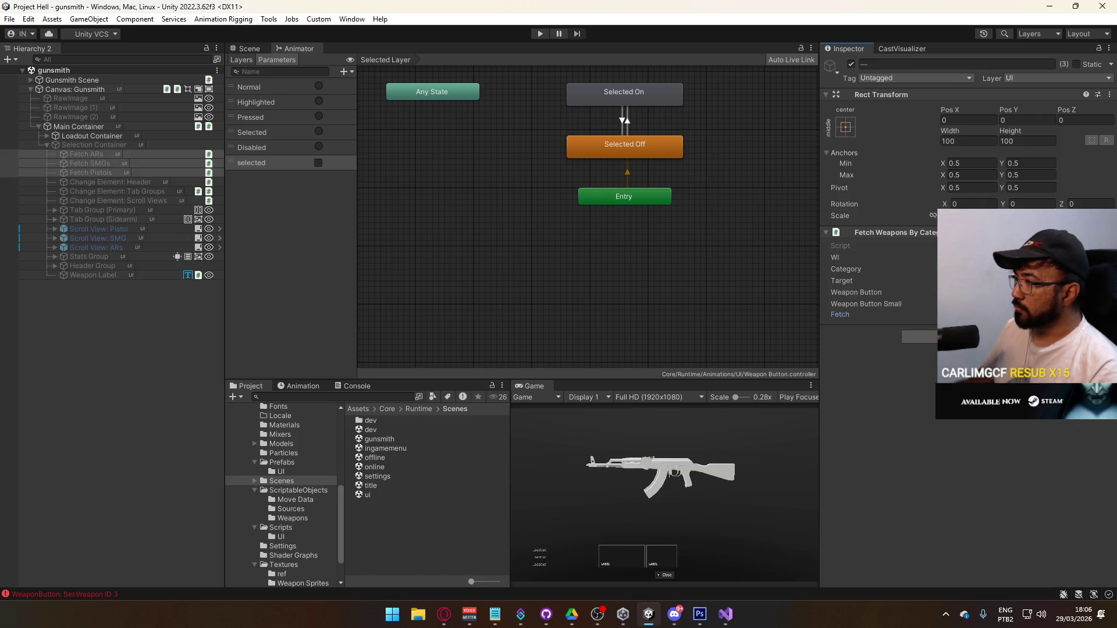
Step: Select the generated Weapon Button(Clone) and scroll its Inspector to Fetch If Weapon Is In Loadout
{"action": "left_click", "coordinate": [52, 247]}
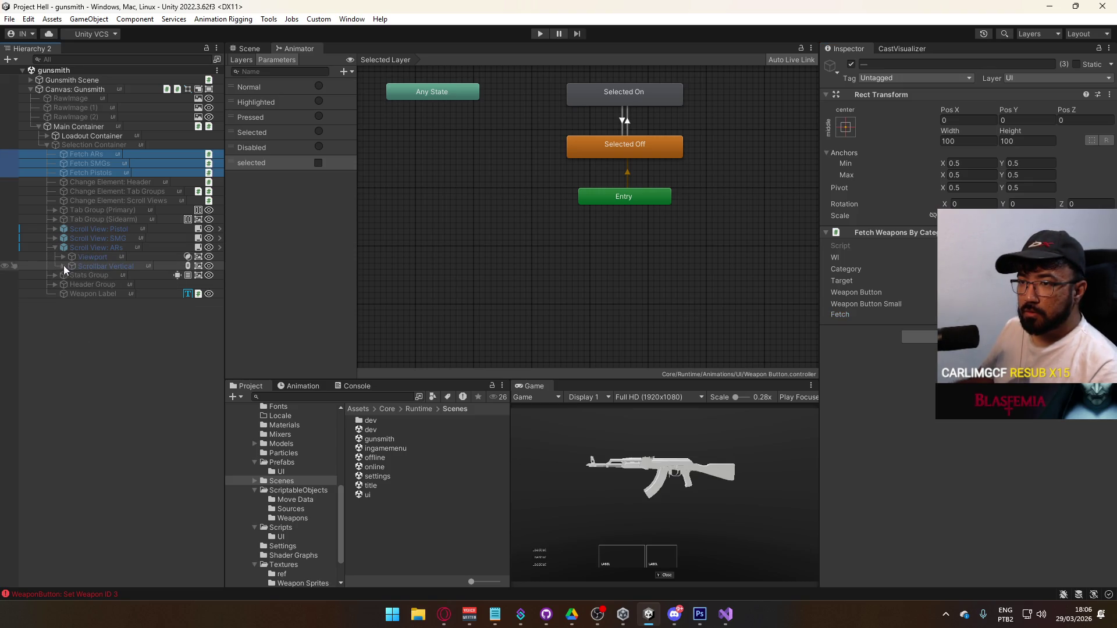
{"action": "left_click", "coordinate": [64, 266]}
{"action": "left_click", "coordinate": [64, 267]}
{"action": "left_click", "coordinate": [62, 257]}
{"action": "left_click", "coordinate": [71, 266]}
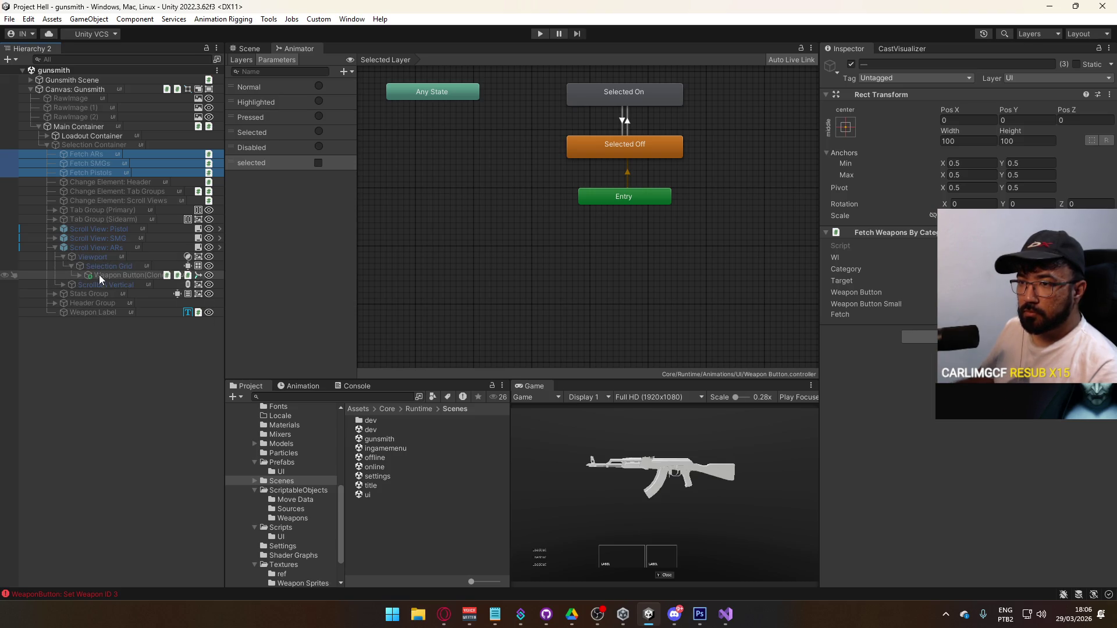
{"action": "left_click", "coordinate": [96, 275]}
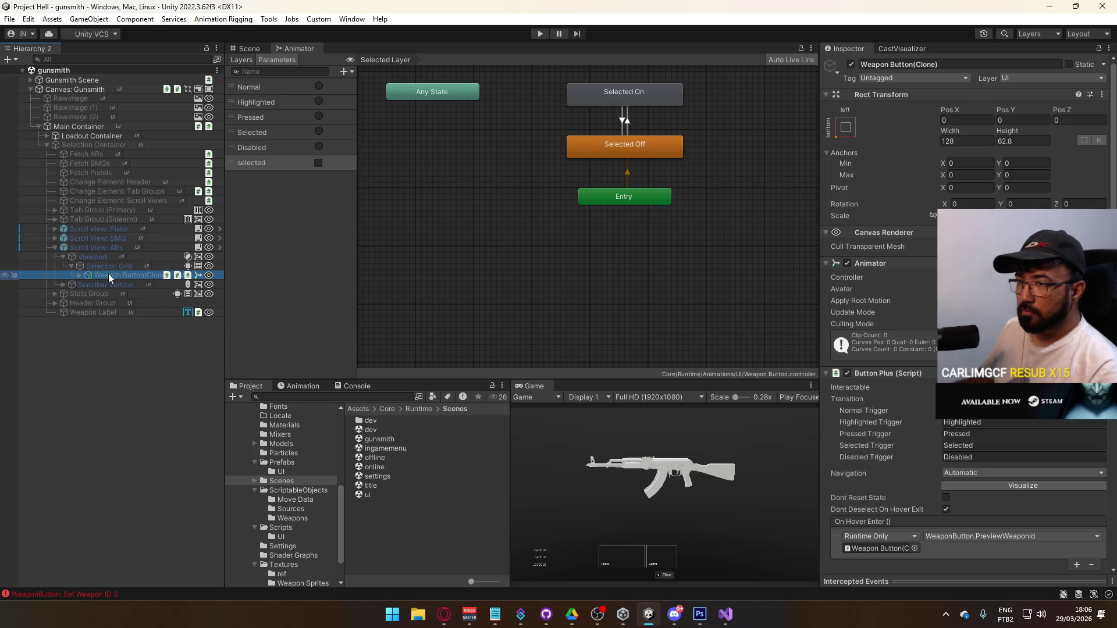
{"action": "left_click", "coordinate": [81, 274]}
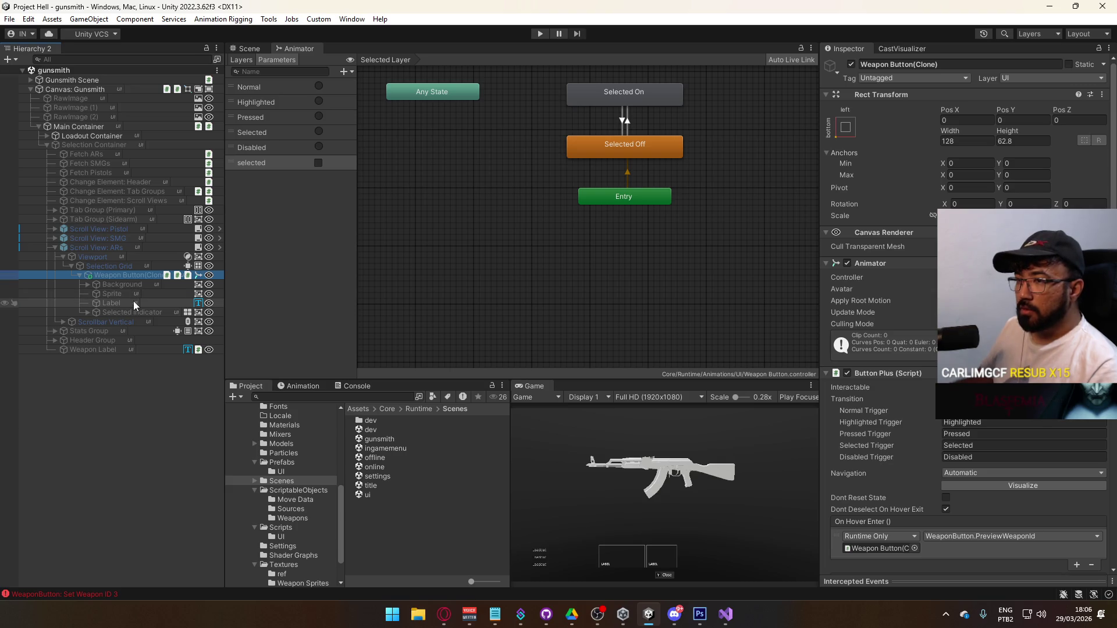
{"action": "scroll", "coordinate": [1065, 428], "scroll_direction": "down", "scroll_amount": 3}
{"action": "scroll", "coordinate": [1065, 428], "scroll_direction": "down", "scroll_amount": 3}
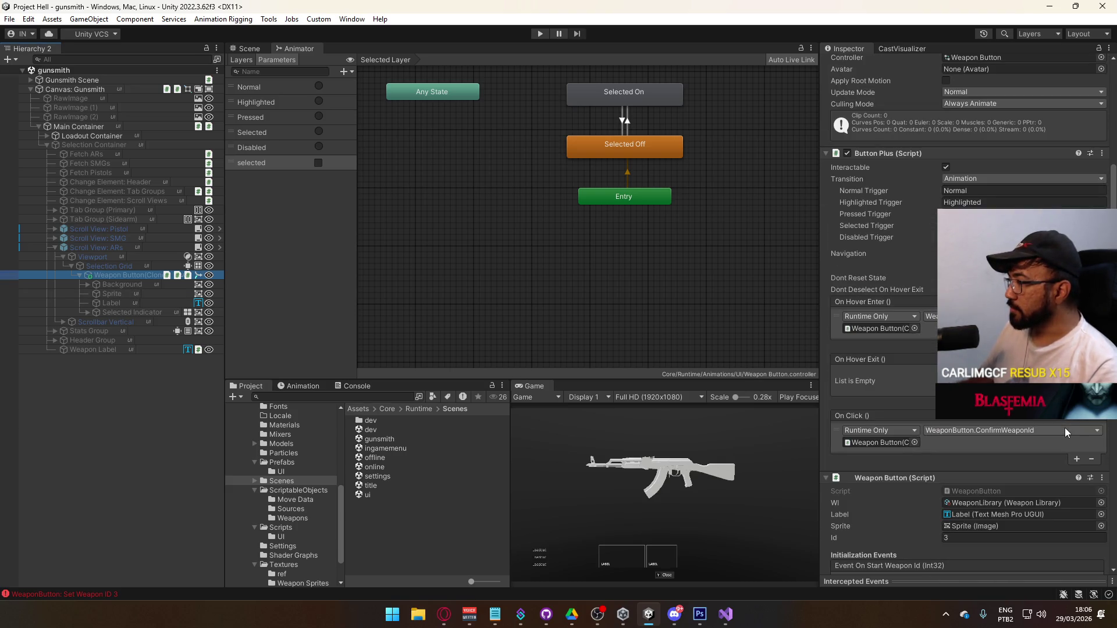
{"action": "scroll", "coordinate": [1065, 428], "scroll_direction": "down", "scroll_amount": 2}
{"action": "scroll", "coordinate": [1065, 427], "scroll_direction": "down", "scroll_amount": 1}
{"action": "scroll", "coordinate": [1064, 427], "scroll_direction": "down", "scroll_amount": 2}
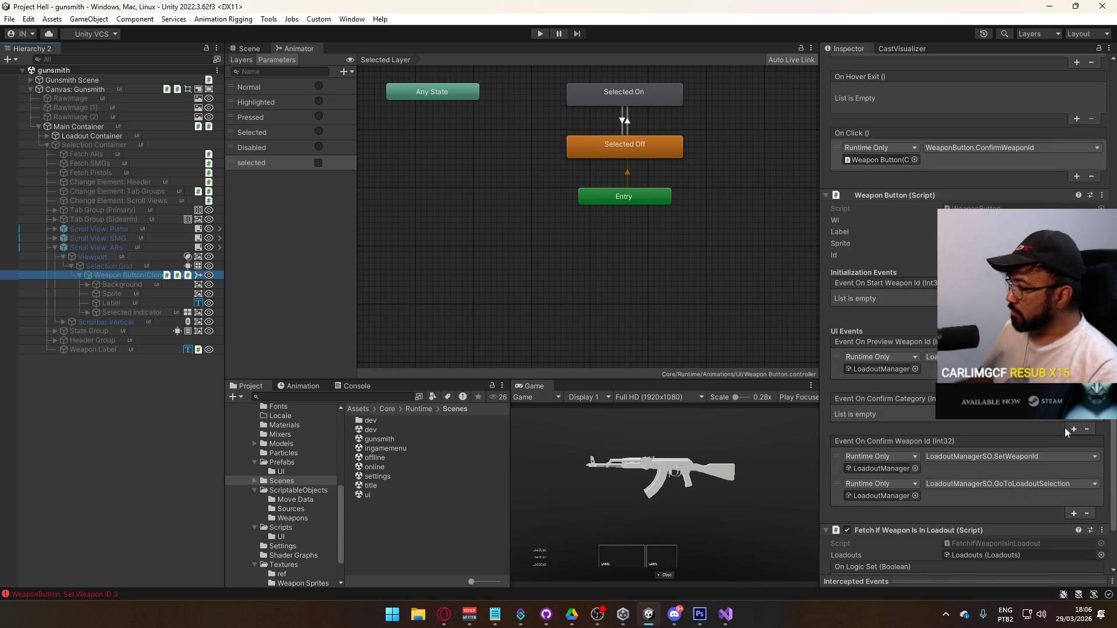
{"action": "scroll", "coordinate": [1065, 428], "scroll_direction": "down", "scroll_amount": 2}
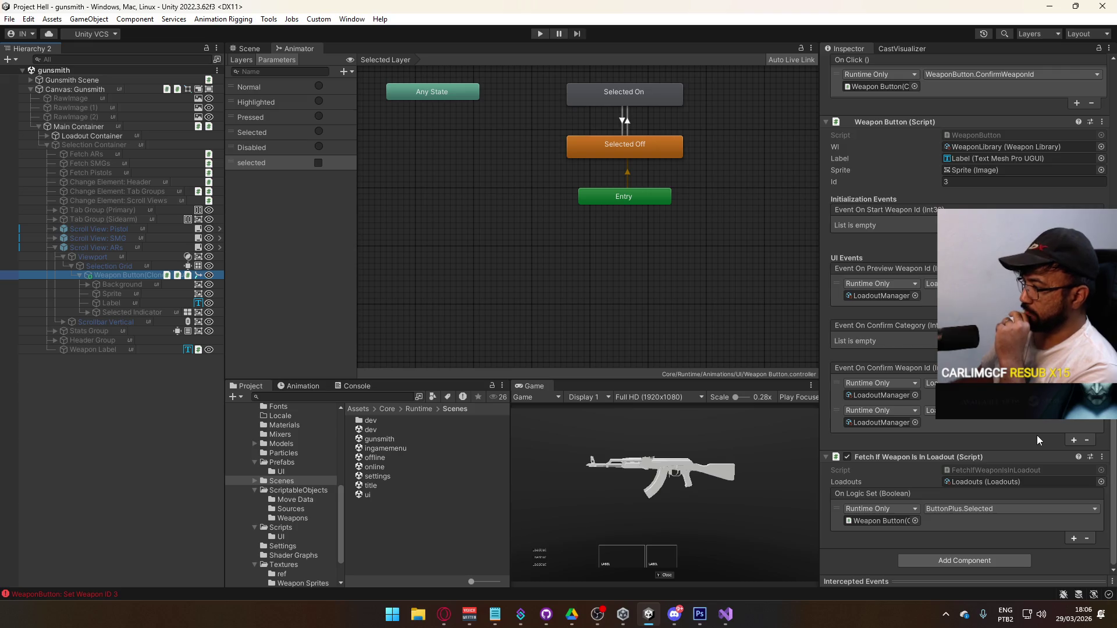
Step: Insert Debug.LogError("ME"); as the first line of FetchIfWeaponIsInLoadout's OnEnable and save
{"action": "double_click", "coordinate": [977, 469]}
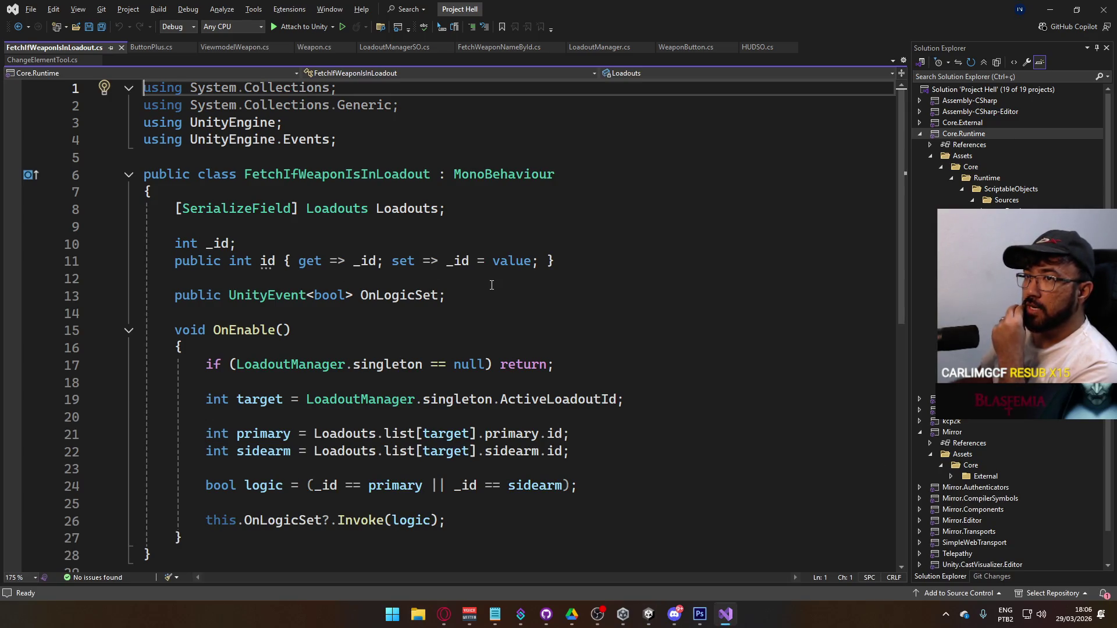
{"action": "scroll", "coordinate": [492, 286], "scroll_direction": "down", "scroll_amount": 1}
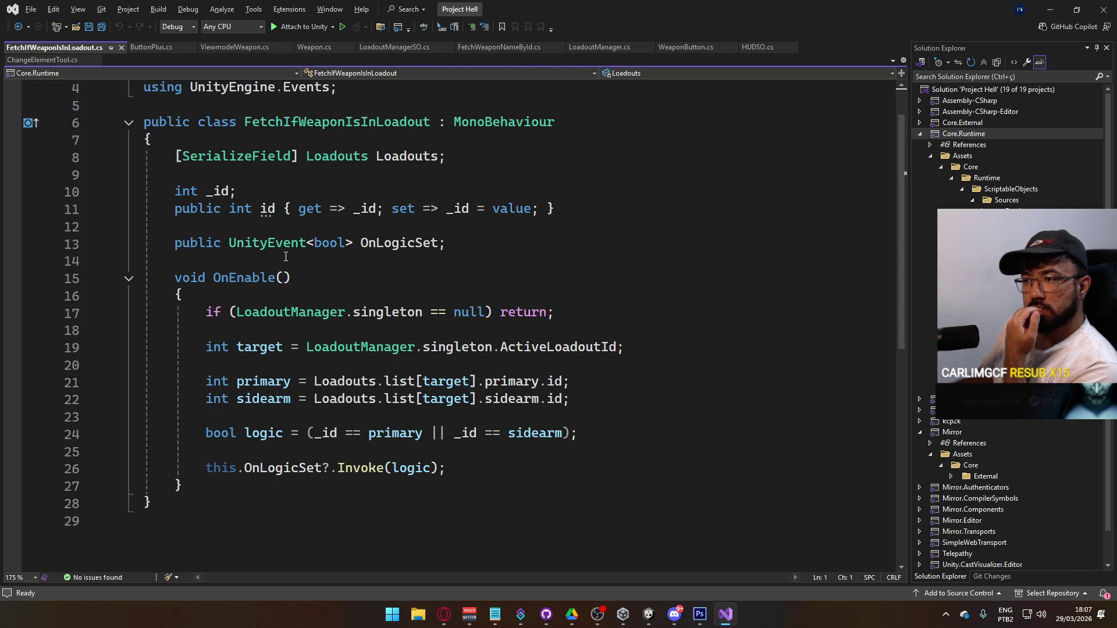
{"action": "mouse_move", "coordinate": [284, 278]}
{"action": "left_click", "coordinate": [278, 298]}
{"action": "key", "text": "Return"}
{"action": "type", "text": "De"}
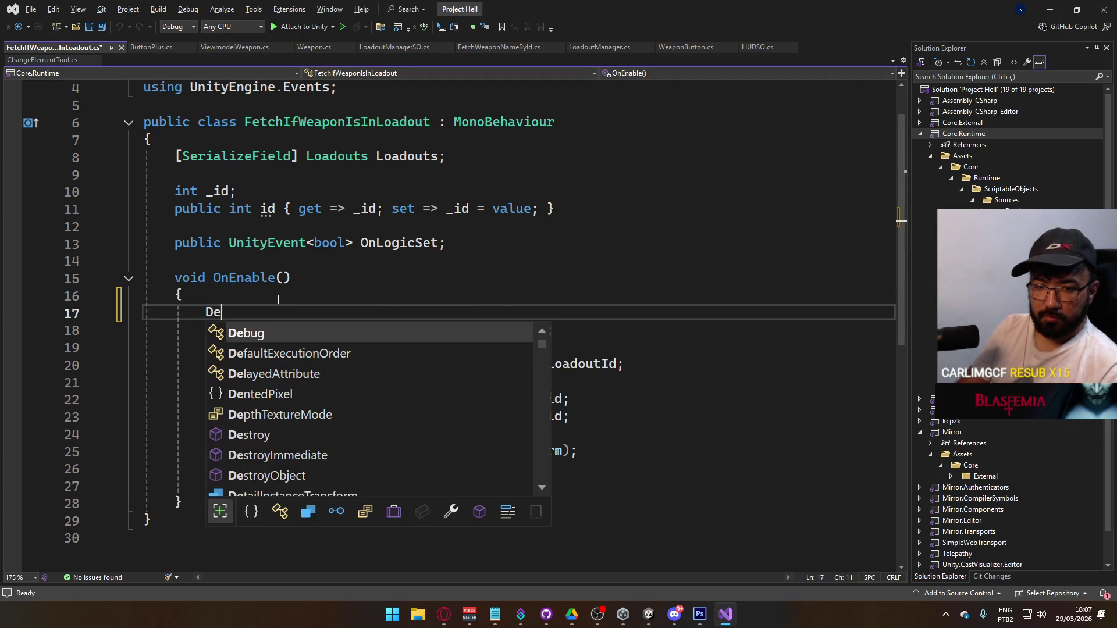
{"action": "type", "text": "bug.loge"}
{"action": "key", "text": "Tab"}
{"action": "type", "text": "(\""}
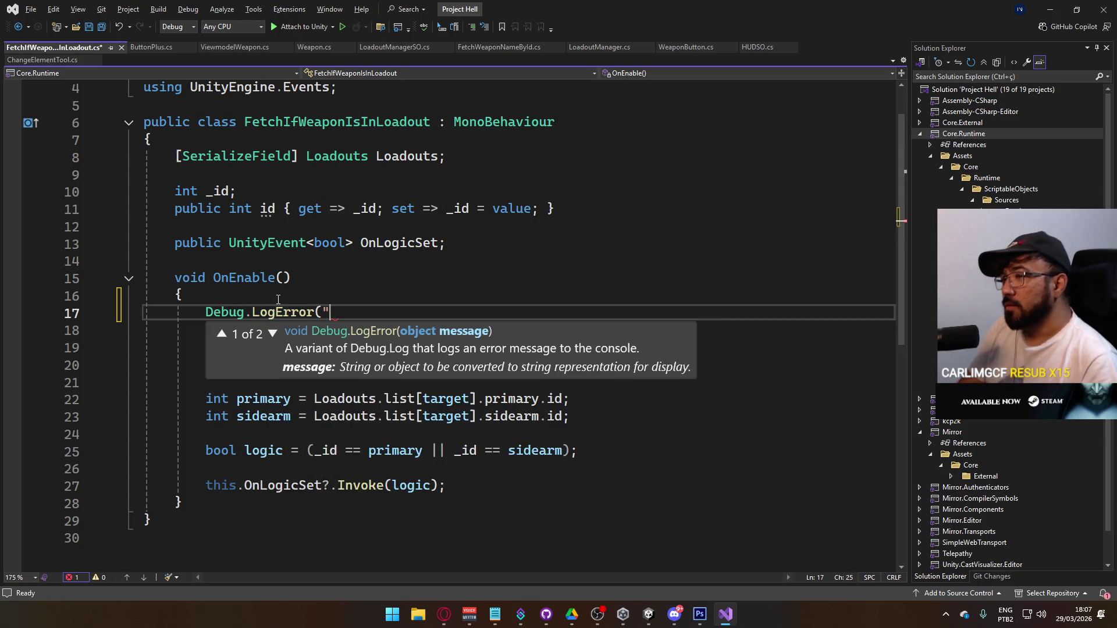
{"action": "type", "text": "ME"}
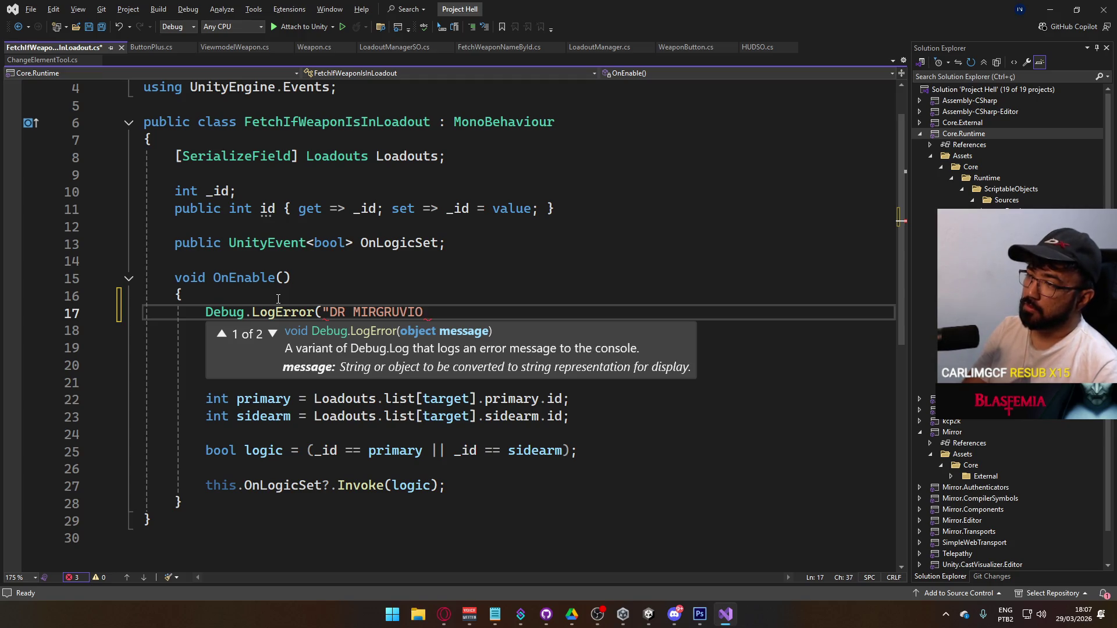
{"action": "type", "text": "\");"}
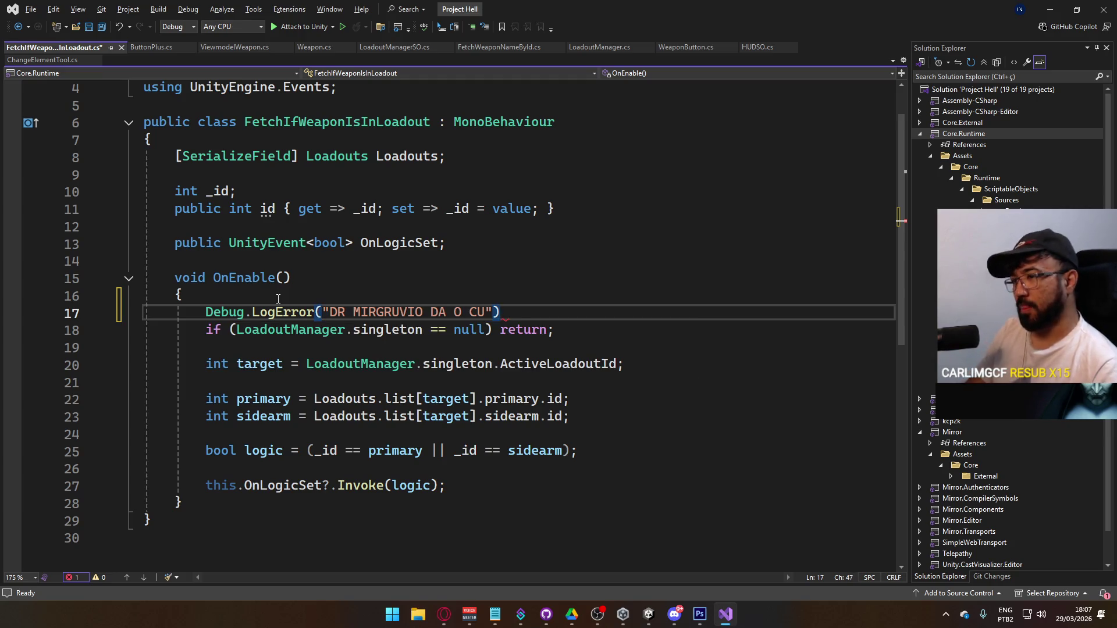
{"action": "key", "text": "ctrl+s"}
{"action": "key", "text": "alt+Tab"}
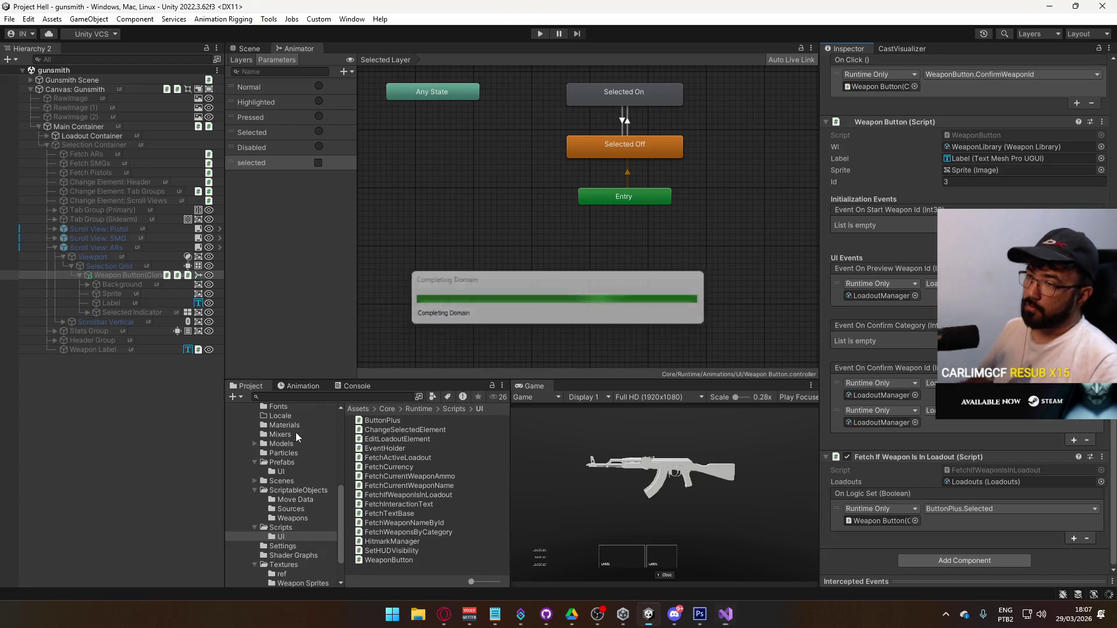
Step: Open the title scene from the Scenes folder and enter Play mode
{"action": "left_click", "coordinate": [282, 481]}
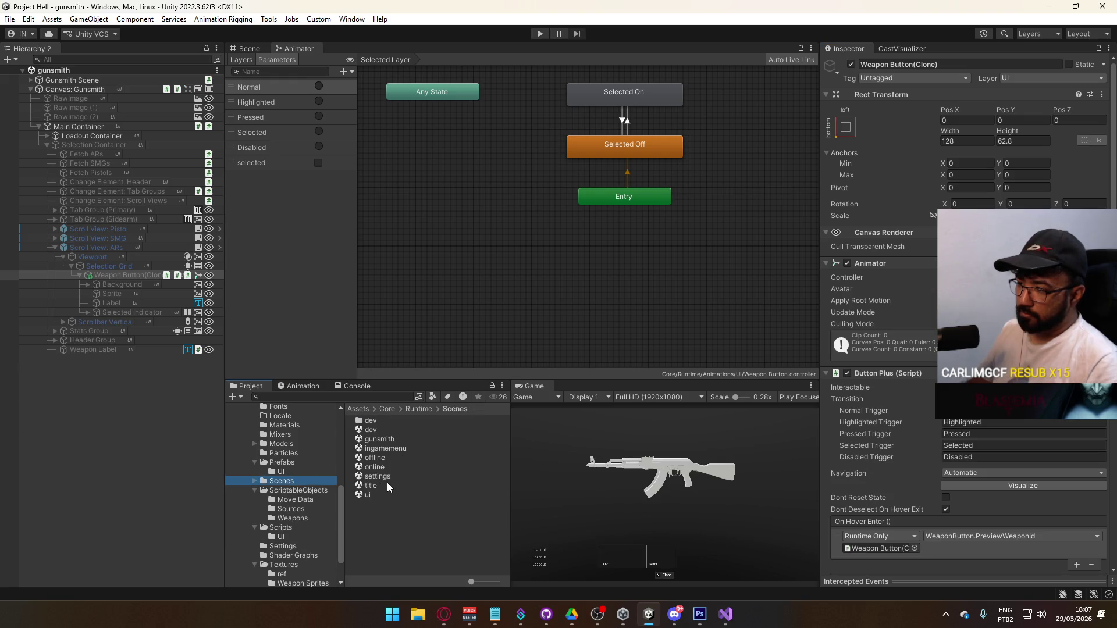
{"action": "double_click", "coordinate": [386, 484]}
{"action": "left_click", "coordinate": [539, 34]}
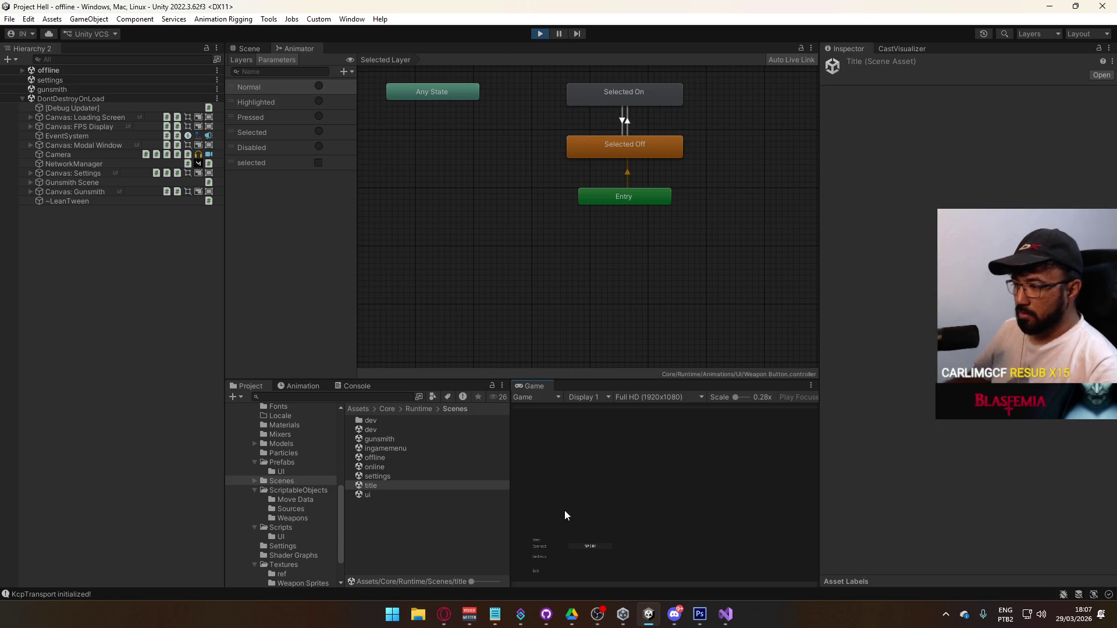
{"action": "left_click", "coordinate": [23, 99]}
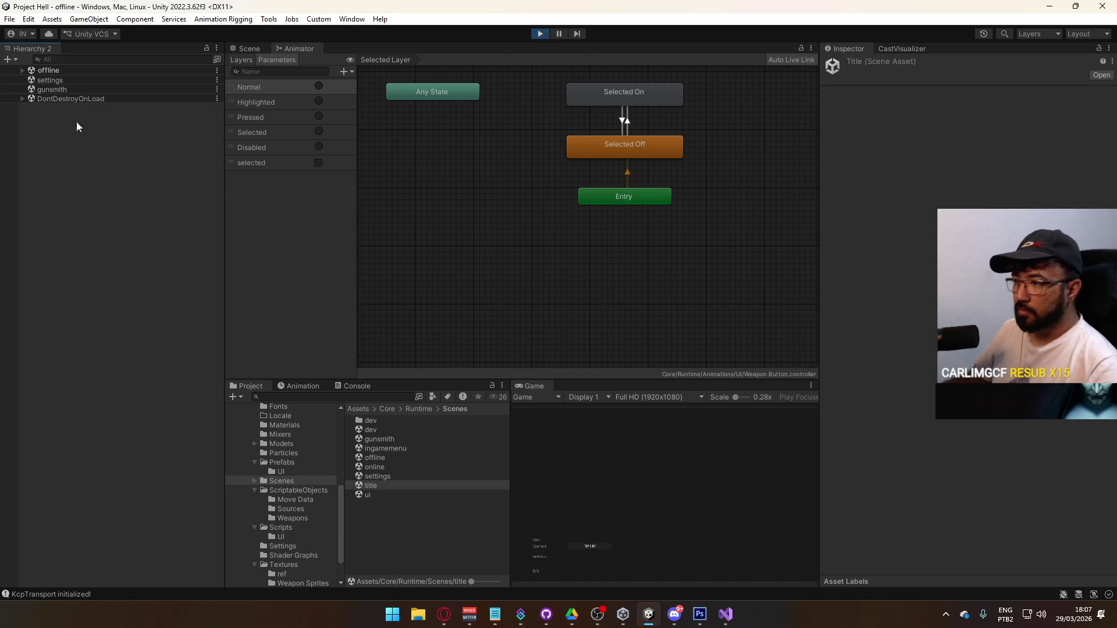
Step: Start from the title menu, open the primary weapon selection, and show the Console errors
{"action": "left_click", "coordinate": [540, 541]}
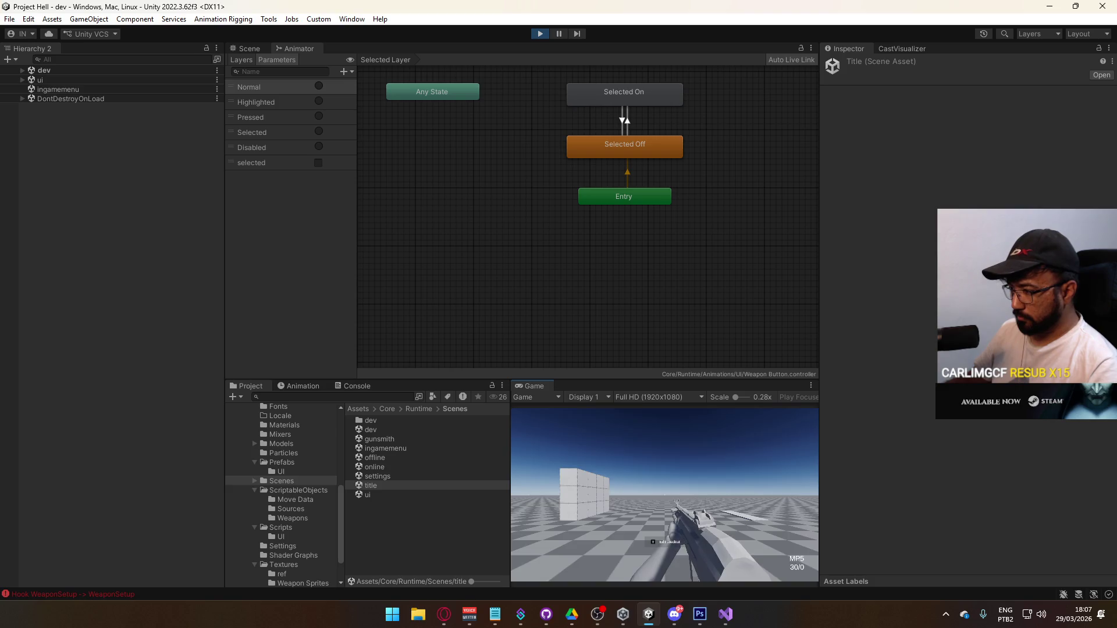
{"action": "left_click", "coordinate": [625, 555]}
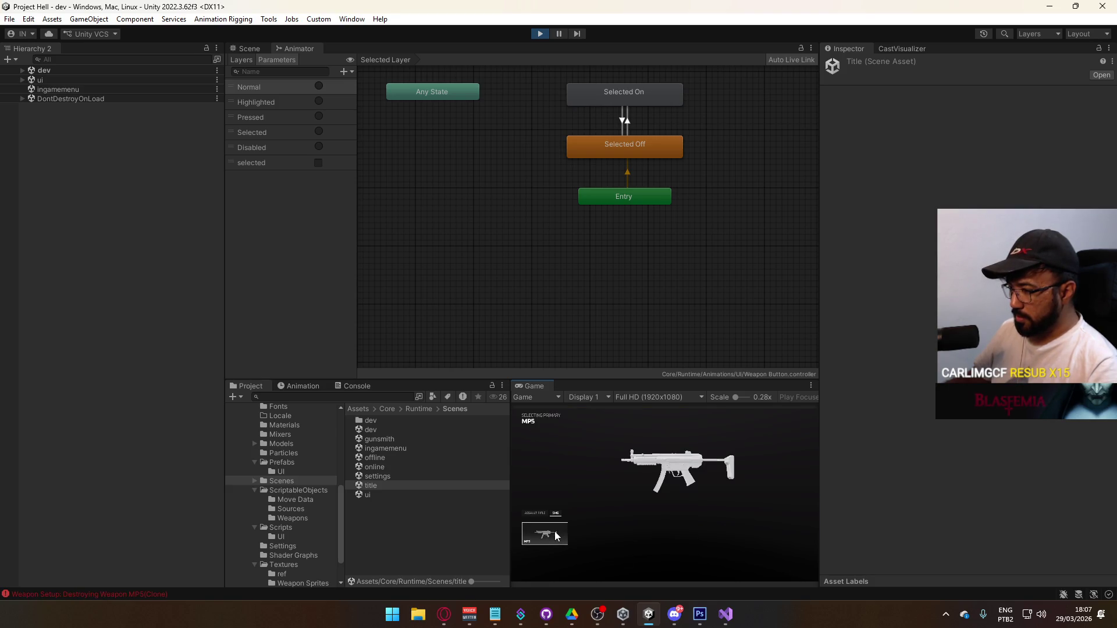
{"action": "key", "text": "super"}
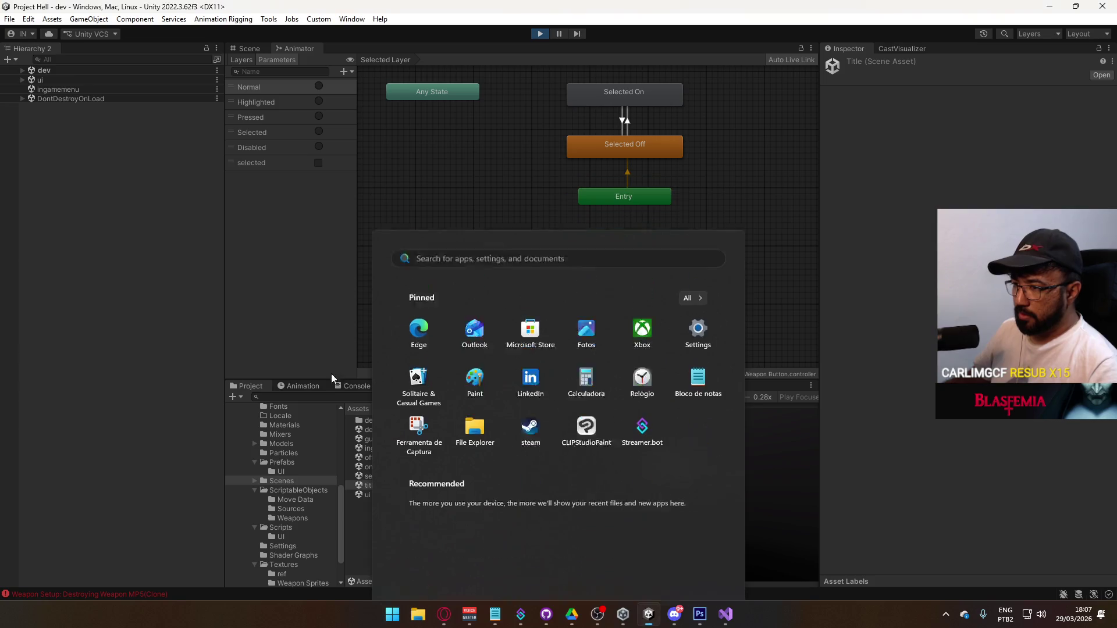
{"action": "left_click", "coordinate": [353, 385]}
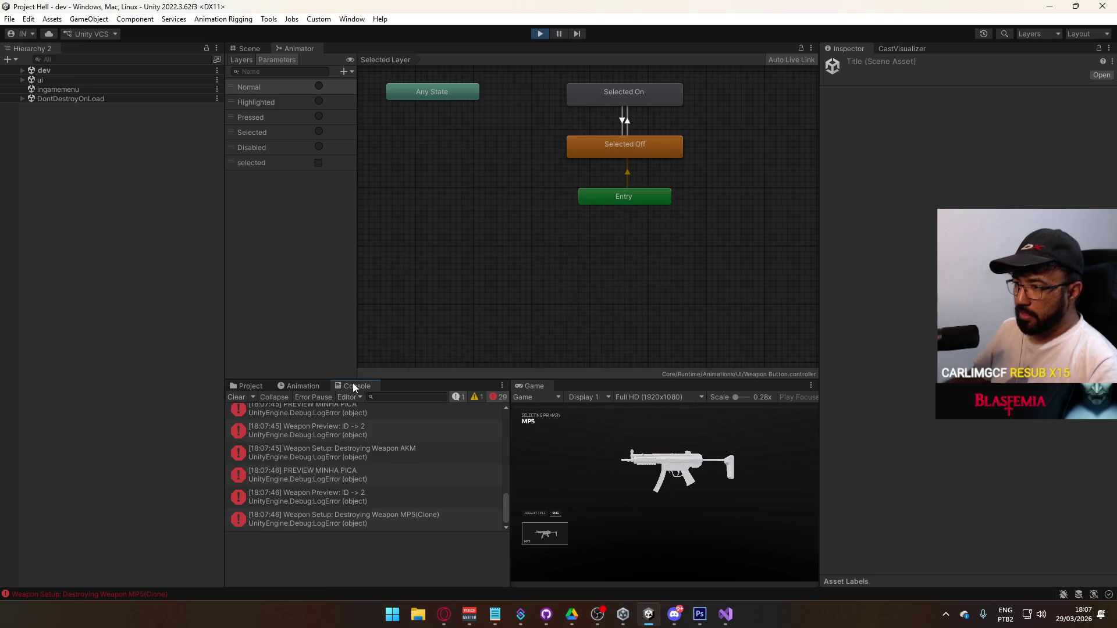
Step: Read the stack traces of the PREVIEW log, the new OnEnable LogError and a 'Selected set to False' entry
{"action": "left_click", "coordinate": [409, 473]}
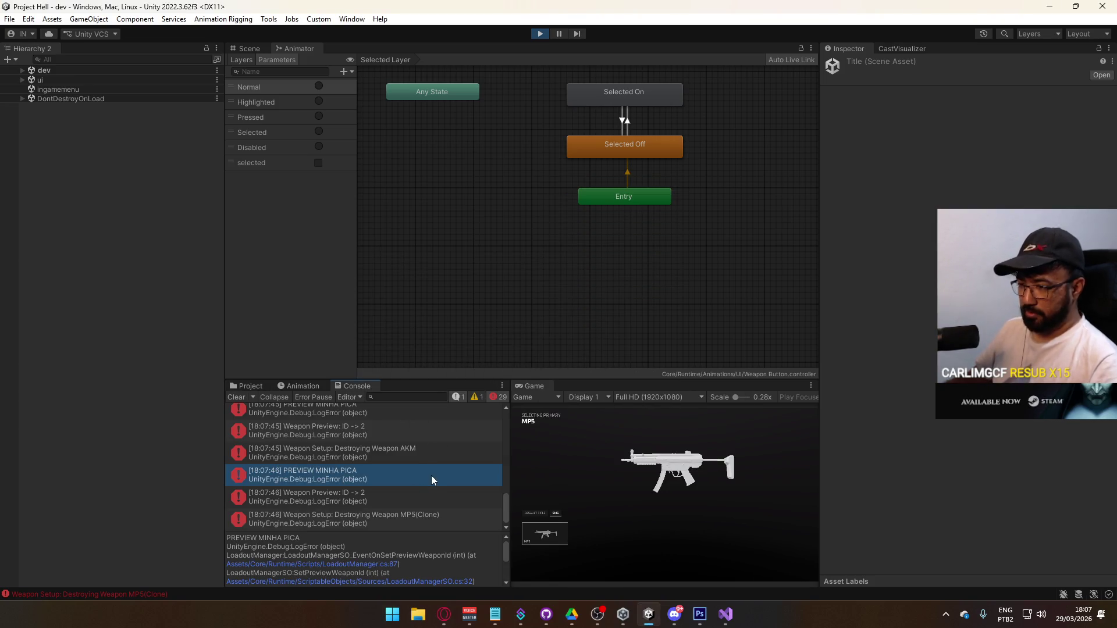
{"action": "scroll", "coordinate": [431, 476], "scroll_direction": "up", "scroll_amount": 2}
{"action": "scroll", "coordinate": [431, 480], "scroll_direction": "up", "scroll_amount": 2}
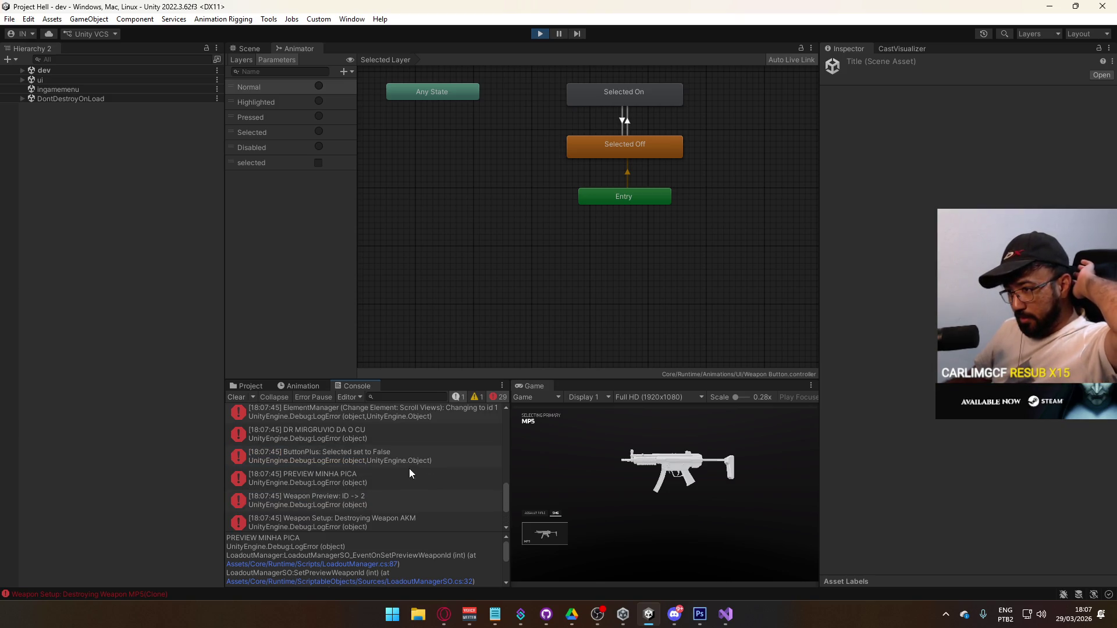
{"action": "left_click", "coordinate": [390, 440]}
{"action": "scroll", "coordinate": [390, 435], "scroll_direction": "up", "scroll_amount": 2}
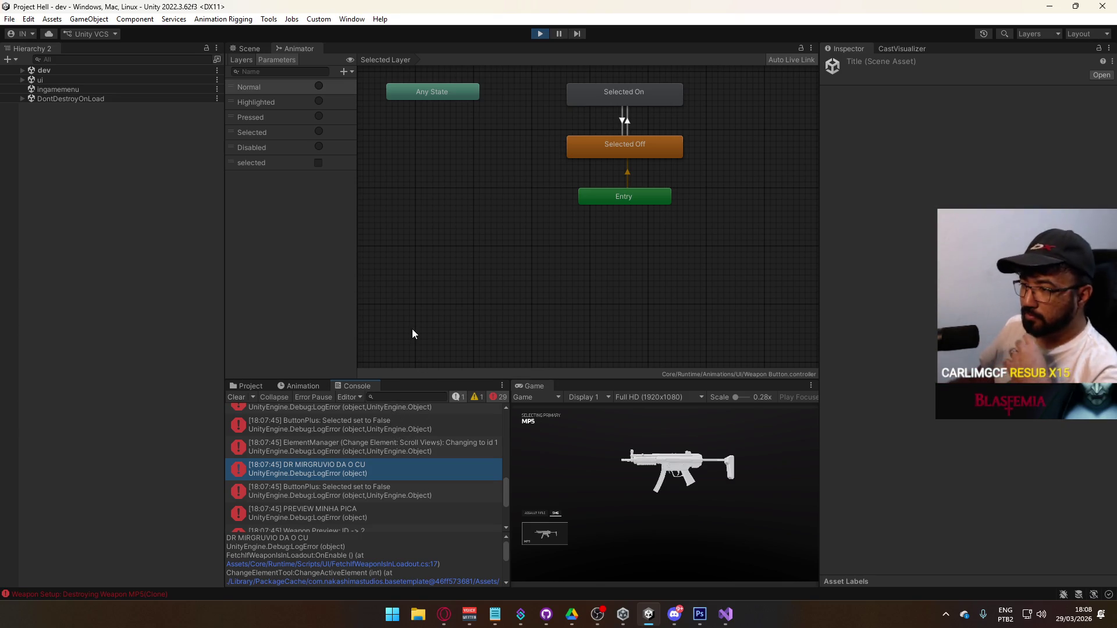
{"action": "left_click", "coordinate": [396, 431]}
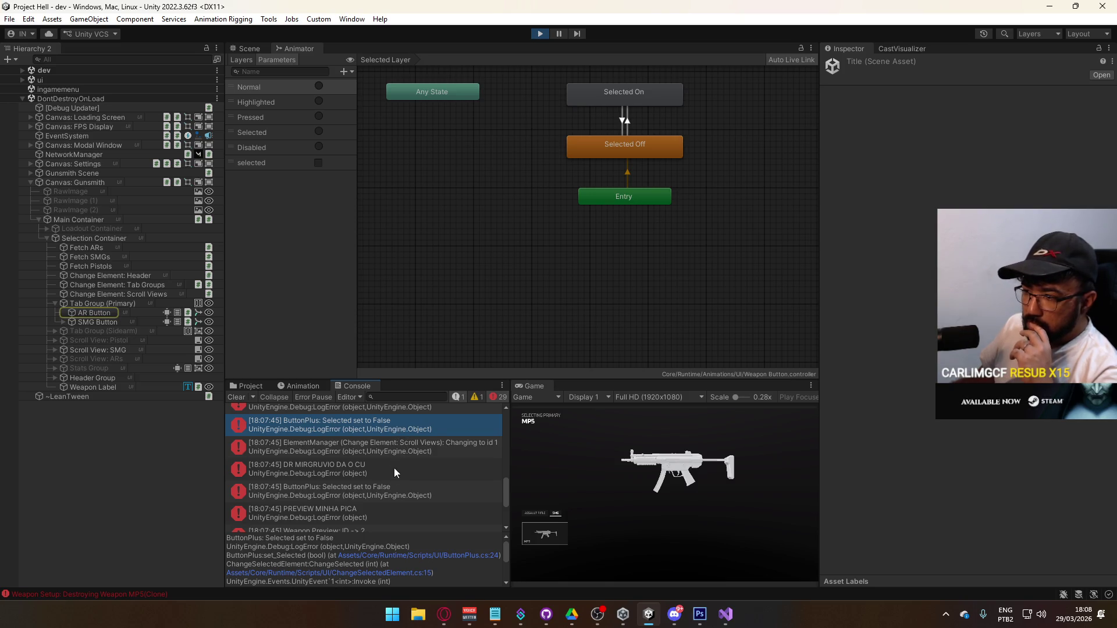
Step: Filter the Console by 'Selected set' and pick out the entry set to True
{"action": "scroll", "coordinate": [396, 463], "scroll_direction": "down", "scroll_amount": 2}
{"action": "scroll", "coordinate": [388, 470], "scroll_direction": "down", "scroll_amount": 2}
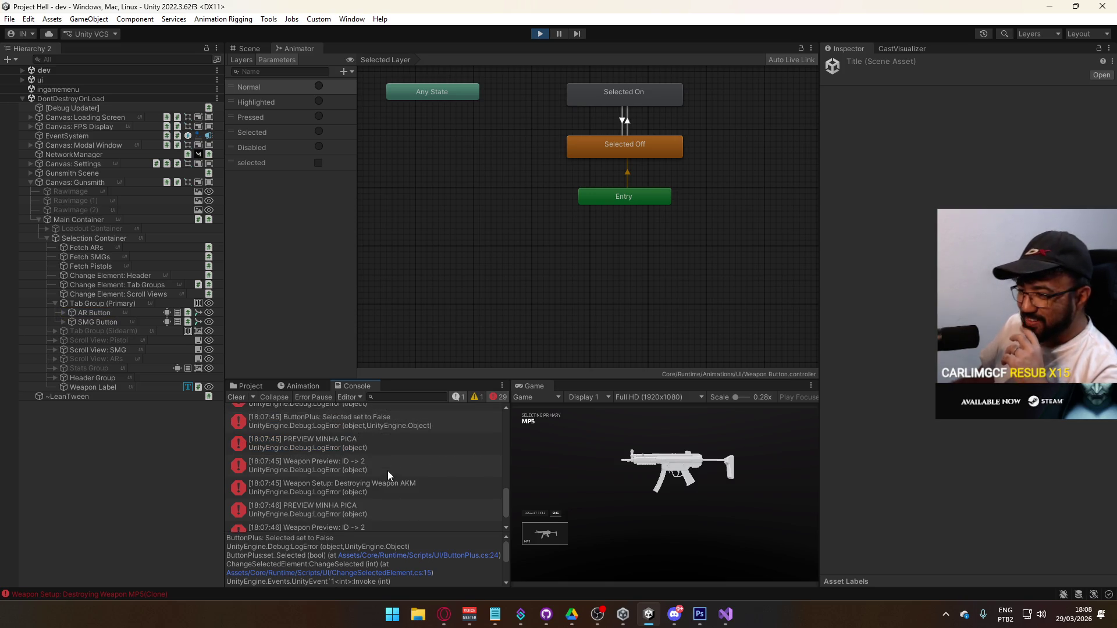
{"action": "scroll", "coordinate": [387, 470], "scroll_direction": "down", "scroll_amount": 2}
{"action": "scroll", "coordinate": [431, 477], "scroll_direction": "up", "scroll_amount": 6}
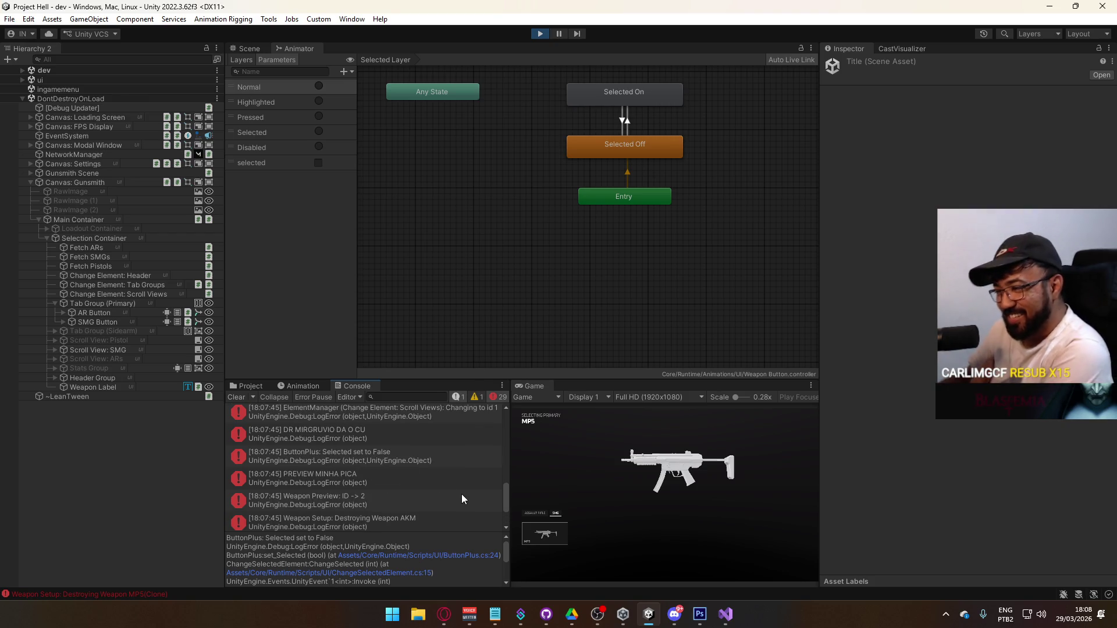
{"action": "left_click", "coordinate": [400, 494]}
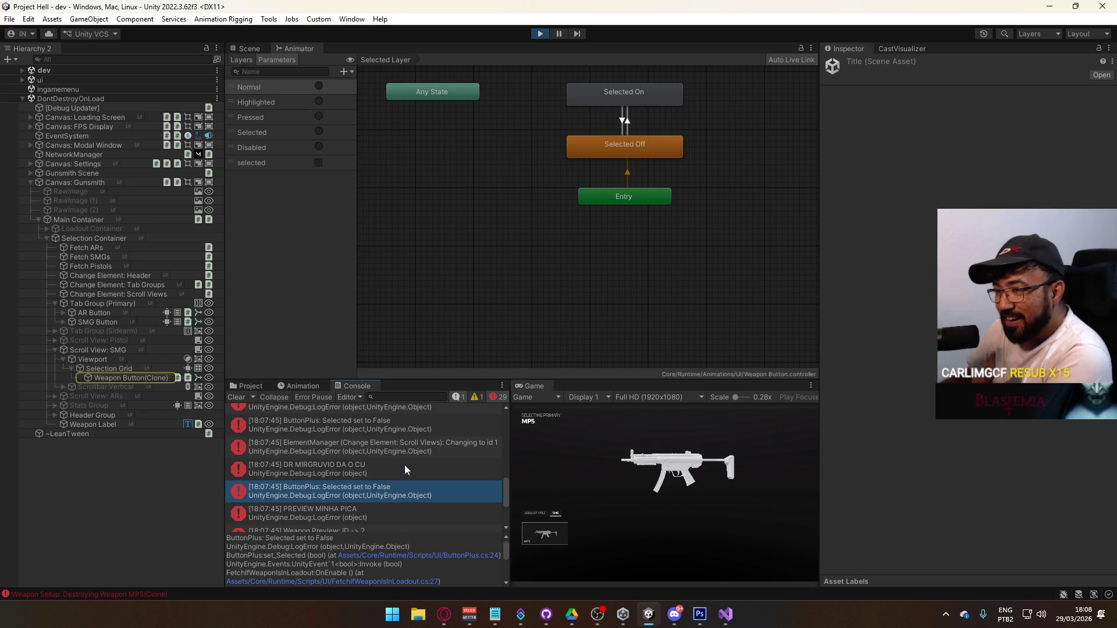
{"action": "left_click", "coordinate": [420, 397]}
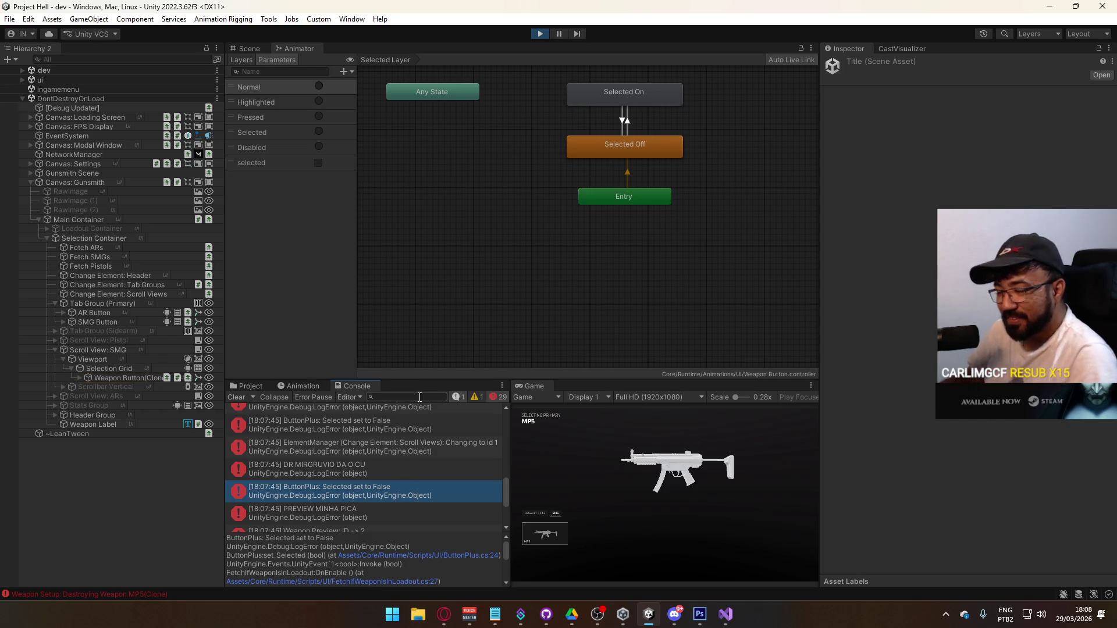
{"action": "type", "text": "Selected set"}
{"action": "left_click", "coordinate": [405, 472]}
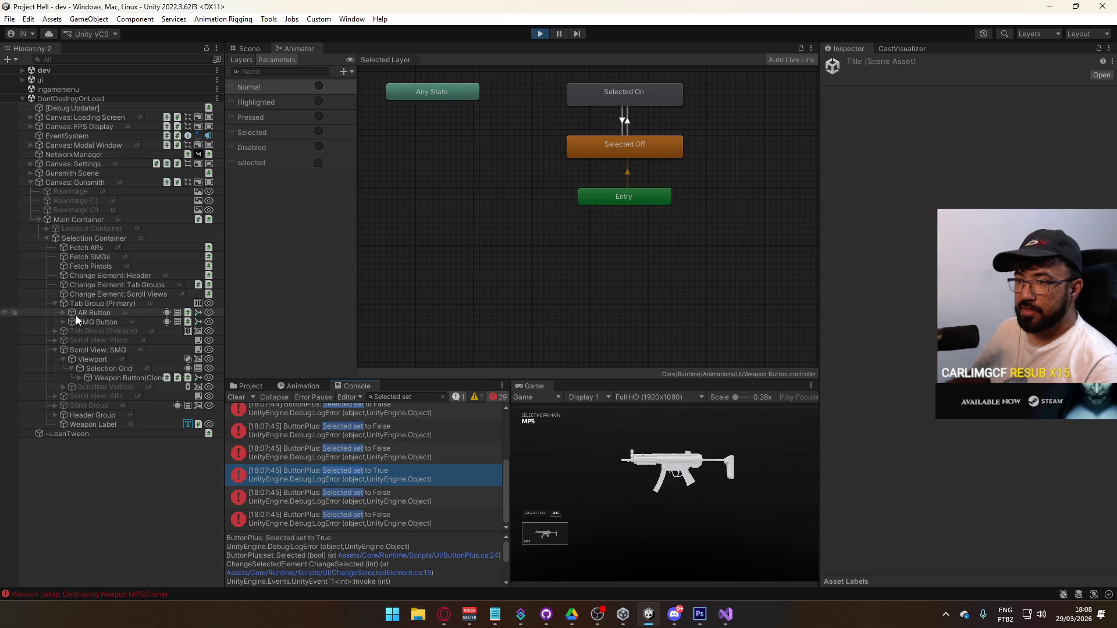
Step: Inspect SMG Button's Button Plus settings and view the gunsmith layout in the Scene view
{"action": "left_click", "coordinate": [62, 323]}
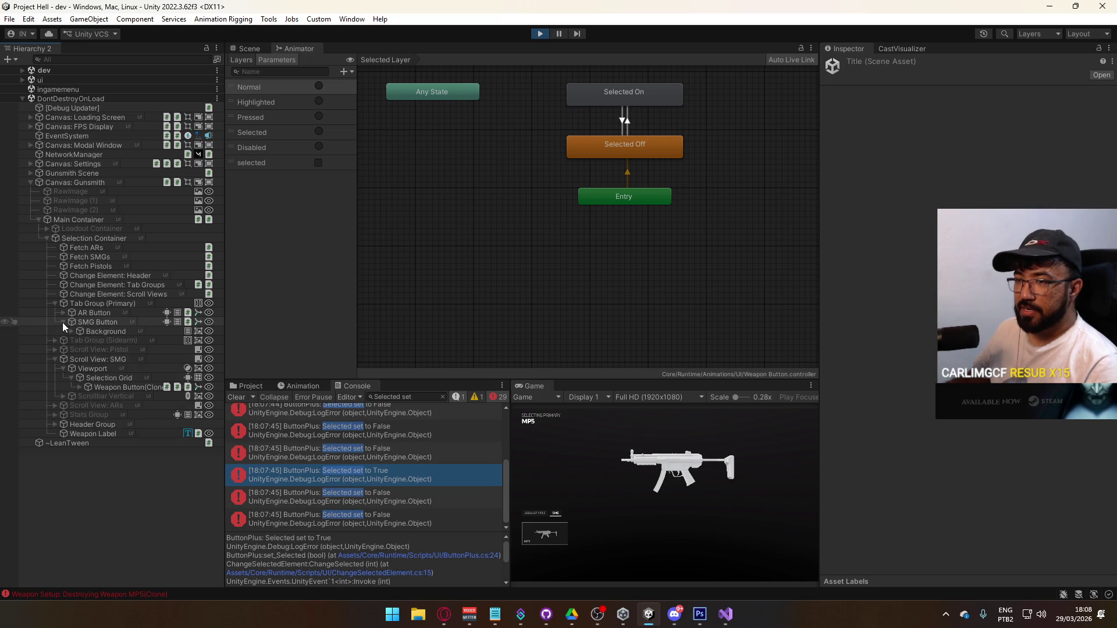
{"action": "left_click", "coordinate": [100, 323]}
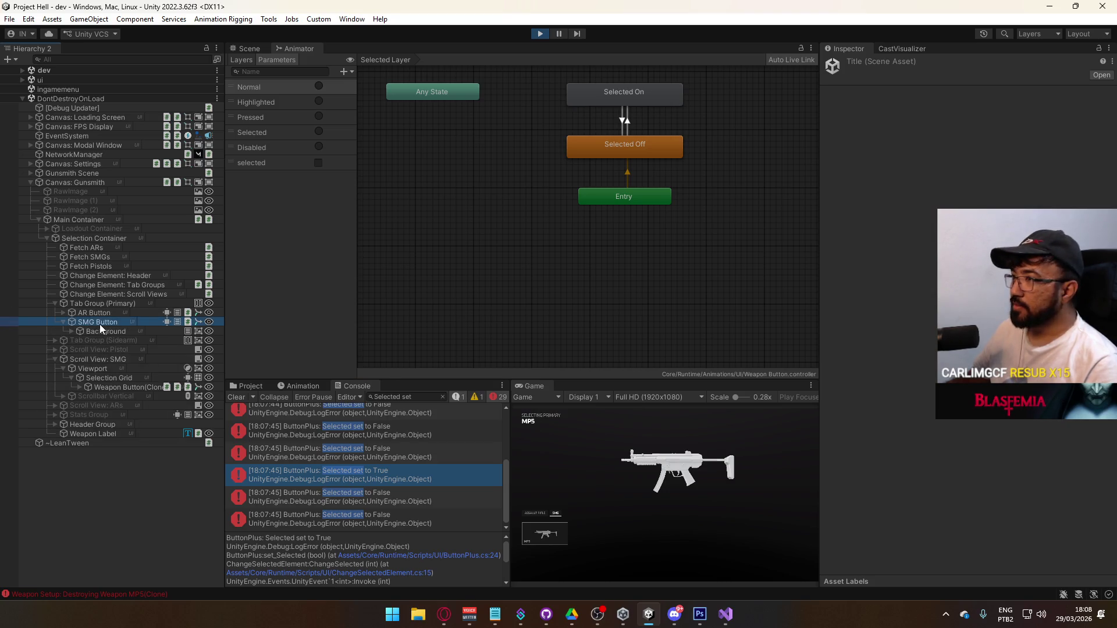
{"action": "left_click", "coordinate": [249, 48]}
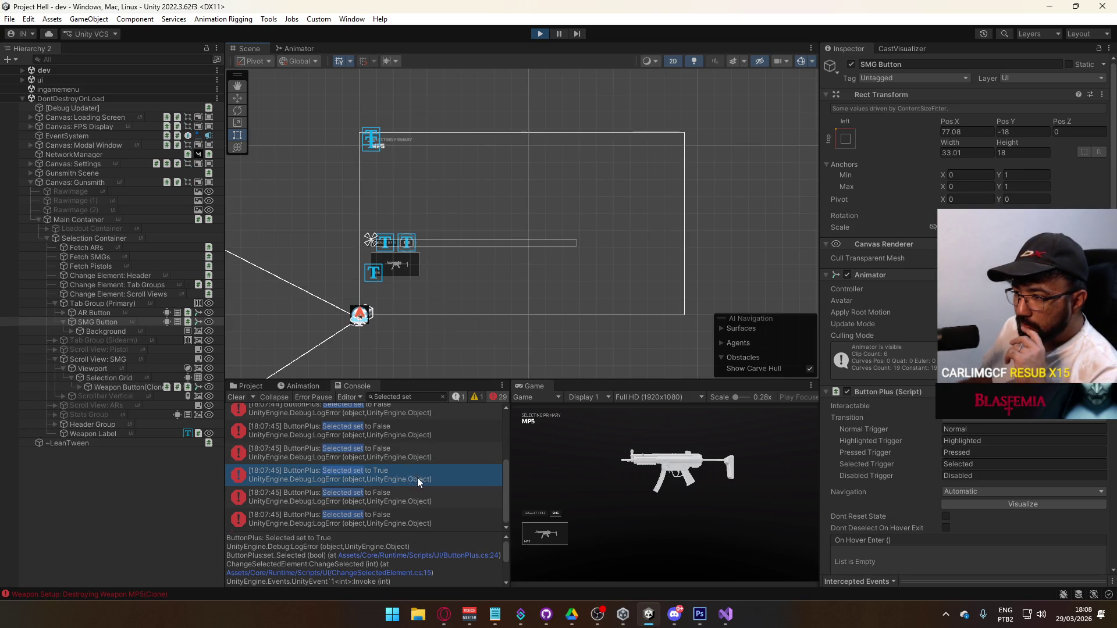
Step: Ping the buttons behind the 'Selected set to True' and 'Selected set to False' log entries
{"action": "scroll", "coordinate": [417, 477], "scroll_direction": "up", "scroll_amount": 2}
{"action": "left_click", "coordinate": [417, 436]}
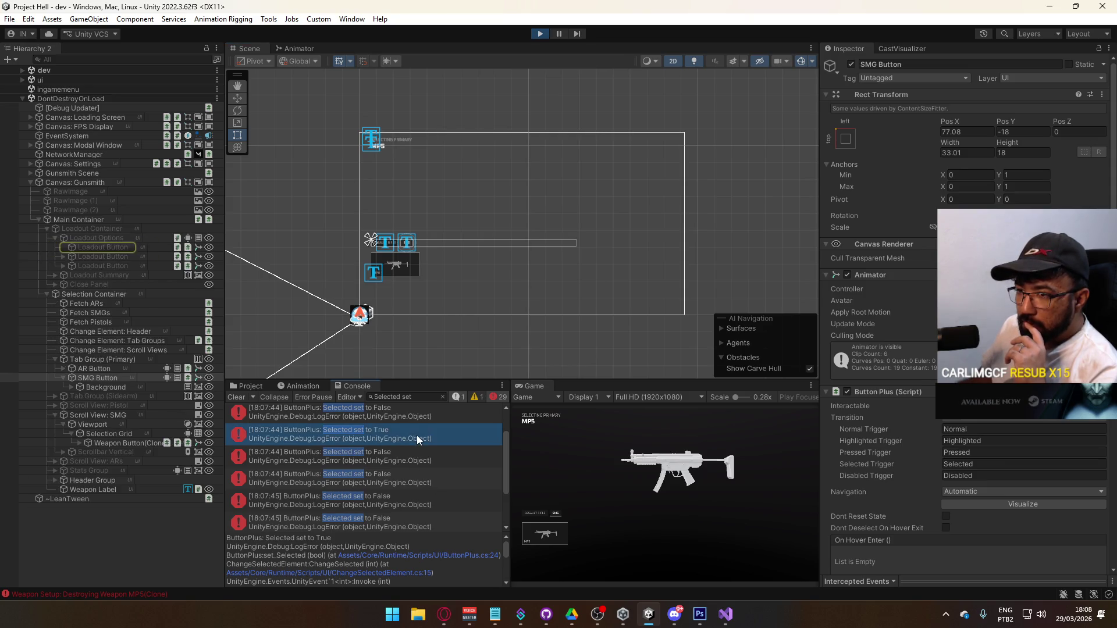
{"action": "scroll", "coordinate": [415, 437], "scroll_direction": "down", "scroll_amount": 2}
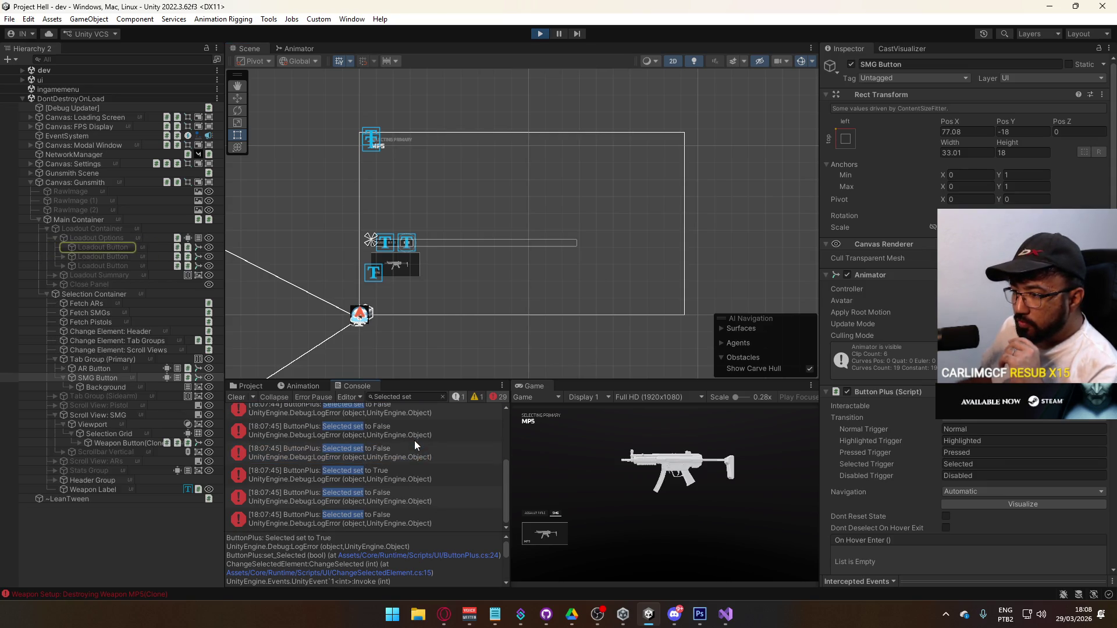
{"action": "left_click", "coordinate": [401, 475]}
{"action": "left_click", "coordinate": [399, 507]}
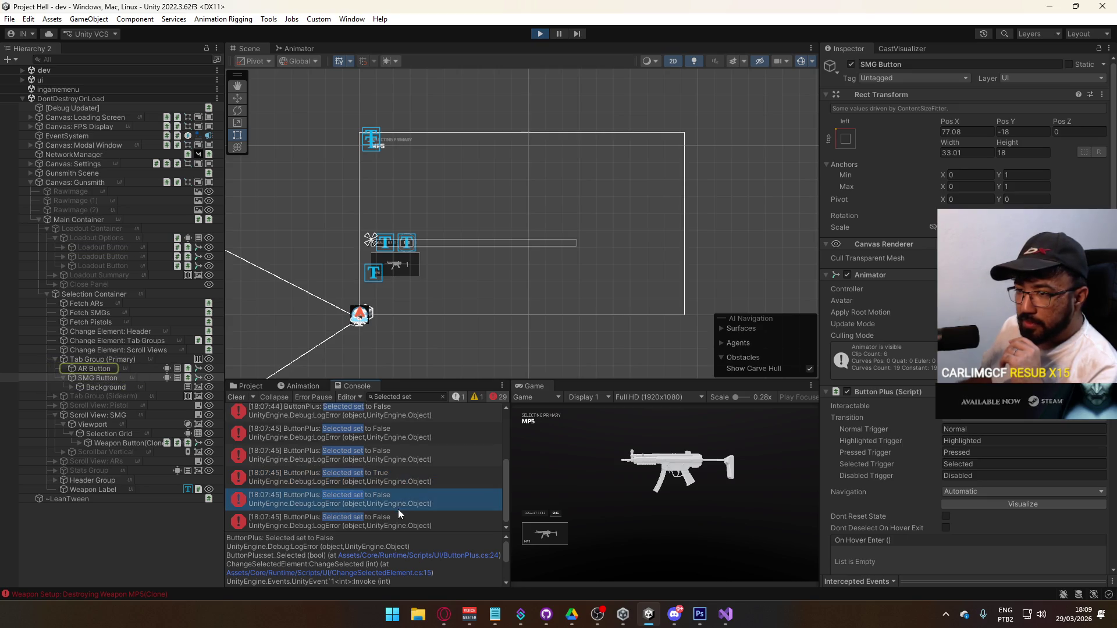
{"action": "left_click", "coordinate": [400, 521]}
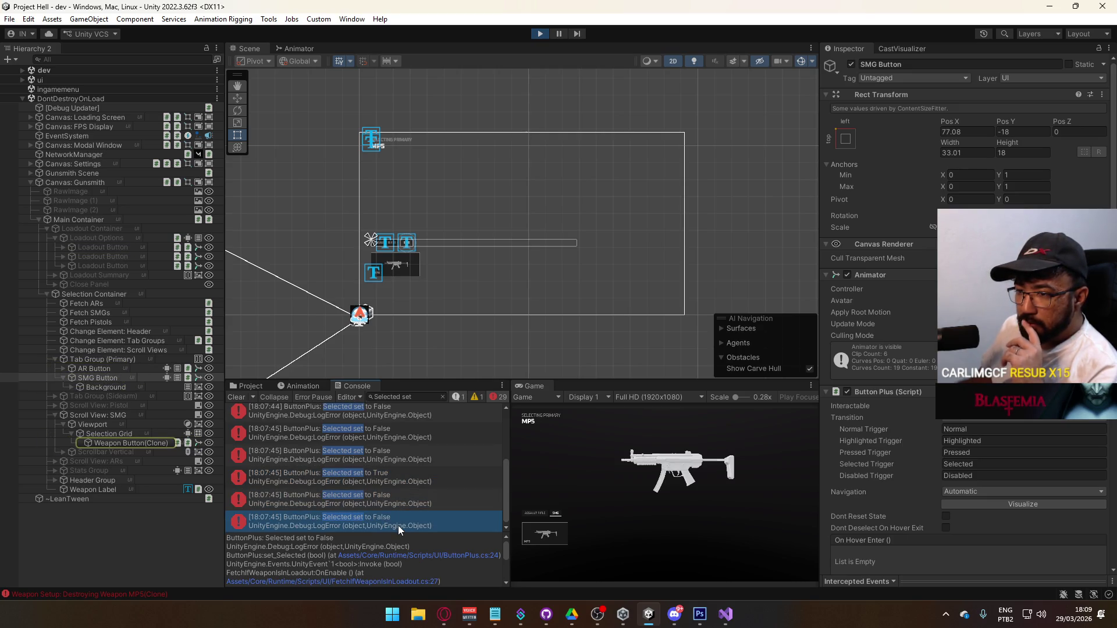
Step: Select Weapon Button(Clone) and open its FetchIfWeaponIsInLoadout script in Visual Studio
{"action": "scroll", "coordinate": [401, 497], "scroll_direction": "down", "scroll_amount": 1}
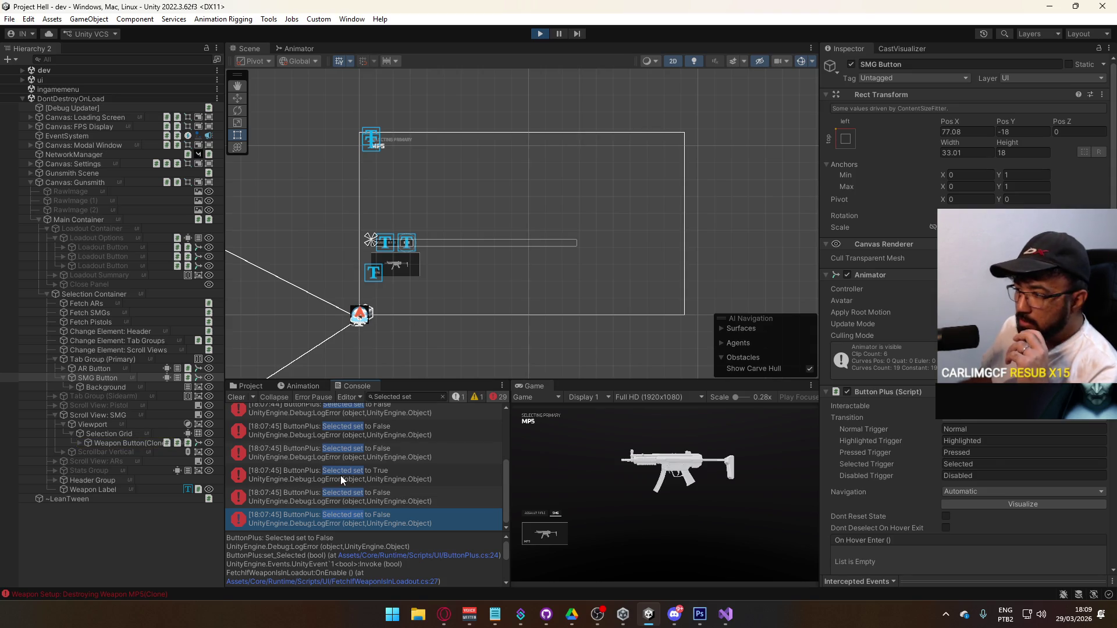
{"action": "scroll", "coordinate": [1010, 427], "scroll_direction": "down", "scroll_amount": 3}
{"action": "scroll", "coordinate": [1010, 422], "scroll_direction": "down", "scroll_amount": 10}
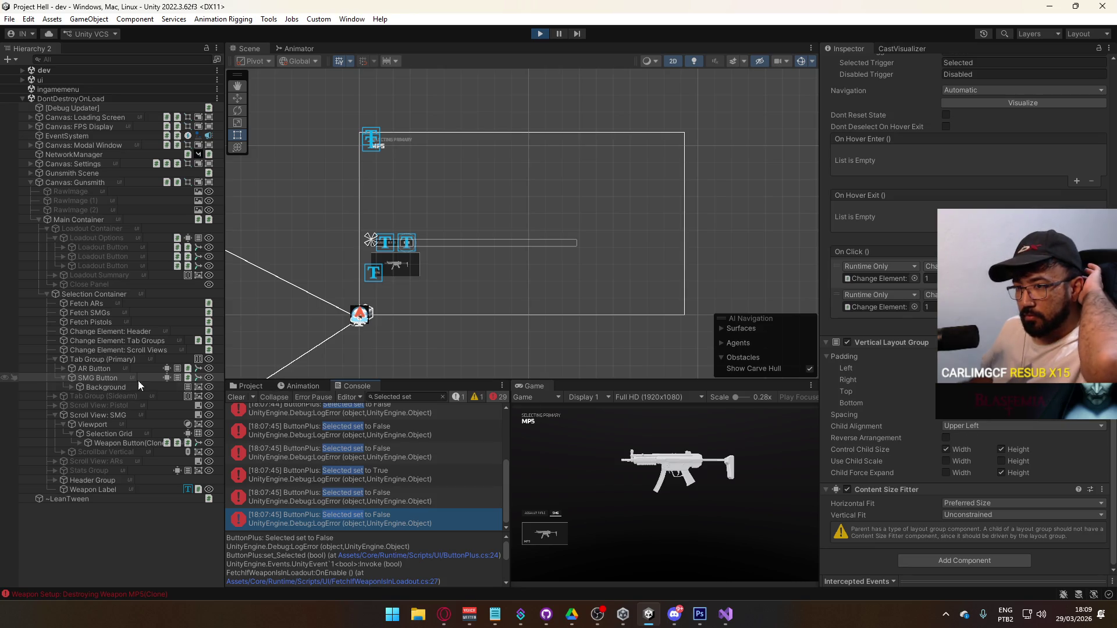
{"action": "left_click", "coordinate": [141, 444]}
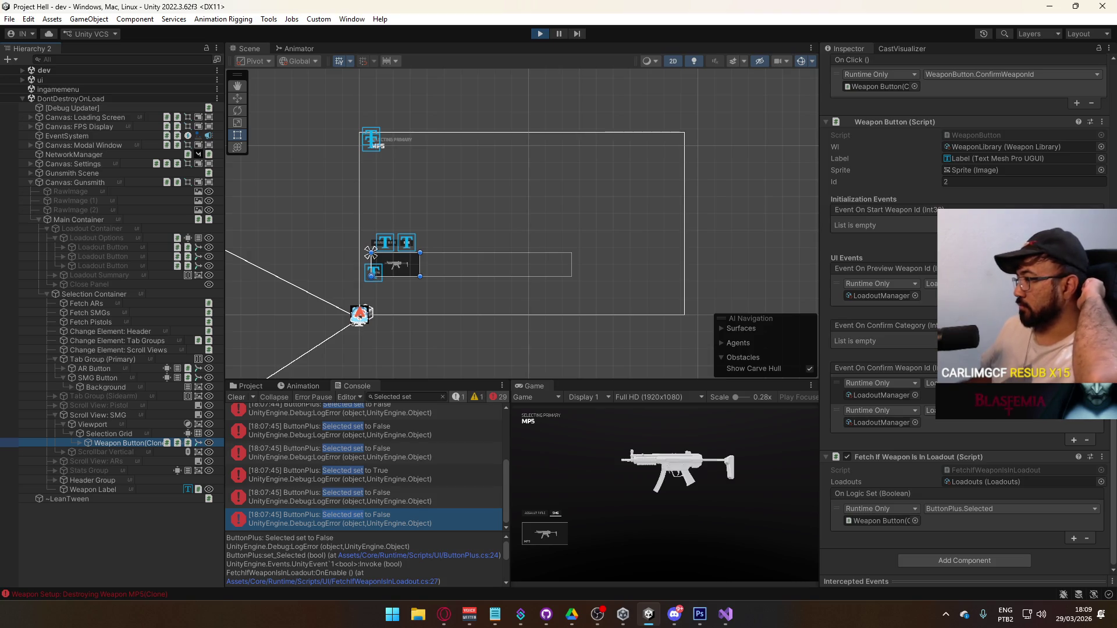
{"action": "double_click", "coordinate": [968, 469]}
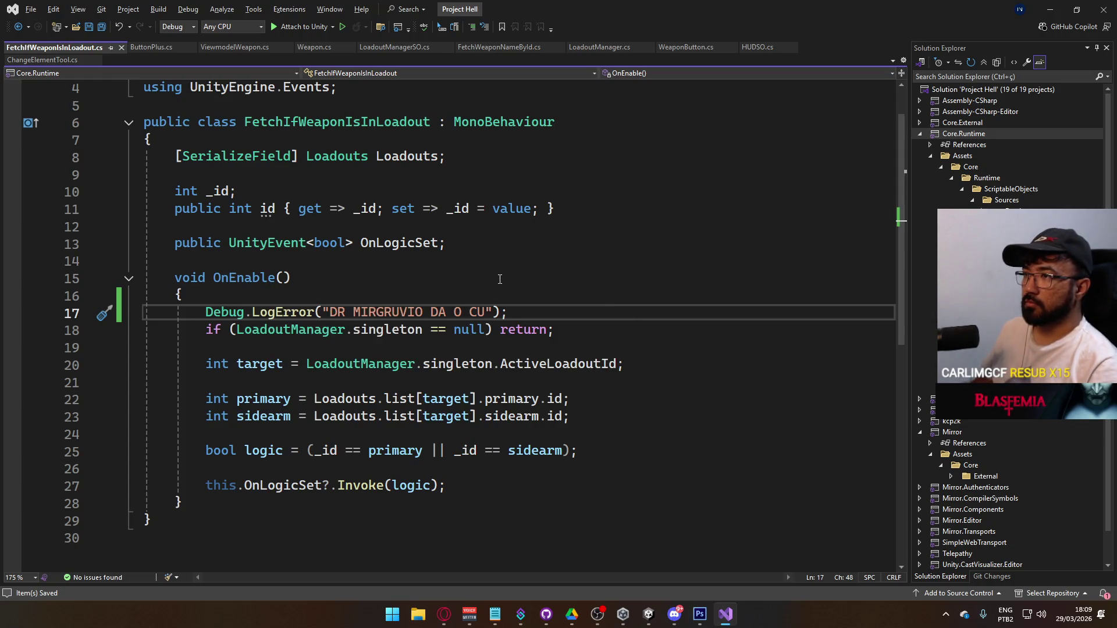
Step: Pass gameObject as the second Debug.LogError argument in OnEnable and save the script
{"action": "key", "text": "Left"}
{"action": "key", "text": "Left"}
{"action": "key", "text": "BackSpace"}
{"action": "type", "text": "\", g"}
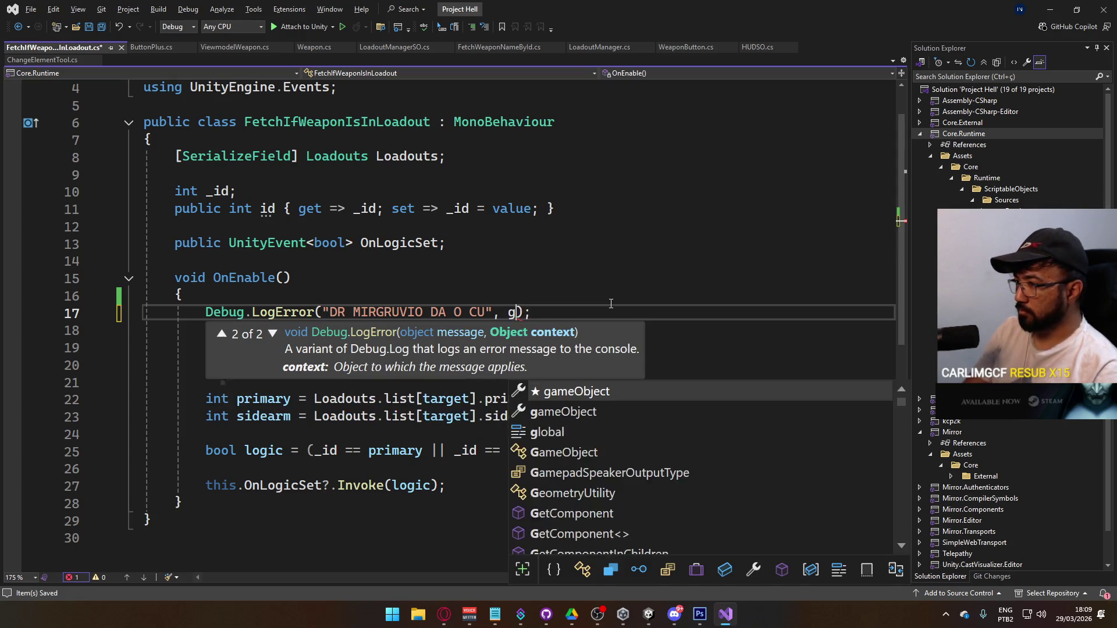
{"action": "key", "text": "Tab"}
{"action": "key", "text": "ctrl+s"}
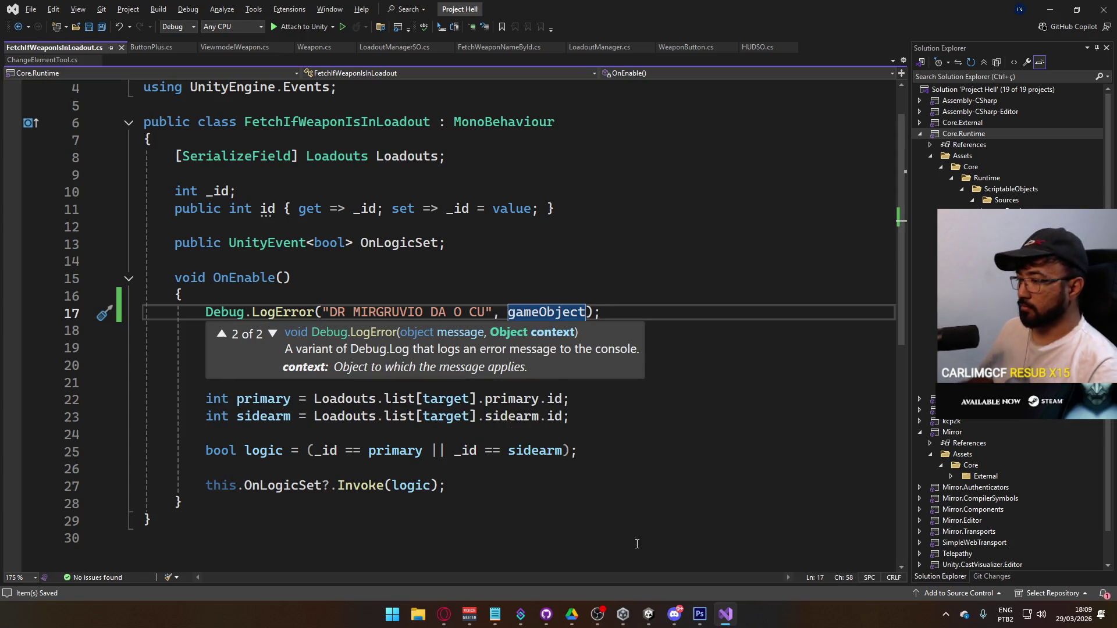
{"action": "key", "text": "Escape"}
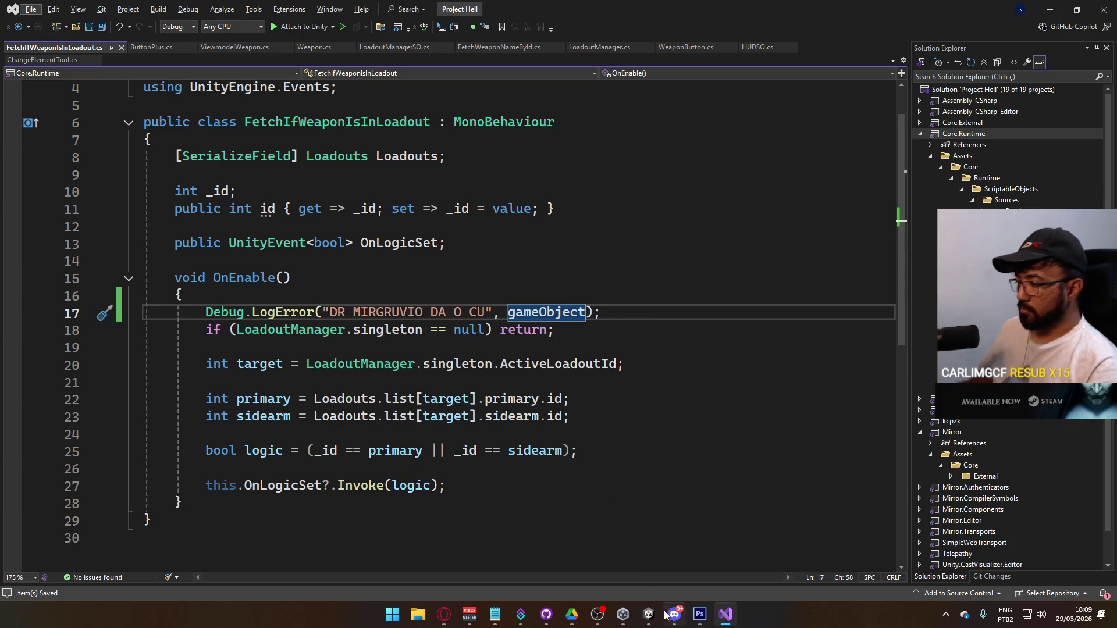
{"action": "mouse_move", "coordinate": [661, 618]}
{"action": "left_click", "coordinate": [631, 568]}
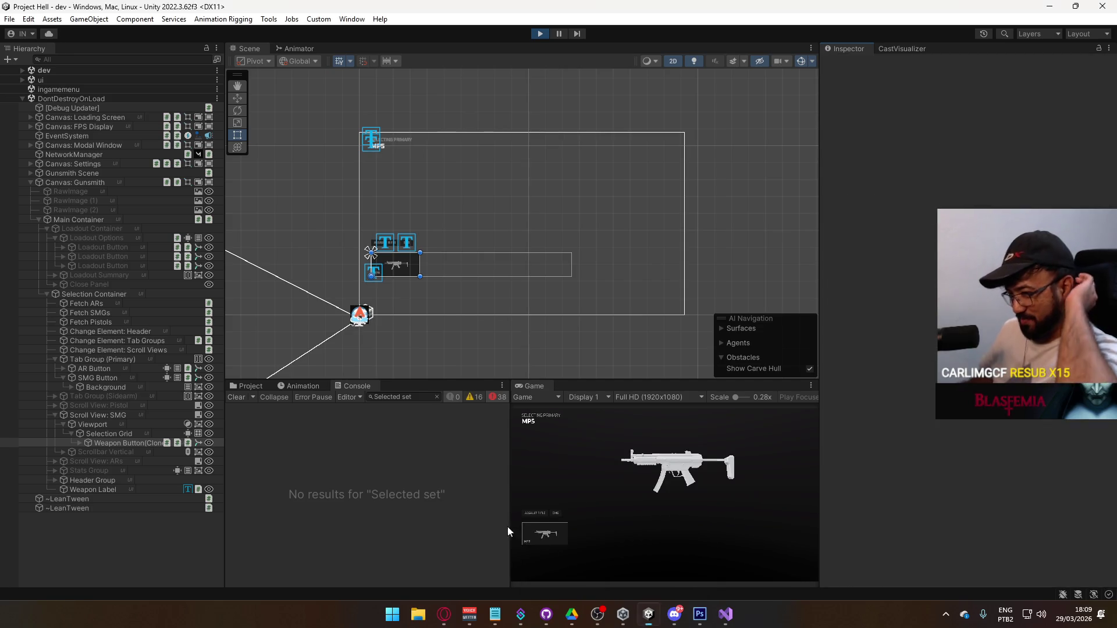
Step: Clear the 'Selected set' Console filter and ping the new OnEnable log's Weapon Button(Clone)
{"action": "left_click", "coordinate": [256, 387]}
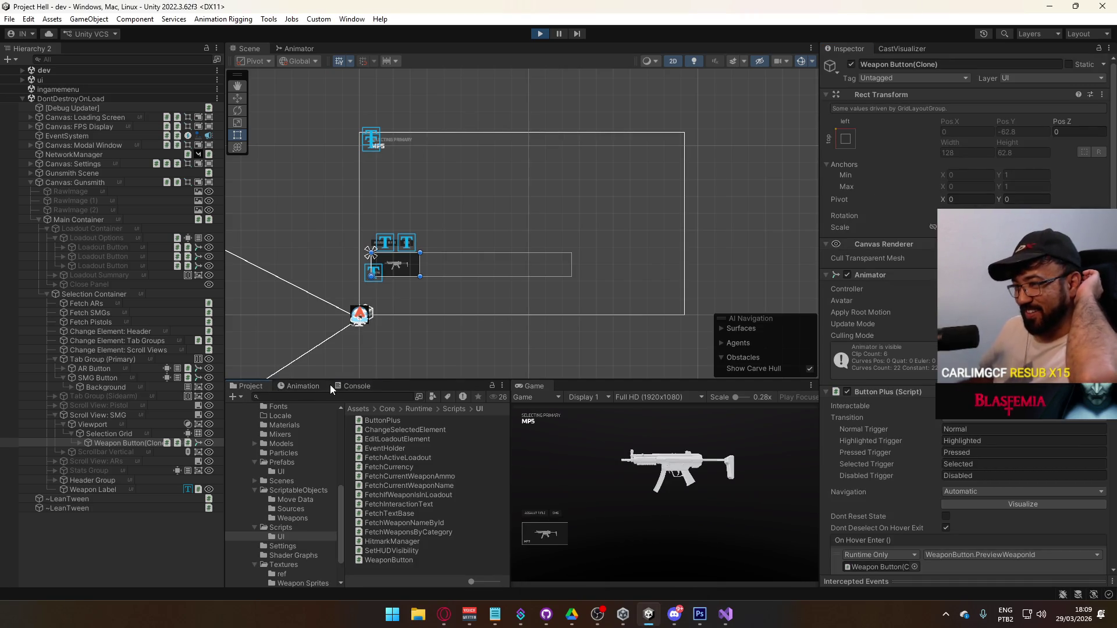
{"action": "left_click", "coordinate": [351, 387]}
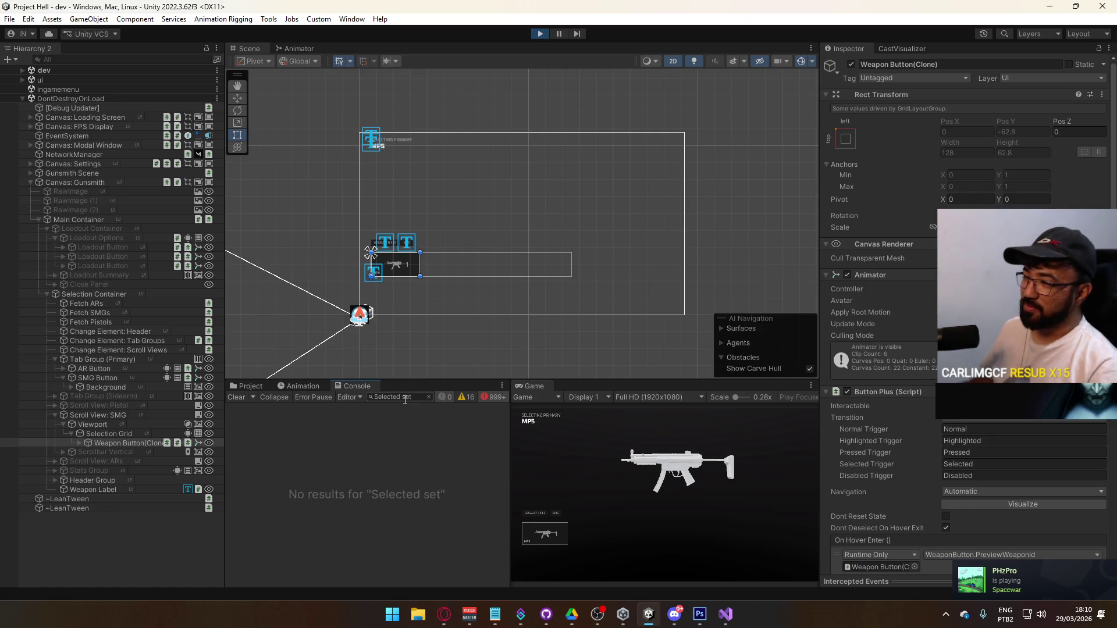
{"action": "left_click", "coordinate": [429, 398]}
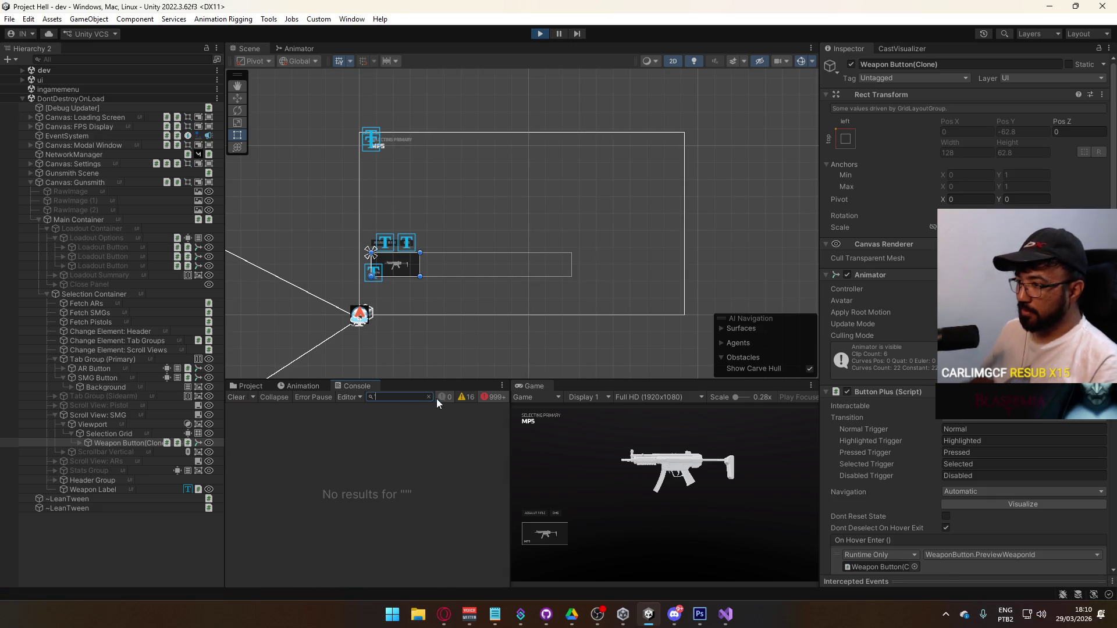
{"action": "left_click", "coordinate": [429, 397]}
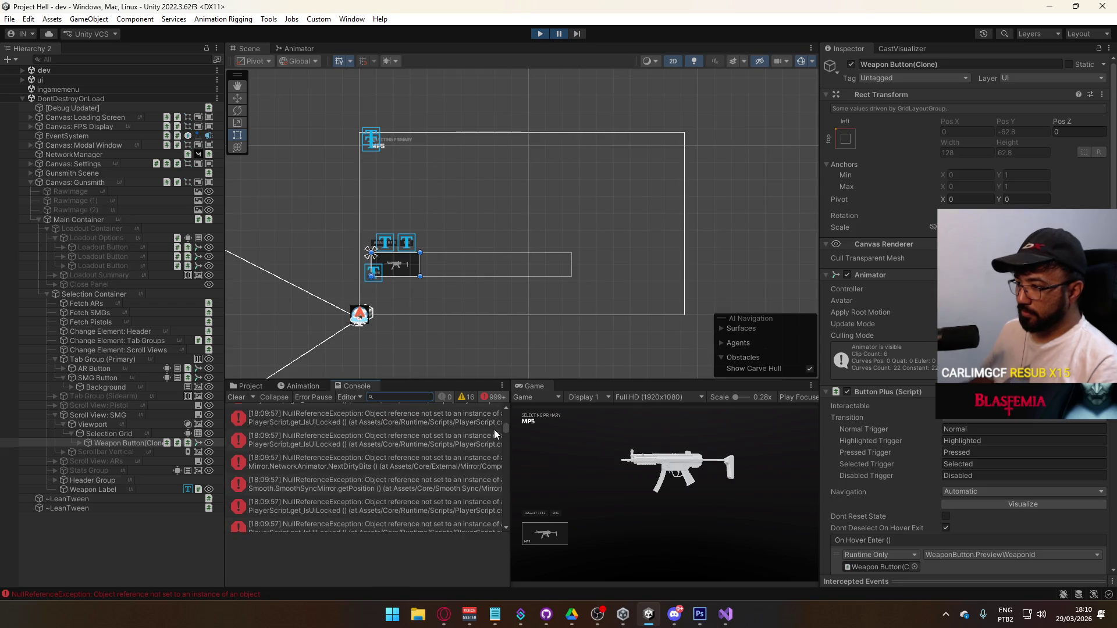
{"action": "scroll", "coordinate": [495, 429], "scroll_direction": "up", "scroll_amount": 3}
{"action": "left_click", "coordinate": [413, 417]}
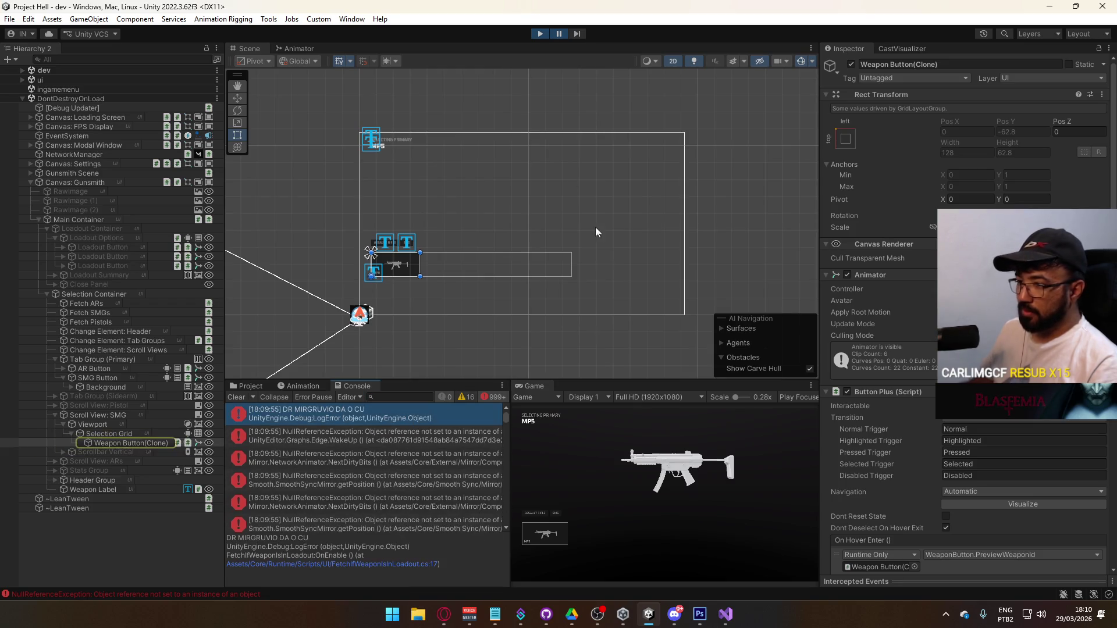
Step: Stop Play mode, clear the Console, and reopen the script at its logging line
{"action": "left_click", "coordinate": [539, 33]}
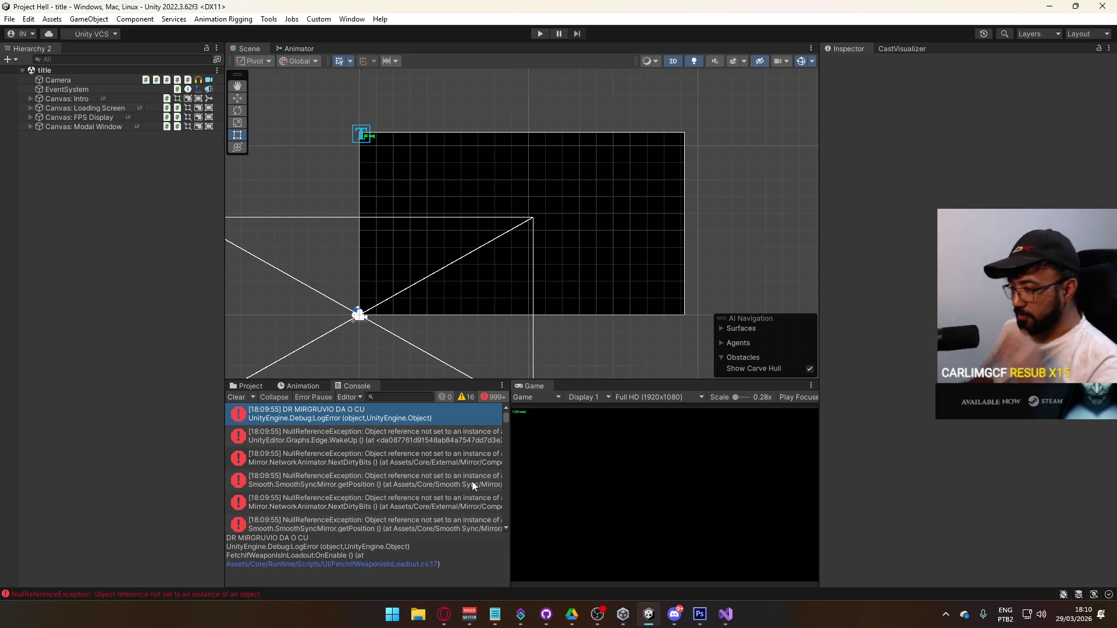
{"action": "double_click", "coordinate": [250, 415]}
{"action": "left_click", "coordinate": [236, 397]}
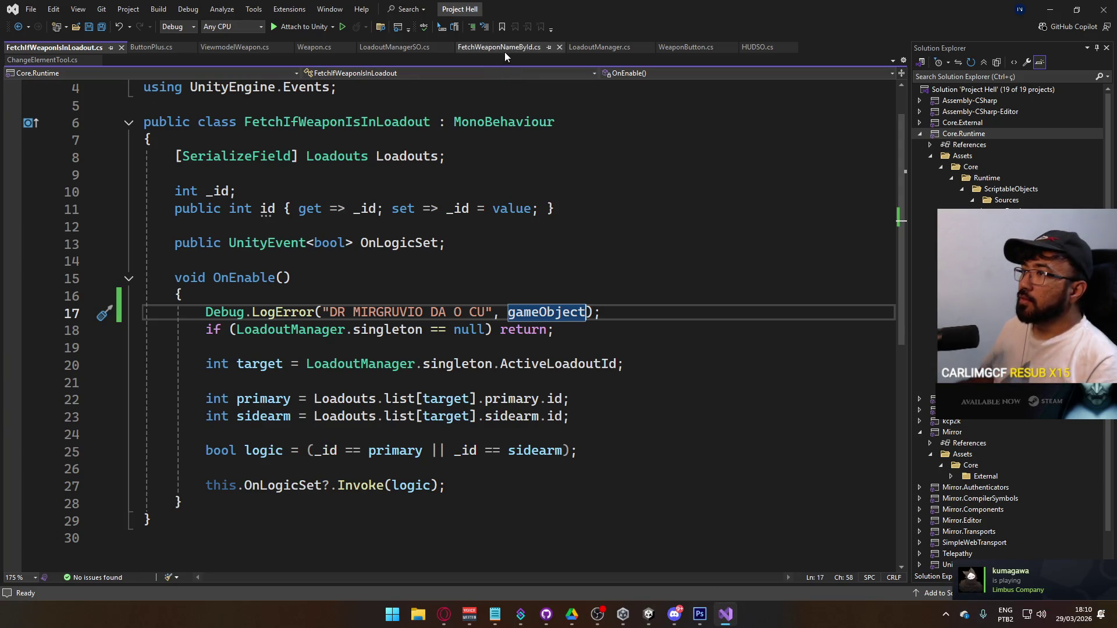
Step: Delete the preview Debug.LogError line from LoadoutManager.cs's preview-weapon handler and save
{"action": "left_click", "coordinate": [619, 50]}
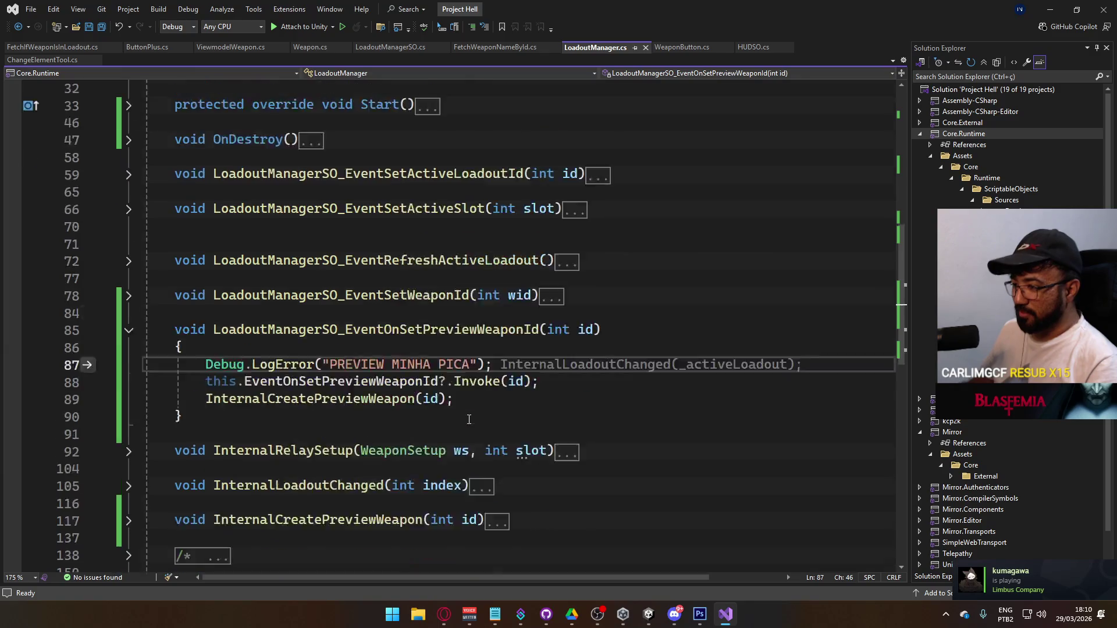
{"action": "scroll", "coordinate": [469, 419], "scroll_direction": "down", "scroll_amount": 1}
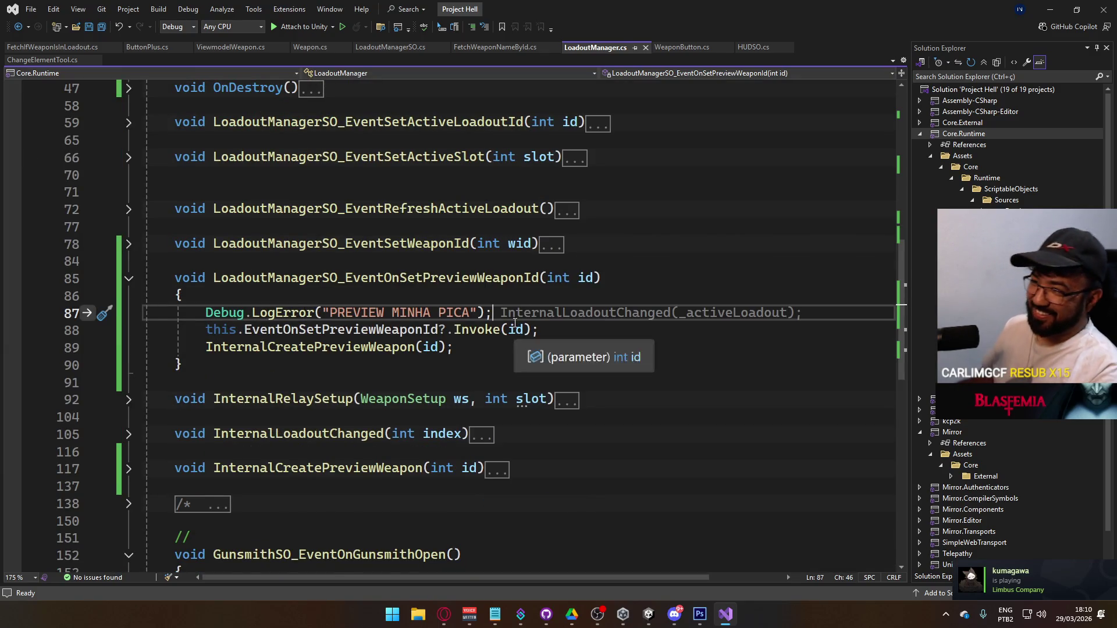
{"action": "key", "text": "ctrl+x"}
{"action": "left_click", "coordinate": [466, 336]}
{"action": "key", "text": "ctrl+s"}
{"action": "key", "text": "alt+Tab"}
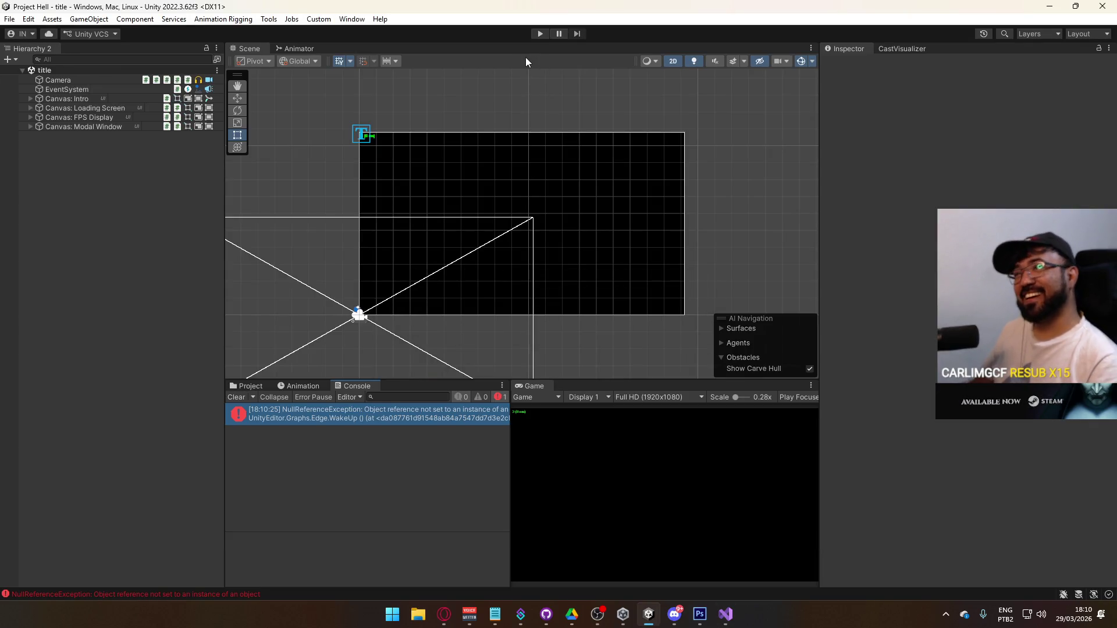
Step: Enter Play mode again, clear the Console, and launch into the dev level
{"action": "left_click", "coordinate": [540, 33]}
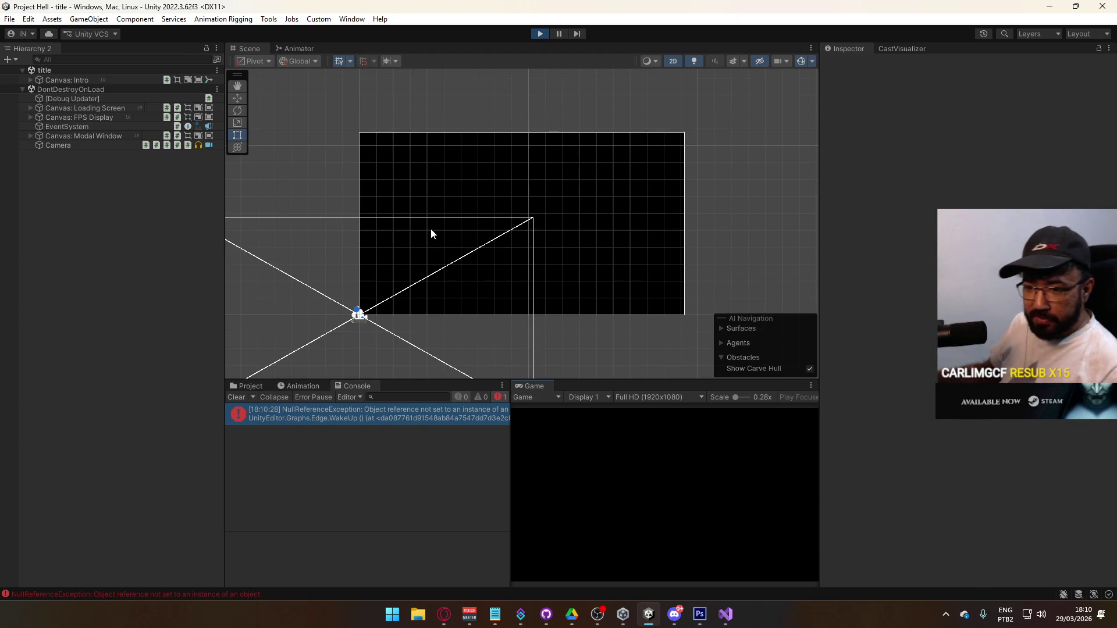
{"action": "left_click", "coordinate": [233, 396]}
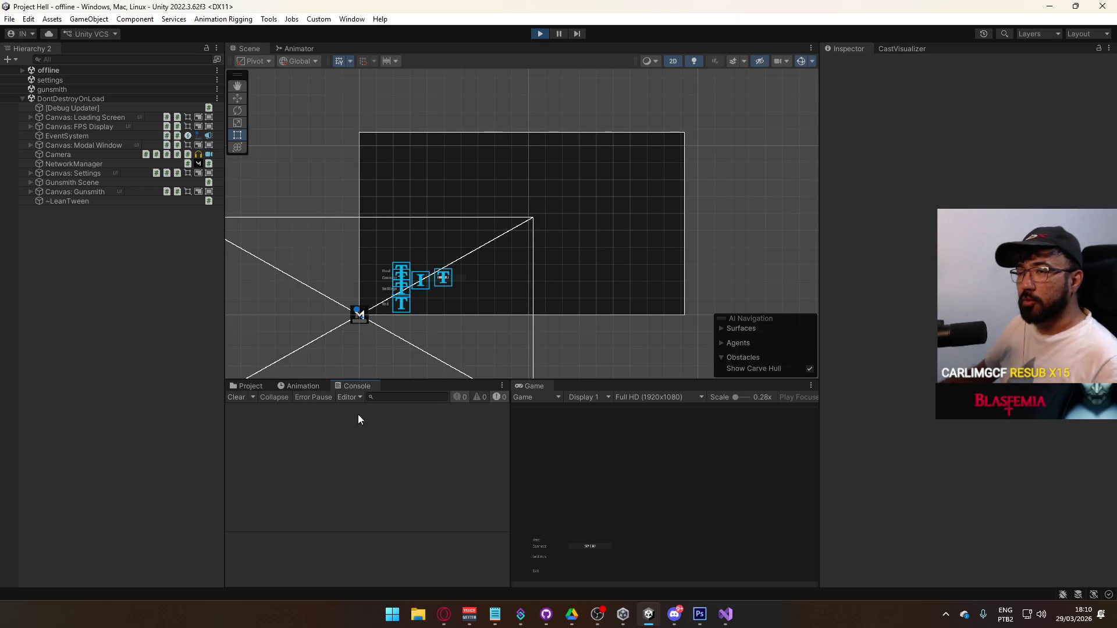
{"action": "left_click", "coordinate": [542, 540]}
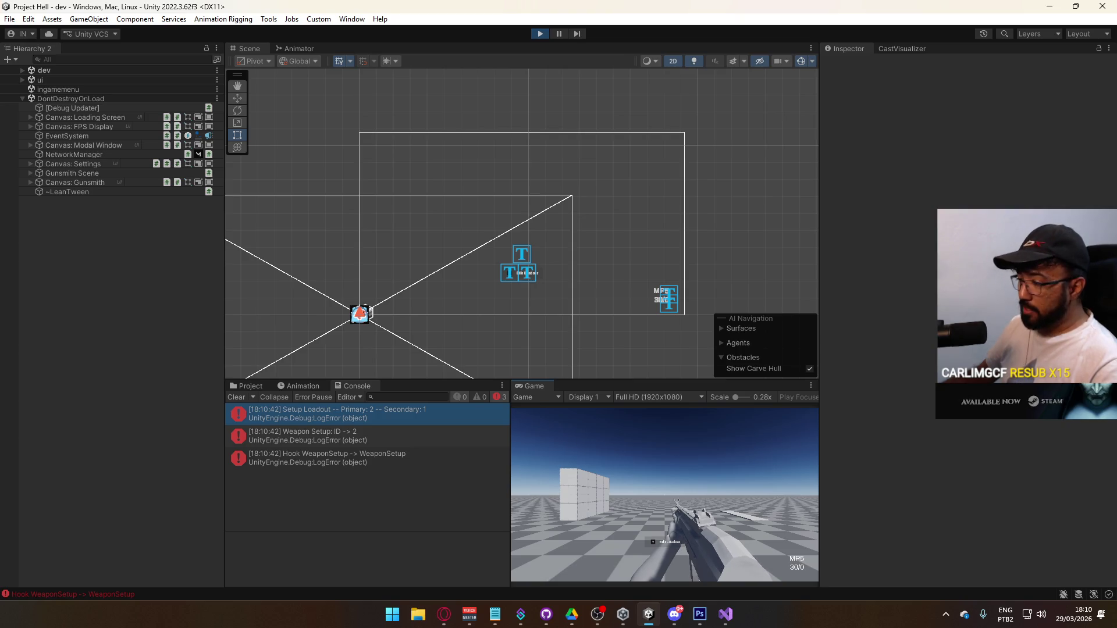
Step: Open the loadout with Y, choose the MP5 primary slot, and trace the first Console log
{"action": "key", "text": "y"}
{"action": "left_click", "coordinate": [639, 557]}
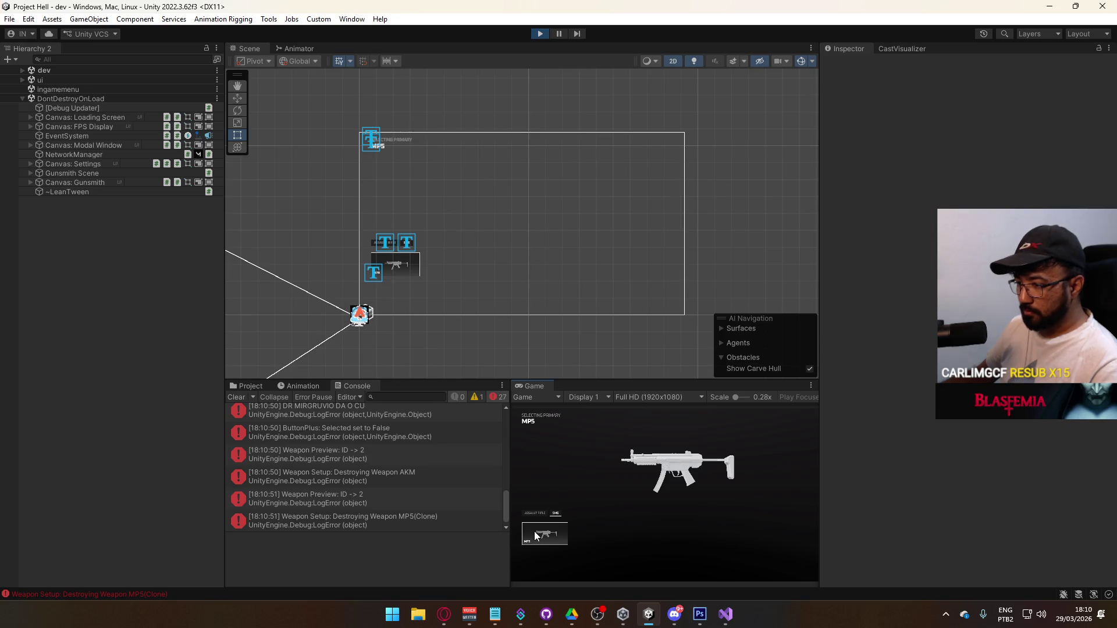
{"action": "key", "text": "super"}
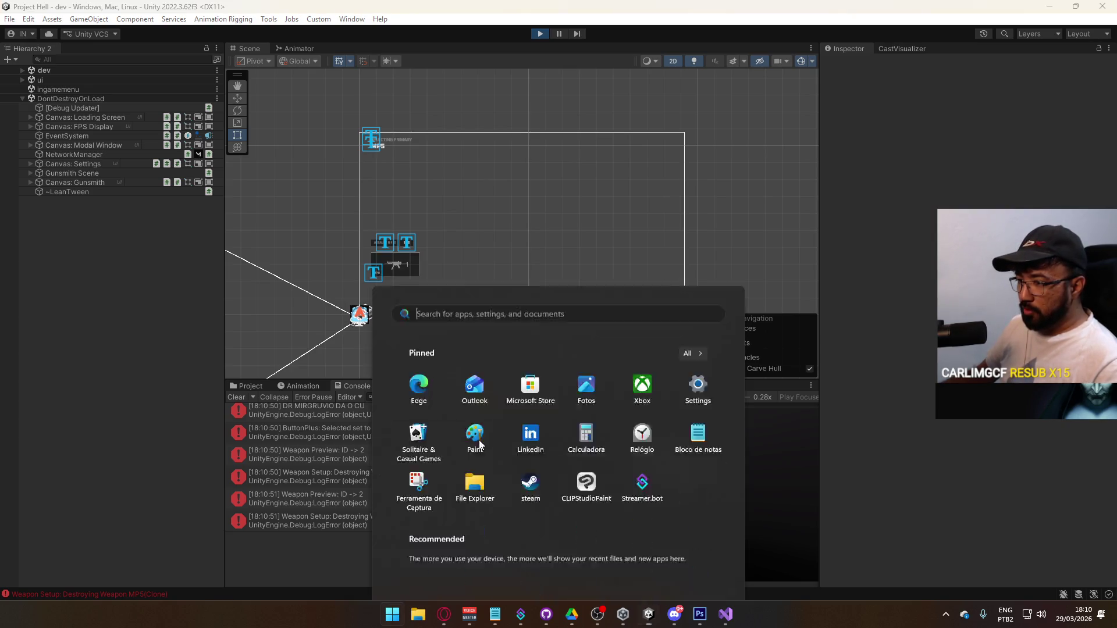
{"action": "key", "text": "Escape"}
{"action": "left_click", "coordinate": [392, 412]}
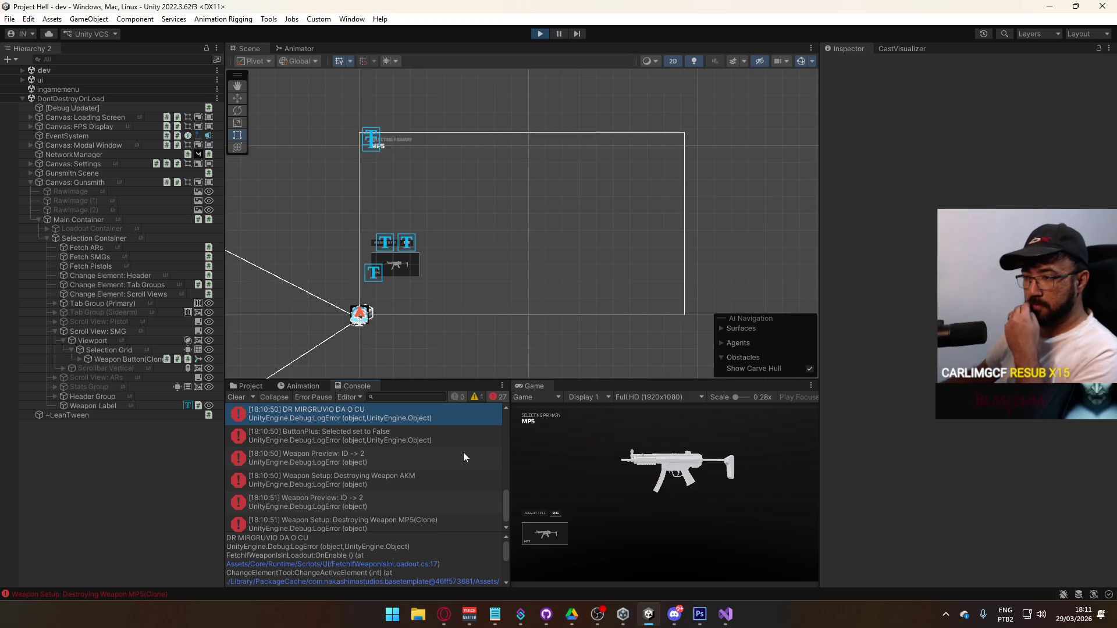
{"action": "left_click", "coordinate": [436, 435]}
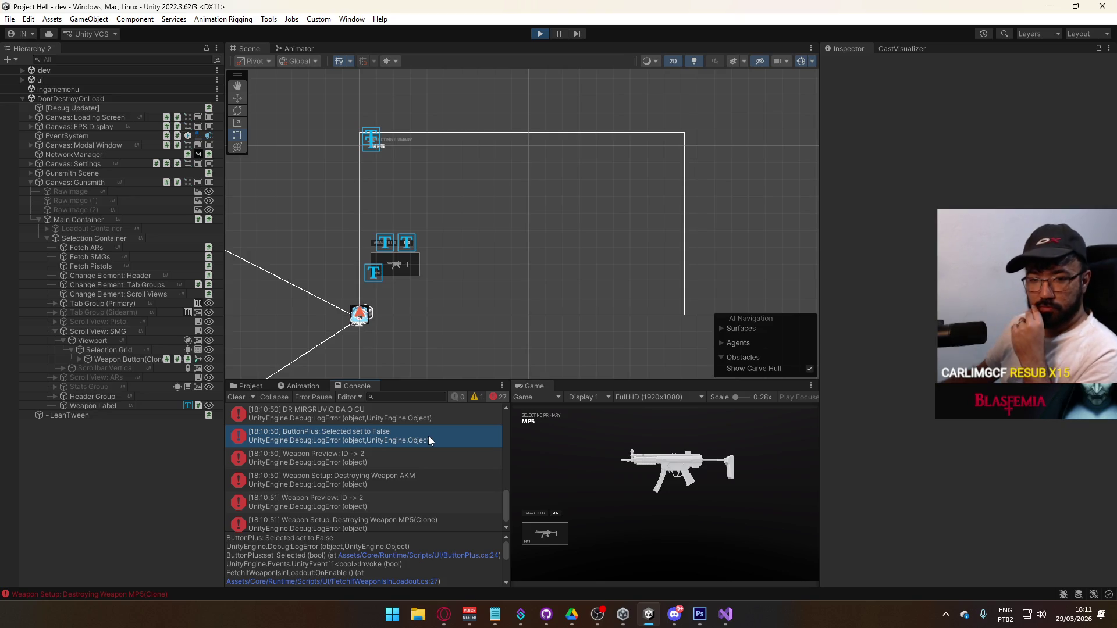
{"action": "left_click", "coordinate": [411, 437]}
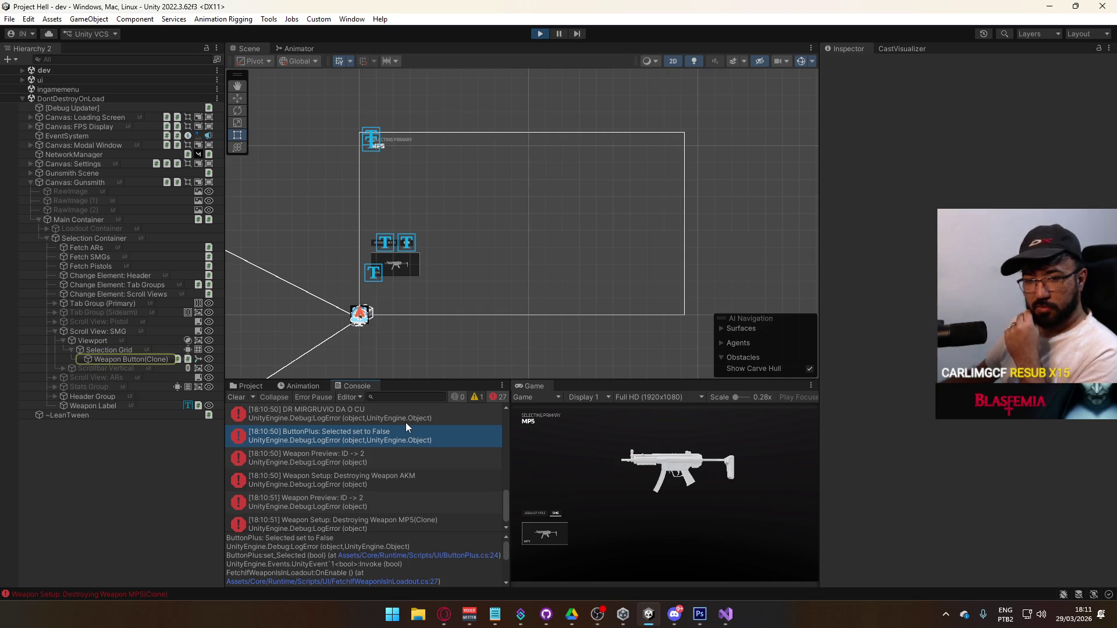
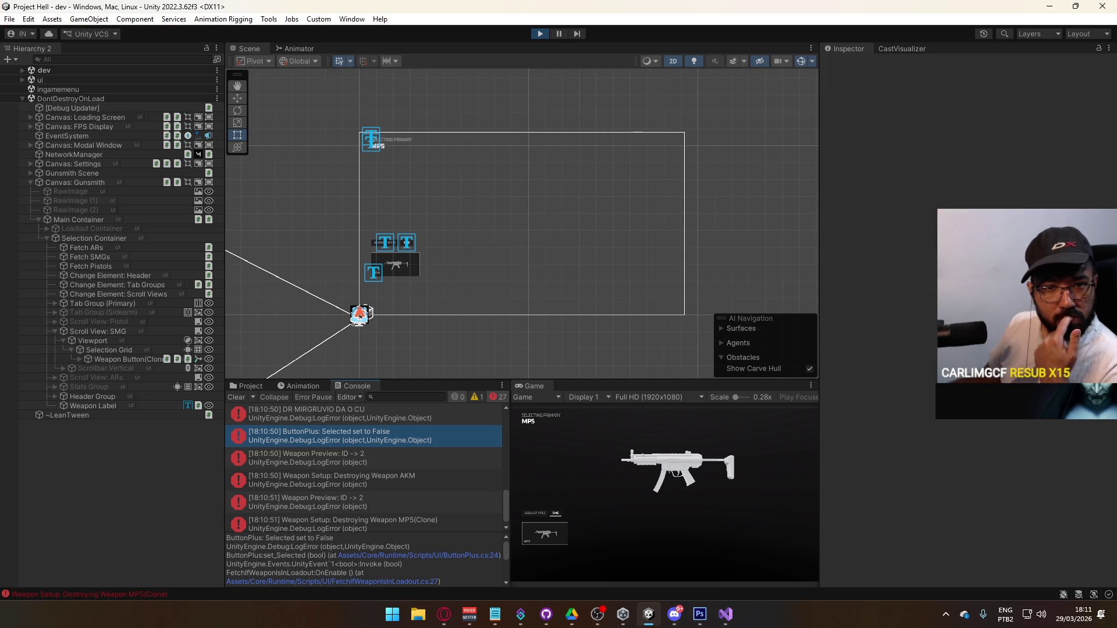
Step: In Streamer.bot, close the Edit Command dialog and go to Actions & Queues > Actions
{"action": "key", "text": "alt+Tab"}
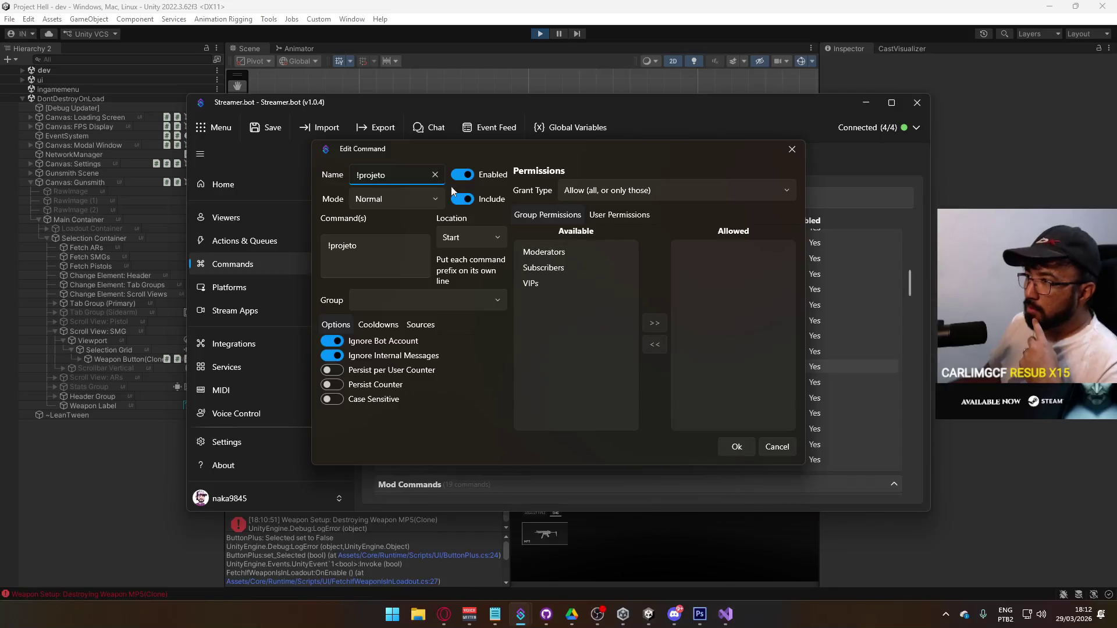
{"action": "left_click", "coordinate": [792, 149]}
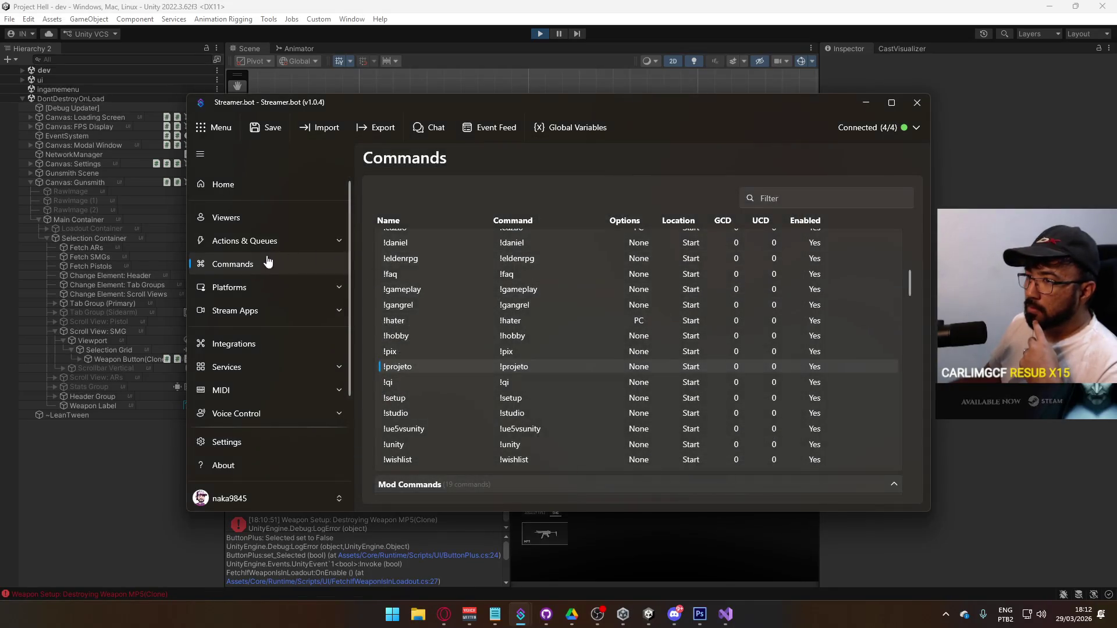
{"action": "left_click", "coordinate": [245, 240]}
{"action": "left_click", "coordinate": [441, 211]}
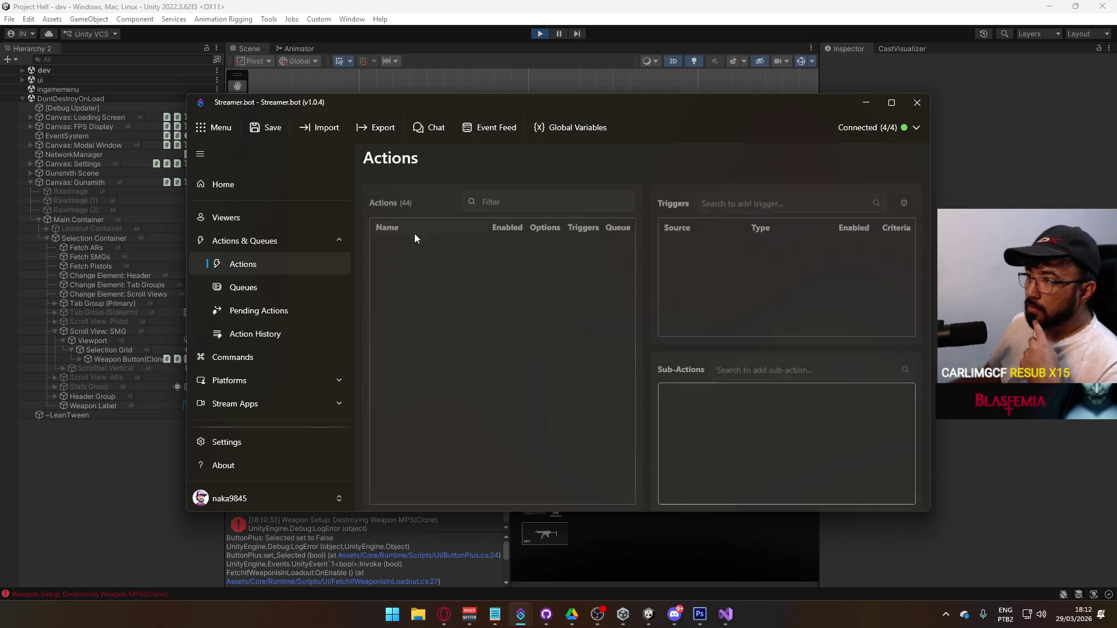
Step: Scroll through the list of 44 actions, checking each action's triggers and sub-actions
{"action": "scroll", "coordinate": [434, 354], "scroll_direction": "down", "scroll_amount": 3}
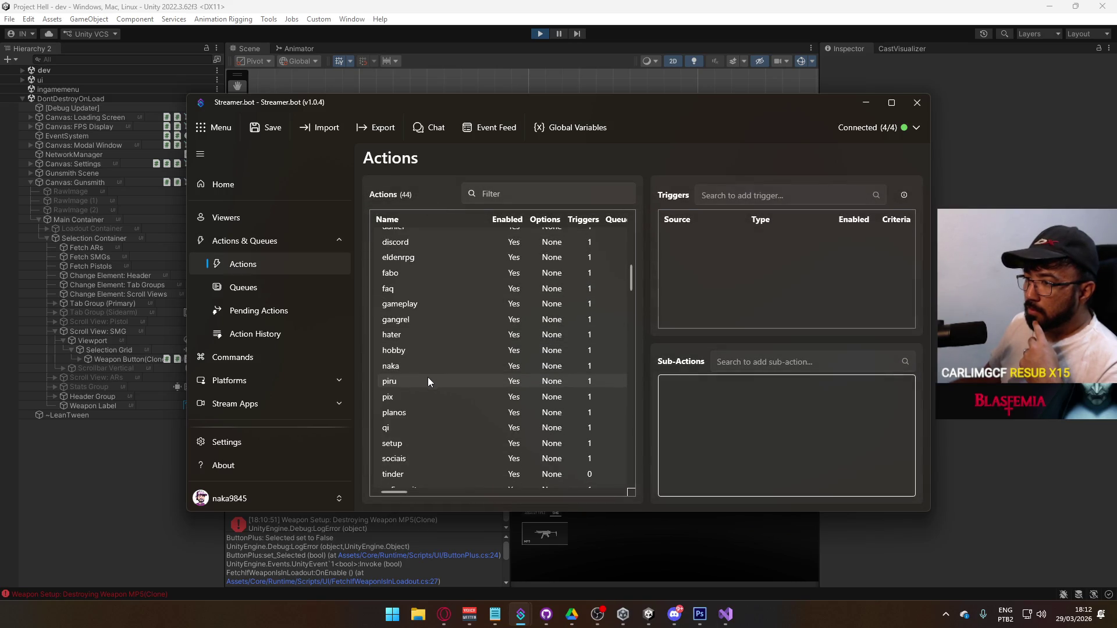
{"action": "scroll", "coordinate": [418, 349], "scroll_direction": "down", "scroll_amount": 2}
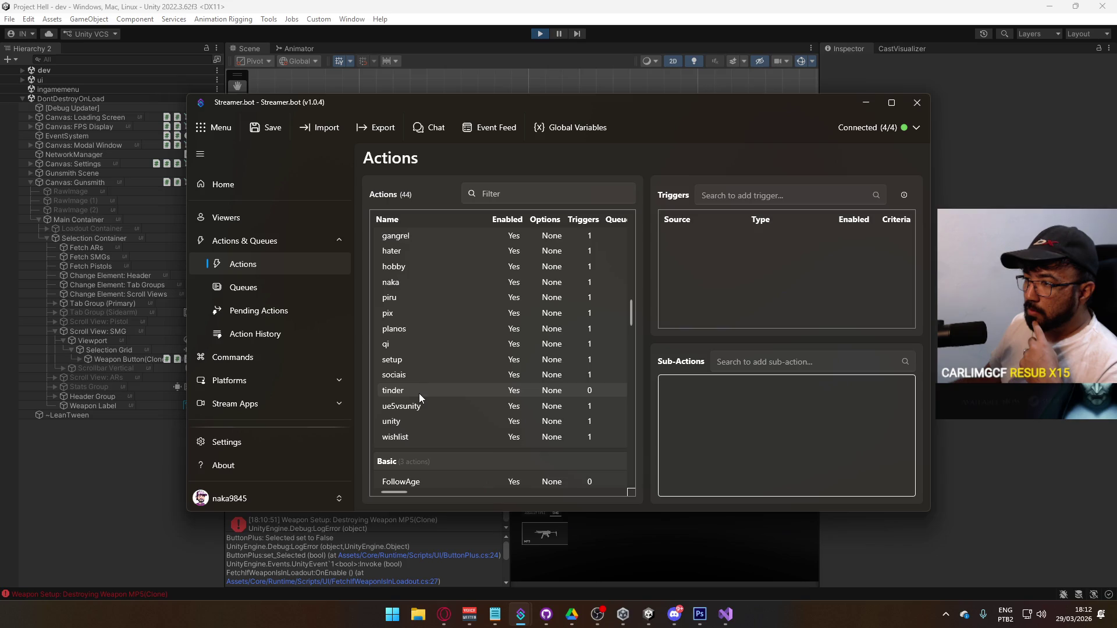
{"action": "scroll", "coordinate": [439, 390], "scroll_direction": "down", "scroll_amount": 4}
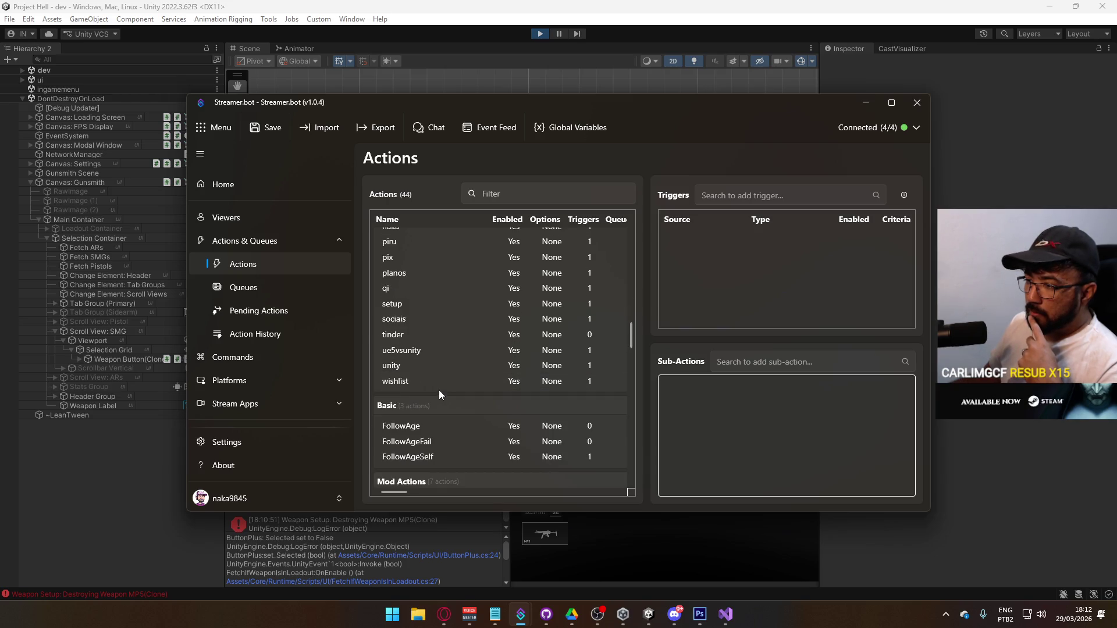
{"action": "scroll", "coordinate": [446, 384], "scroll_direction": "down", "scroll_amount": 2}
{"action": "scroll", "coordinate": [447, 384], "scroll_direction": "down", "scroll_amount": 2}
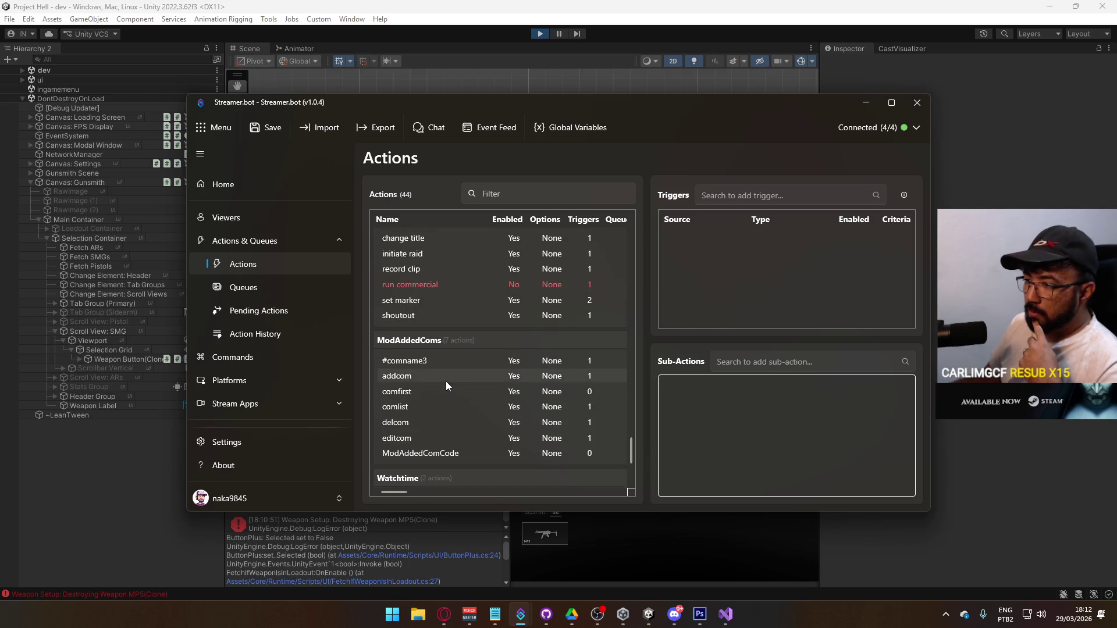
{"action": "scroll", "coordinate": [457, 377], "scroll_direction": "up", "scroll_amount": 8}
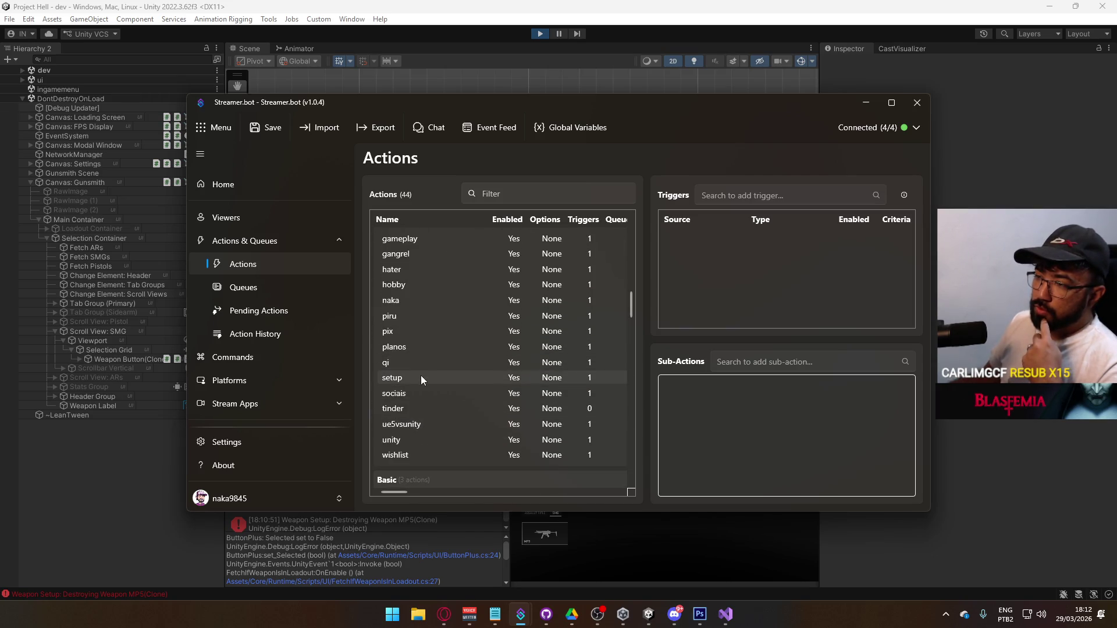
{"action": "scroll", "coordinate": [442, 378], "scroll_direction": "up", "scroll_amount": 1}
{"action": "scroll", "coordinate": [435, 381], "scroll_direction": "up", "scroll_amount": 4}
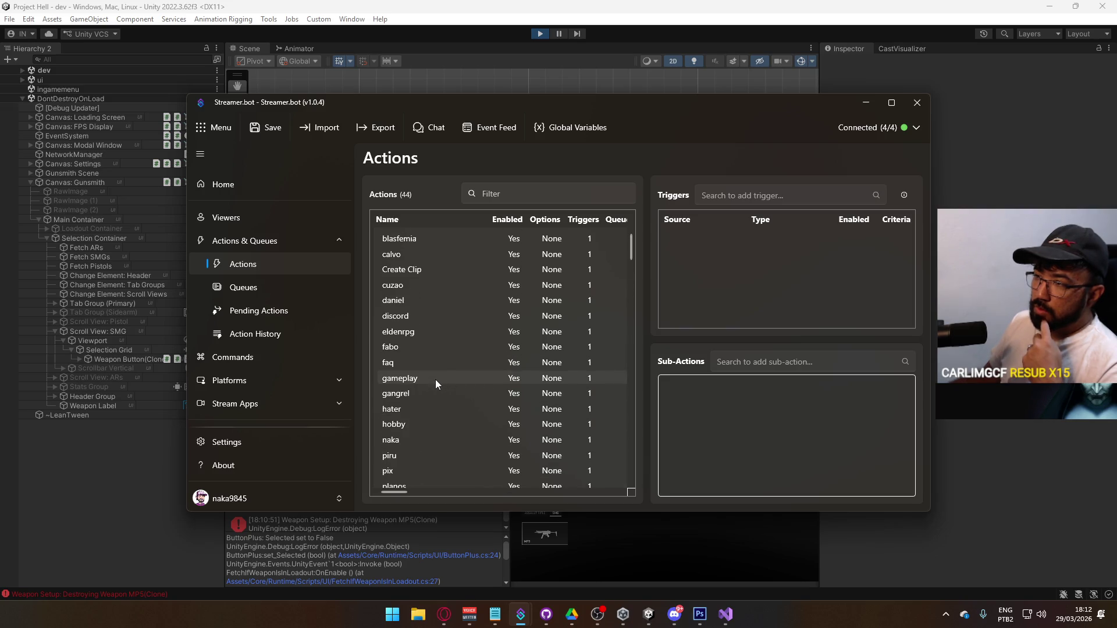
{"action": "scroll", "coordinate": [439, 393], "scroll_direction": "down", "scroll_amount": 1}
{"action": "scroll", "coordinate": [438, 390], "scroll_direction": "down", "scroll_amount": 3}
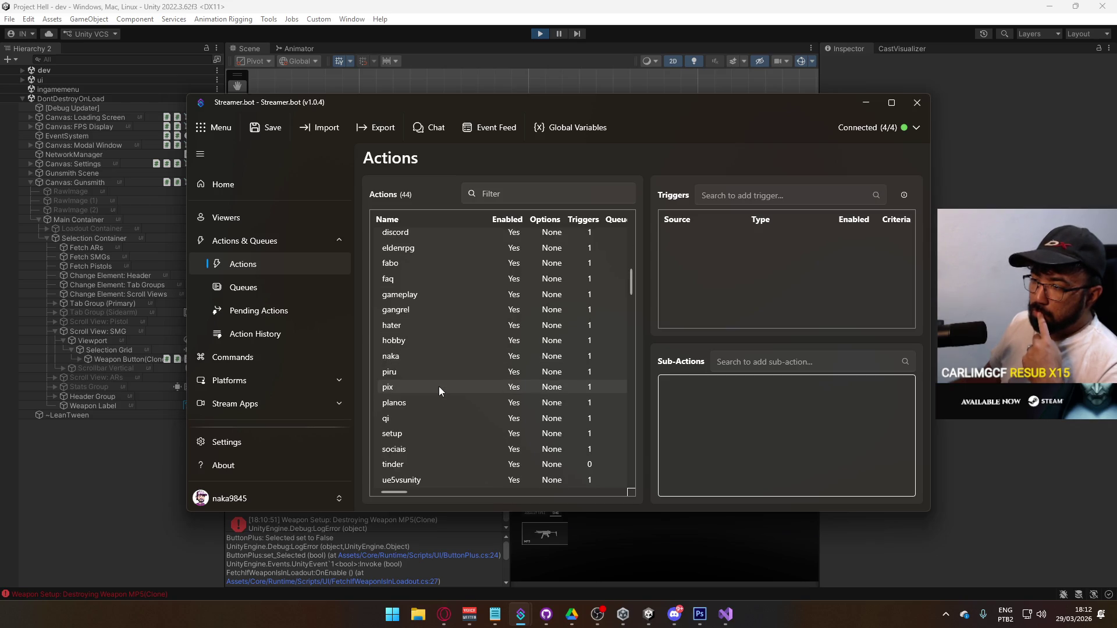
{"action": "scroll", "coordinate": [439, 387], "scroll_direction": "up", "scroll_amount": 4}
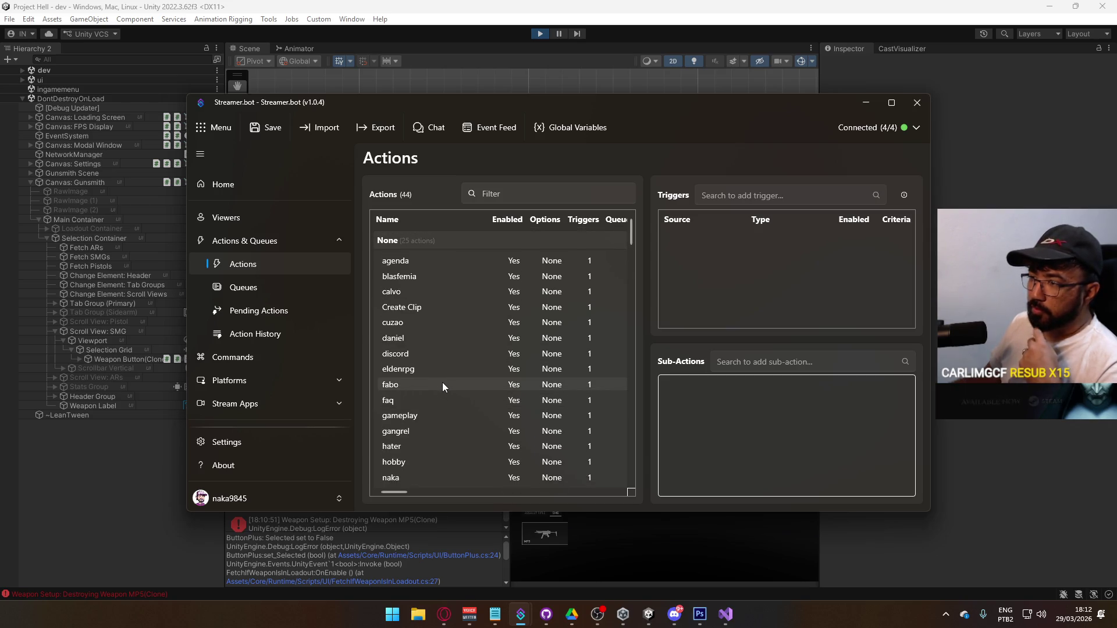
{"action": "scroll", "coordinate": [439, 381], "scroll_direction": "down", "scroll_amount": 6}
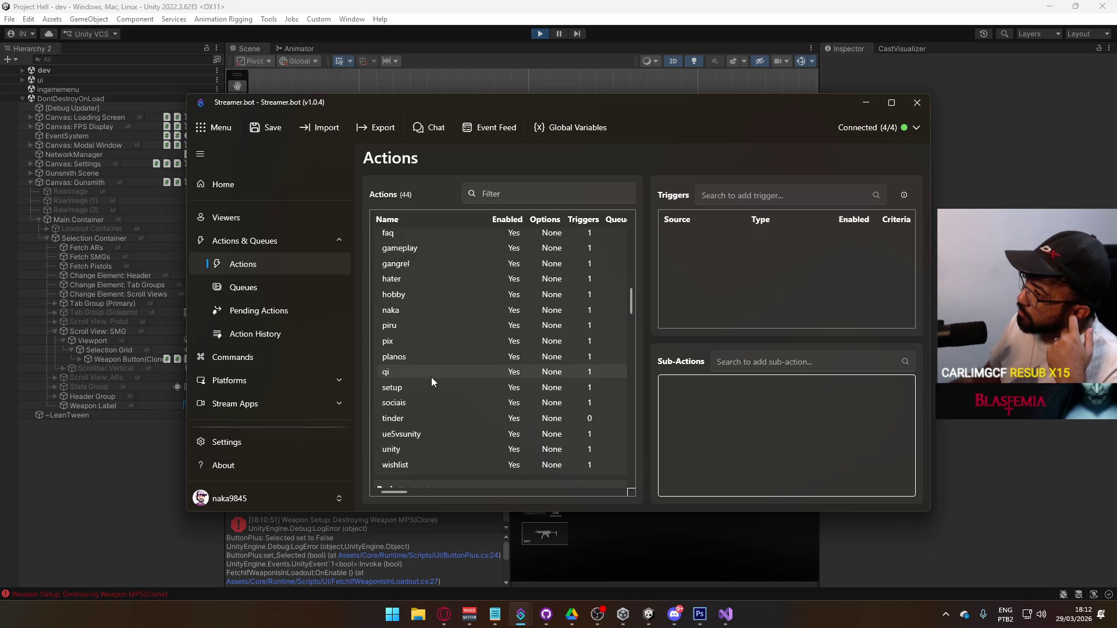
{"action": "scroll", "coordinate": [457, 402], "scroll_direction": "up", "scroll_amount": 3}
Step: Delete '!projeto' from the faq action's Twitch Message sub-action and save it
{"action": "left_click", "coordinate": [414, 317]}
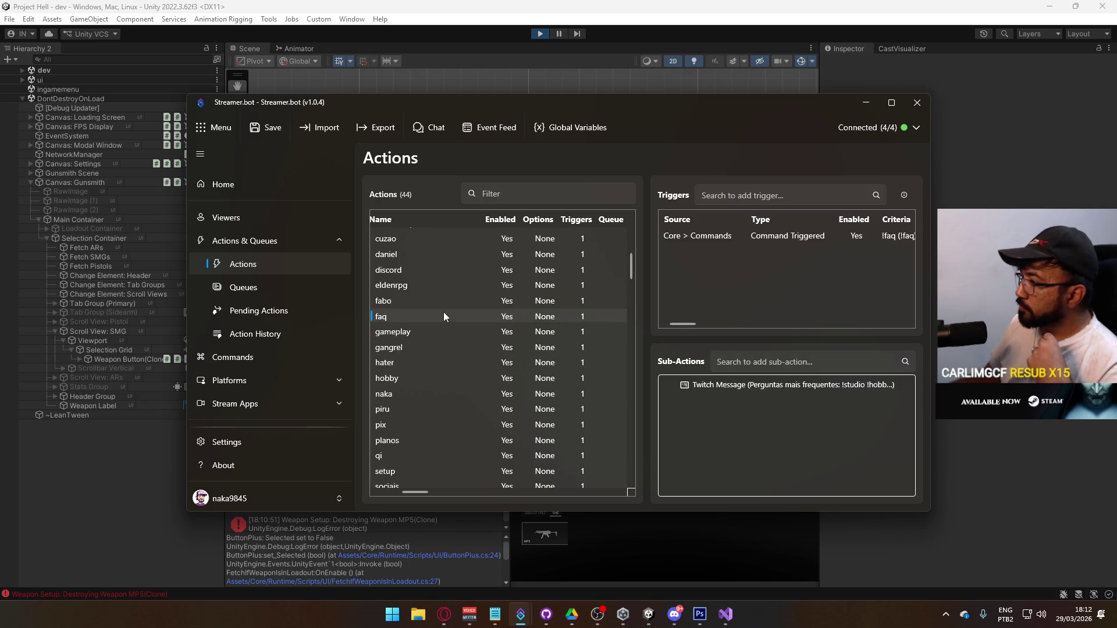
{"action": "double_click", "coordinate": [767, 382]}
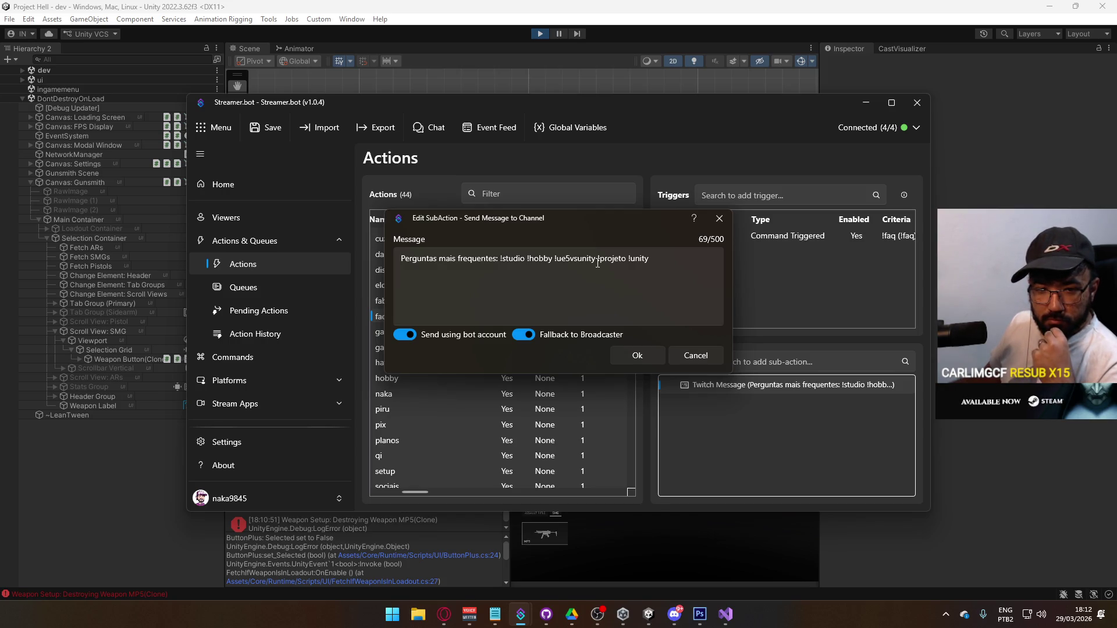
{"action": "left_click_drag", "start_coordinate": [598, 263], "coordinate": [626, 261]}
{"action": "key", "text": "BackSpace"}
{"action": "key", "text": "BackSpace"}
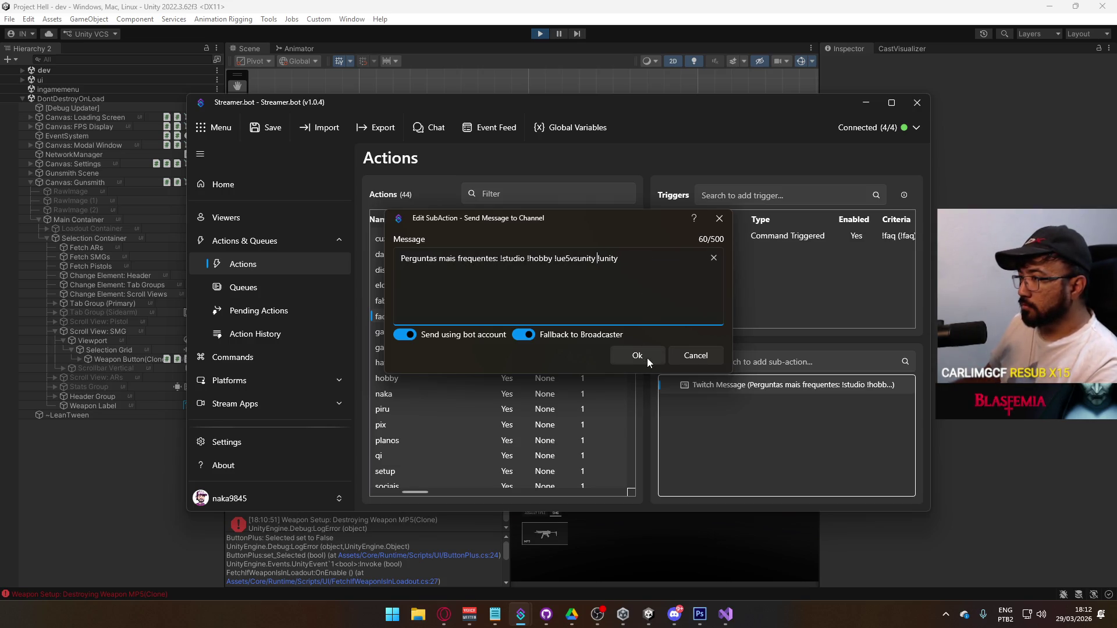
{"action": "left_click", "coordinate": [647, 358]}
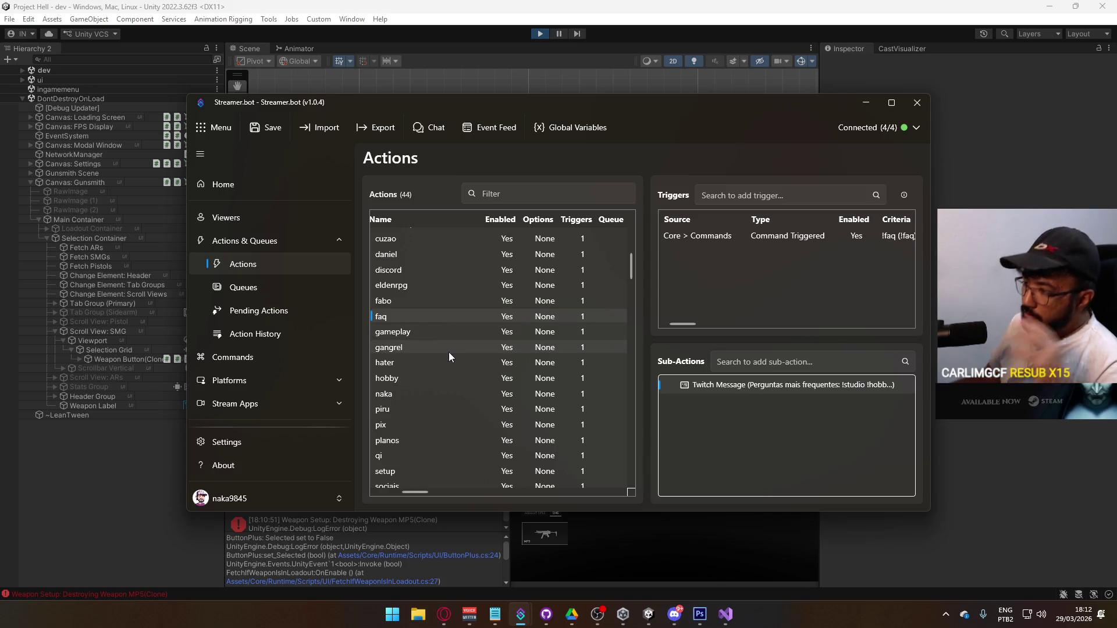
Step: Scroll the Actions list and open the planos action's settings
{"action": "scroll", "coordinate": [447, 356], "scroll_direction": "down", "scroll_amount": 1}
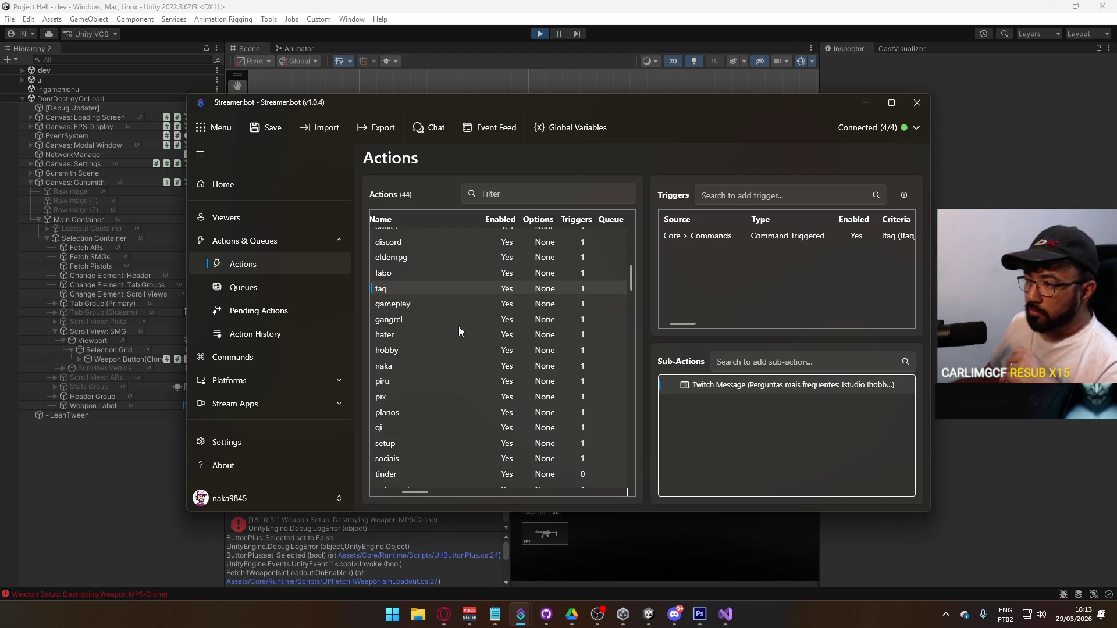
{"action": "scroll", "coordinate": [458, 326], "scroll_direction": "down", "scroll_amount": 2}
{"action": "scroll", "coordinate": [459, 326], "scroll_direction": "down", "scroll_amount": 5}
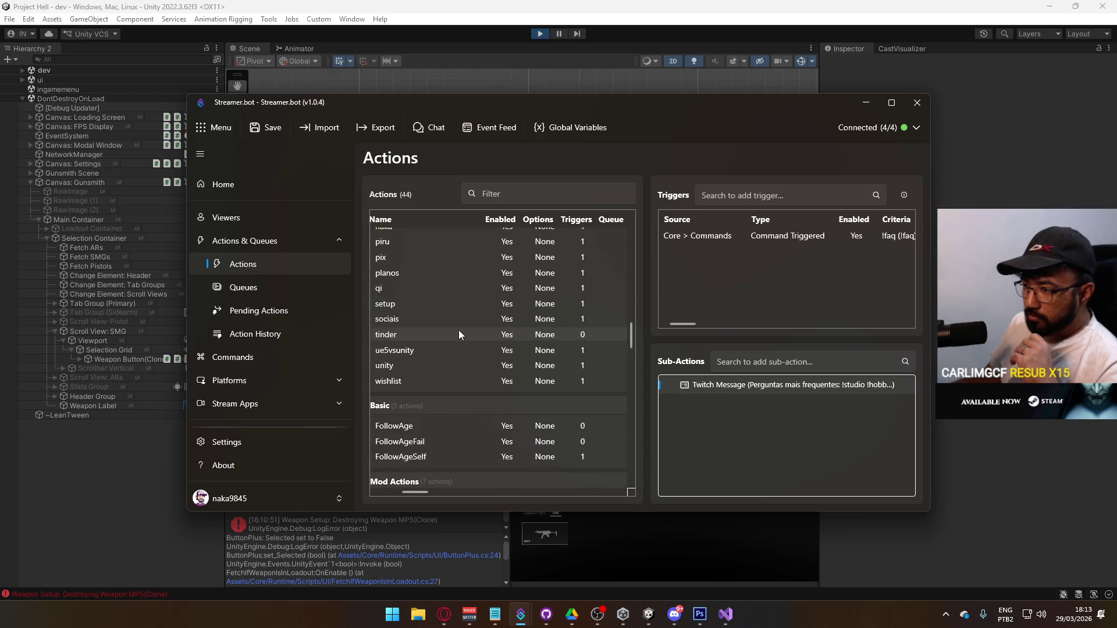
{"action": "scroll", "coordinate": [458, 330], "scroll_direction": "down", "scroll_amount": 4}
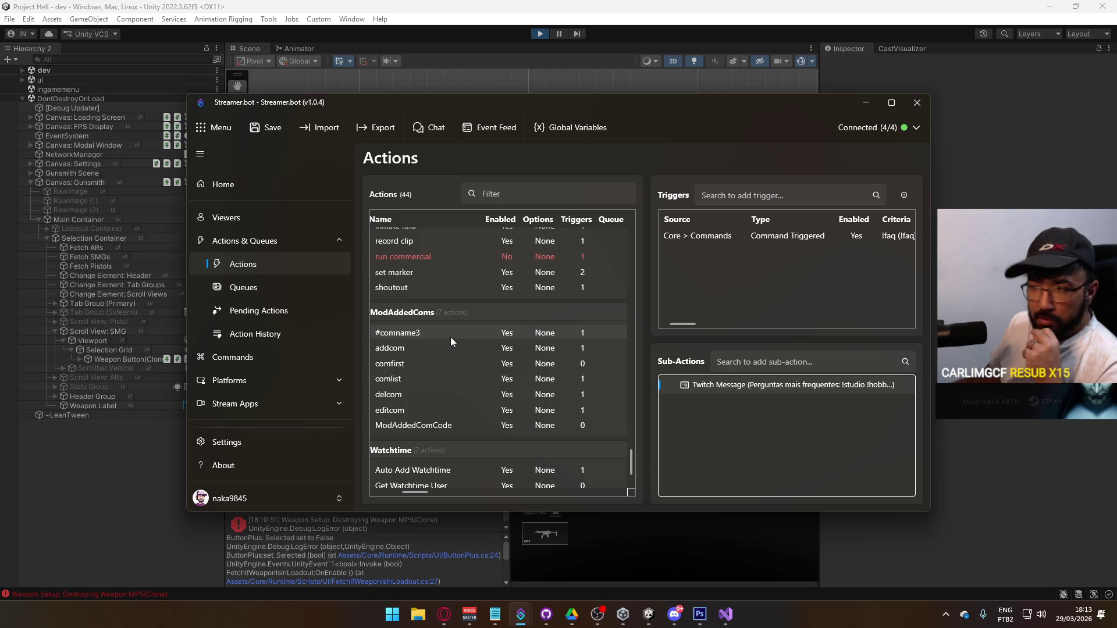
{"action": "scroll", "coordinate": [450, 341], "scroll_direction": "up", "scroll_amount": 8}
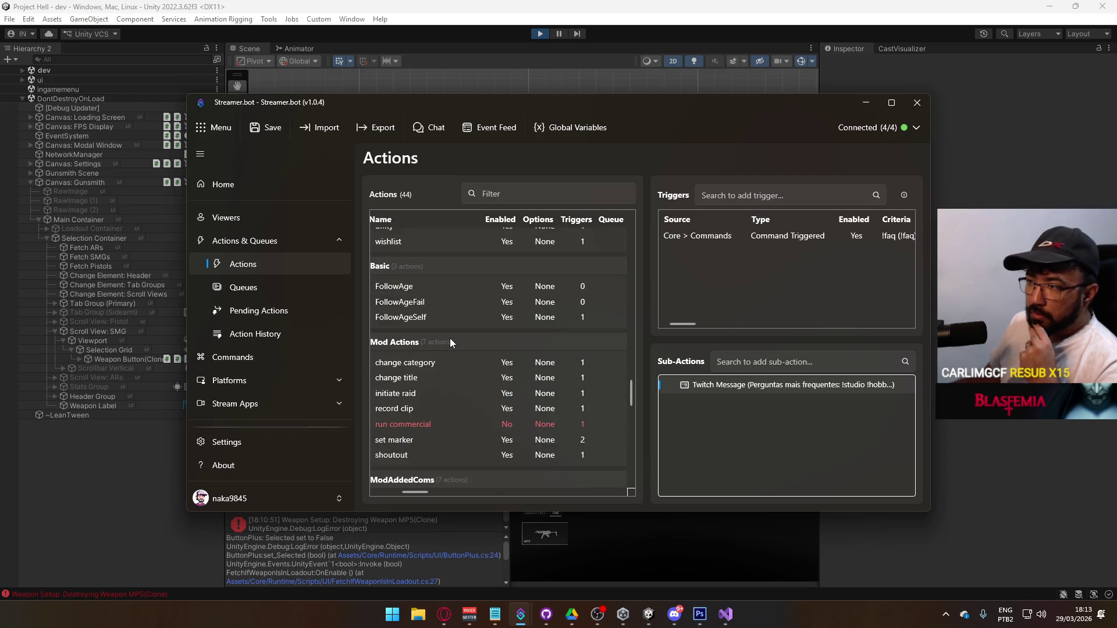
{"action": "scroll", "coordinate": [449, 342], "scroll_direction": "up", "scroll_amount": 5}
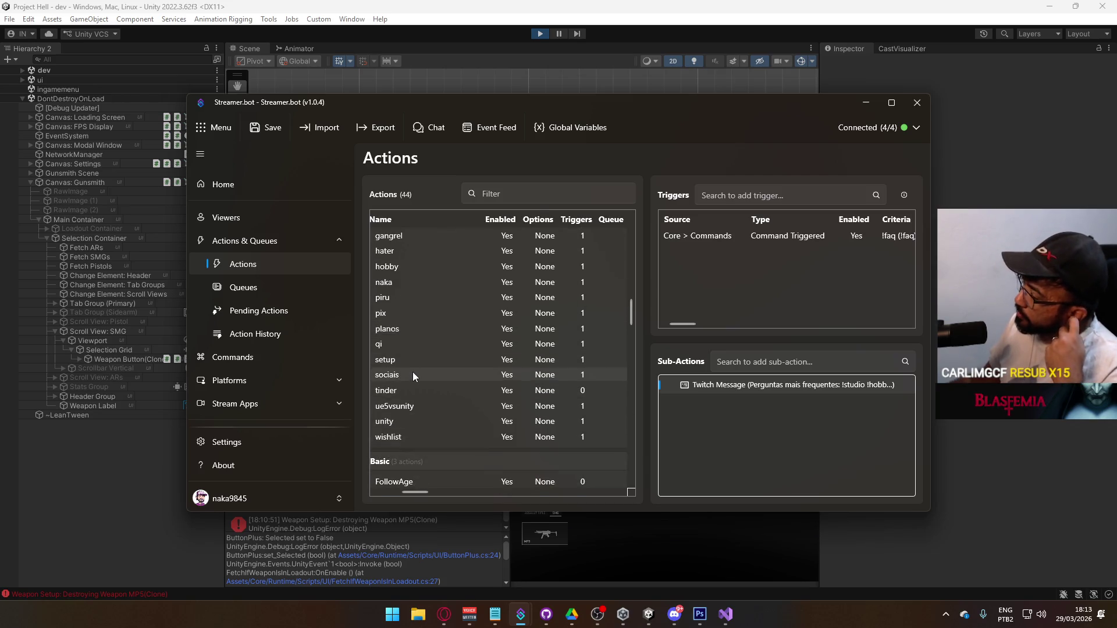
{"action": "double_click", "coordinate": [414, 330]}
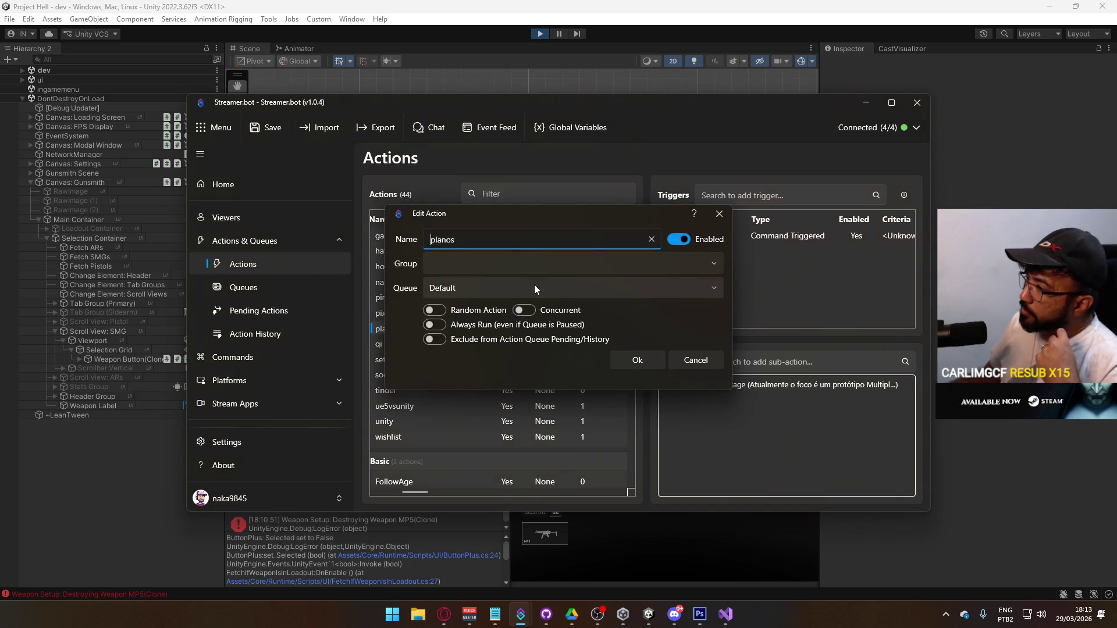
Step: Remove the '!hobby' mention from the faq action's chat message
{"action": "left_click", "coordinate": [720, 213]}
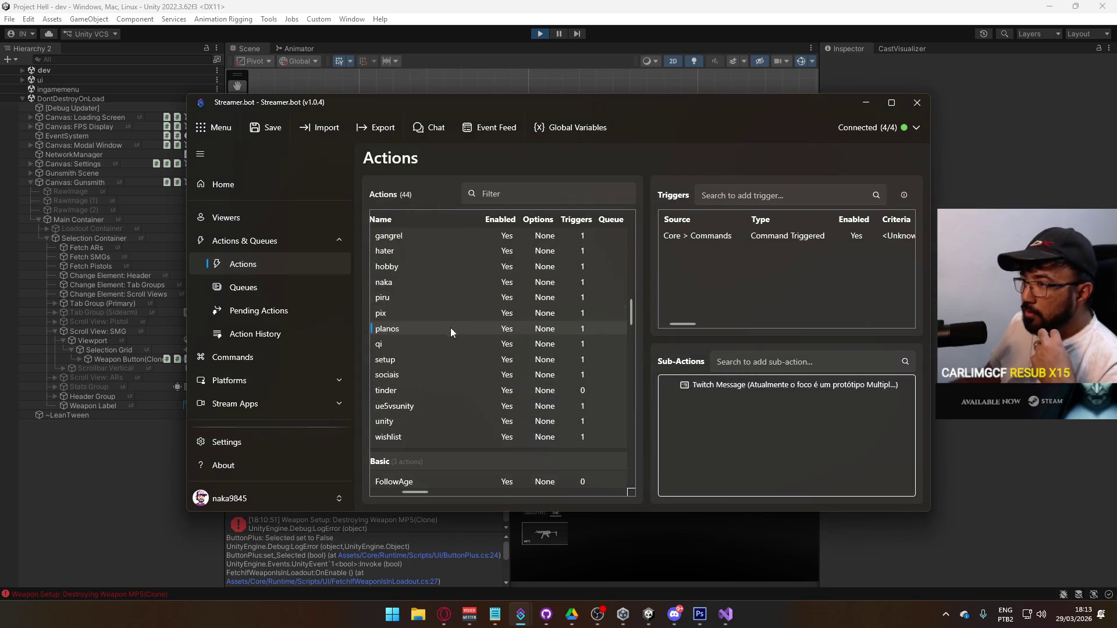
{"action": "scroll", "coordinate": [413, 349], "scroll_direction": "up", "scroll_amount": 3}
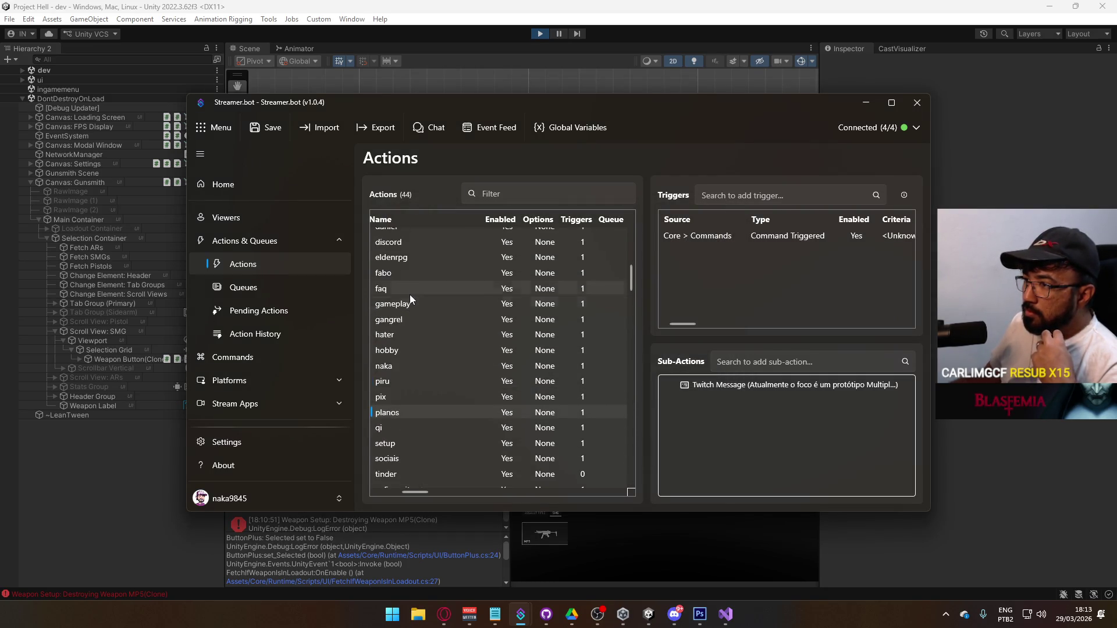
{"action": "double_click", "coordinate": [410, 288]}
{"action": "left_click", "coordinate": [710, 218]}
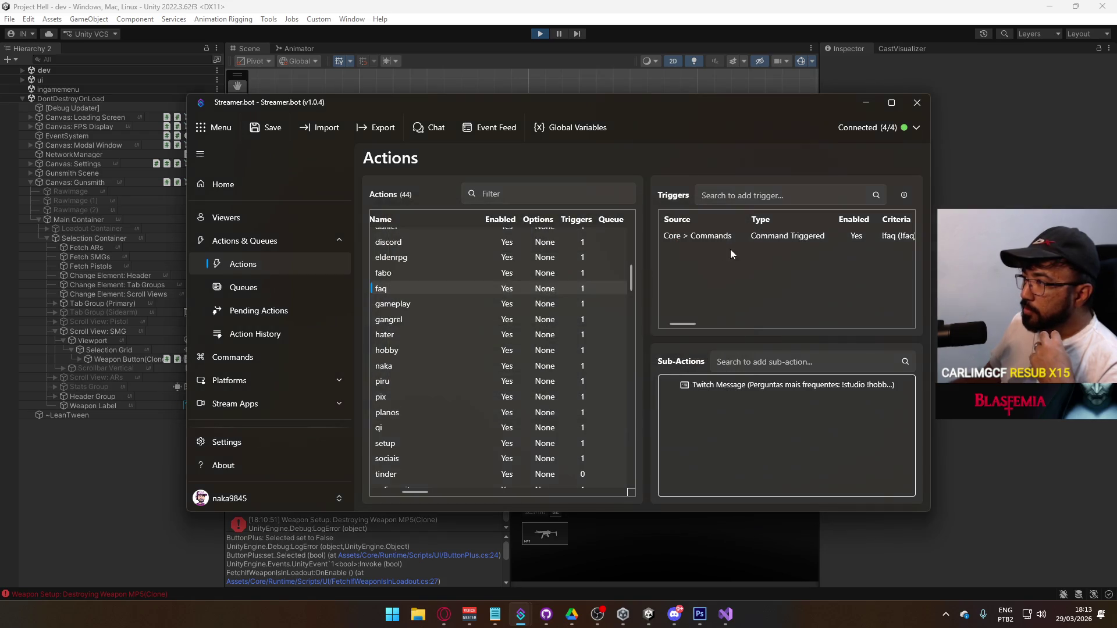
{"action": "double_click", "coordinate": [742, 386]}
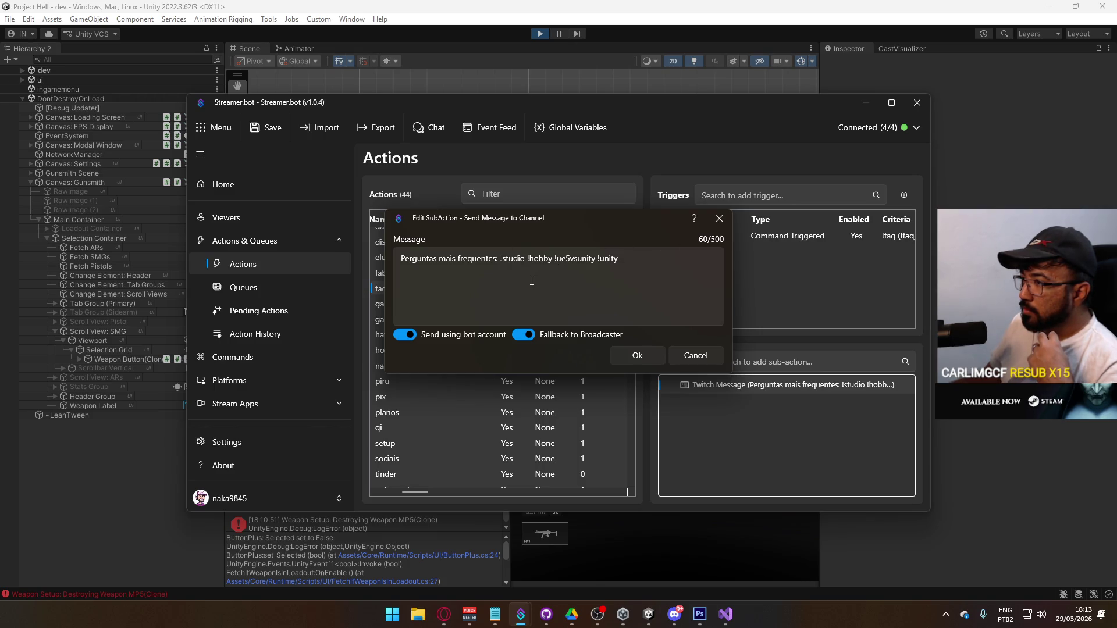
{"action": "left_click_drag", "start_coordinate": [527, 257], "coordinate": [554, 258]}
{"action": "key", "text": "BackSpace"}
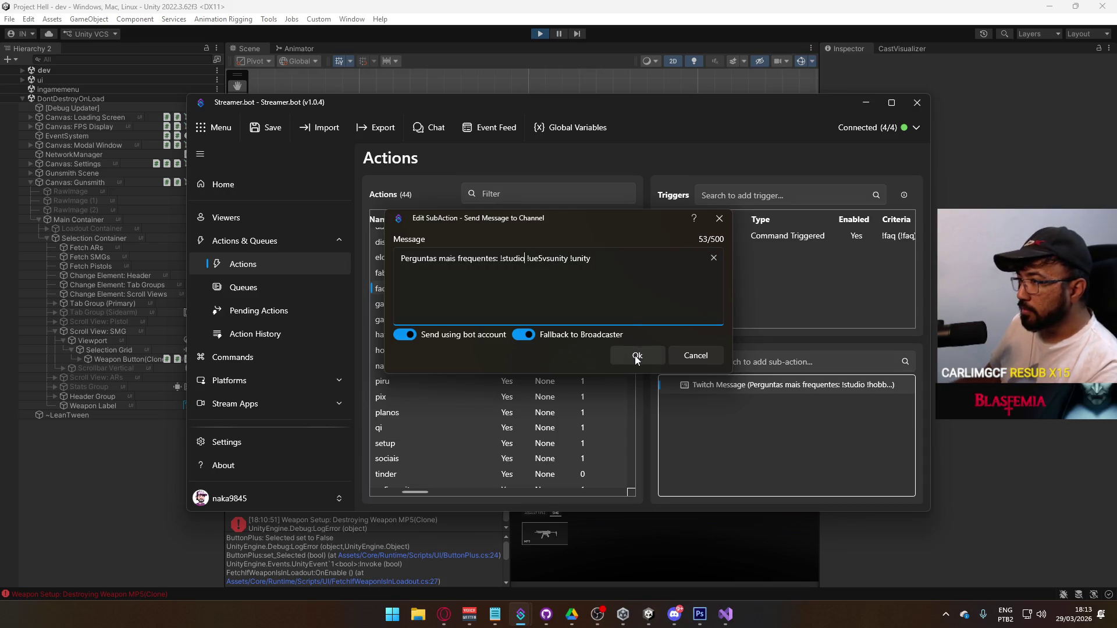
{"action": "left_click", "coordinate": [637, 356]}
Step: Disable the hobby and planos actions by switching off Enabled in each
{"action": "scroll", "coordinate": [399, 397], "scroll_direction": "down", "scroll_amount": 1}
{"action": "double_click", "coordinate": [408, 322]}
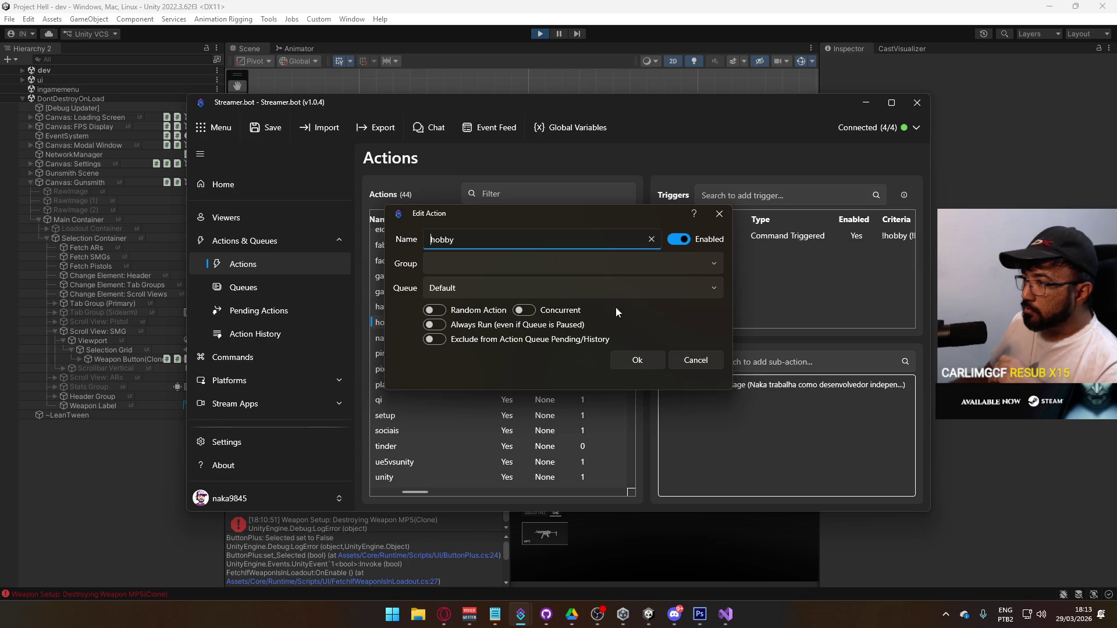
{"action": "left_click", "coordinate": [679, 239]}
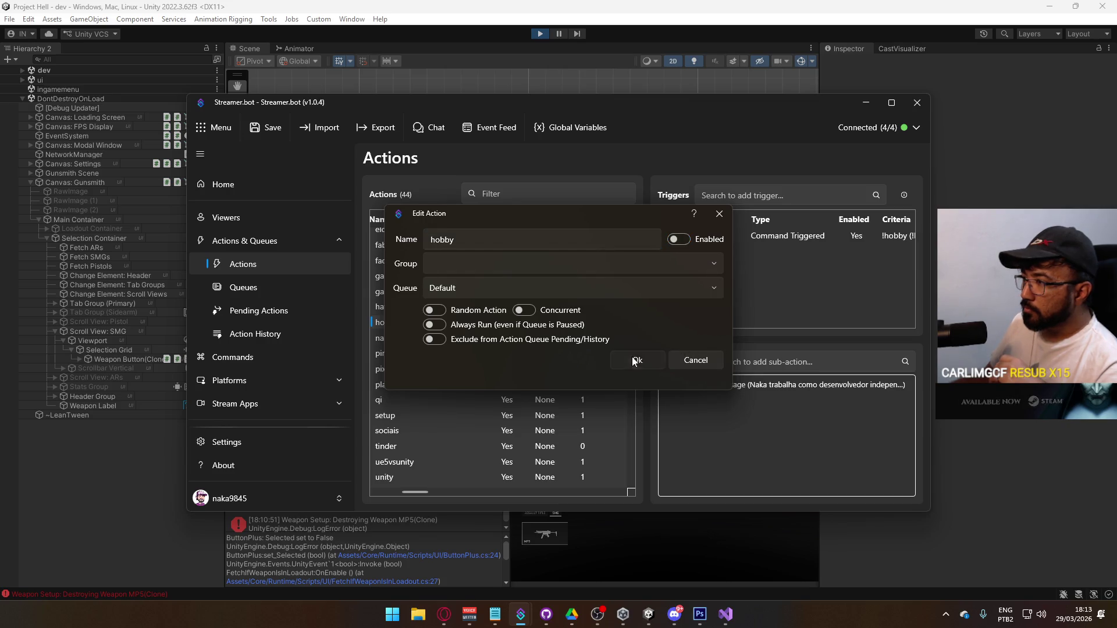
{"action": "left_click", "coordinate": [633, 359]}
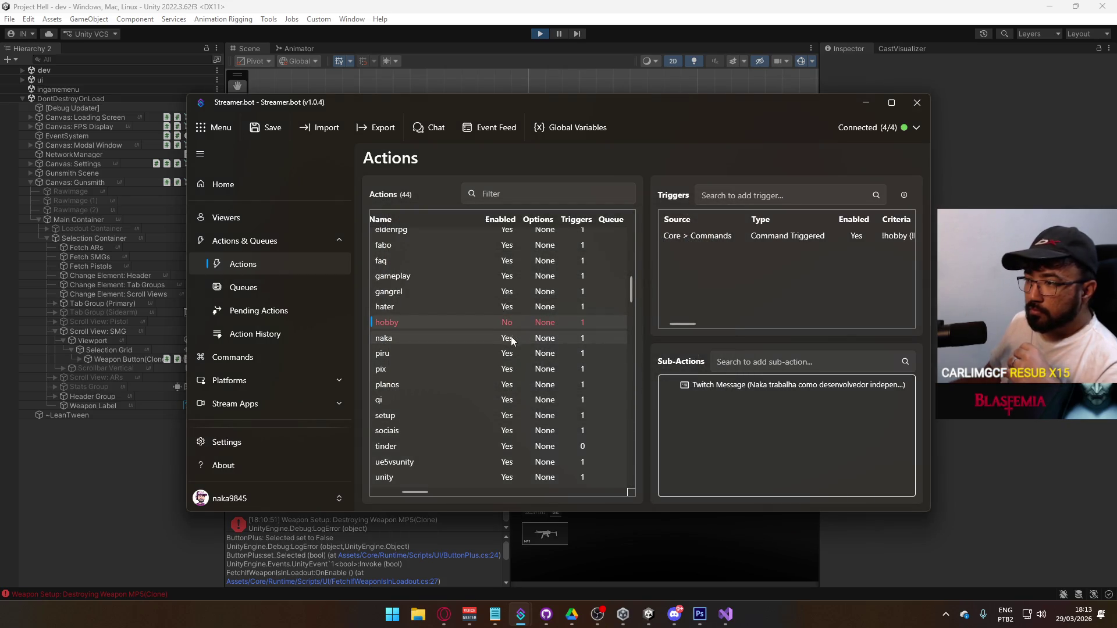
{"action": "scroll", "coordinate": [510, 344], "scroll_direction": "down", "scroll_amount": 2}
{"action": "double_click", "coordinate": [424, 332]}
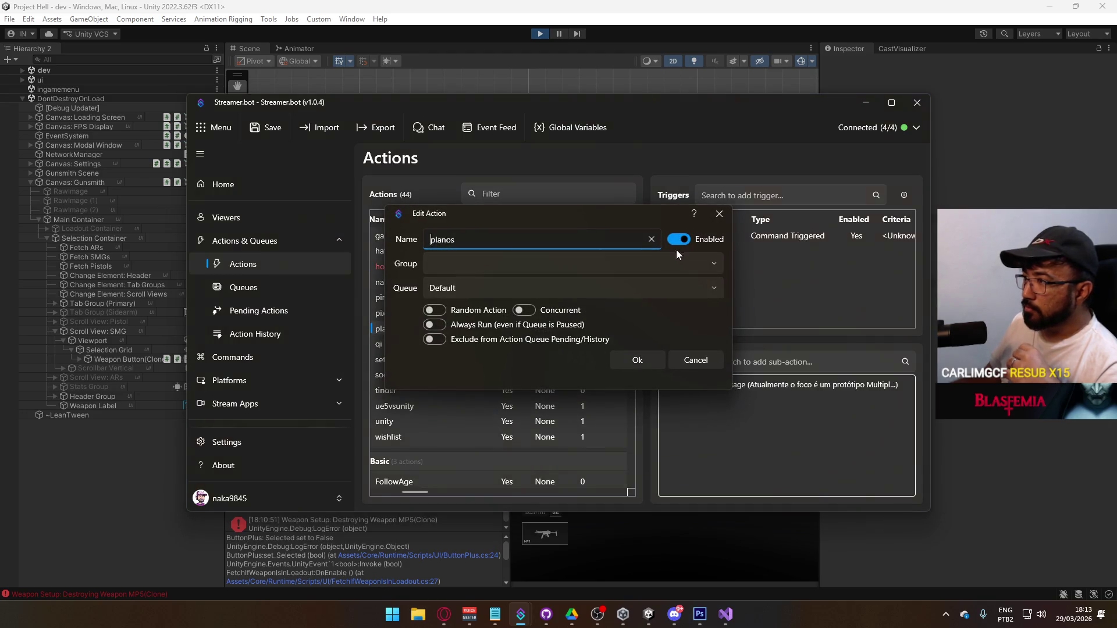
{"action": "left_click", "coordinate": [678, 239]}
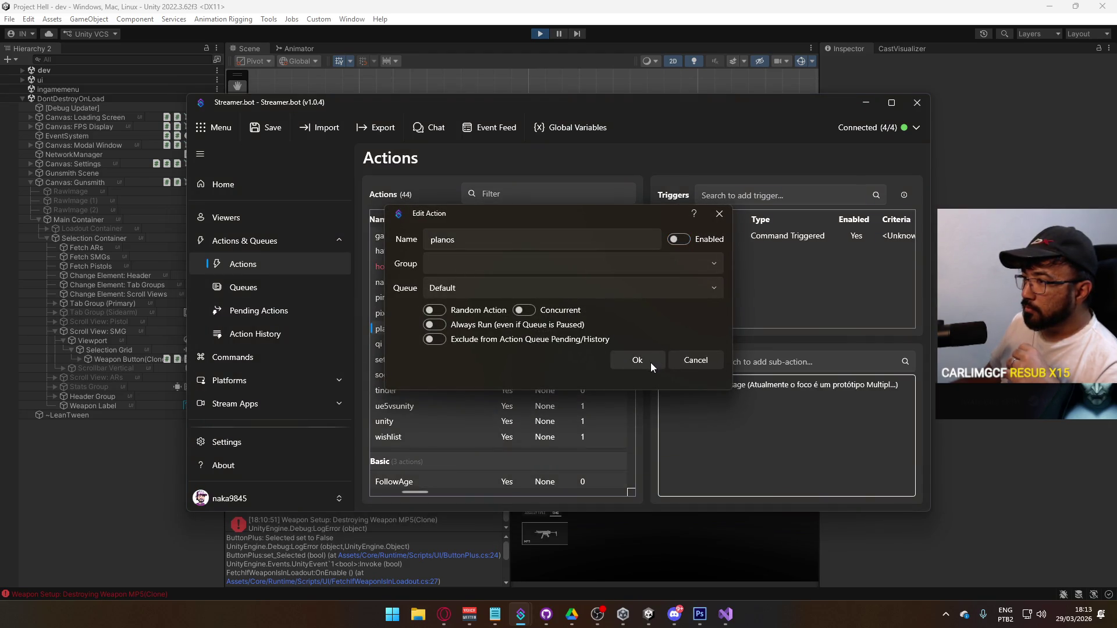
{"action": "left_click", "coordinate": [650, 362]}
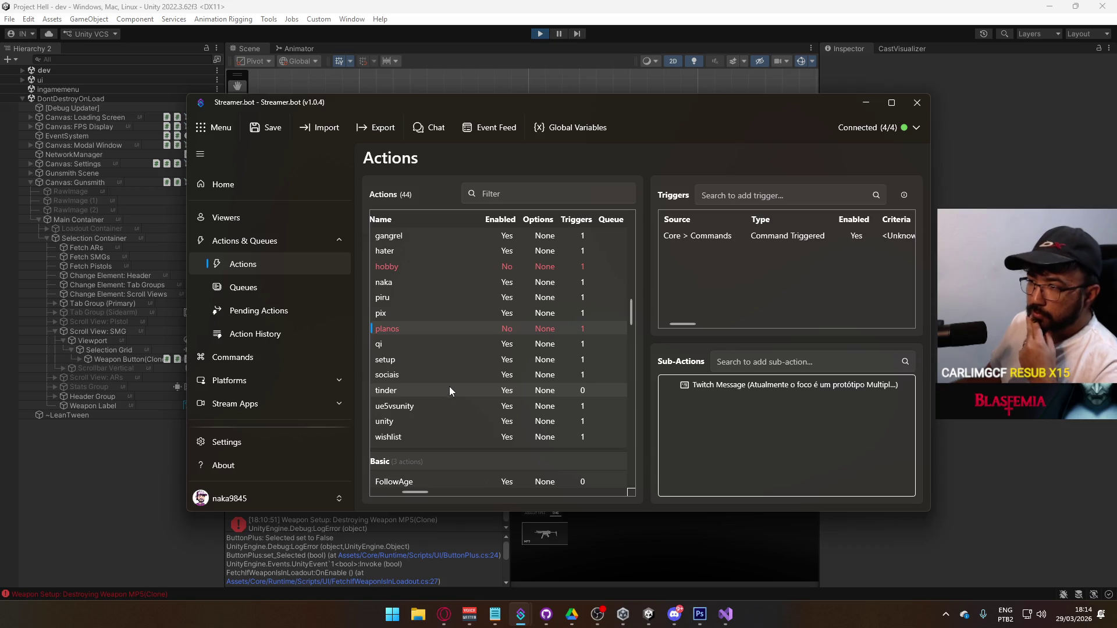
{"action": "scroll", "coordinate": [494, 387], "scroll_direction": "up", "scroll_amount": 4}
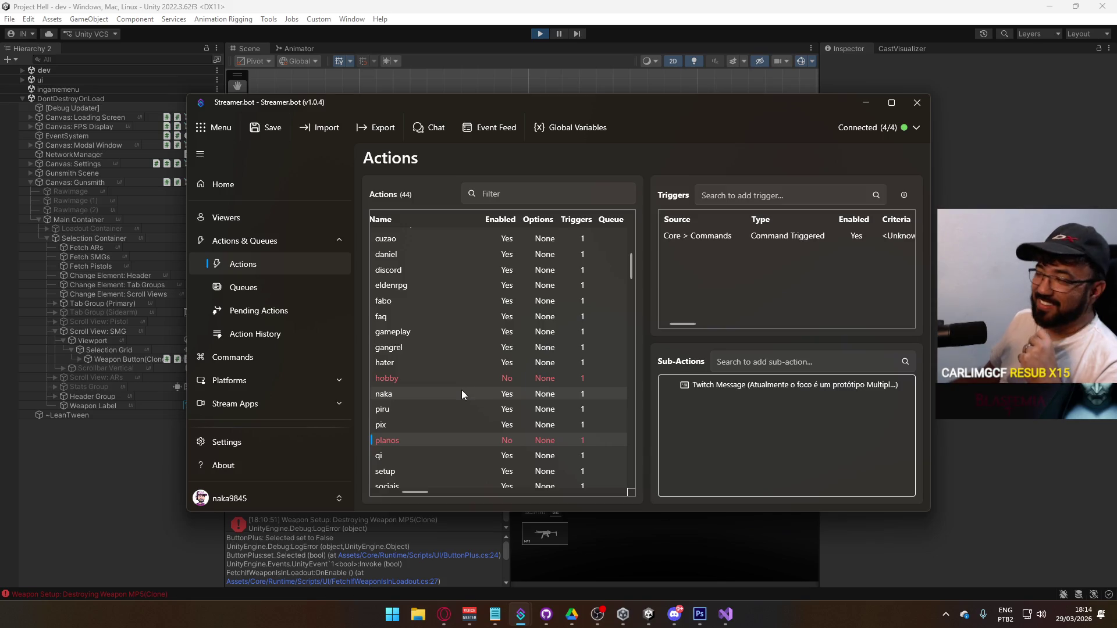
{"action": "scroll", "coordinate": [475, 372], "scroll_direction": "up", "scroll_amount": 3}
{"action": "scroll", "coordinate": [448, 349], "scroll_direction": "down", "scroll_amount": 2}
{"action": "scroll", "coordinate": [436, 345], "scroll_direction": "down", "scroll_amount": 2}
Step: Switch off Enabled for the gangrel and tinder actions
{"action": "double_click", "coordinate": [423, 292]}
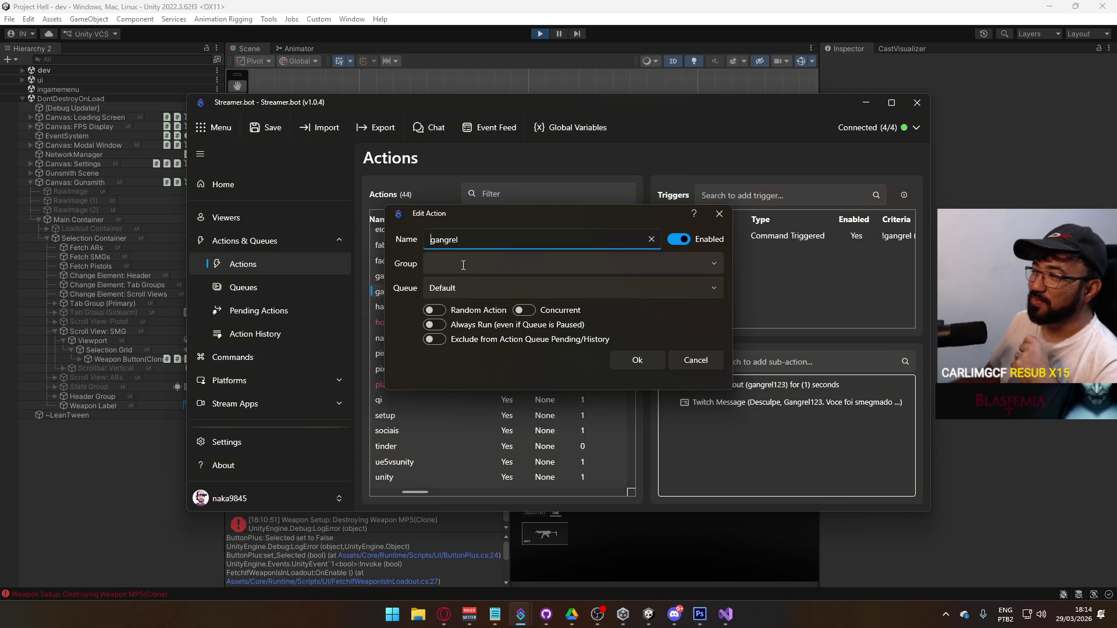
{"action": "left_click", "coordinate": [681, 240]}
{"action": "left_click", "coordinate": [640, 357]}
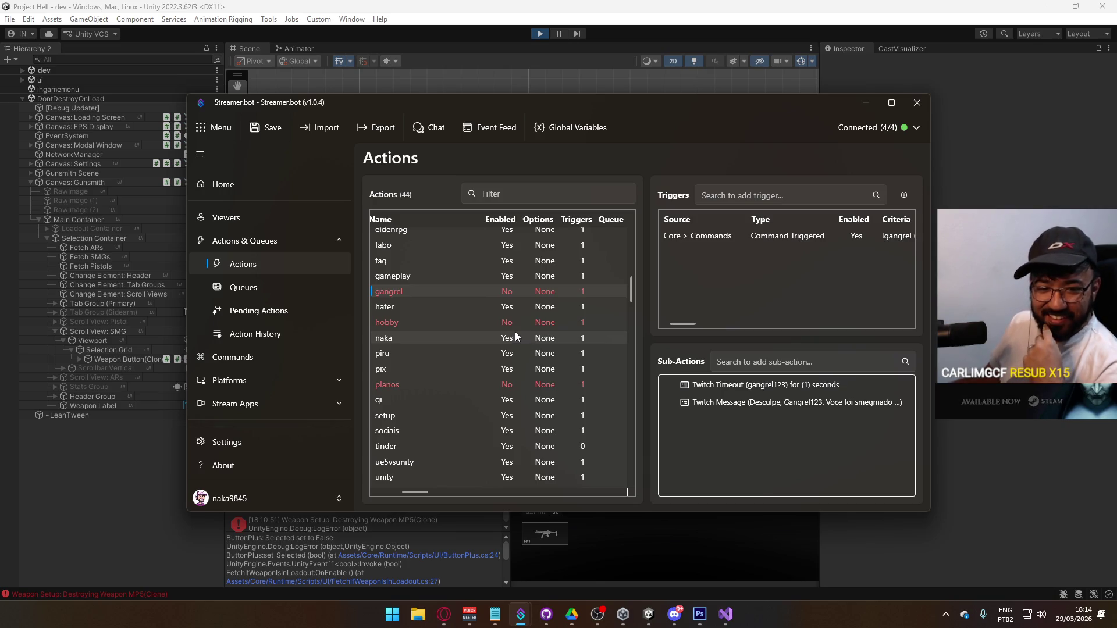
{"action": "scroll", "coordinate": [519, 327], "scroll_direction": "down", "scroll_amount": 3}
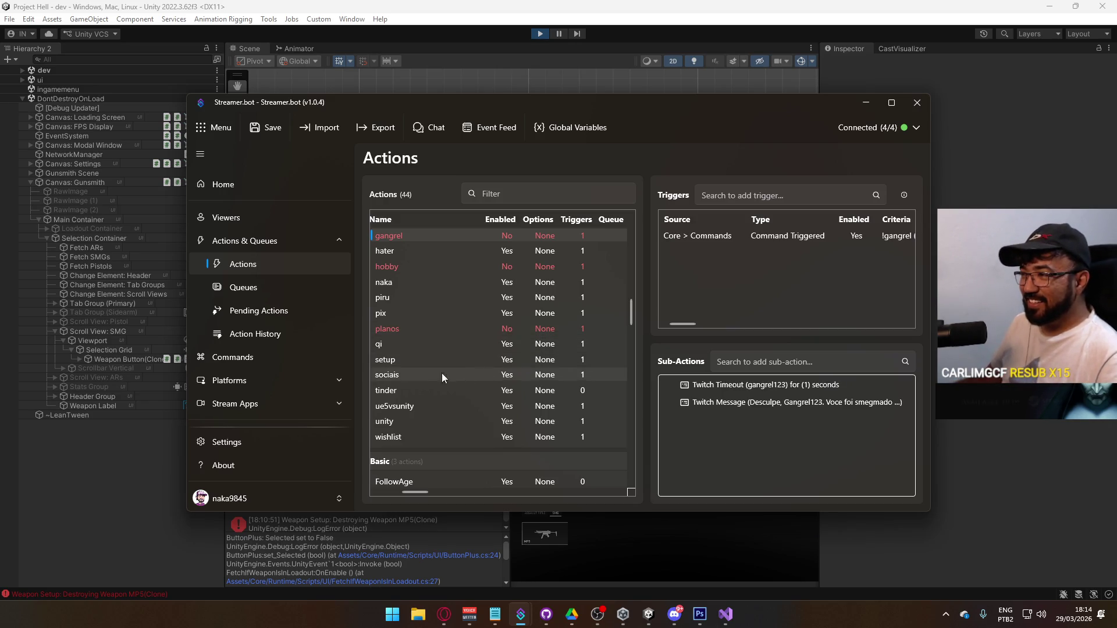
{"action": "double_click", "coordinate": [415, 391]}
{"action": "left_click", "coordinate": [685, 240]}
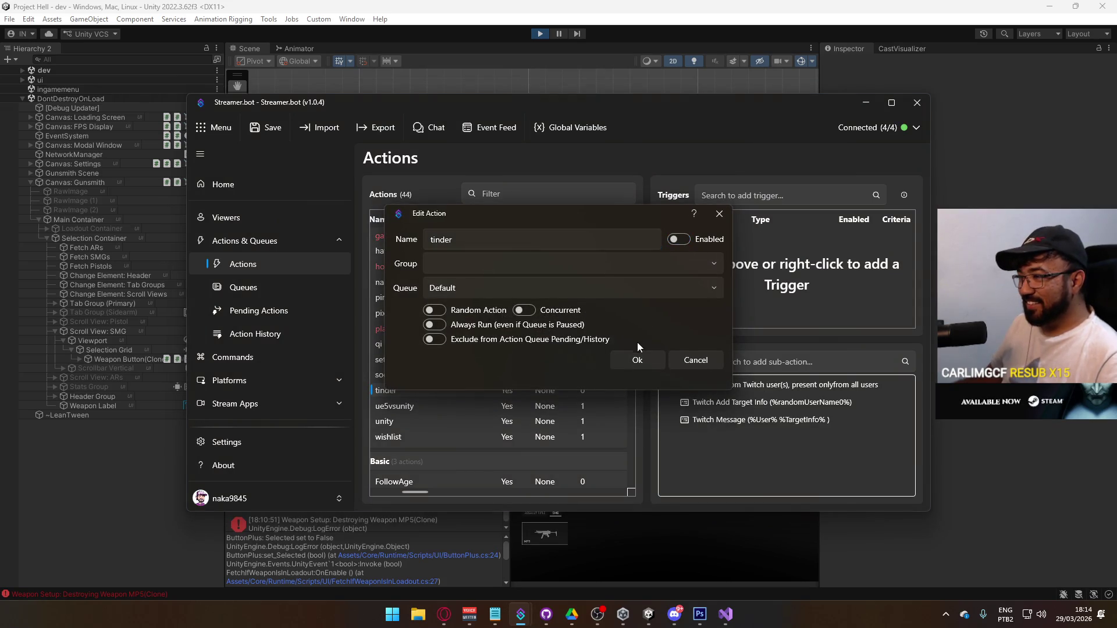
{"action": "left_click", "coordinate": [637, 360]}
Step: Review the Actions list, then minimize the Streamer.bot window
{"action": "scroll", "coordinate": [489, 357], "scroll_direction": "up", "scroll_amount": 2}
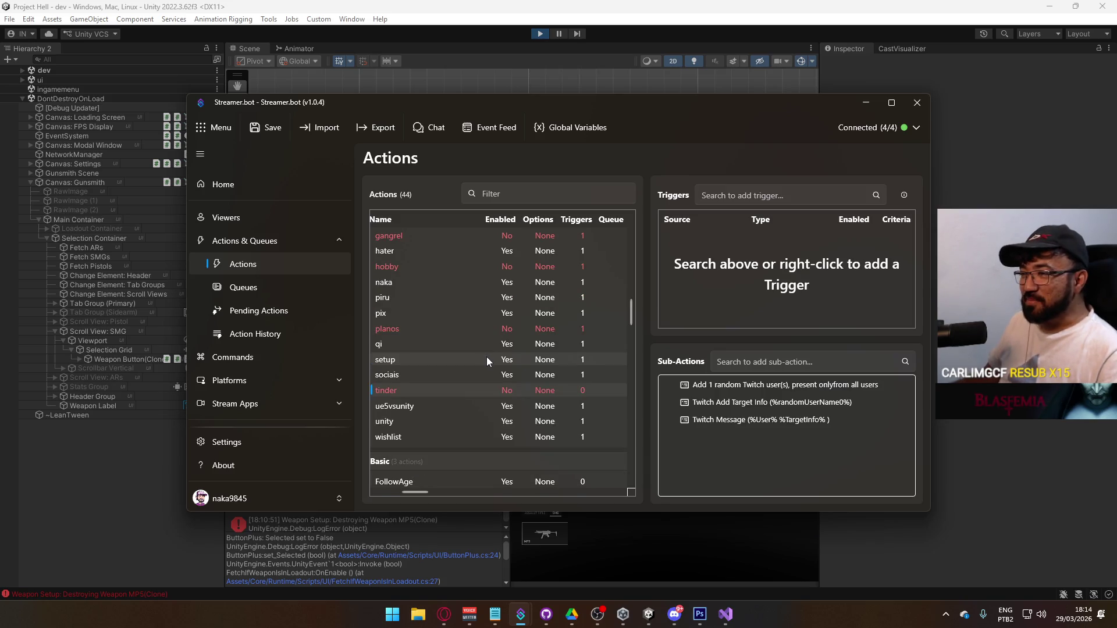
{"action": "scroll", "coordinate": [487, 357], "scroll_direction": "up", "scroll_amount": 2}
{"action": "scroll", "coordinate": [486, 356], "scroll_direction": "up", "scroll_amount": 3}
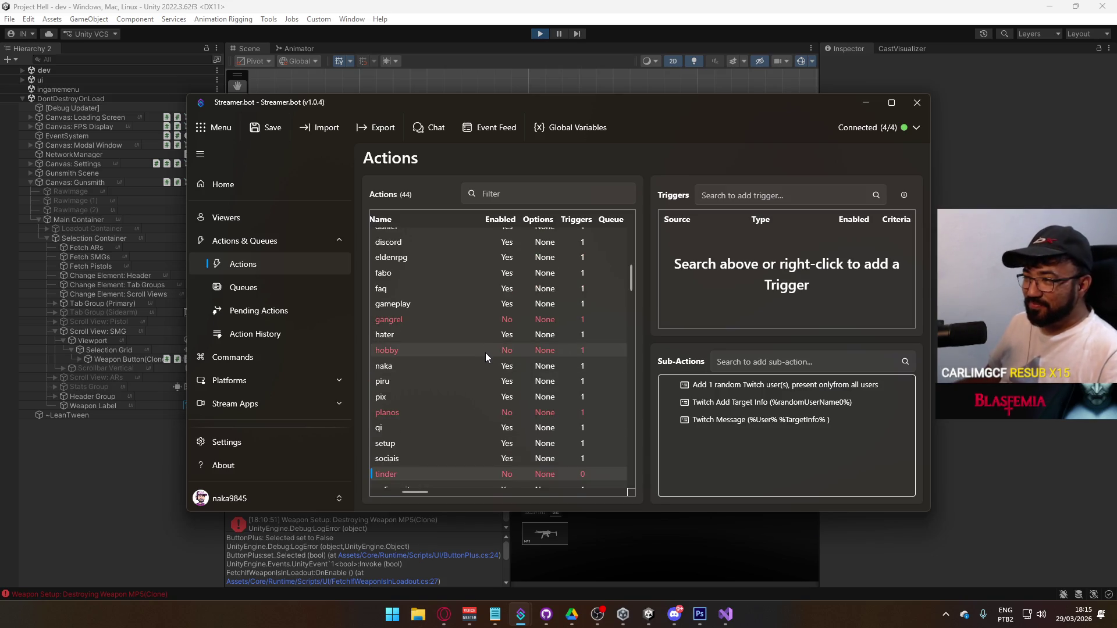
{"action": "scroll", "coordinate": [488, 353], "scroll_direction": "up", "scroll_amount": 2}
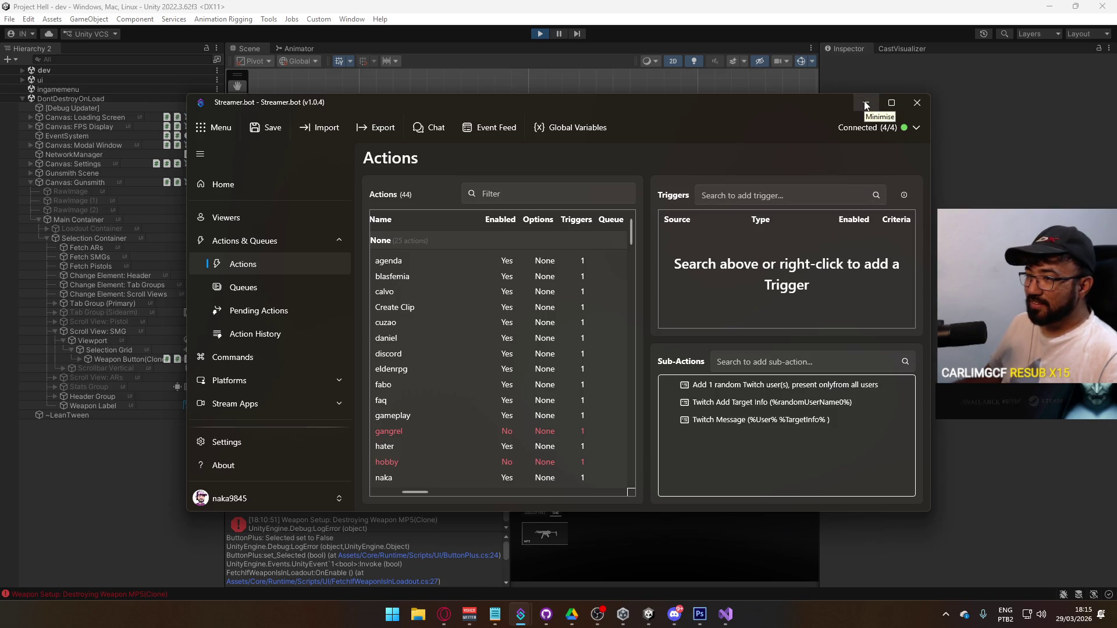
{"action": "scroll", "coordinate": [560, 295], "scroll_direction": "down", "scroll_amount": 5}
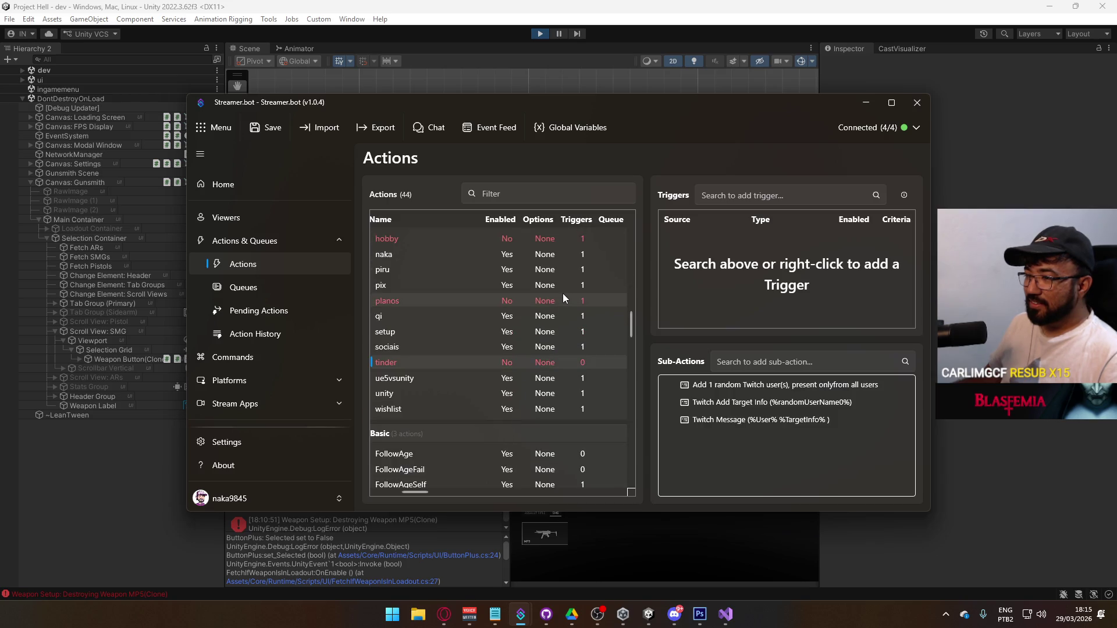
{"action": "scroll", "coordinate": [568, 288], "scroll_direction": "down", "scroll_amount": 3}
{"action": "scroll", "coordinate": [570, 287], "scroll_direction": "down", "scroll_amount": 1}
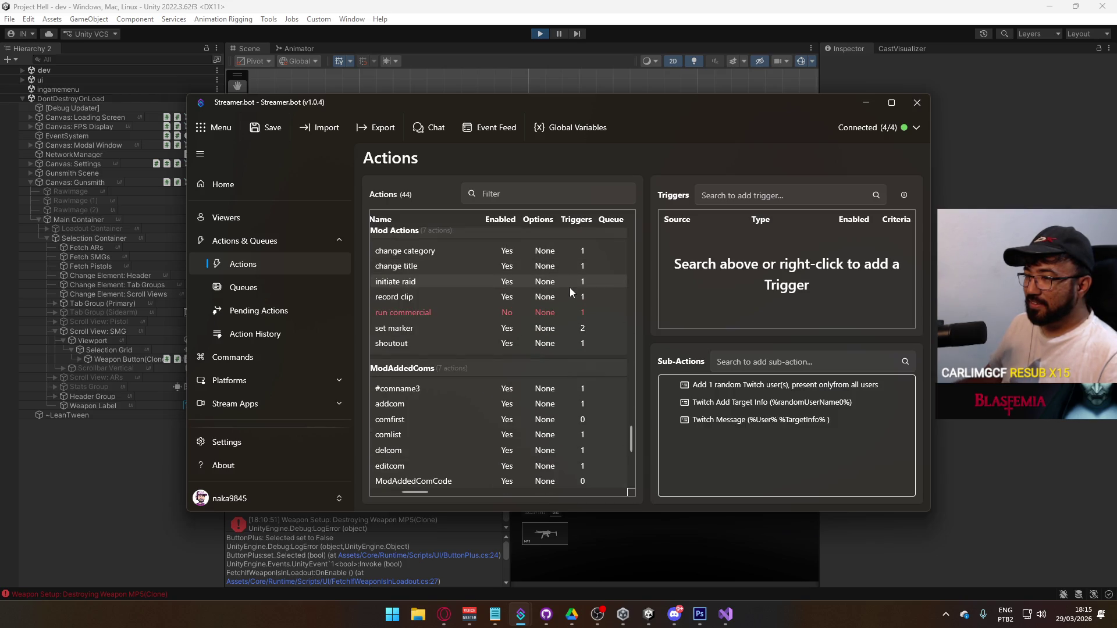
{"action": "scroll", "coordinate": [570, 287], "scroll_direction": "up", "scroll_amount": 5}
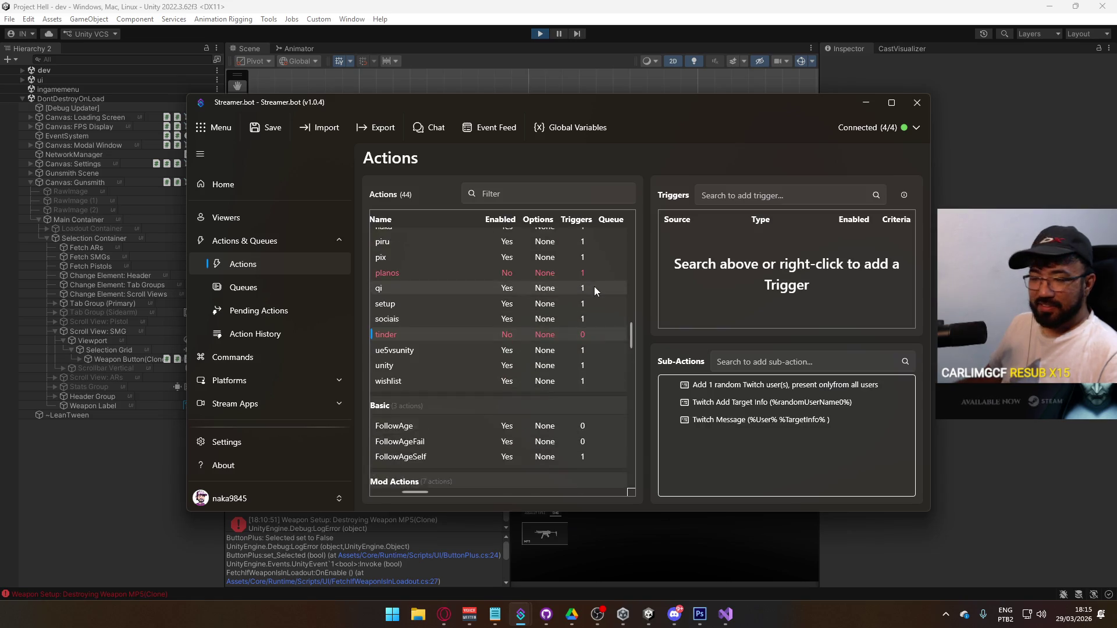
{"action": "scroll", "coordinate": [560, 296], "scroll_direction": "up", "scroll_amount": 3}
{"action": "left_click", "coordinate": [866, 102]}
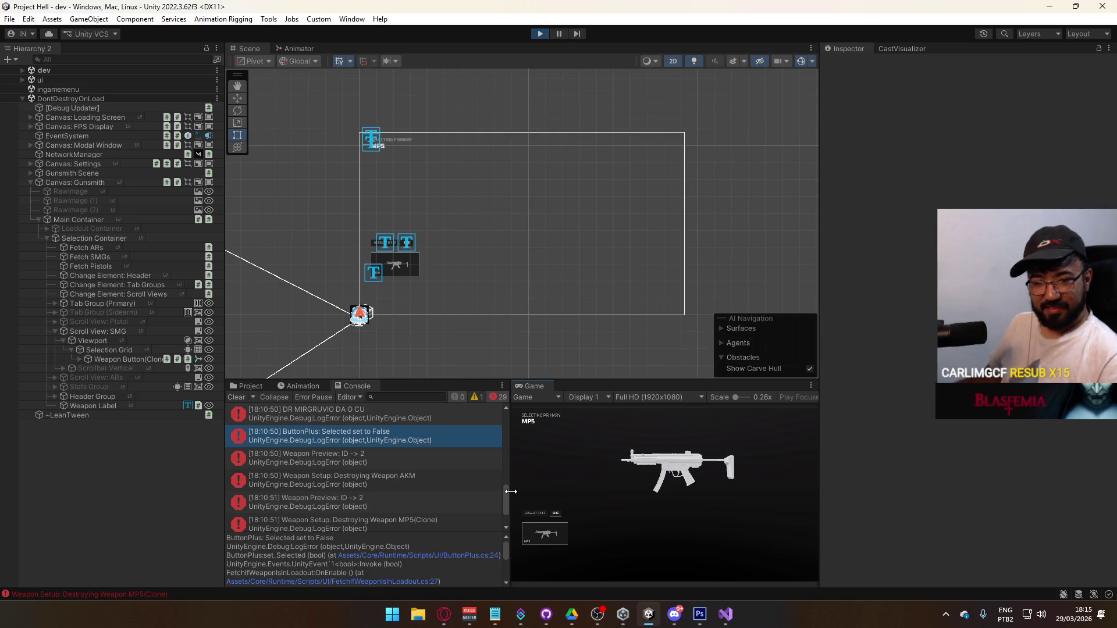
Step: Clear the Unity Console and select the MP5 weapon button in the Game view
{"action": "scroll", "coordinate": [504, 501], "scroll_direction": "down", "scroll_amount": 2}
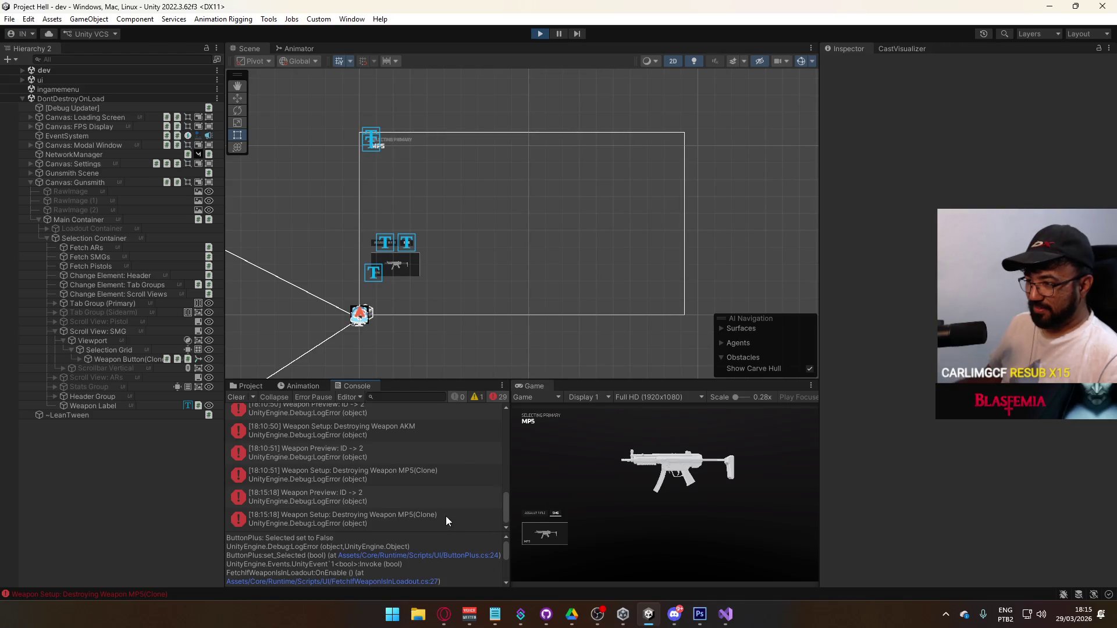
{"action": "scroll", "coordinate": [420, 464], "scroll_direction": "up", "scroll_amount": 3}
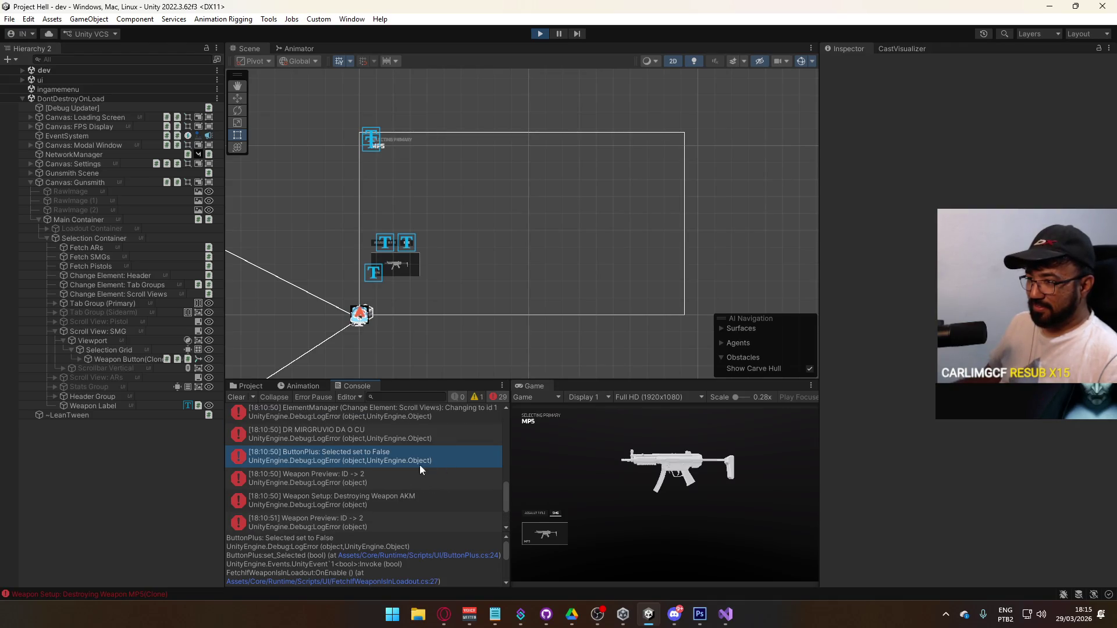
{"action": "left_click", "coordinate": [237, 397]}
{"action": "left_click", "coordinate": [519, 501]}
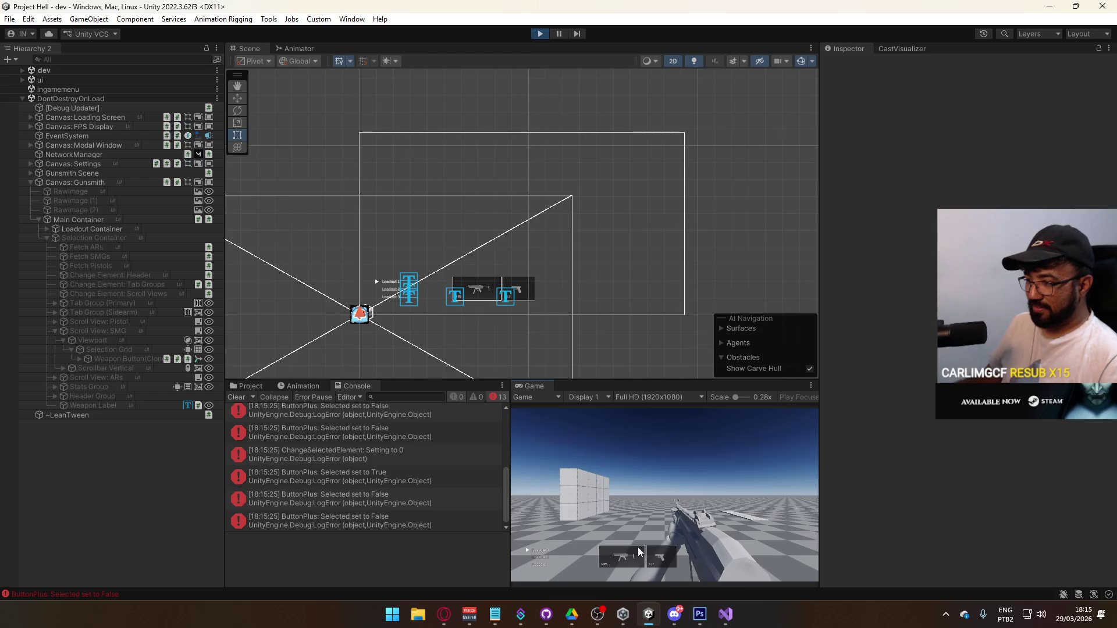
{"action": "left_click", "coordinate": [564, 535]}
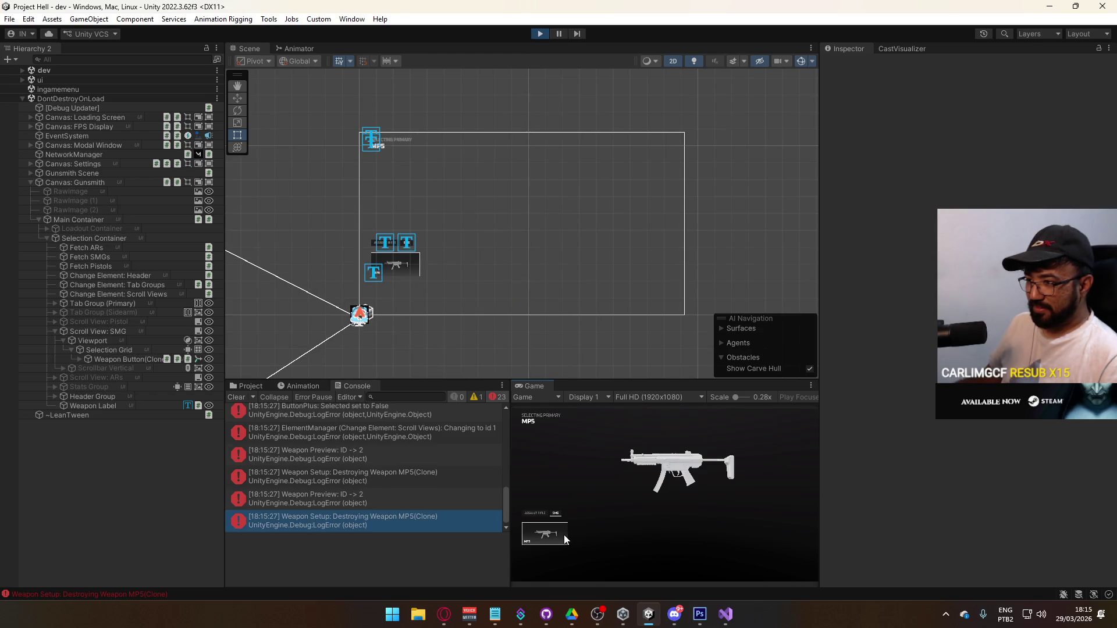
Step: Open the debug log entry's source, FetchIfWeaponIsInLoadout.cs, in Visual Studio
{"action": "key", "text": "super"}
{"action": "key", "text": "super"}
{"action": "scroll", "coordinate": [384, 465], "scroll_direction": "up", "scroll_amount": 1}
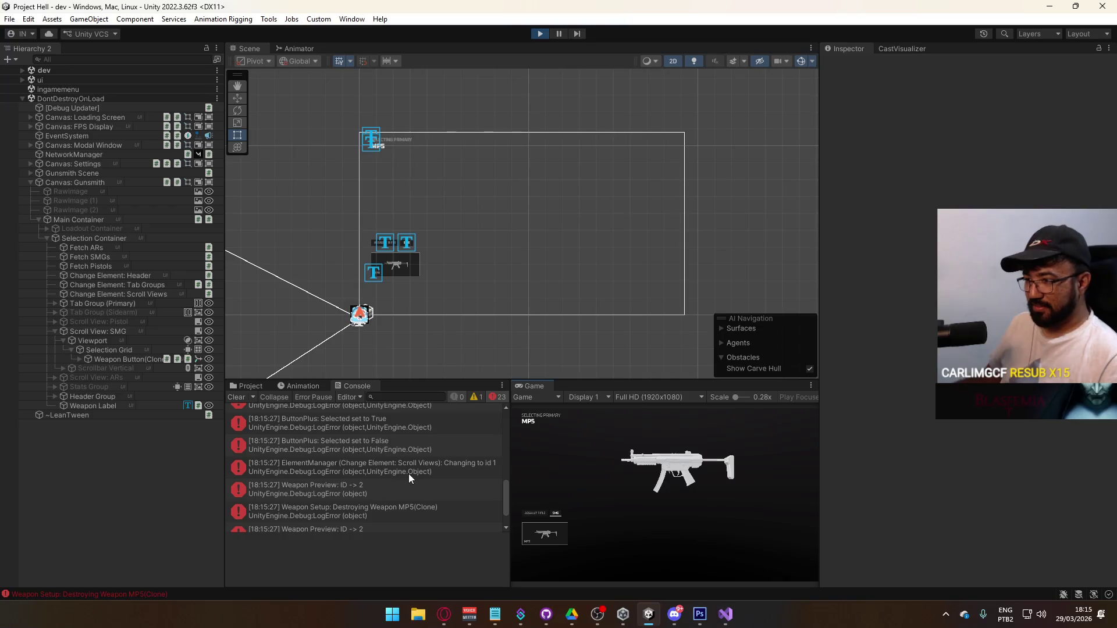
{"action": "scroll", "coordinate": [408, 474], "scroll_direction": "down", "scroll_amount": 2}
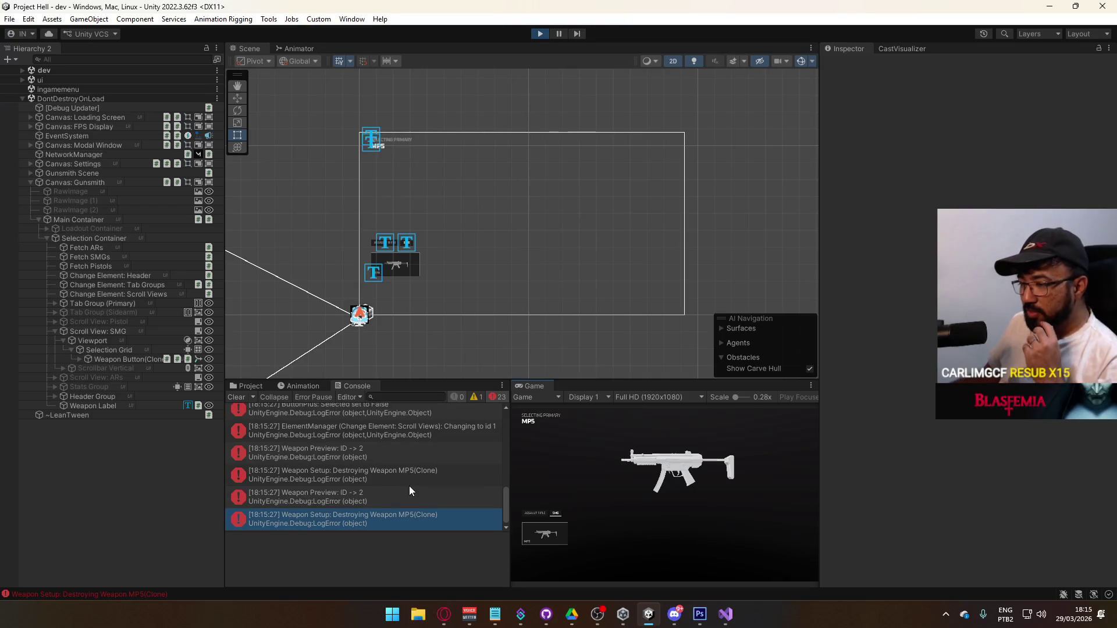
{"action": "scroll", "coordinate": [410, 486], "scroll_direction": "up", "scroll_amount": 5}
{"action": "double_click", "coordinate": [393, 458]}
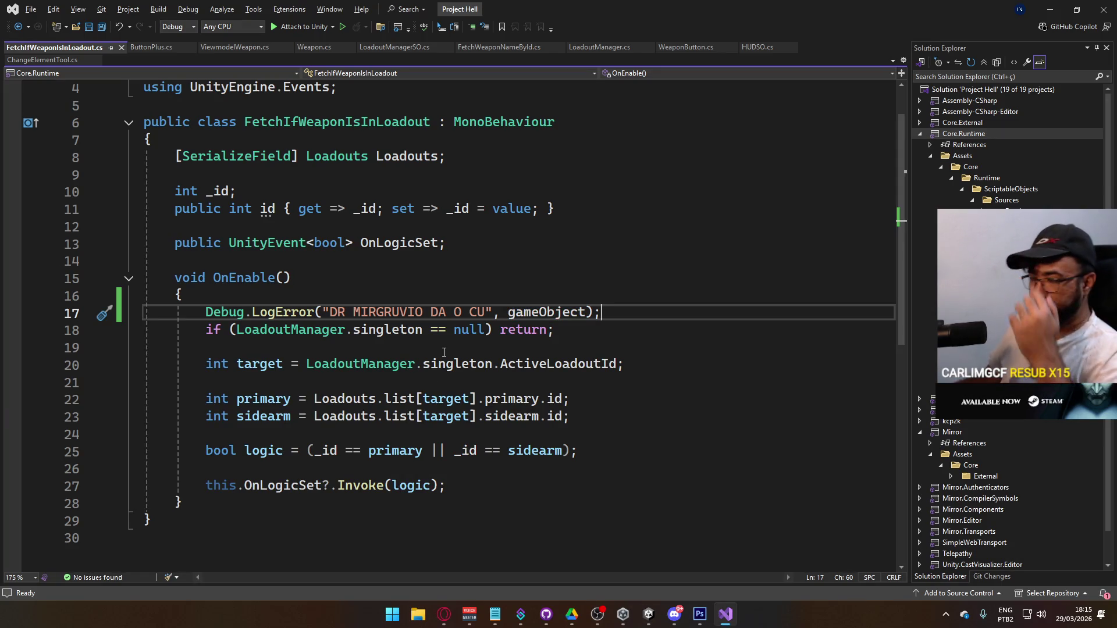
Step: Move the Debug.LogError line from OnEnable to just below the logic line
{"action": "left_click", "coordinate": [594, 453]}
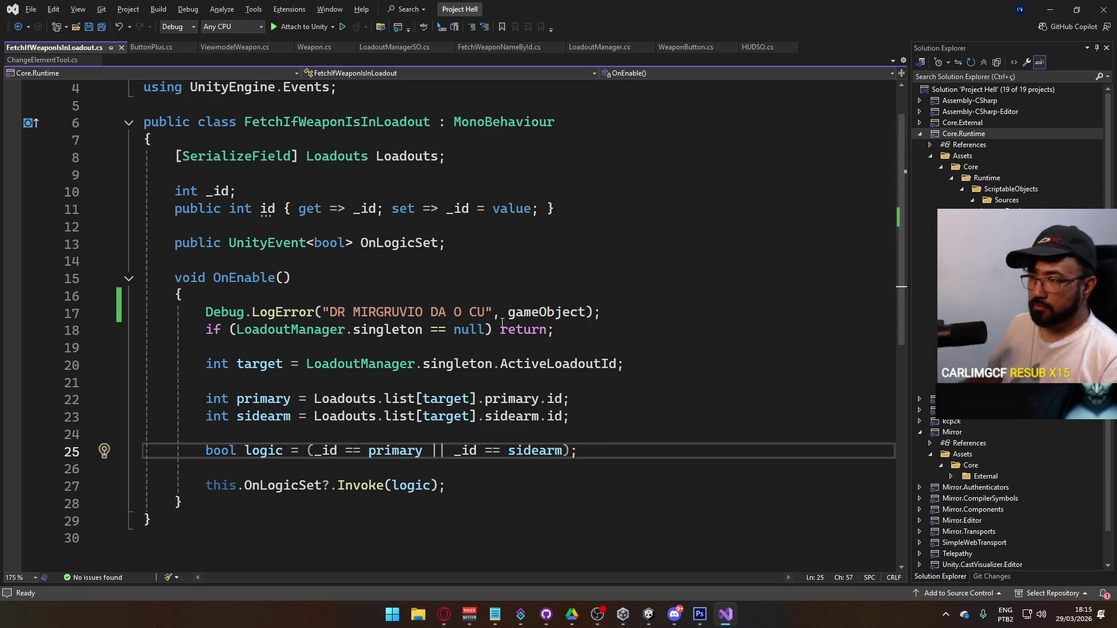
{"action": "left_click_drag", "start_coordinate": [601, 312], "coordinate": [210, 312]}
{"action": "key", "text": "Delete"}
{"action": "left_click", "coordinate": [586, 450]}
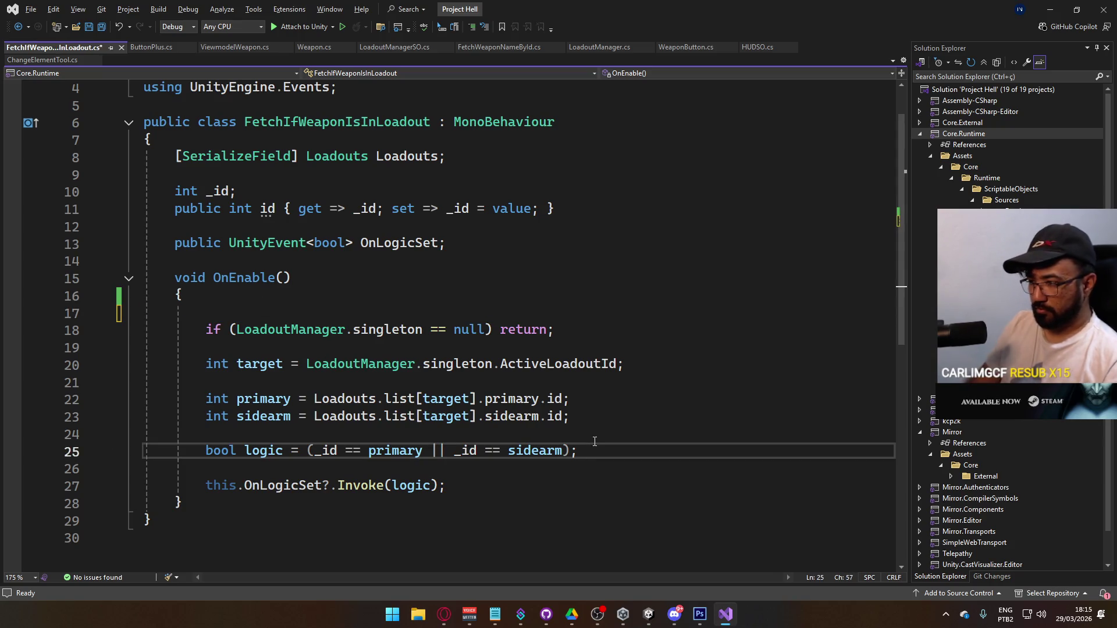
{"action": "key", "text": "Return"}
{"action": "key", "text": "Return"}
{"action": "type", "text": "Debug.LogError(\"DR MIRGRUVIO DA O CU\", gameObject);"}
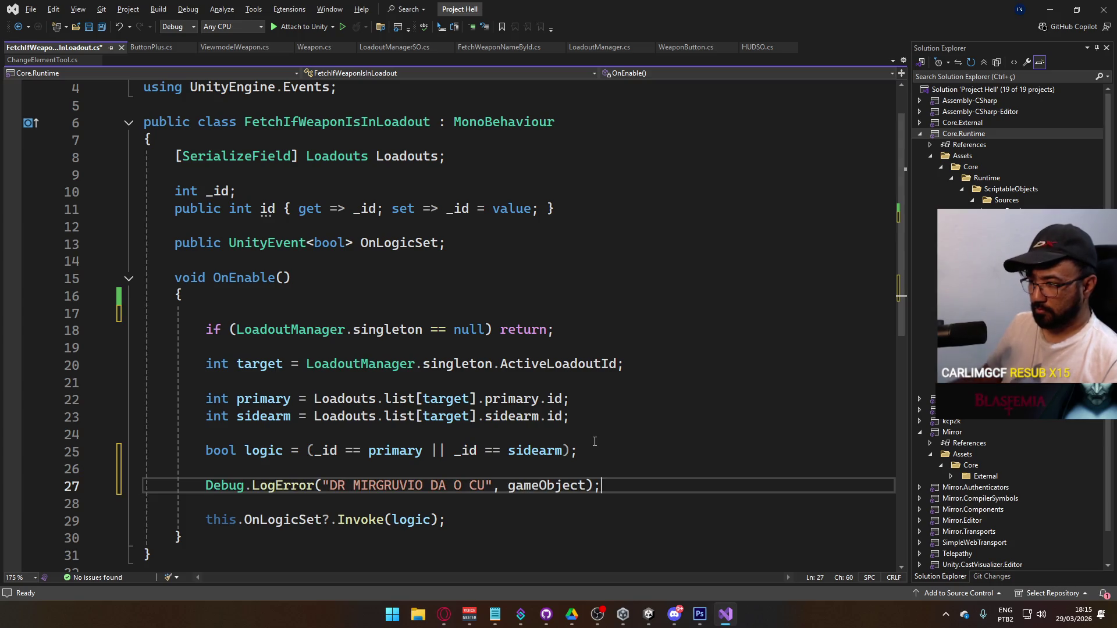
Step: Append _id, primary and sidearm to the log message, save the script and return to Unity
{"action": "left_click", "coordinate": [489, 485]}
{"action": "type", "text": ":"}
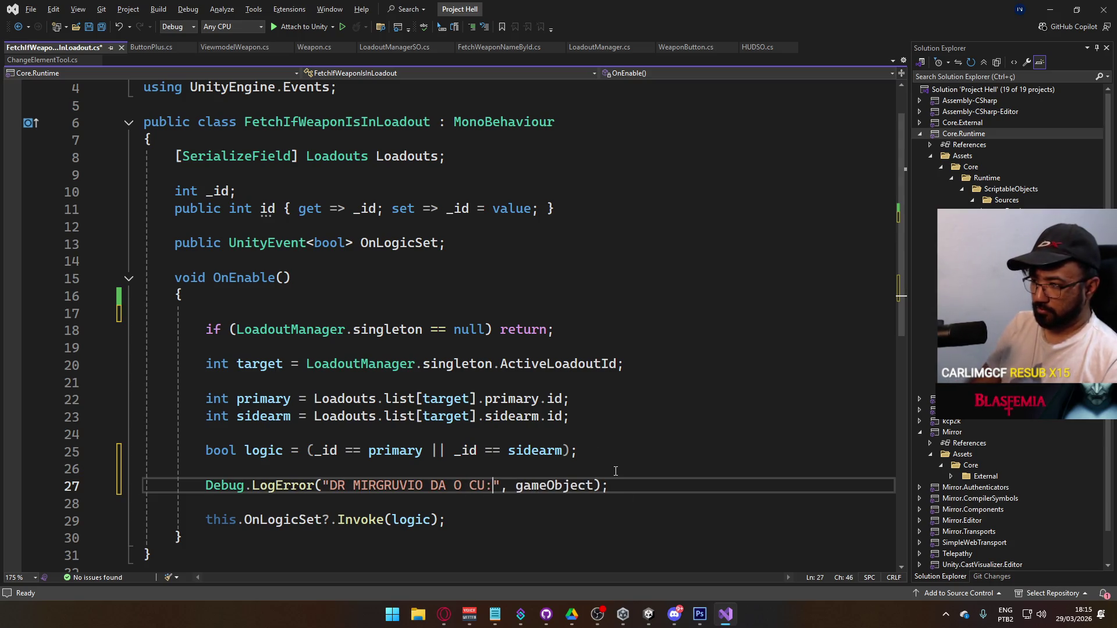
{"action": "key", "text": "Right"}
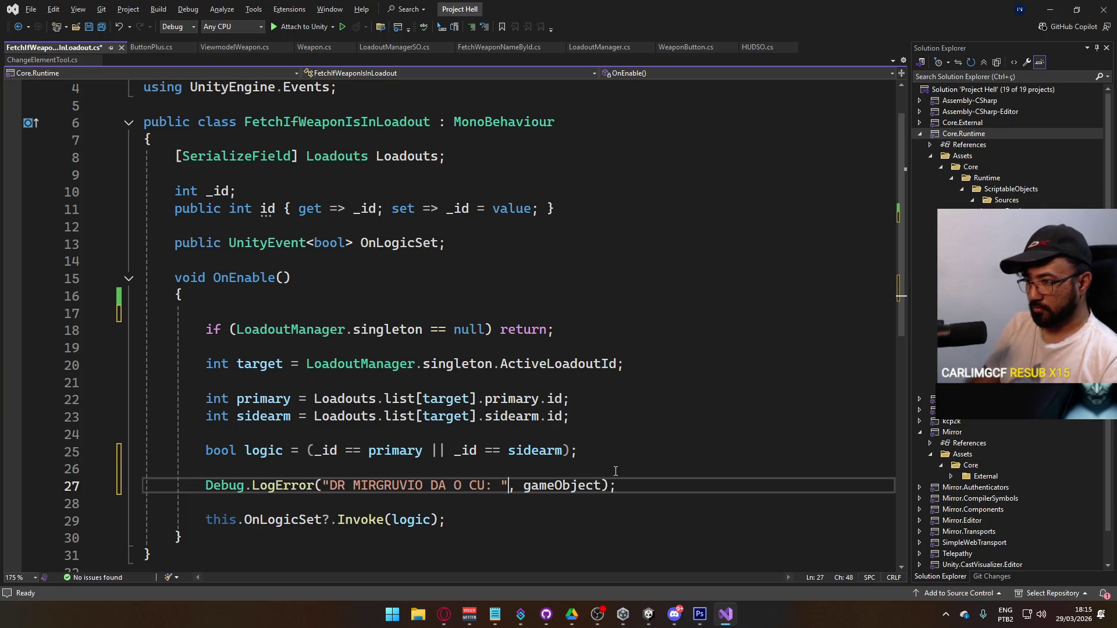
{"action": "type", "text": "+ "}
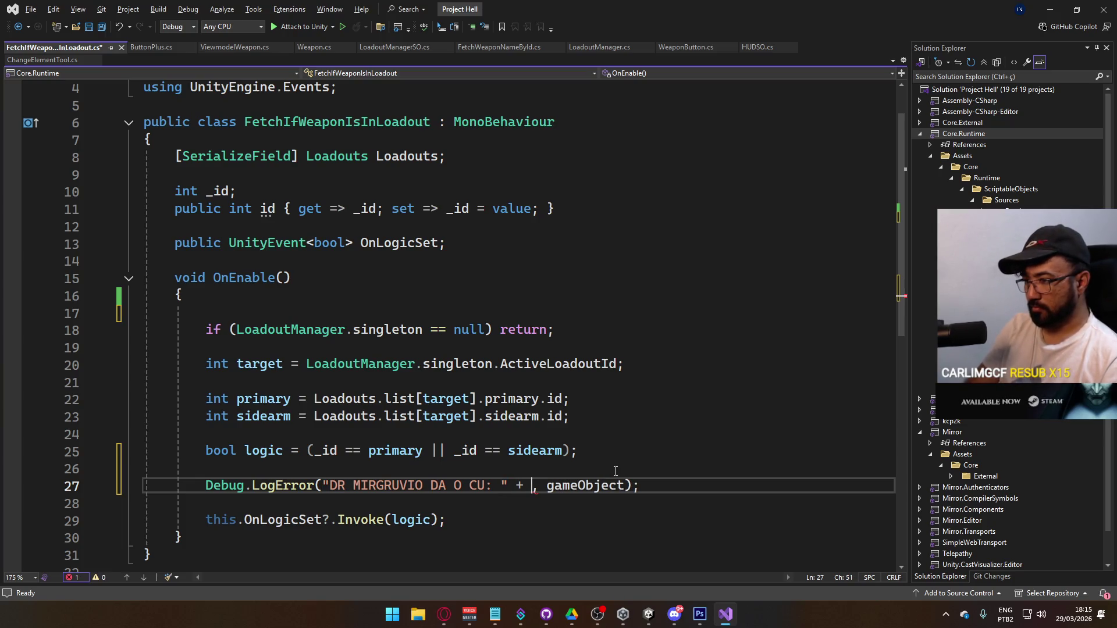
{"action": "type", "text": "_id "}
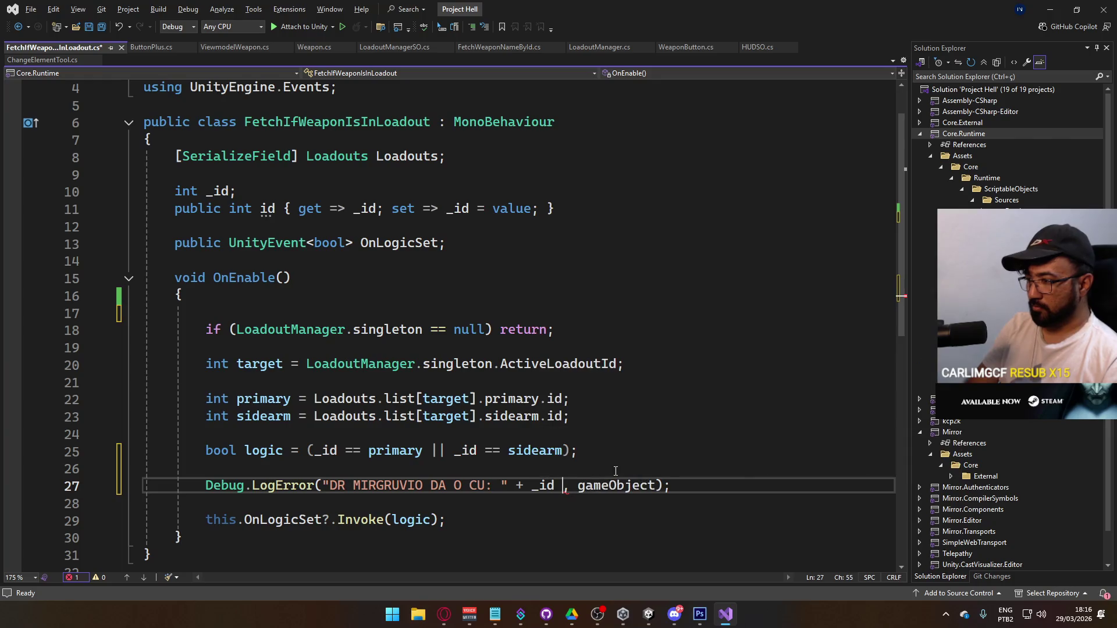
{"action": "type", "text": "+ \""}
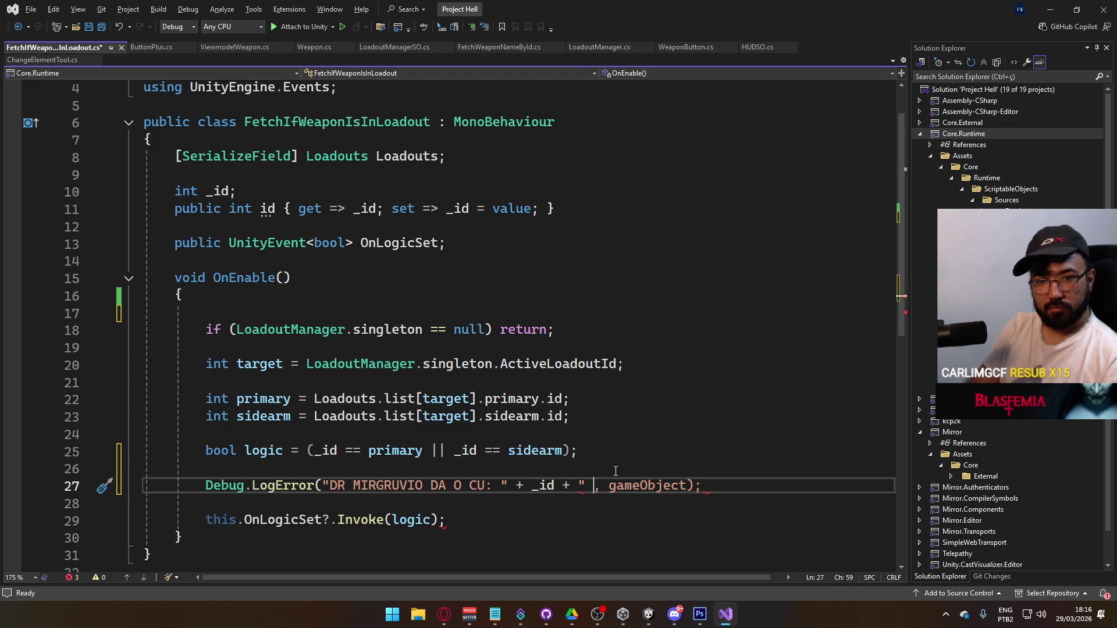
{"action": "type", "text": " \" + prim"}
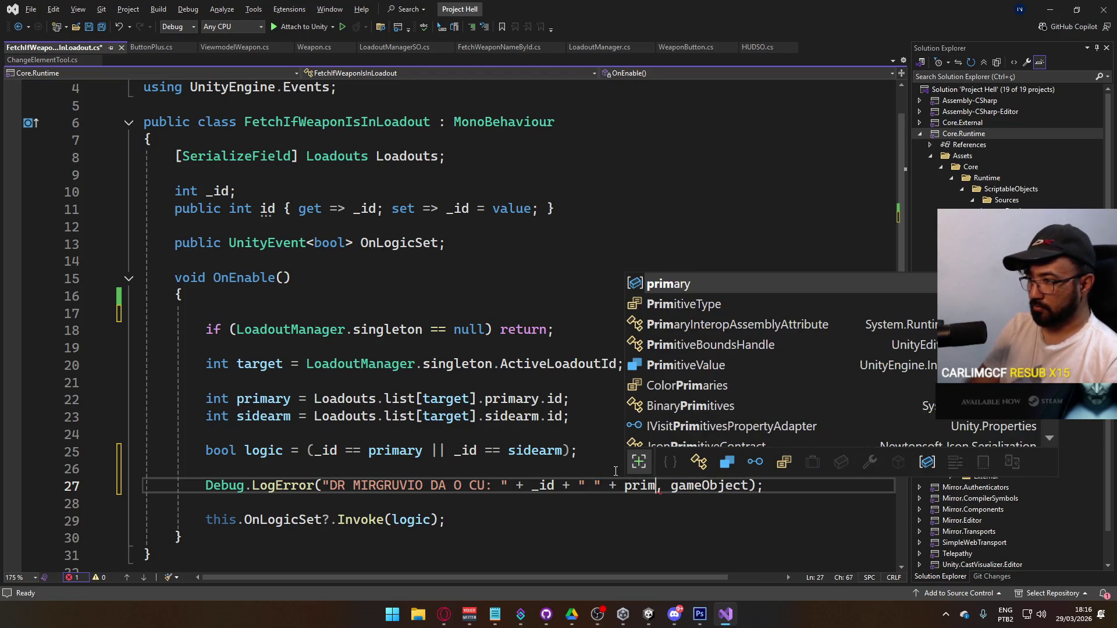
{"action": "key", "text": "Tab"}
{"action": "type", "text": ".id + \" \" +"}
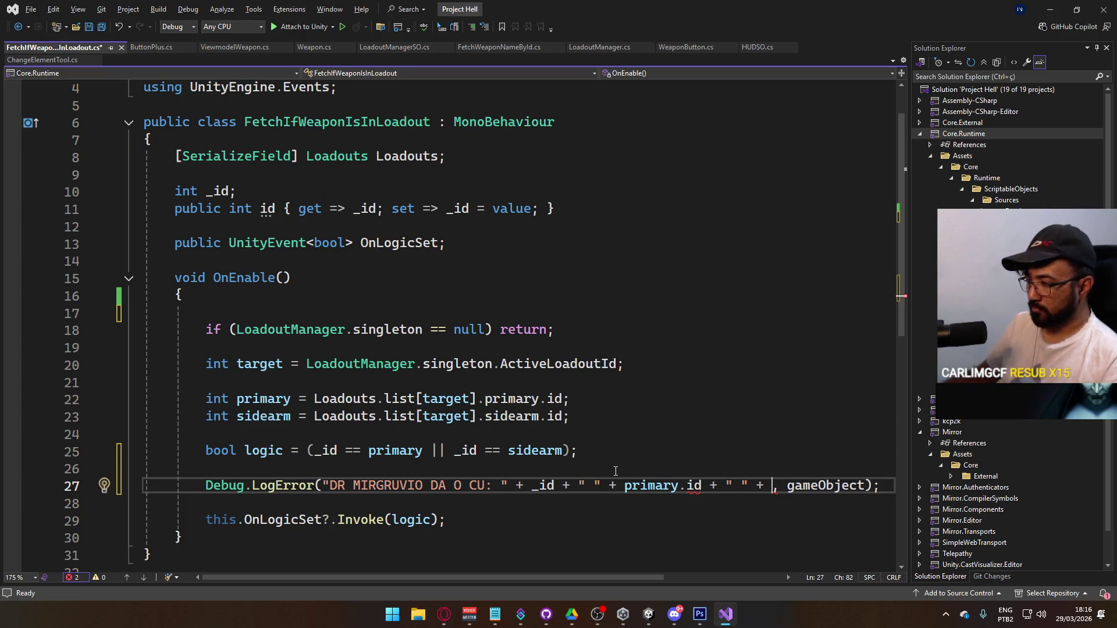
{"action": "left_click_drag", "start_coordinate": [679, 485], "coordinate": [702, 486]}
{"action": "key", "text": "Delete"}
{"action": "left_click", "coordinate": [751, 485]}
{"action": "type", "text": "sidearm"}
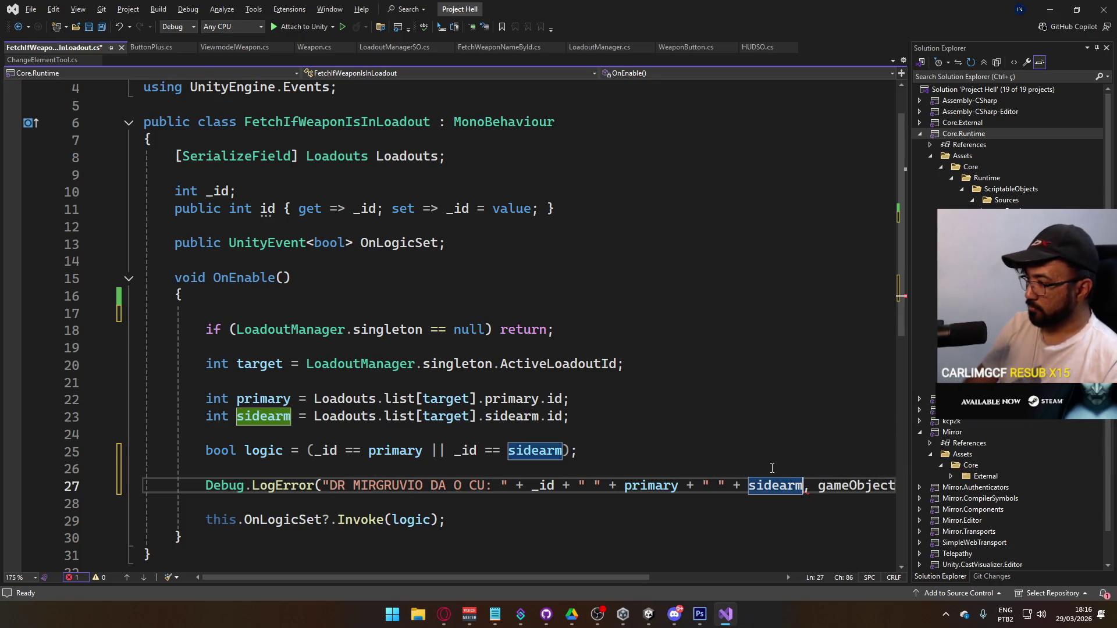
{"action": "key", "text": "ctrl+s"}
{"action": "key", "text": "alt+Tab"}
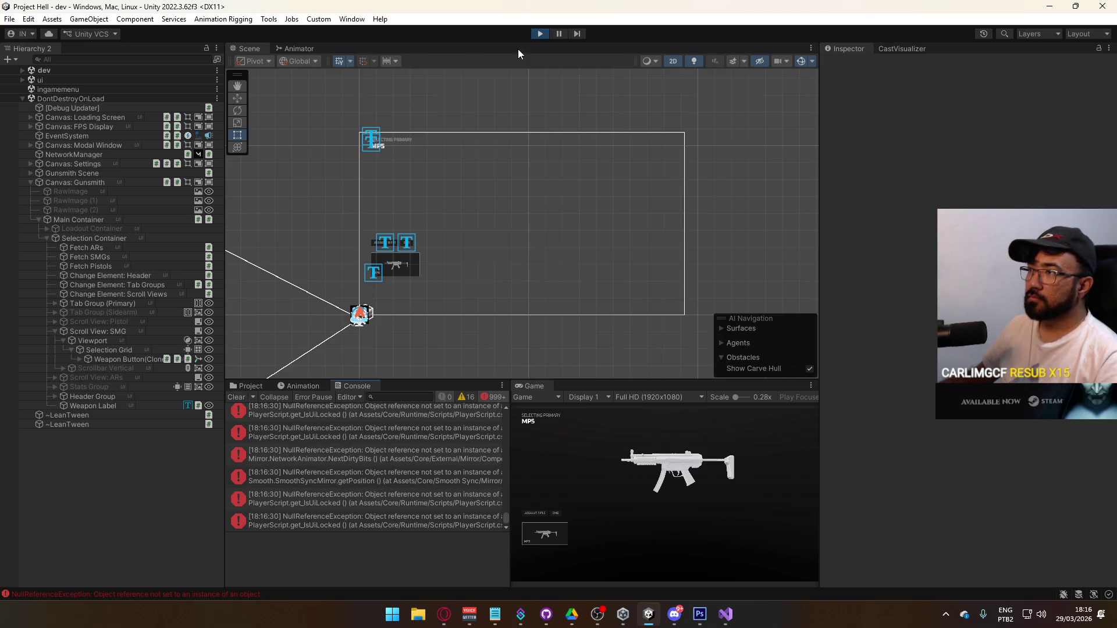
Step: Stop Play mode, select the title scene in Project > Scenes and press Play
{"action": "left_click", "coordinate": [539, 35]}
{"action": "left_click", "coordinate": [250, 385]}
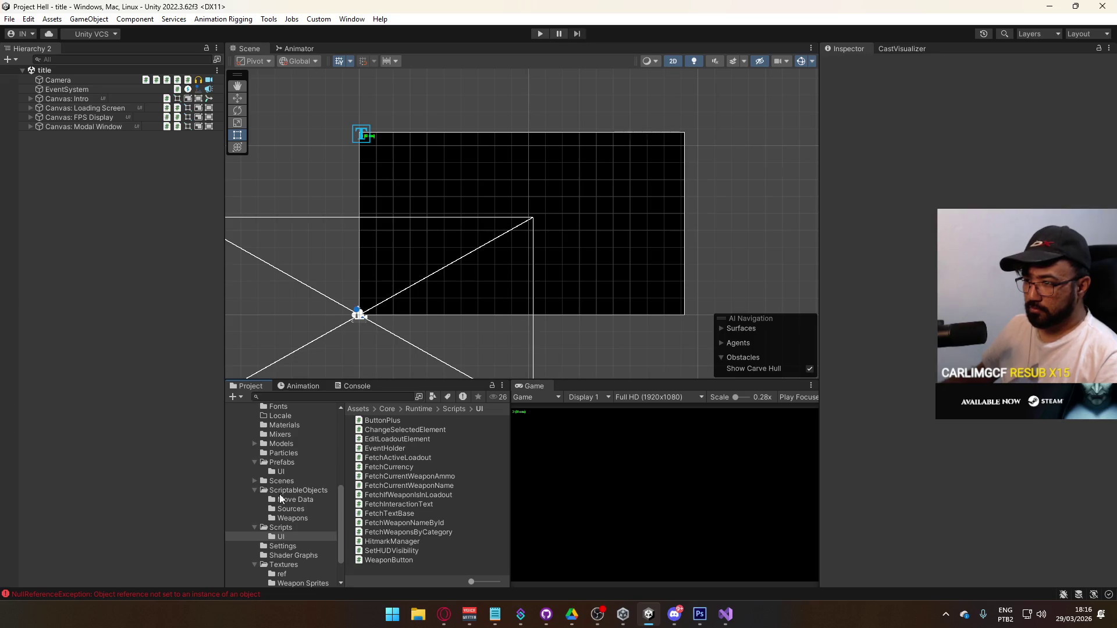
{"action": "left_click", "coordinate": [355, 386]}
{"action": "left_click", "coordinate": [237, 397]}
{"action": "left_click", "coordinate": [248, 386]}
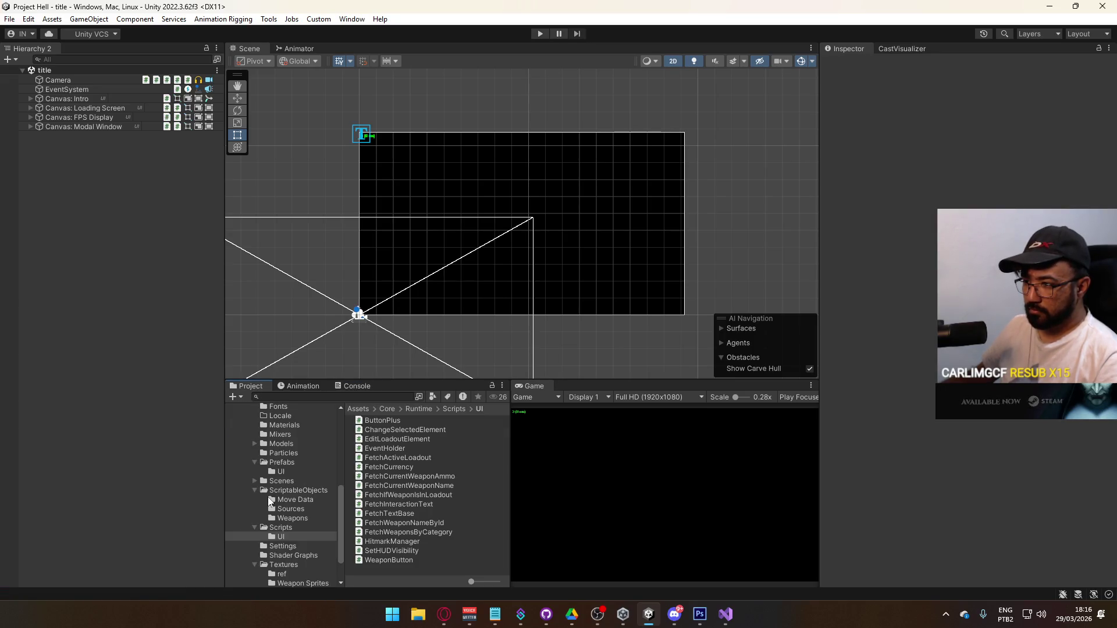
{"action": "left_click", "coordinate": [277, 482]}
{"action": "left_click", "coordinate": [381, 484]}
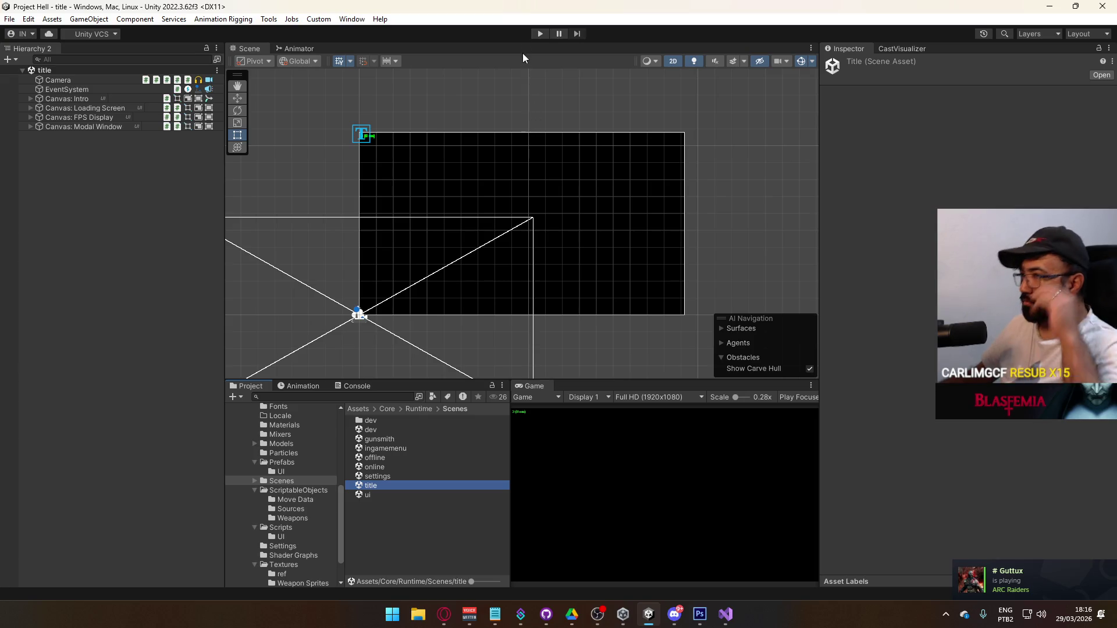
{"action": "left_click", "coordinate": [541, 34]}
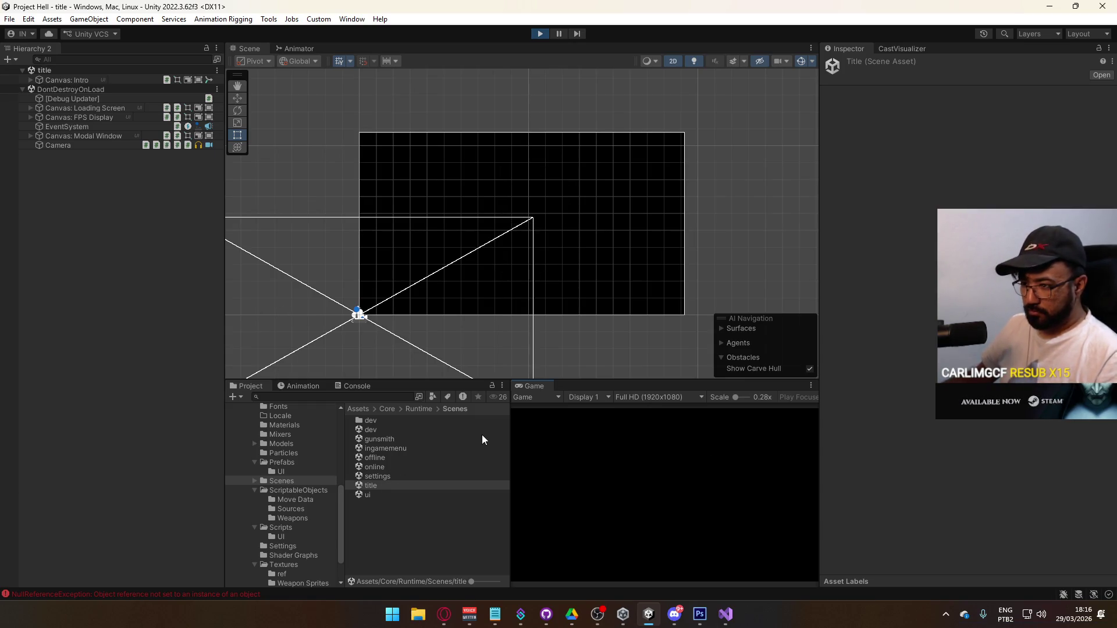
Step: Clear the Console, host a game, open the gunsmith, then switch to Visual Studio
{"action": "left_click", "coordinate": [335, 388]}
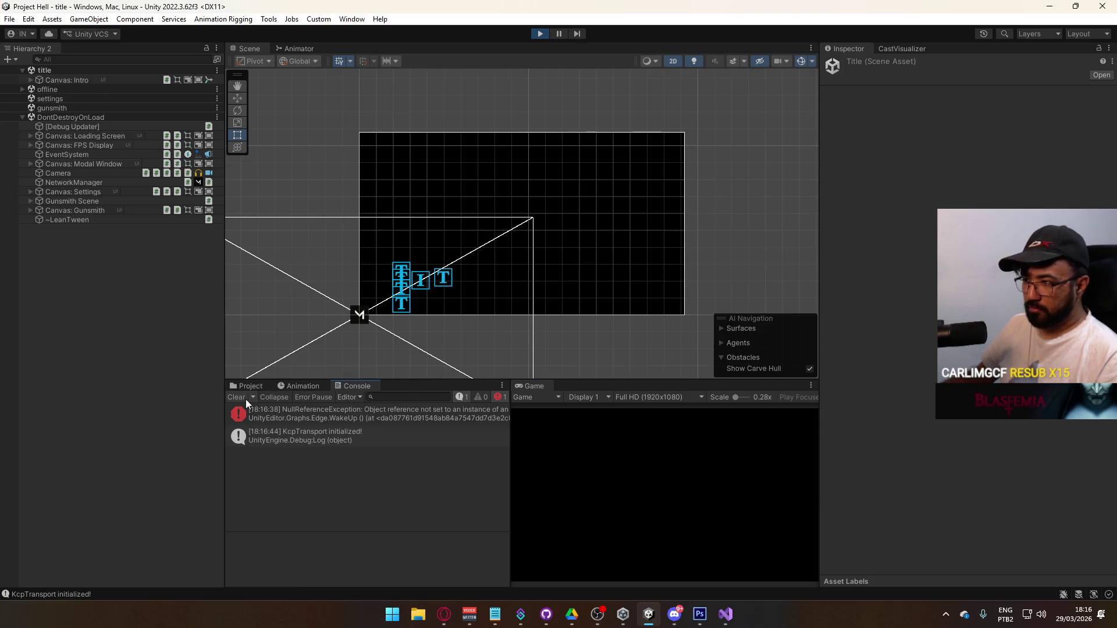
{"action": "left_click", "coordinate": [245, 399]}
{"action": "left_click", "coordinate": [546, 540]}
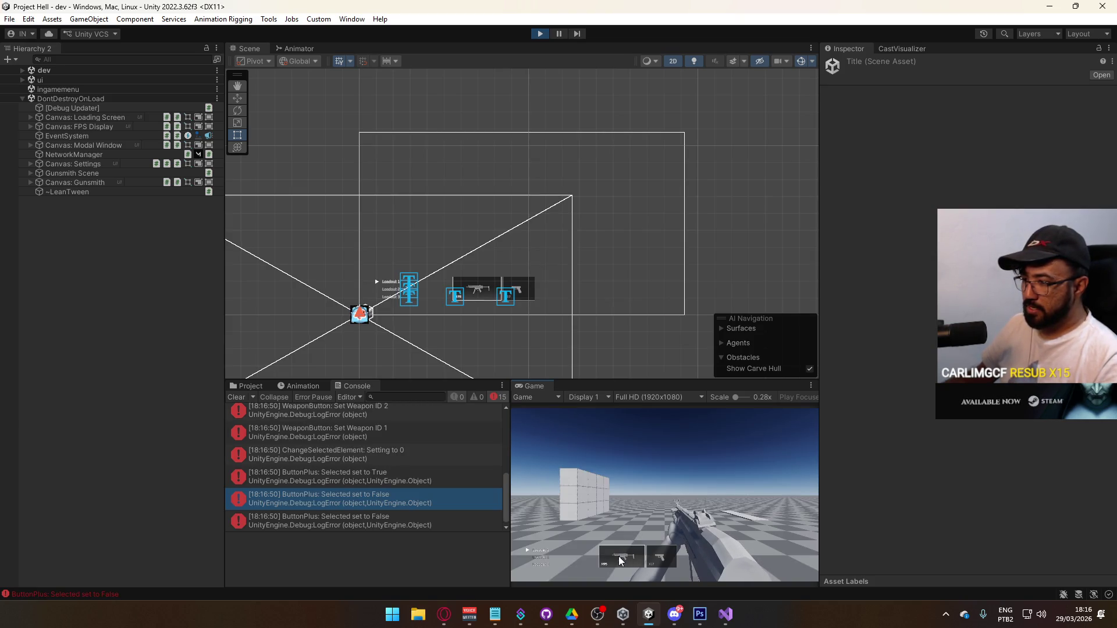
{"action": "left_click", "coordinate": [619, 557]}
{"action": "key", "text": "alt+Tab"}
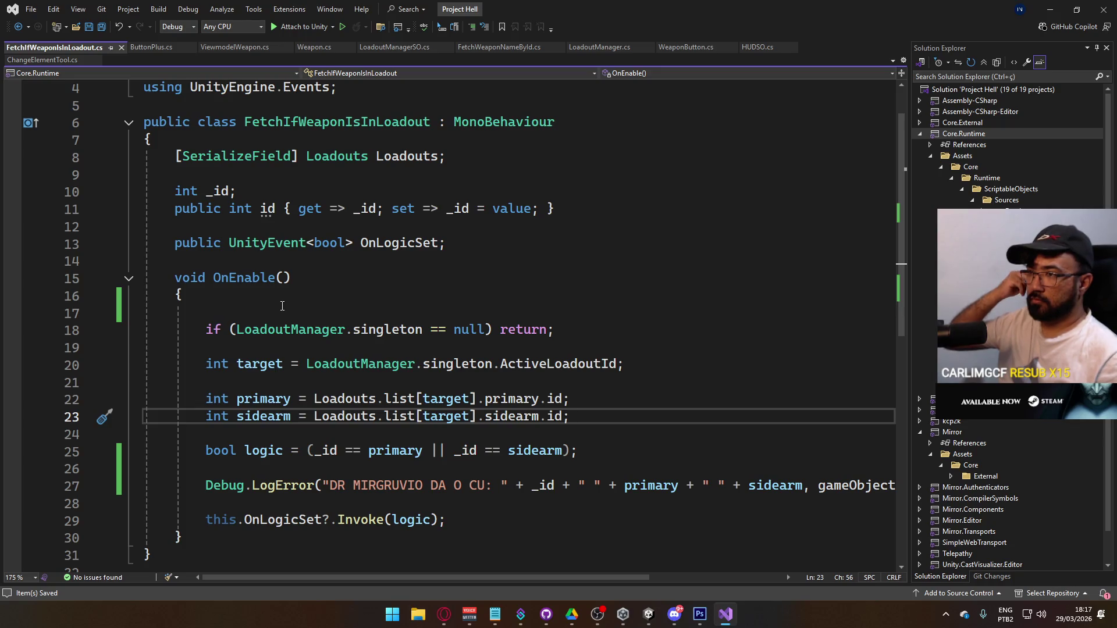
Step: Open the Prefabs/UI/Weapon Button prefab in Prefab Mode
{"action": "left_click", "coordinate": [652, 619]}
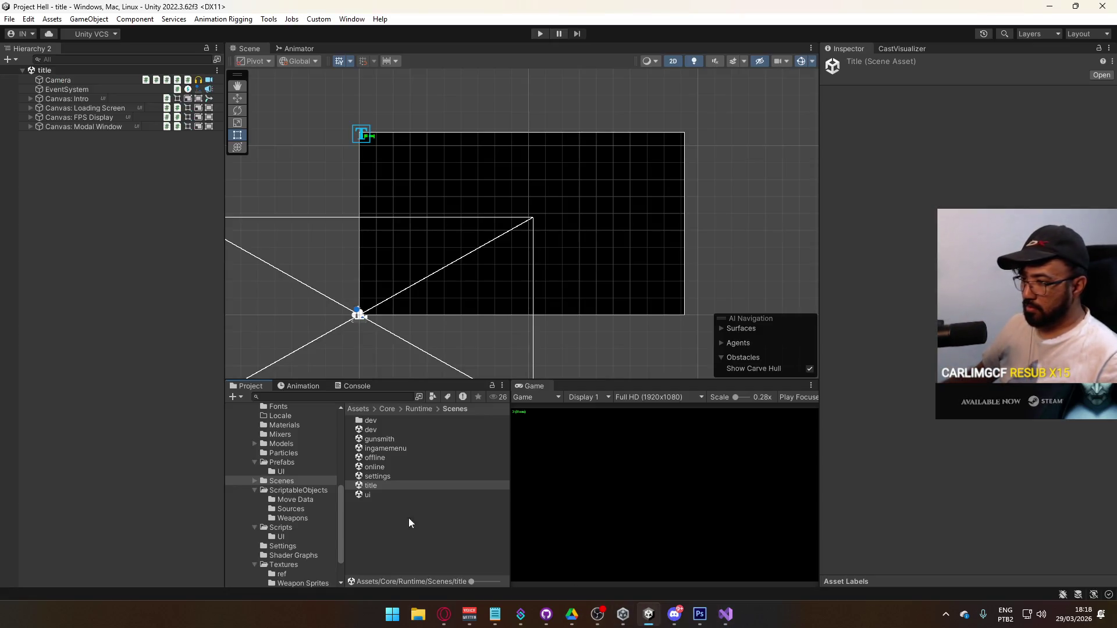
{"action": "left_click", "coordinate": [283, 463]}
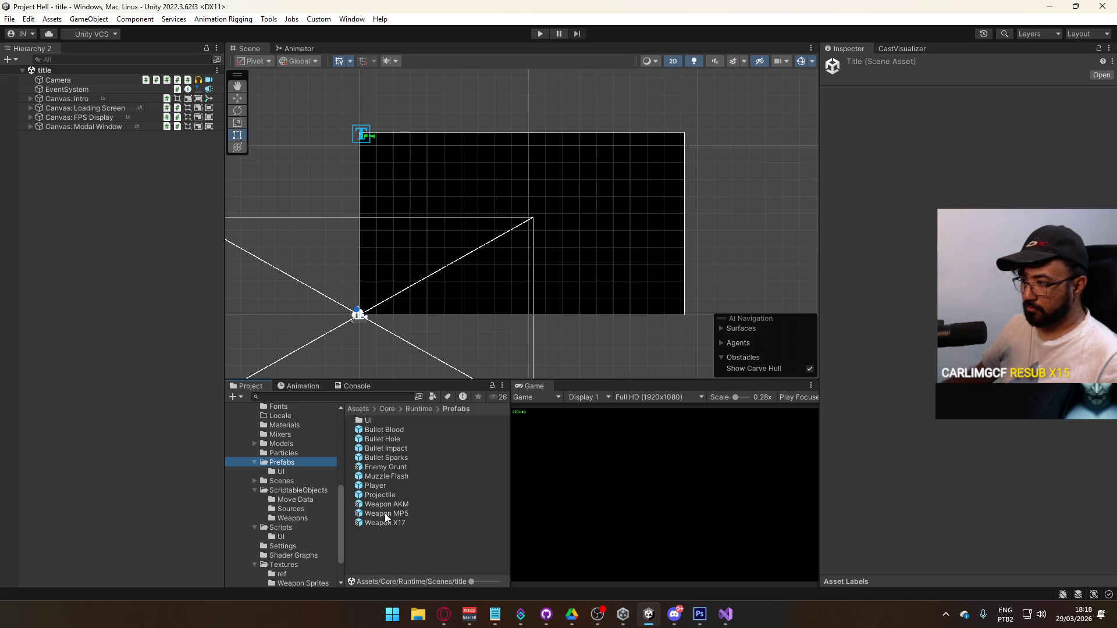
{"action": "double_click", "coordinate": [377, 421]}
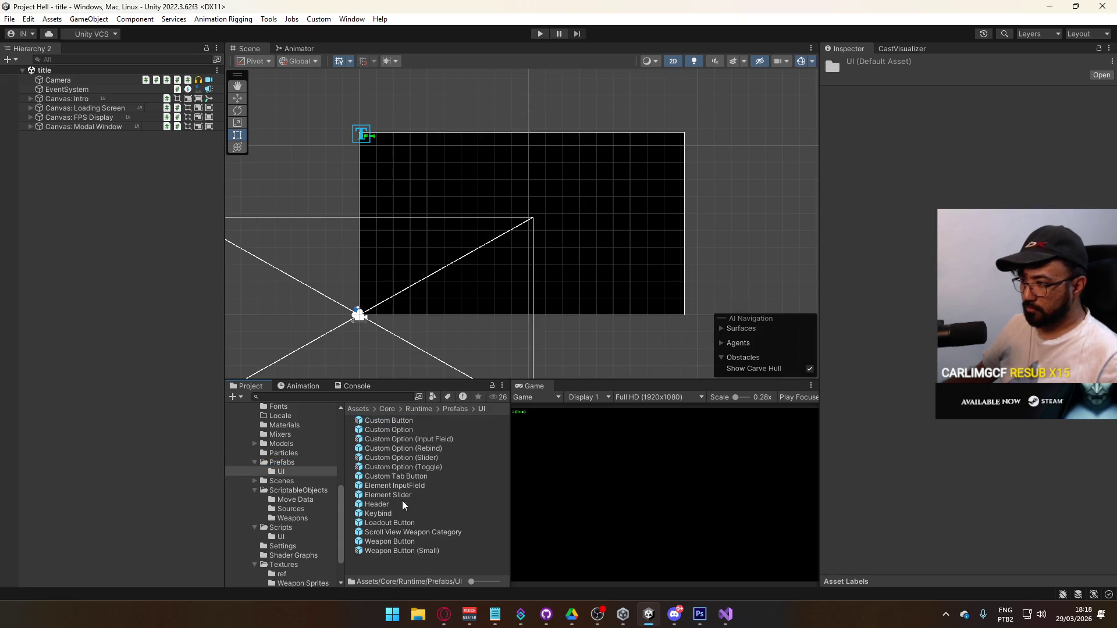
{"action": "double_click", "coordinate": [390, 543]}
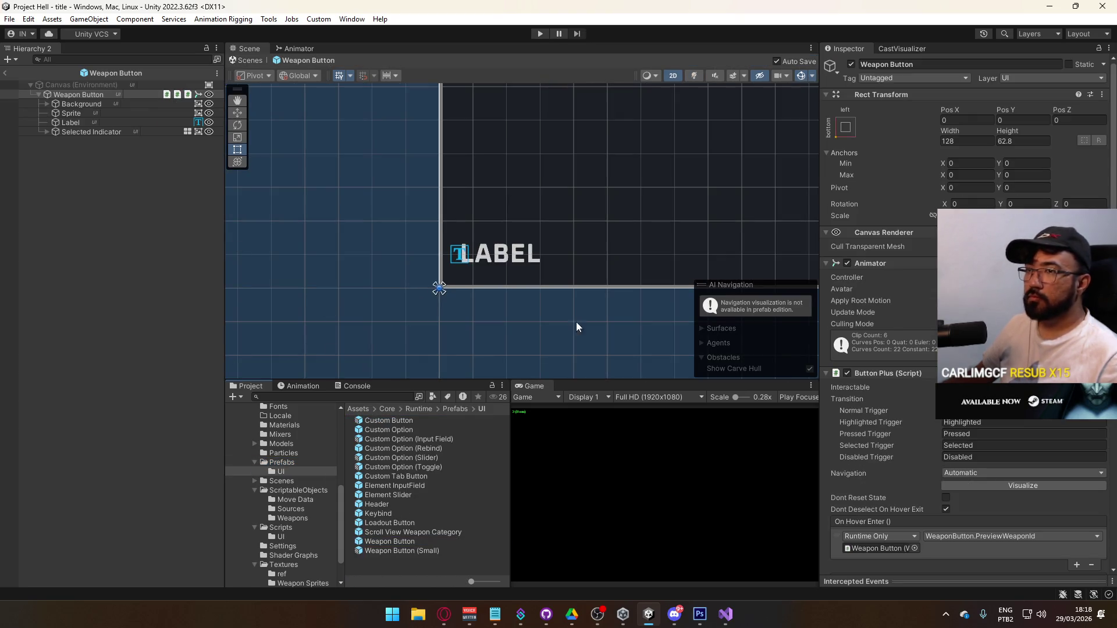
{"action": "scroll", "coordinate": [925, 399], "scroll_direction": "down", "scroll_amount": 10}
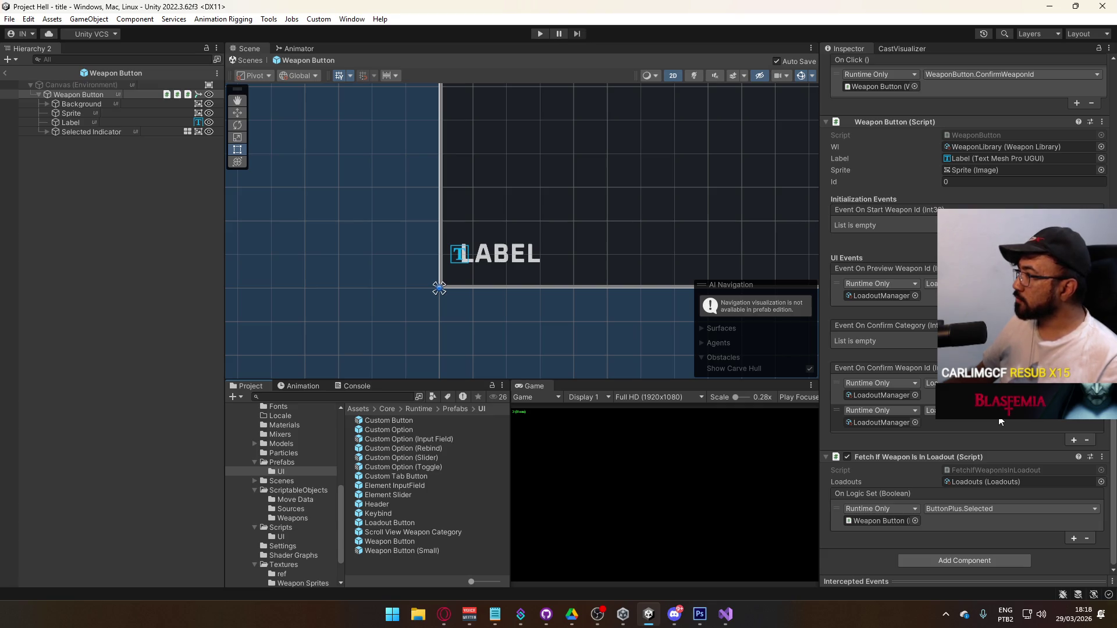
Step: Add an Event On Start Weapon Id entry calling Weapon Button's FetchIfWeaponIsInLoadout, then exit Prefab Mode
{"action": "left_click", "coordinate": [1074, 239]}
{"action": "mouse_move", "coordinate": [116, 73]}
{"action": "left_mouse_down"}
{"action": "mouse_move", "coordinate": [903, 467]}
{"action": "mouse_move", "coordinate": [876, 239]}
{"action": "left_mouse_up"}
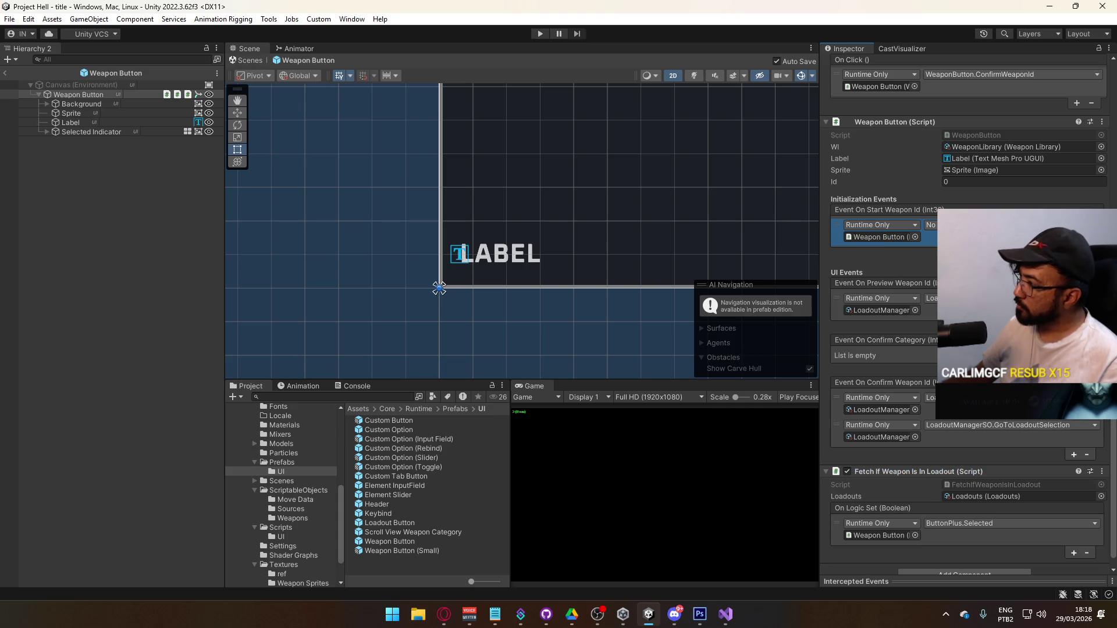
{"action": "left_click", "coordinate": [932, 225]}
{"action": "mouse_move", "coordinate": [931, 332]}
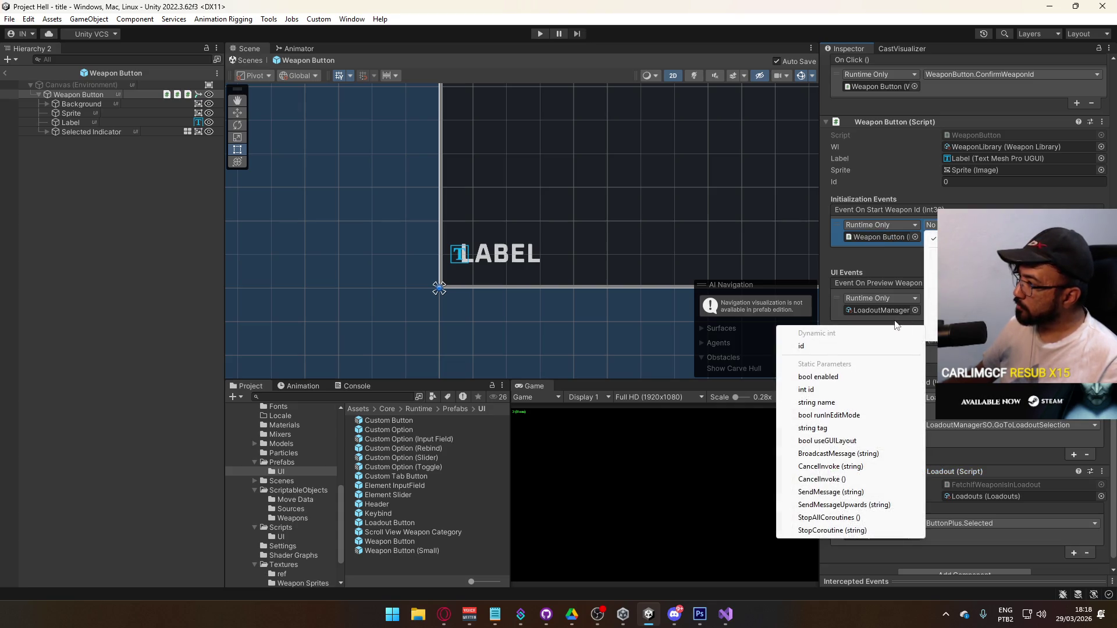
{"action": "left_click", "coordinate": [815, 346]}
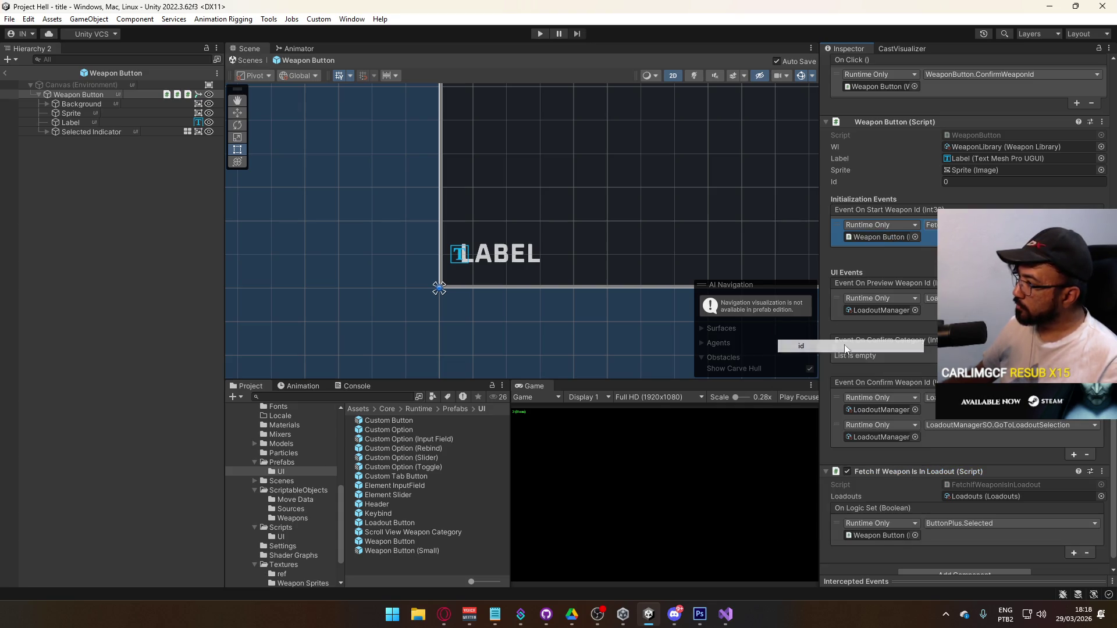
{"action": "left_click", "coordinate": [5, 73]}
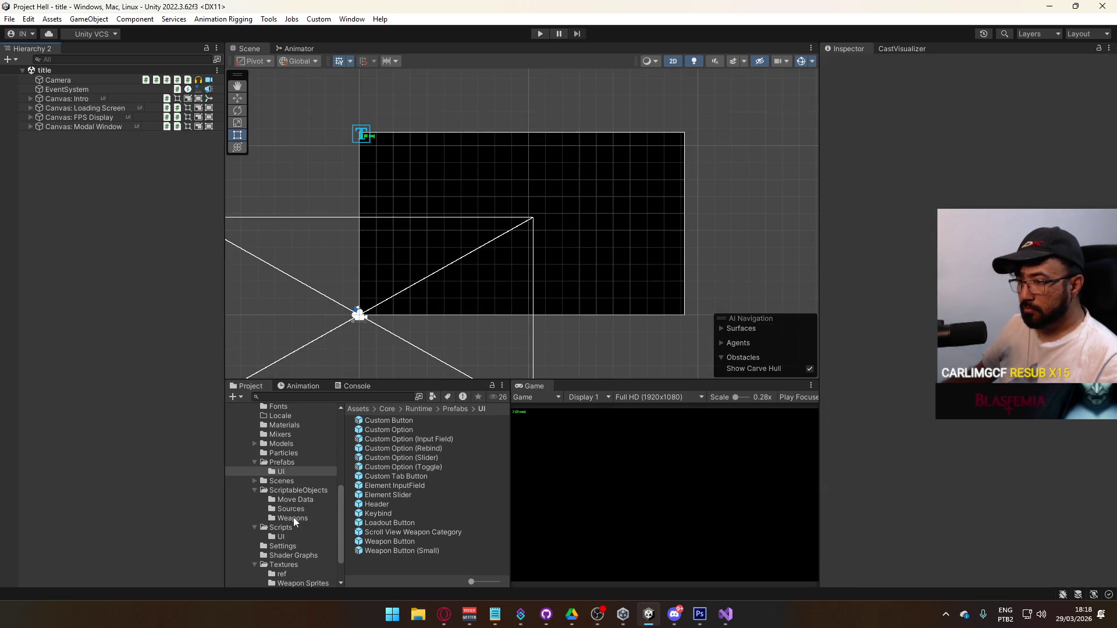
Step: Play from the title scene with a cleared Console, host, and open the gunsmith
{"action": "left_click", "coordinate": [281, 481]}
{"action": "left_click", "coordinate": [371, 485]}
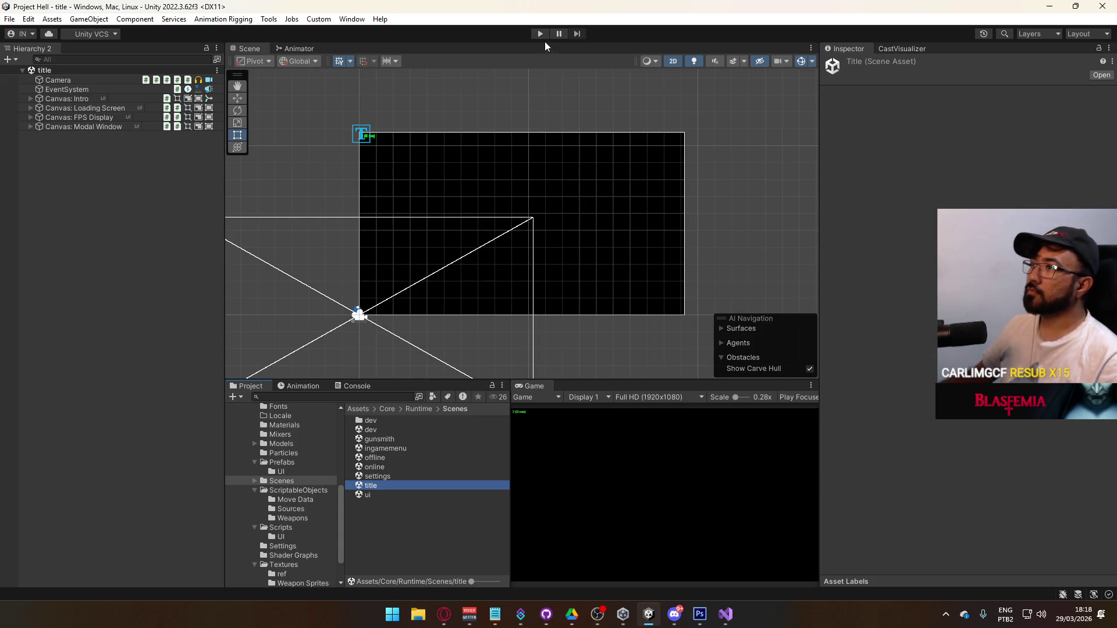
{"action": "left_click", "coordinate": [540, 34]}
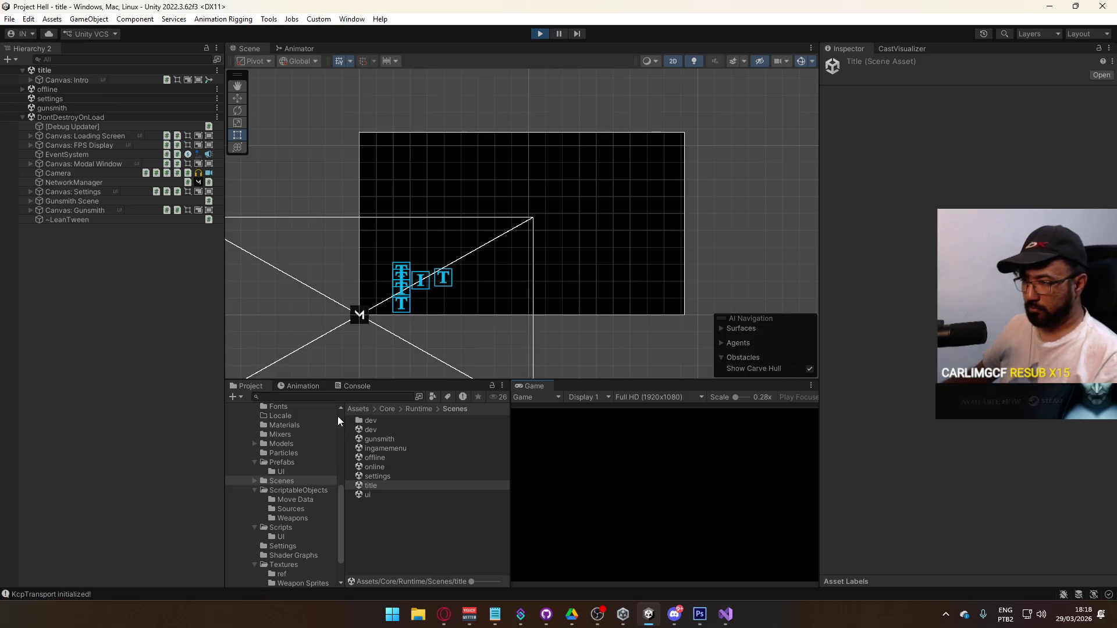
{"action": "left_click", "coordinate": [351, 385]}
{"action": "left_click", "coordinate": [235, 397]}
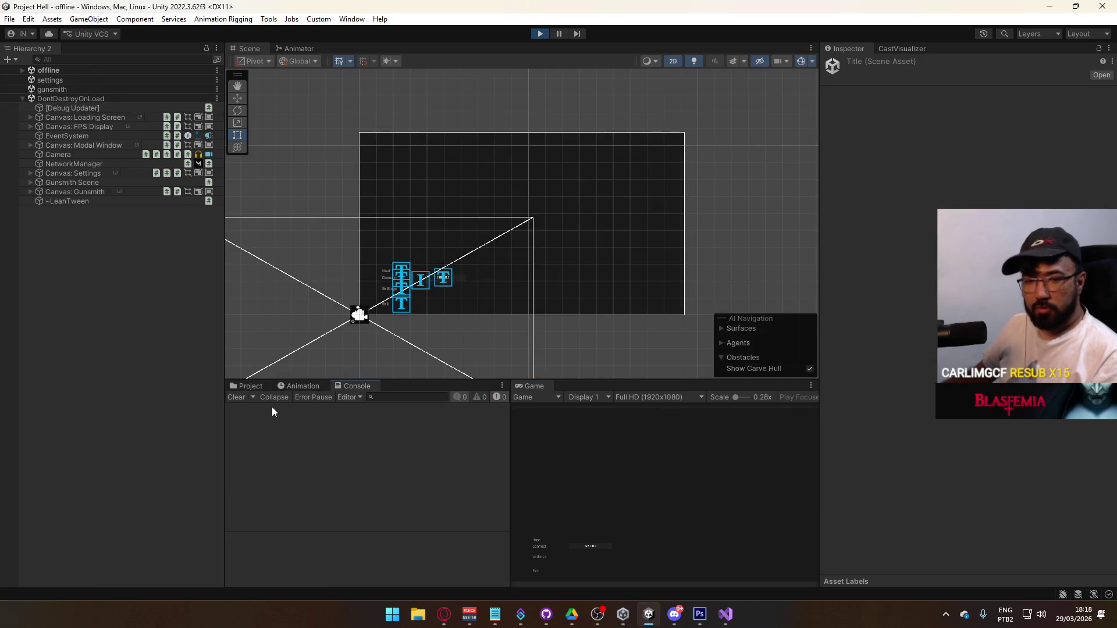
{"action": "left_click", "coordinate": [540, 543]}
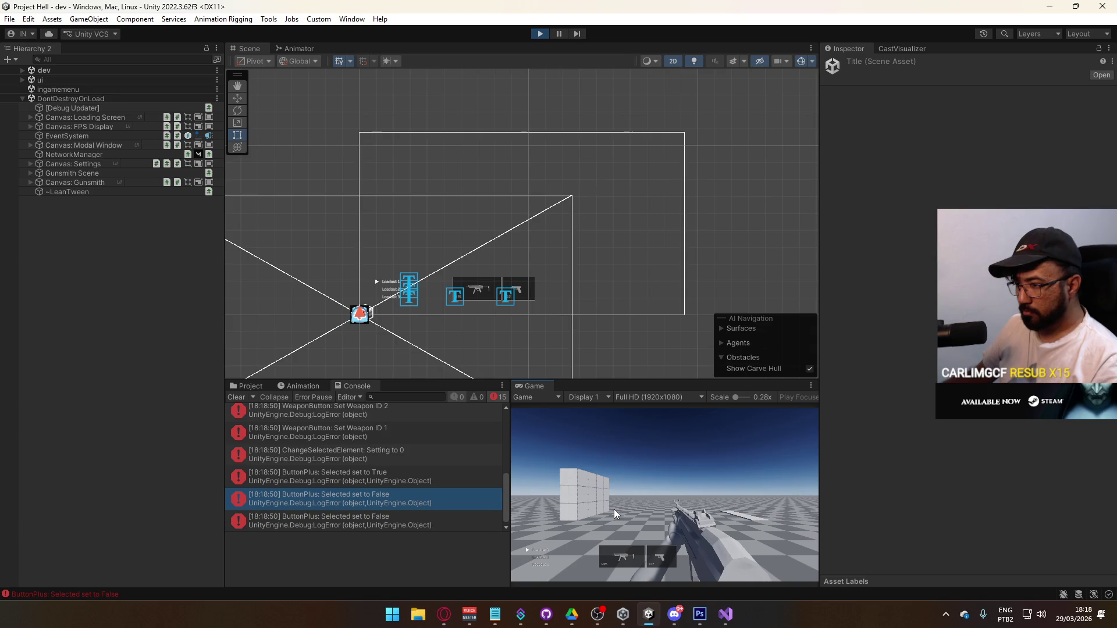
{"action": "left_click", "coordinate": [643, 557]}
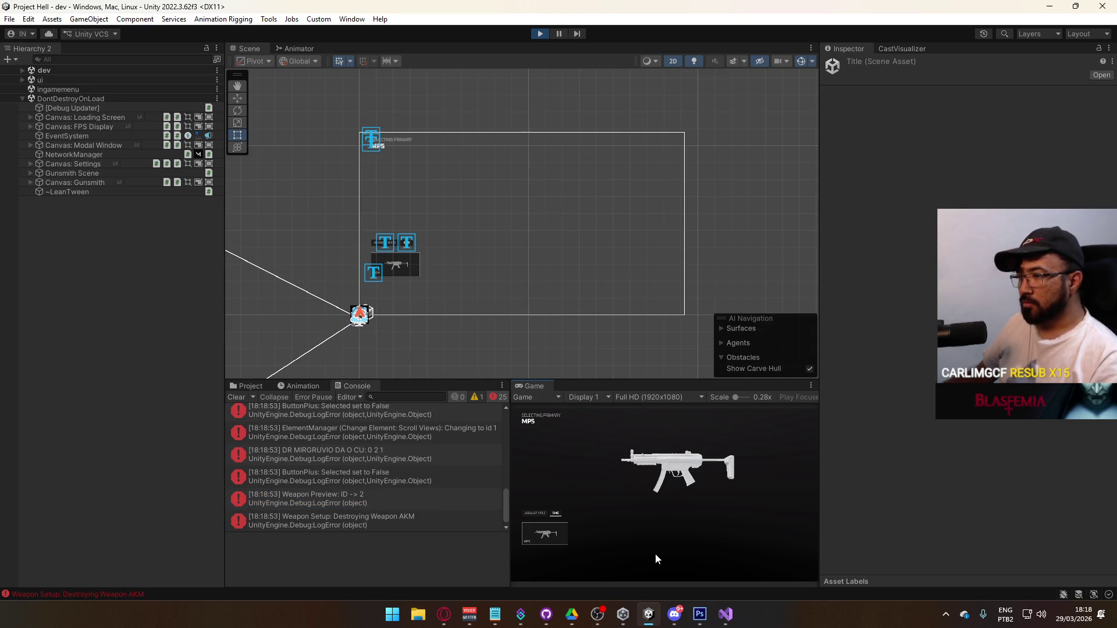
Step: Inspect the loadout-check log (id 0, primary 2, sidearm 1), stop Play and switch to Visual Studio
{"action": "key", "text": "super"}
{"action": "left_click", "coordinate": [359, 455]}
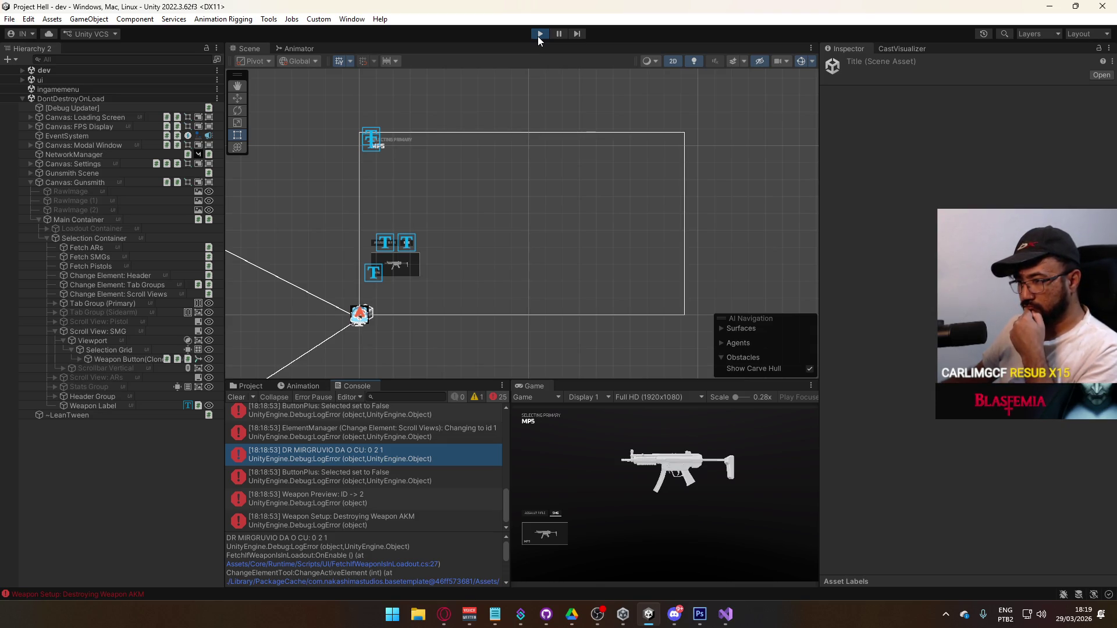
{"action": "left_click", "coordinate": [538, 36]}
{"action": "left_click", "coordinate": [726, 613]}
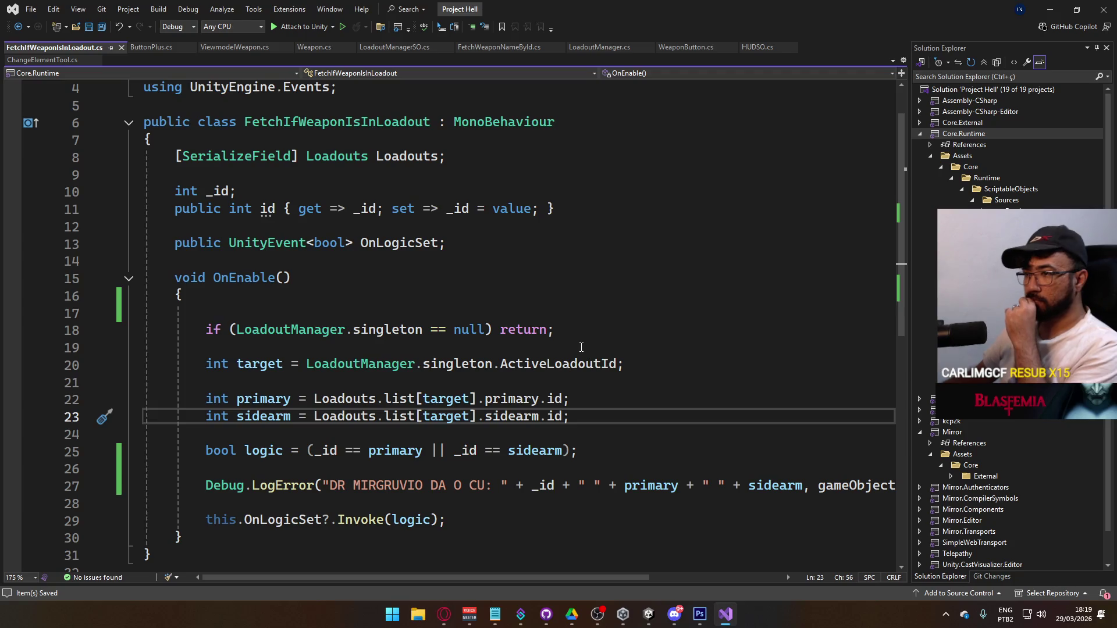
Step: Replace the _id field and id property with '[SerializeField] WeaponButton wb;' and save
{"action": "mouse_move", "coordinate": [558, 211]}
{"action": "left_mouse_down"}
{"action": "mouse_move", "coordinate": [375, 209]}
{"action": "mouse_move", "coordinate": [150, 175]}
{"action": "mouse_move", "coordinate": [183, 182]}
{"action": "left_mouse_up"}
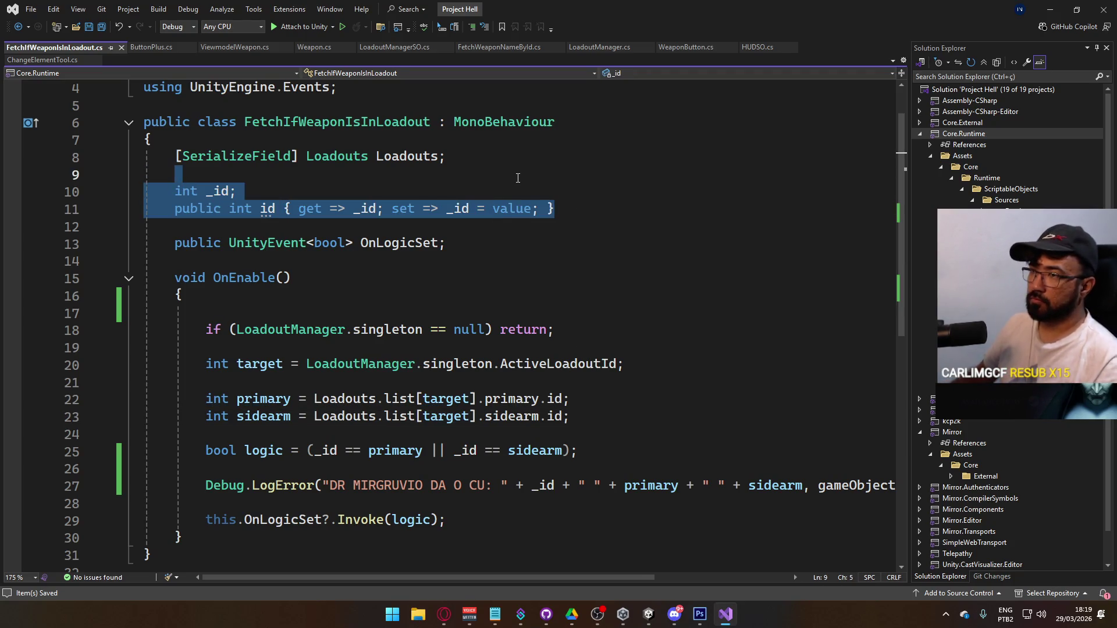
{"action": "type", "text": "[SerializeField] "}
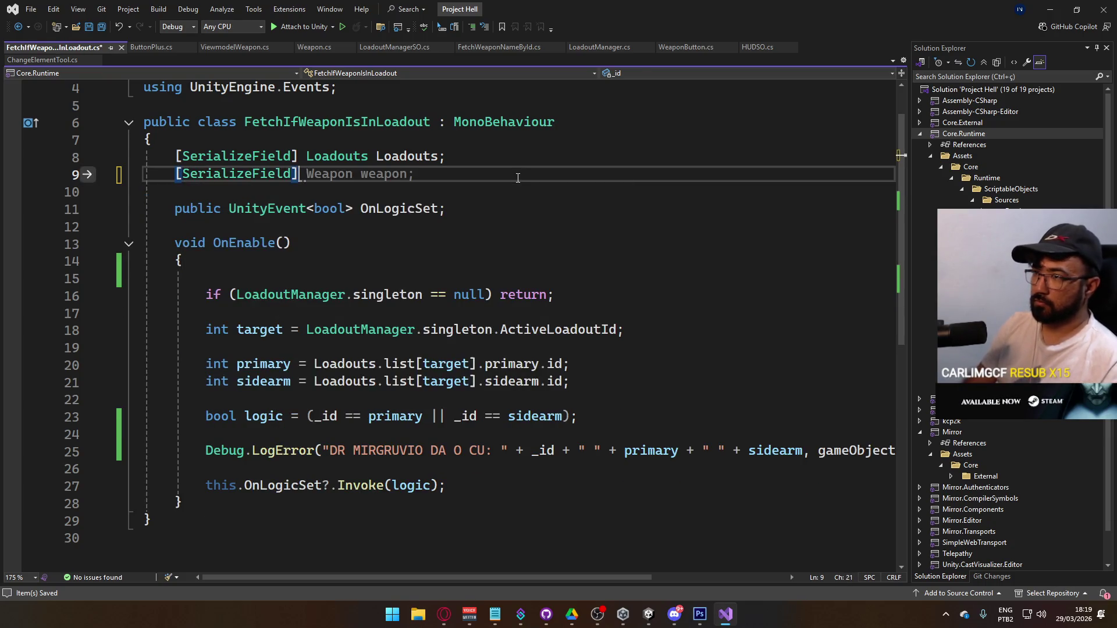
{"action": "type", "text": "WeaponB"}
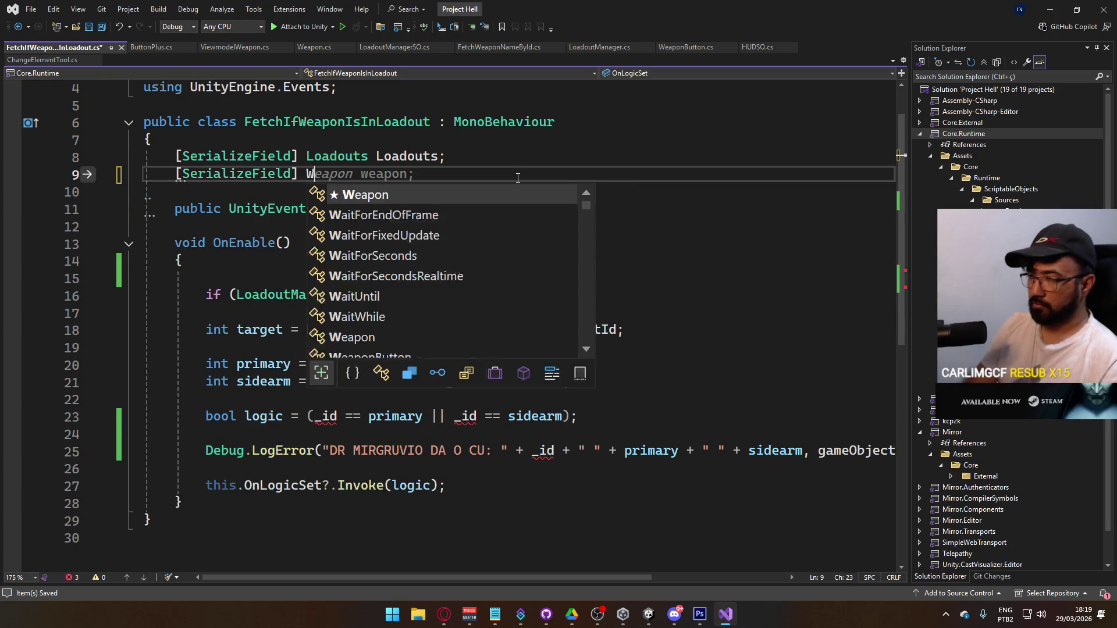
{"action": "key", "text": "Tab"}
{"action": "type", "text": "wb"}
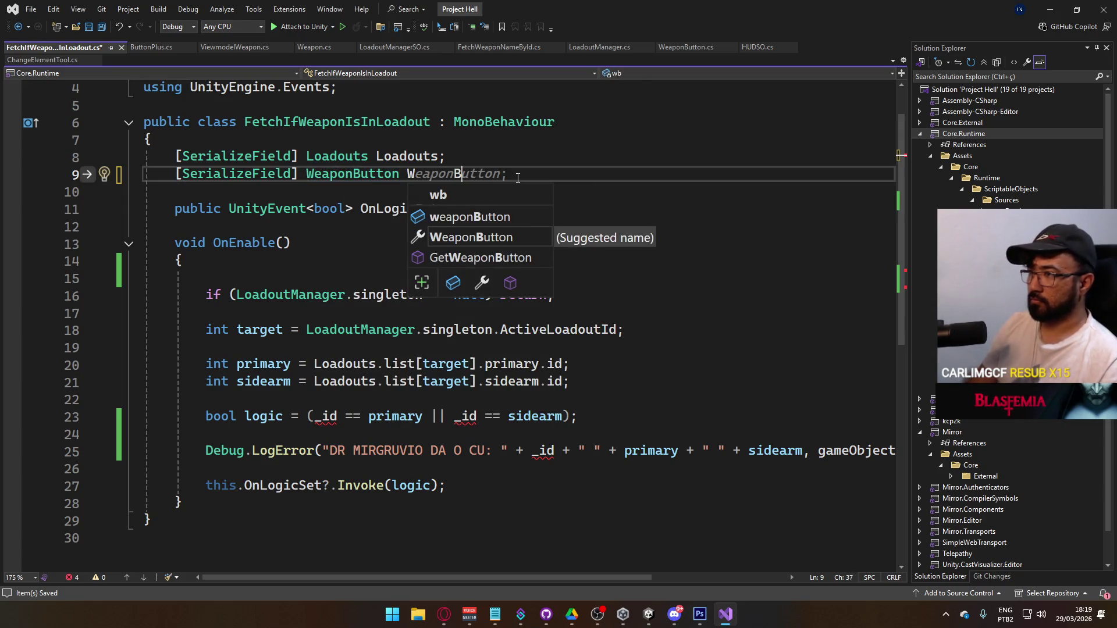
{"action": "key", "text": "Escape"}
{"action": "type", "text": ";"}
{"action": "key", "text": "ctrl+s"}
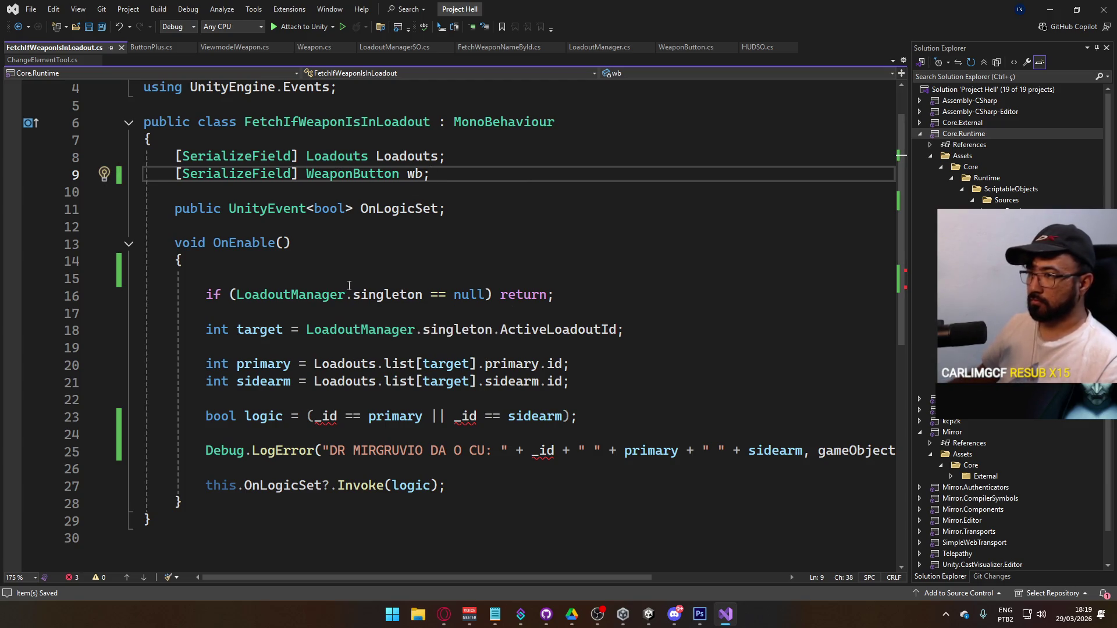
Step: Add 'if (wb == null) return;' and 'int id = wb.id', then go to WeaponButton's definition
{"action": "left_click", "coordinate": [573, 297]}
{"action": "key", "text": "Return"}
{"action": "type", "text": "if ("}
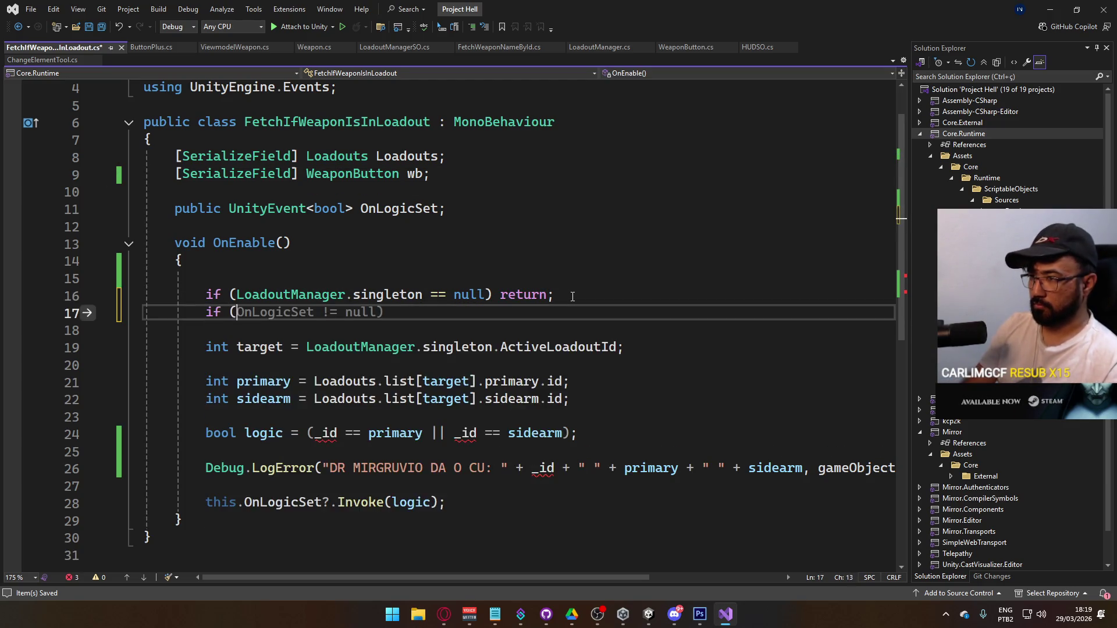
{"action": "type", "text": "wb == null) r"}
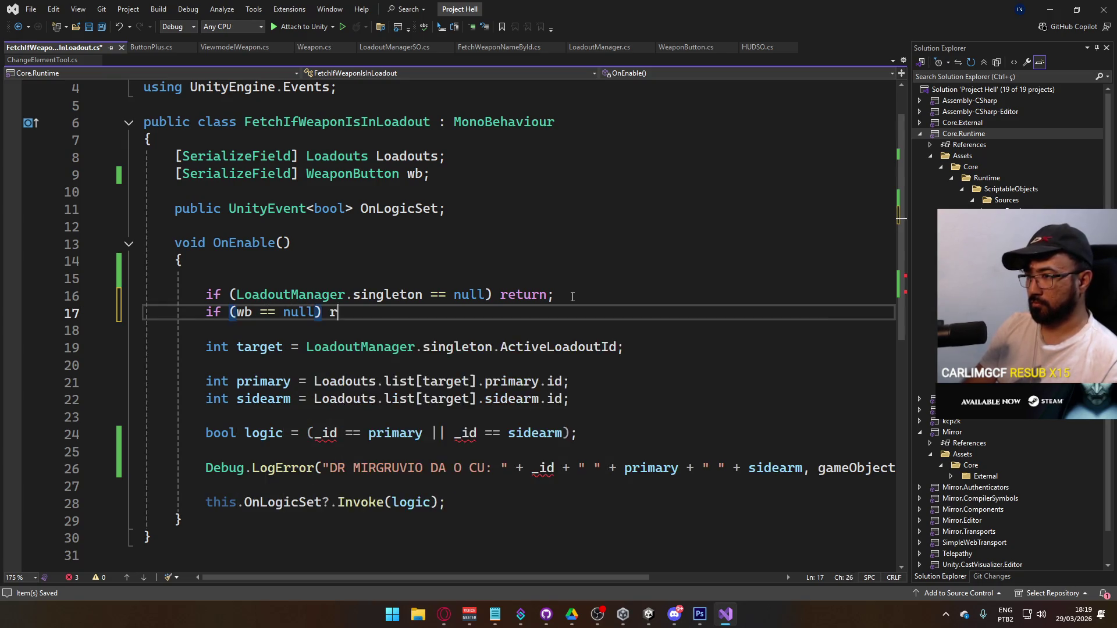
{"action": "type", "text": "eturn;"}
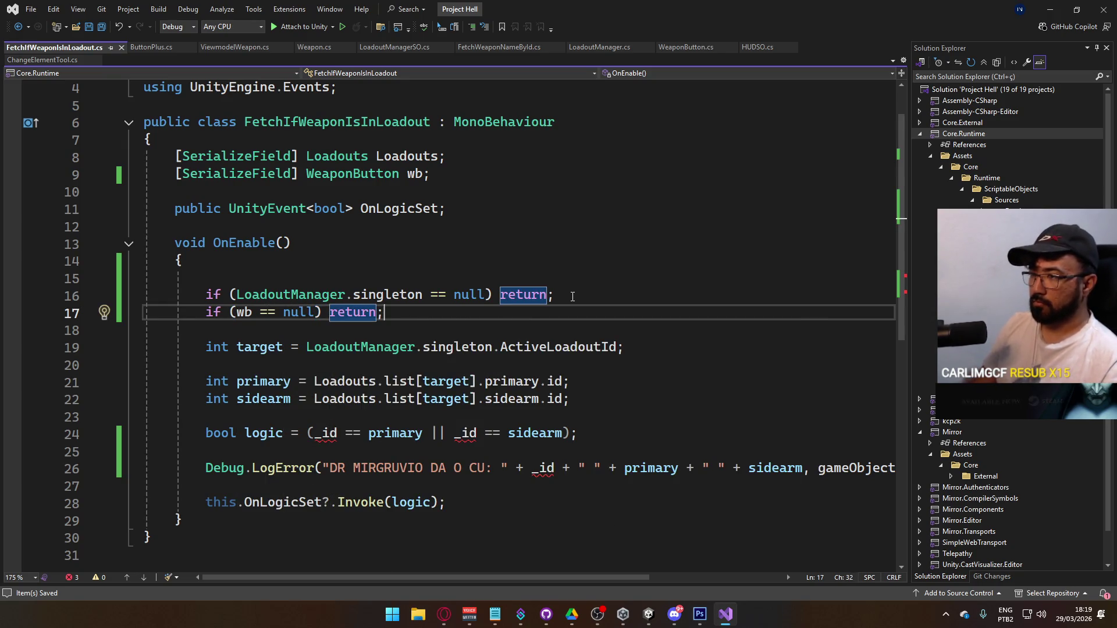
{"action": "key", "text": "Return"}
{"action": "key", "text": "Return"}
{"action": "type", "text": "int id = "}
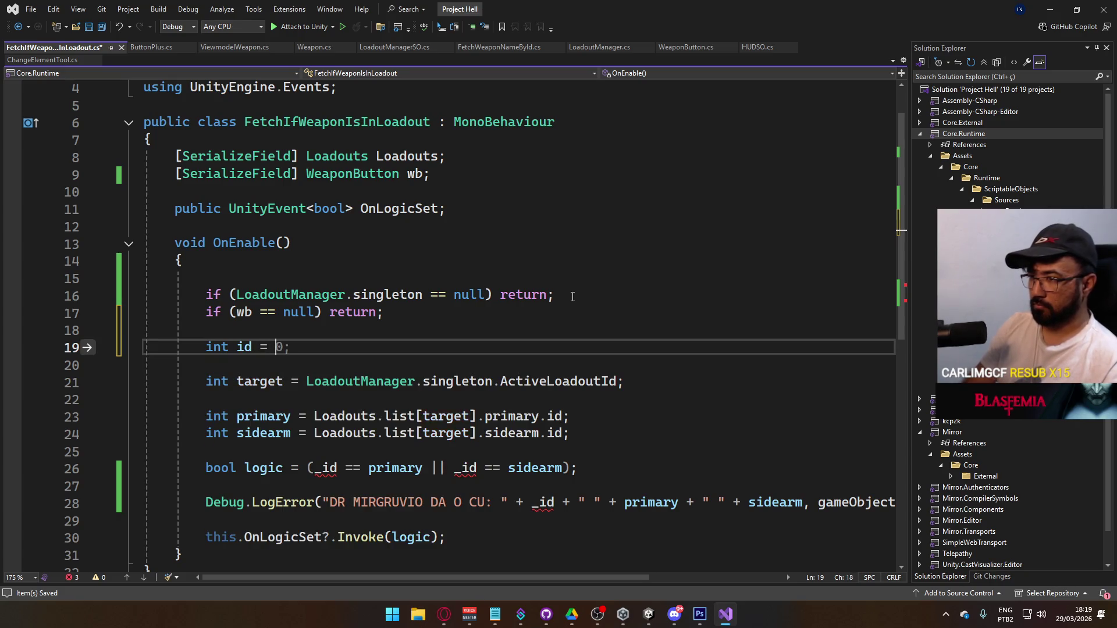
{"action": "type", "text": "wb.ID"}
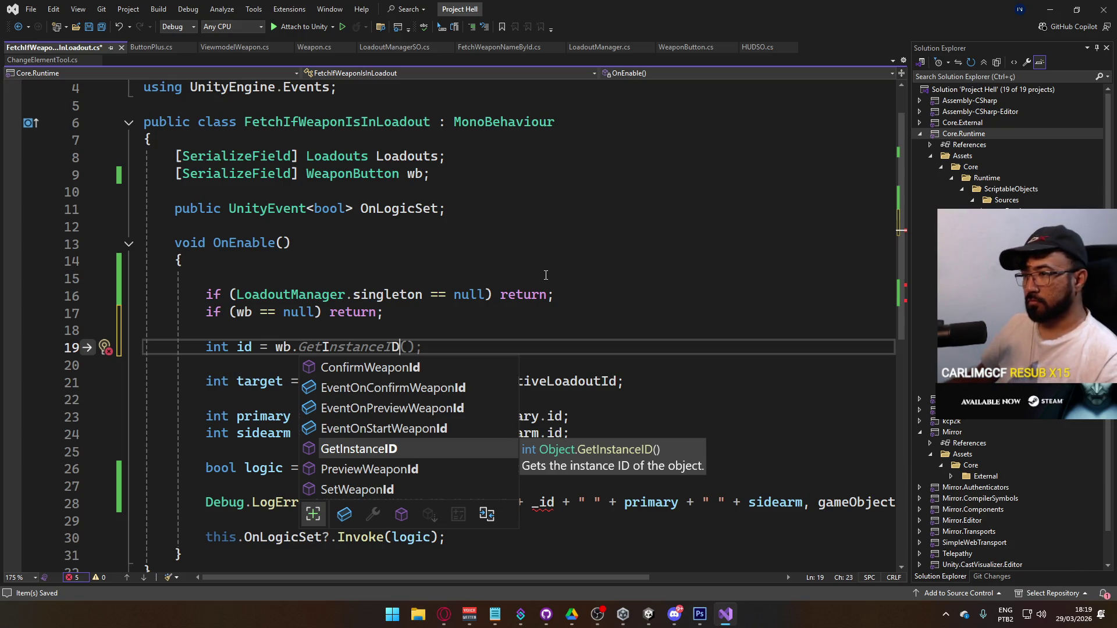
{"action": "left_click", "coordinate": [438, 294]}
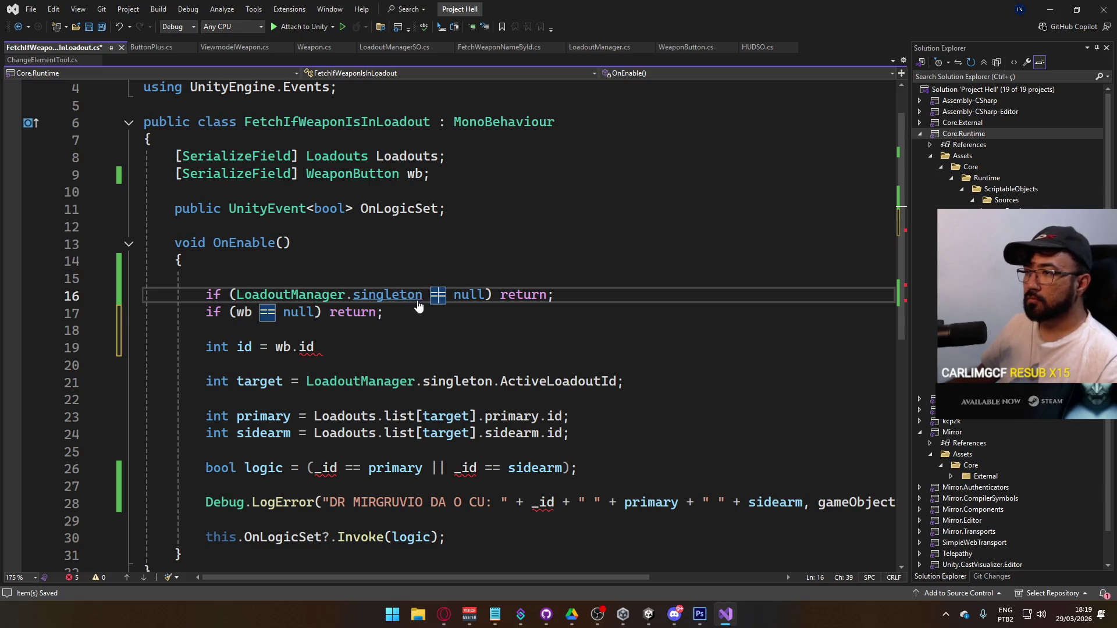
{"action": "left_click", "coordinate": [317, 175], "text": "ctrl"}
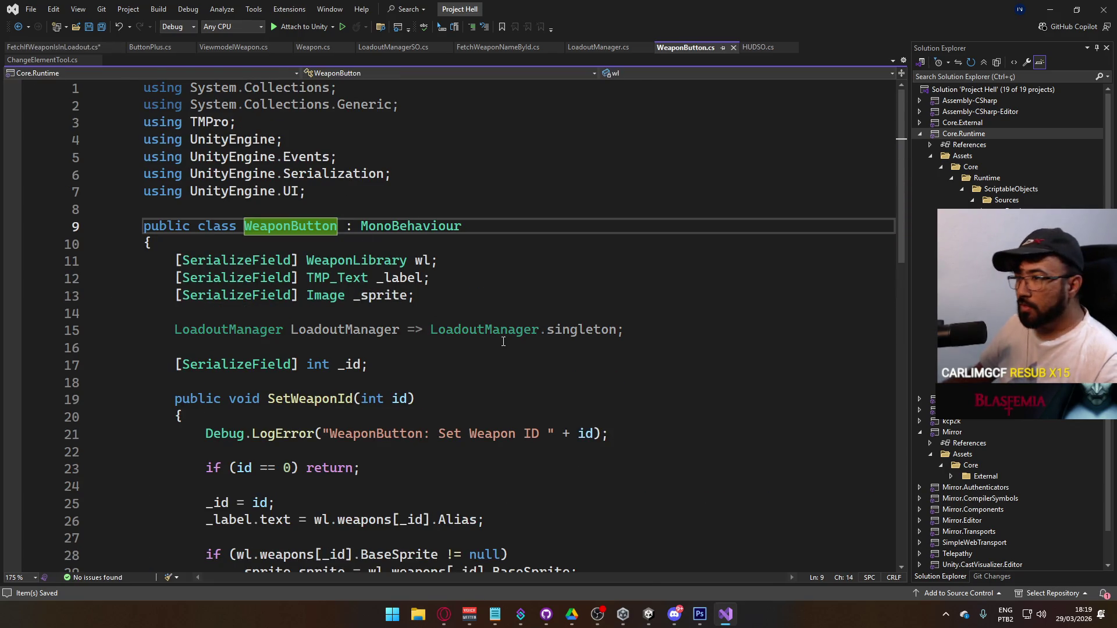
Step: Add 'public int id => _id;' below the _id field in WeaponButton.cs and save
{"action": "scroll", "coordinate": [429, 330], "scroll_direction": "down", "scroll_amount": 2}
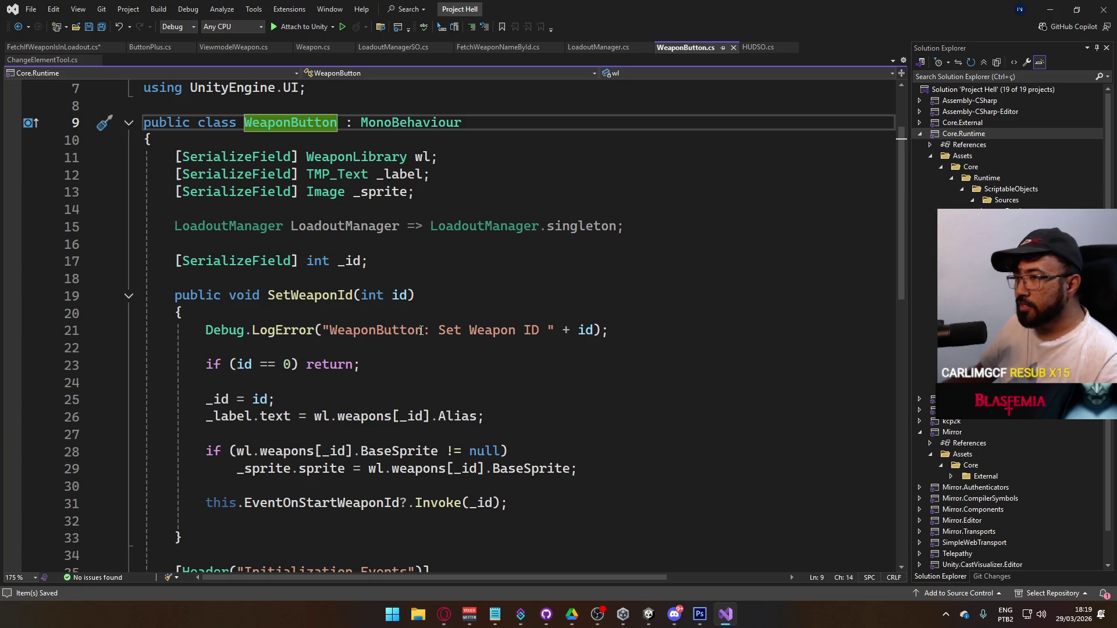
{"action": "scroll", "coordinate": [427, 330], "scroll_direction": "down", "scroll_amount": 4}
{"action": "scroll", "coordinate": [388, 315], "scroll_direction": "up", "scroll_amount": 4}
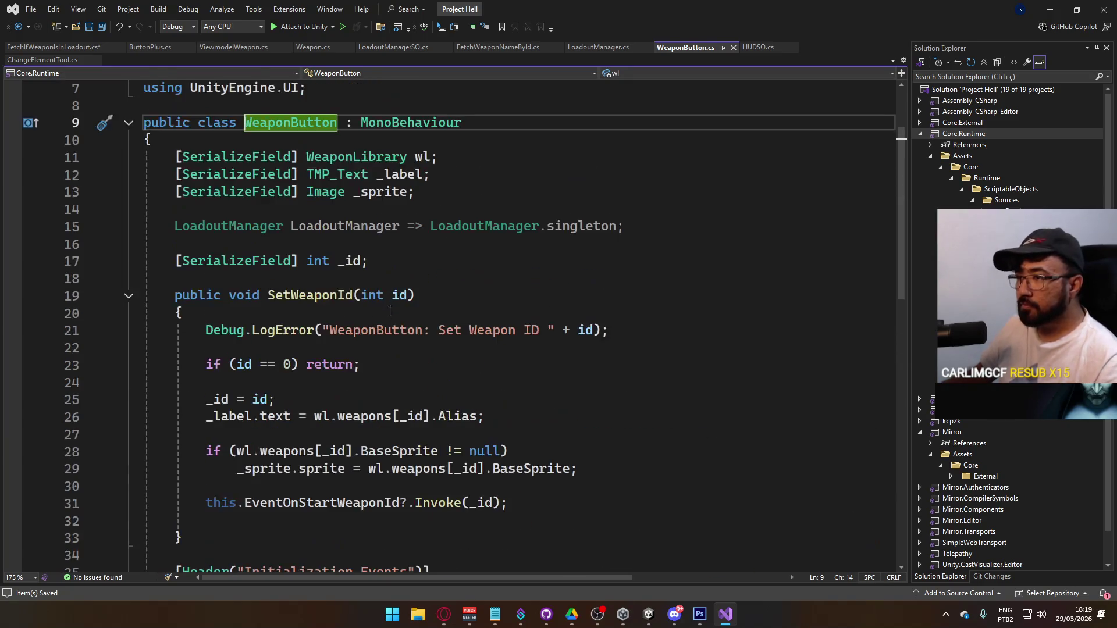
{"action": "left_click", "coordinate": [390, 261]}
{"action": "key", "text": "Return"}
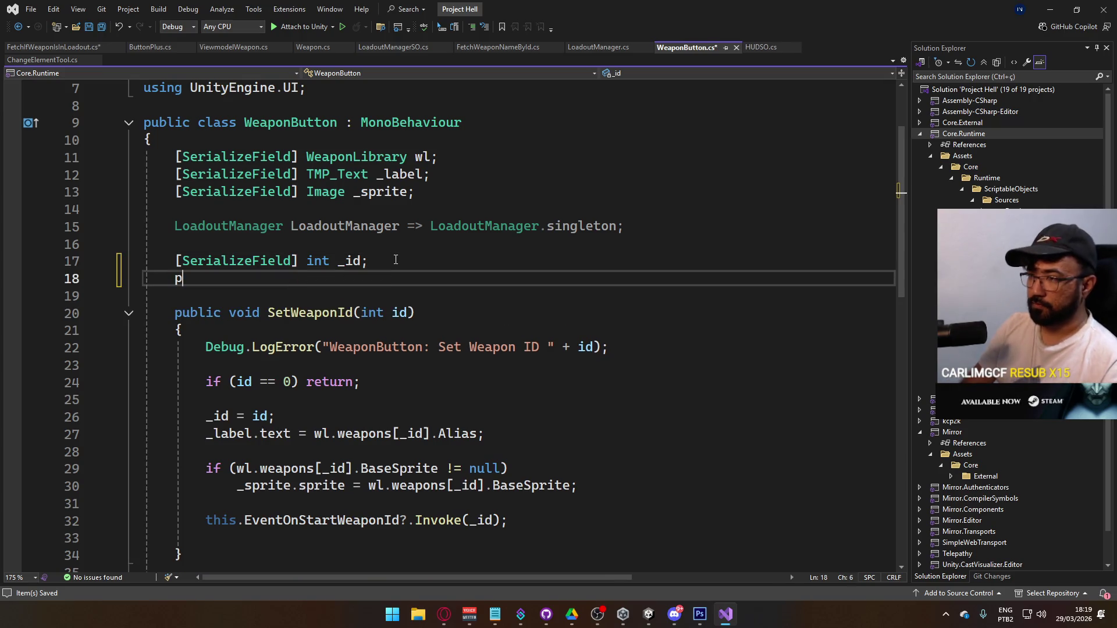
{"action": "type", "text": "public int id =>"}
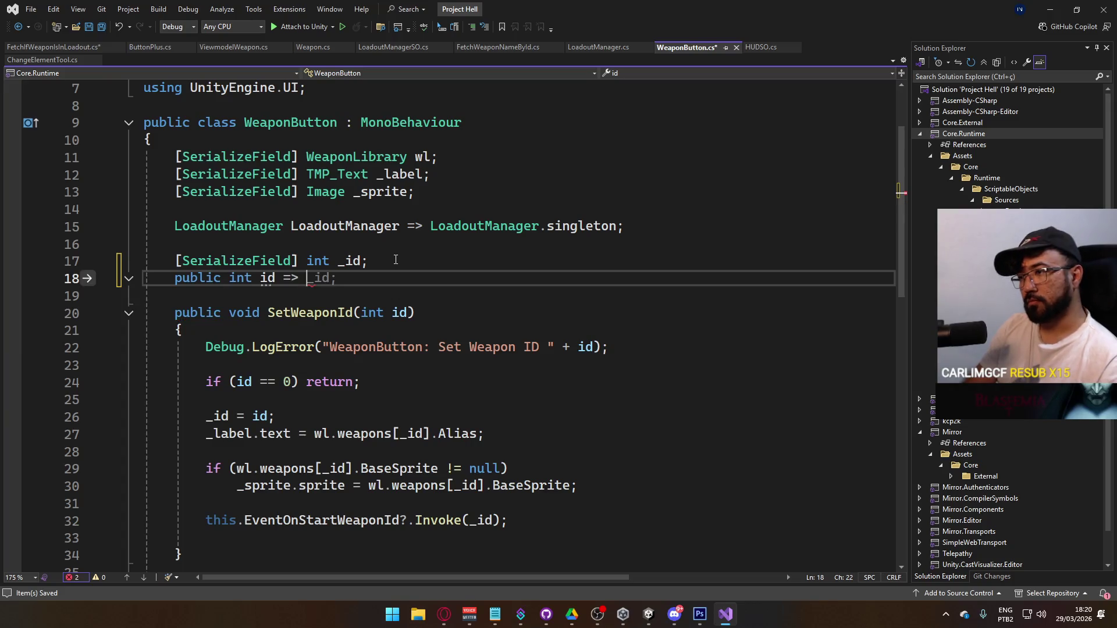
{"action": "key", "text": "Tab"}
{"action": "key", "text": "ctrl+s"}
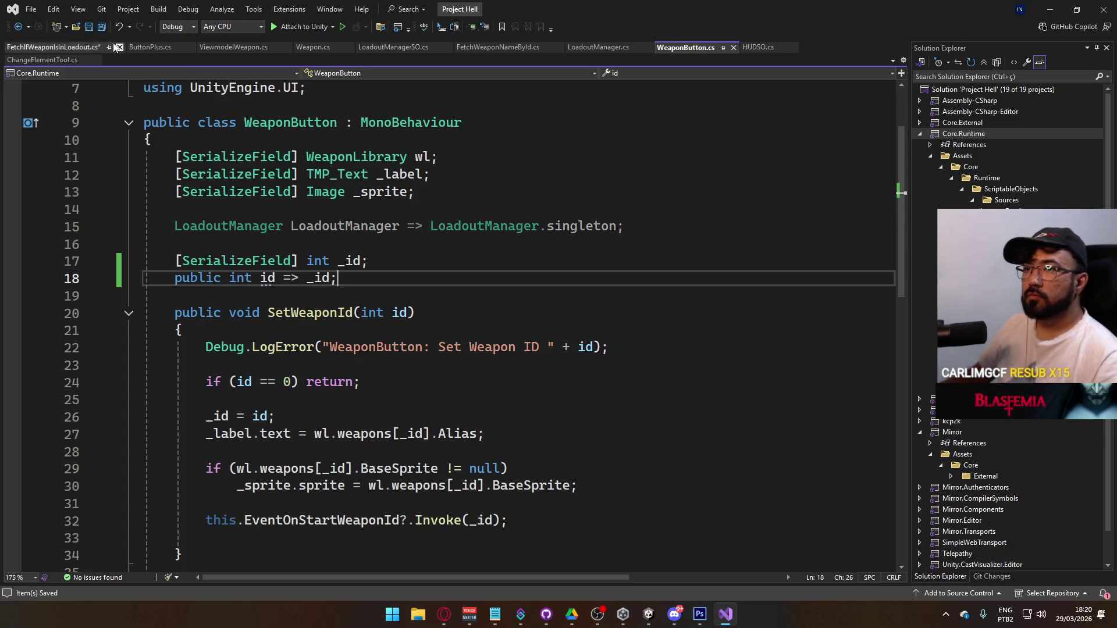
Step: In FetchIfWeaponIsInLoadout.cs, complete line 19 as 'int id = wb.id;' and save
{"action": "left_click", "coordinate": [59, 47]}
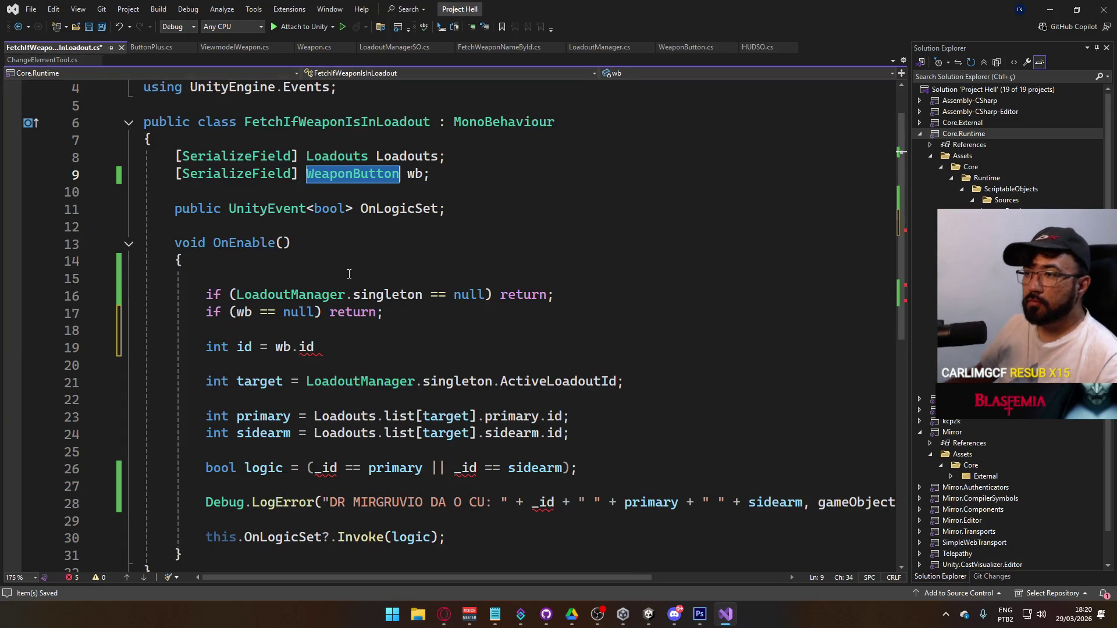
{"action": "left_click", "coordinate": [329, 344]}
{"action": "key", "text": "BackSpace"}
{"action": "key", "text": "BackSpace"}
{"action": "key", "text": "BackSpace"}
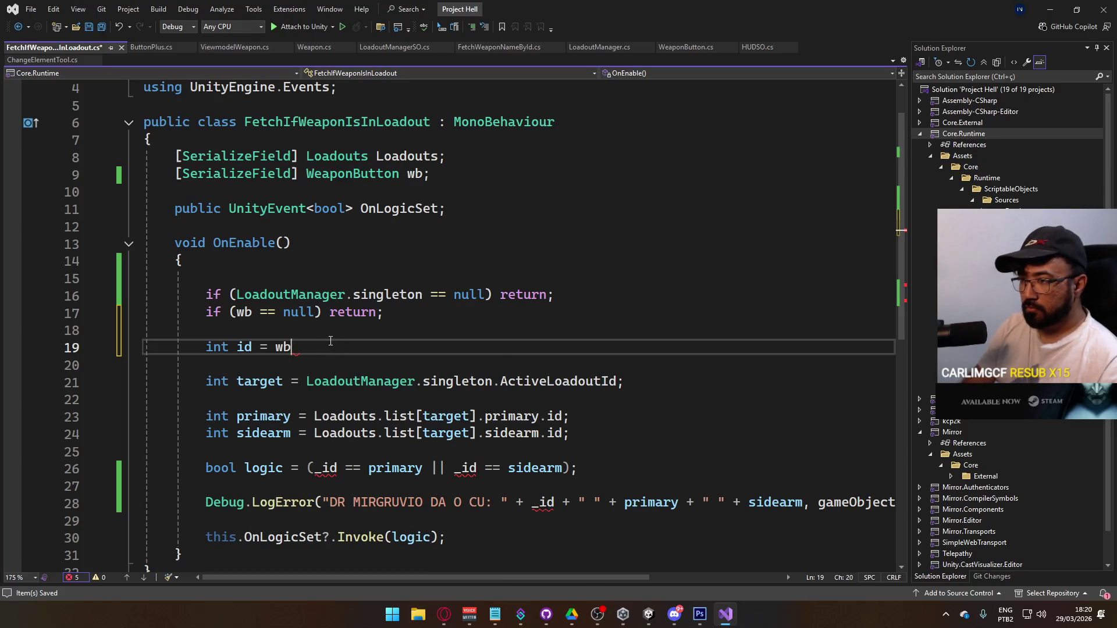
{"action": "type", "text": ".id;"}
{"action": "key", "text": "Tab"}
{"action": "key", "text": "ctrl+s"}
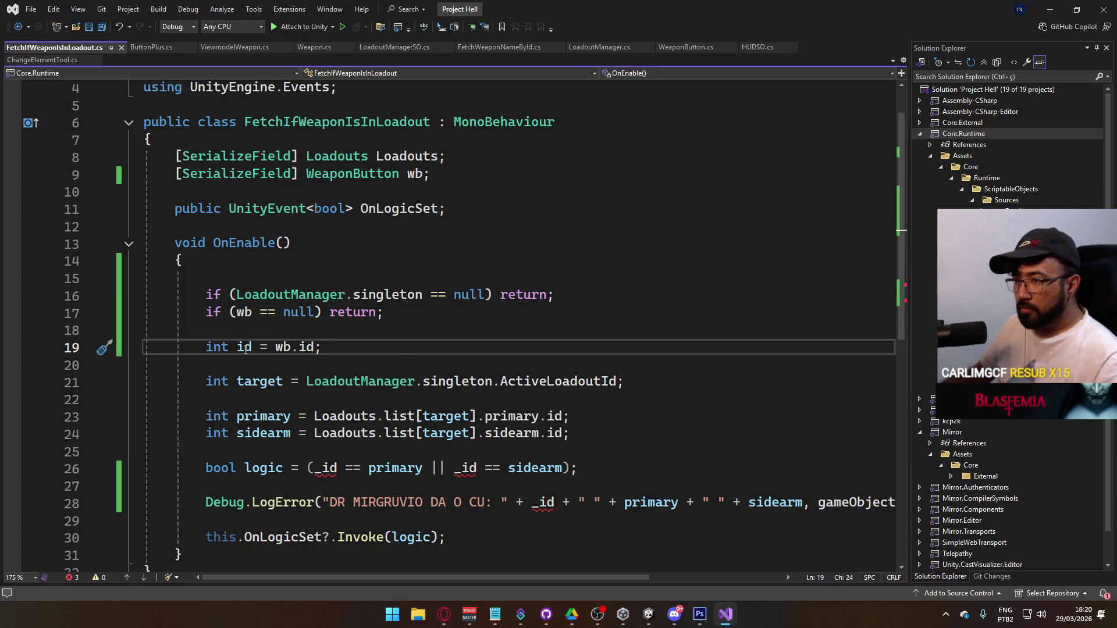
Step: Replace the _id uses on line 26 and in the debug log with id, save, and return to Unity
{"action": "double_click", "coordinate": [326, 468]}
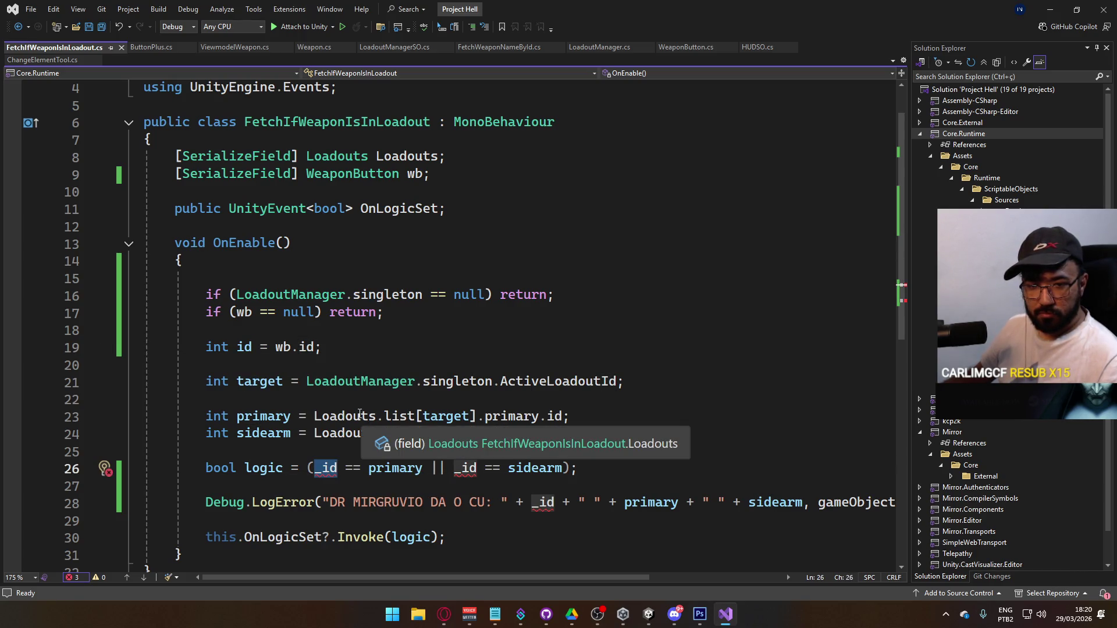
{"action": "type", "text": "id"}
{"action": "double_click", "coordinate": [456, 468]}
{"action": "type", "text": "id"}
{"action": "left_click", "coordinate": [557, 433]}
{"action": "double_click", "coordinate": [542, 502]}
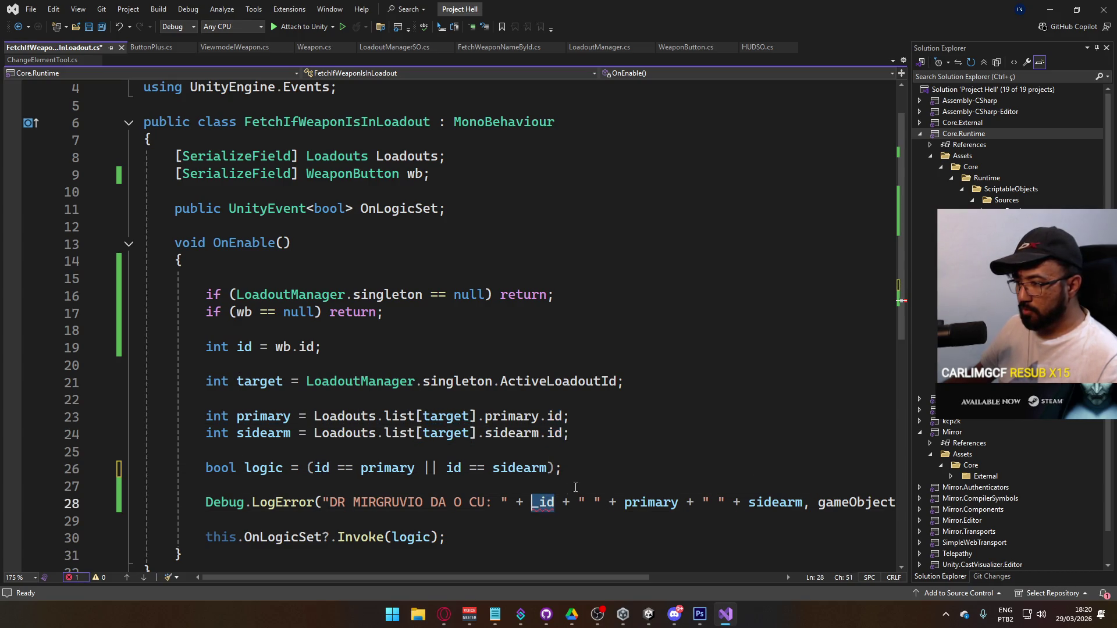
{"action": "type", "text": "id"}
{"action": "key", "text": "ctrl+s"}
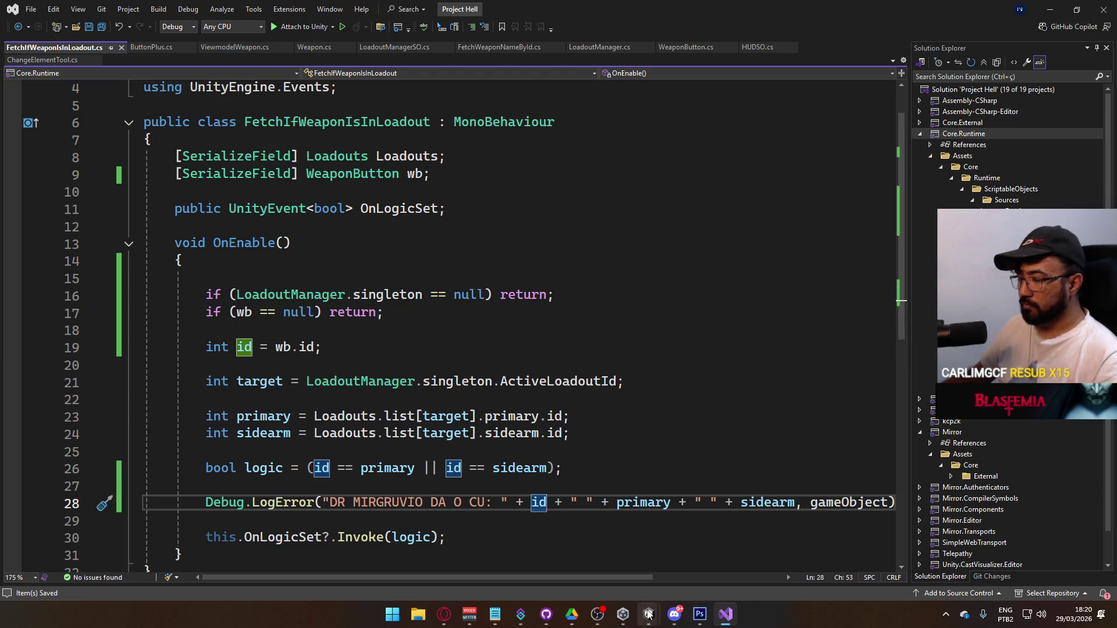
{"action": "mouse_move", "coordinate": [649, 614]}
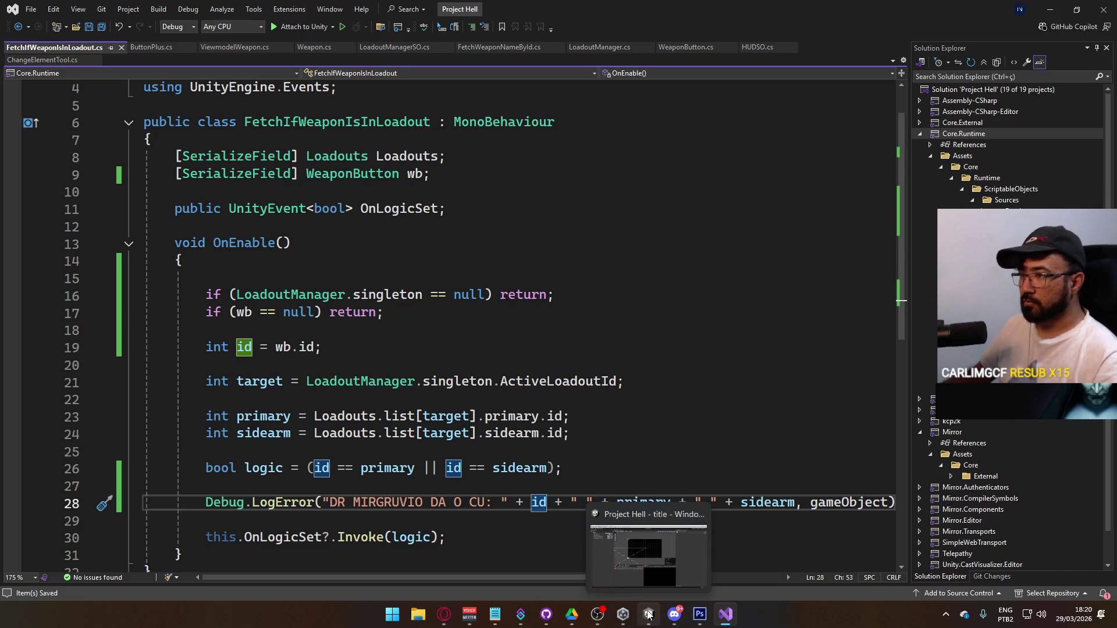
{"action": "left_click", "coordinate": [617, 561]}
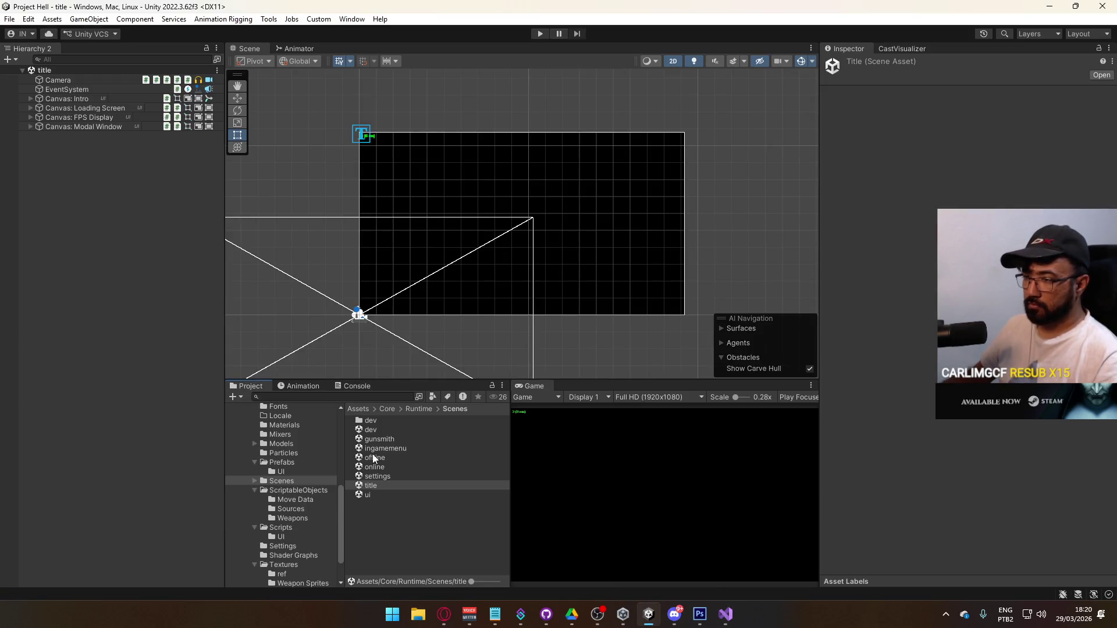
Step: Open the Weapon Button prefab from Prefabs/UI and drag its WeaponButton component into the Wb slot
{"action": "left_click", "coordinate": [281, 462]}
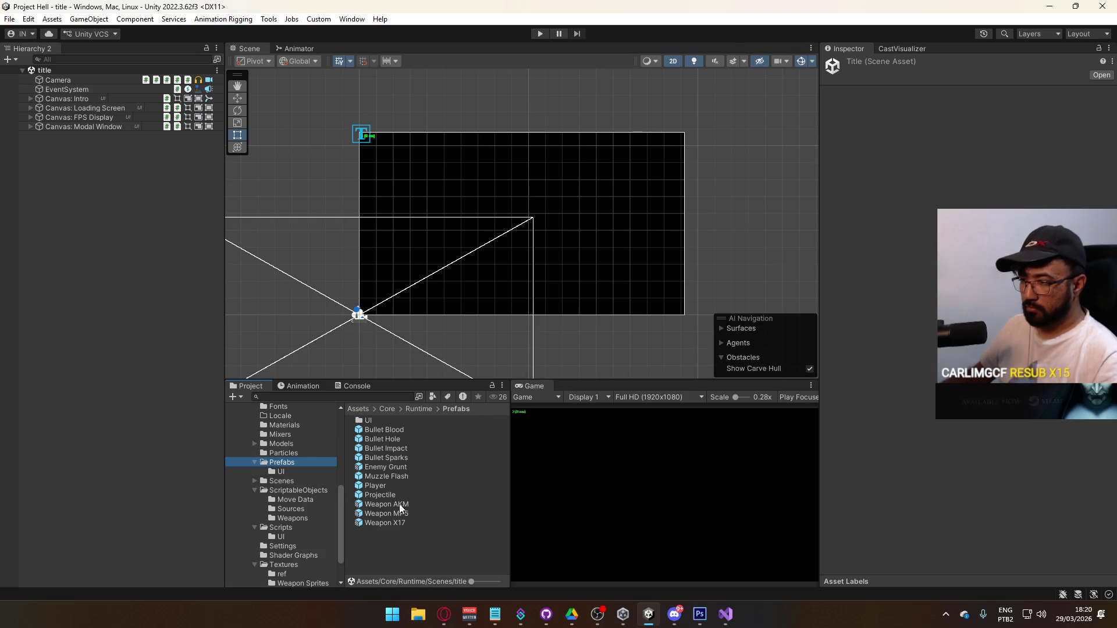
{"action": "left_click", "coordinate": [303, 471]}
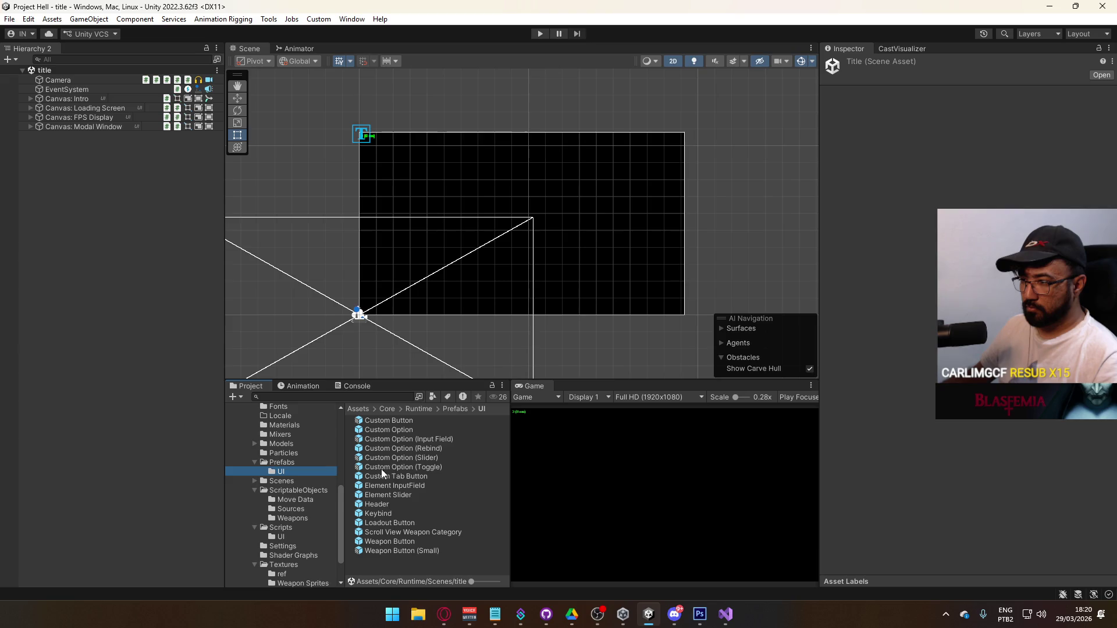
{"action": "double_click", "coordinate": [389, 541]}
{"action": "scroll", "coordinate": [944, 435], "scroll_direction": "down", "scroll_amount": 5}
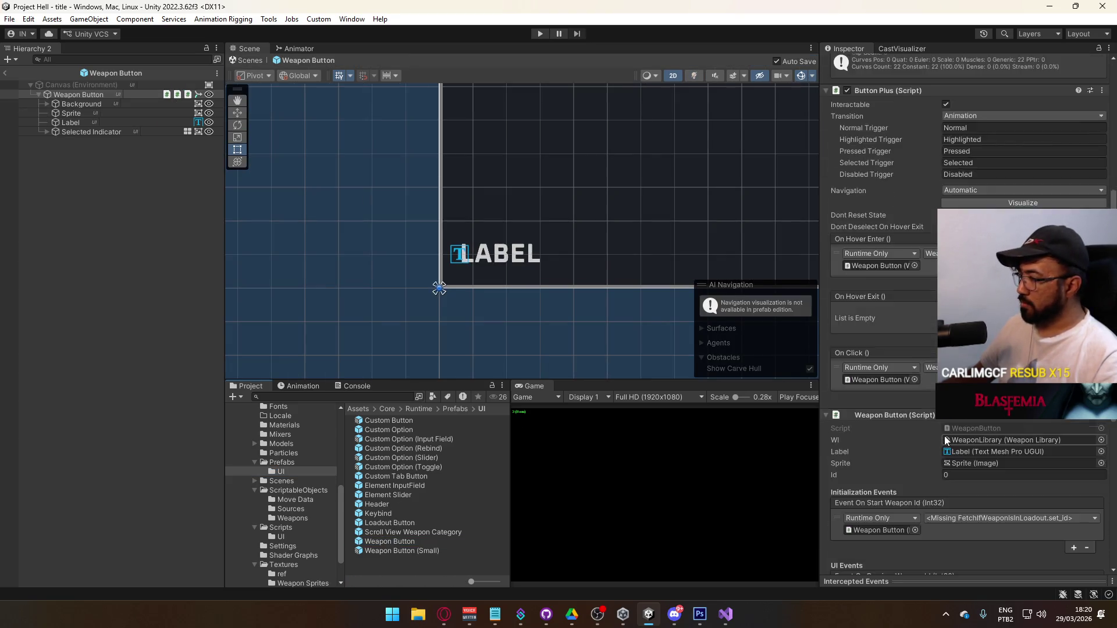
{"action": "scroll", "coordinate": [944, 435], "scroll_direction": "down", "scroll_amount": 10}
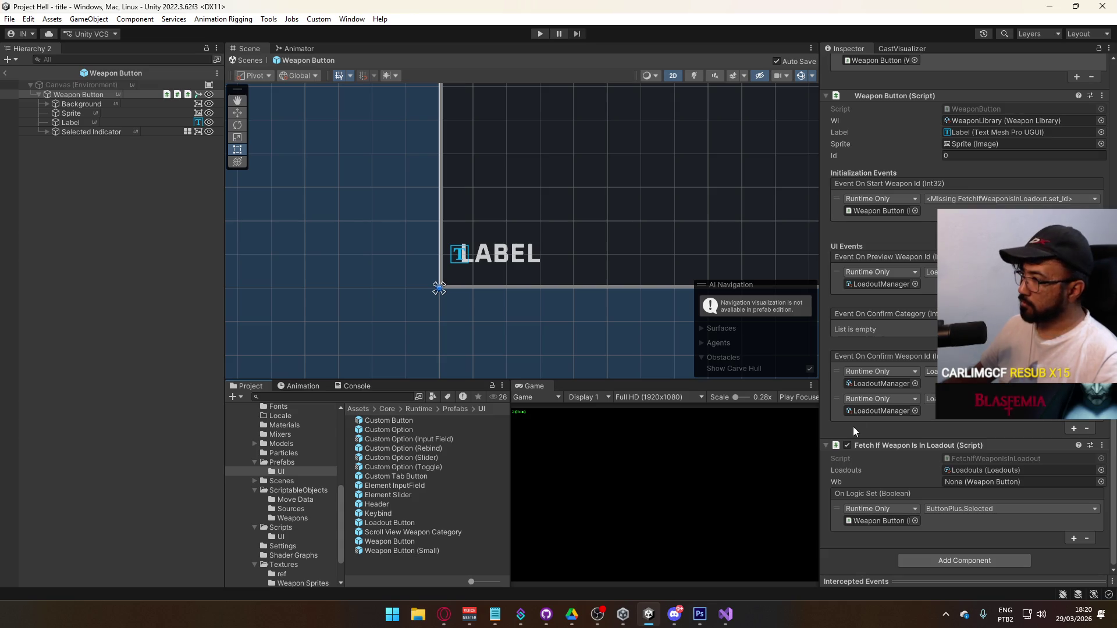
{"action": "mouse_move", "coordinate": [899, 95]}
{"action": "left_mouse_down"}
{"action": "mouse_move", "coordinate": [980, 451]}
{"action": "mouse_move", "coordinate": [976, 482]}
{"action": "left_mouse_up"}
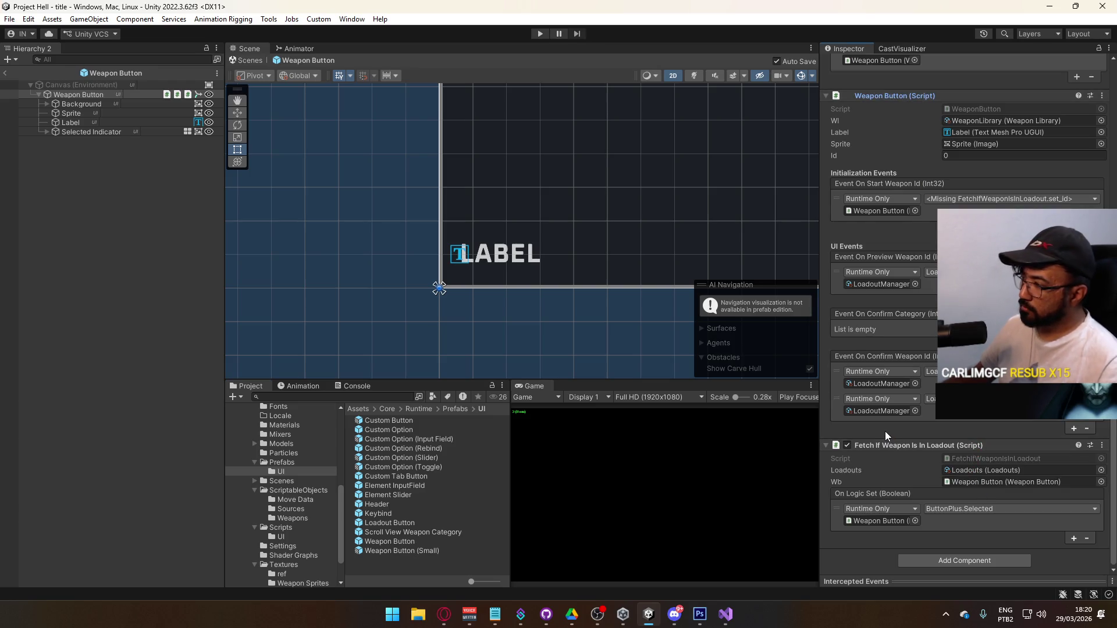
Step: Open the title scene from the Scenes folder
{"action": "left_click", "coordinate": [681, 622]}
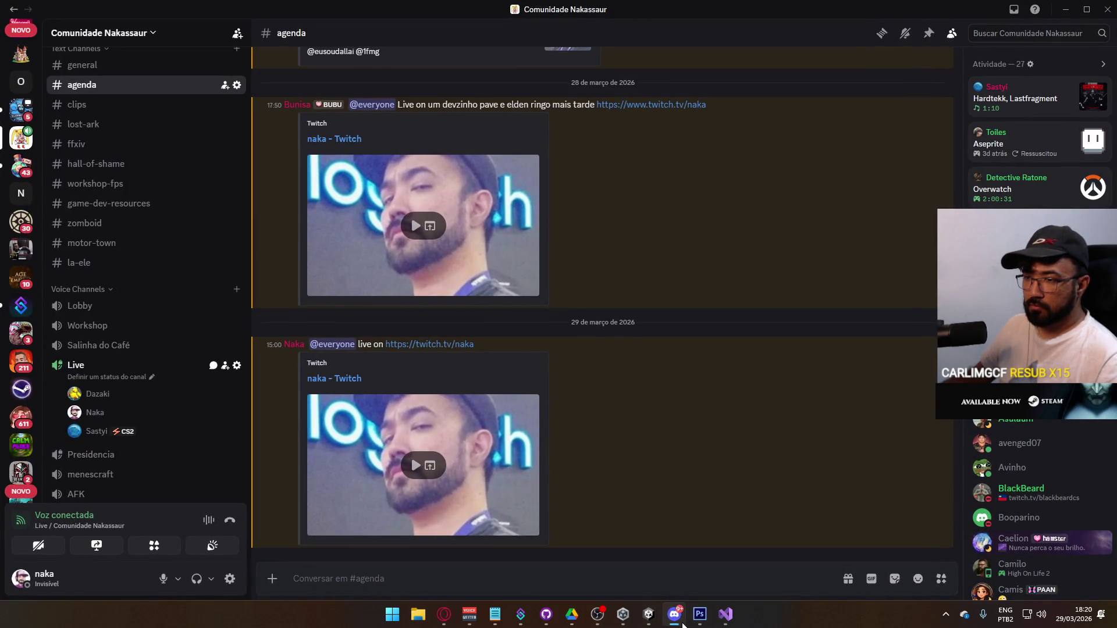
{"action": "left_click", "coordinate": [683, 624]}
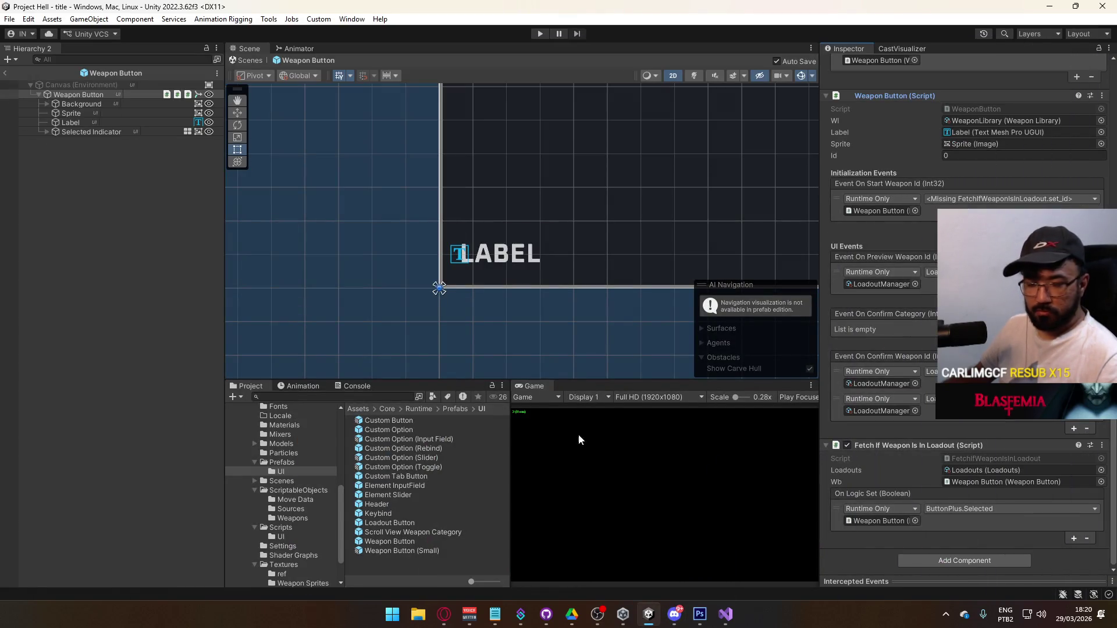
{"action": "left_click", "coordinate": [282, 481]}
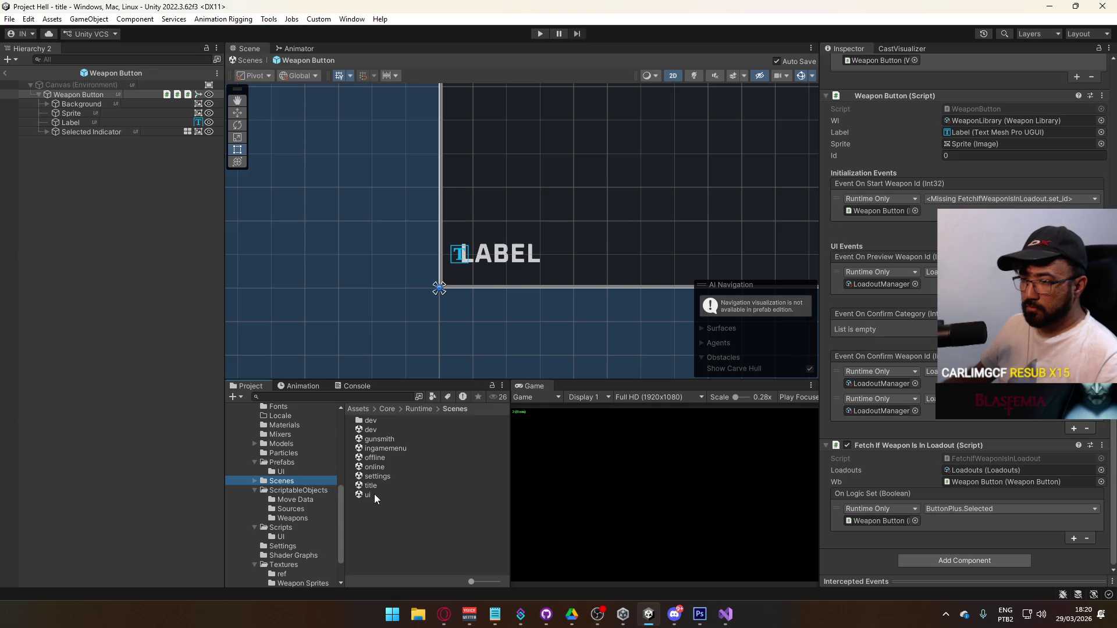
{"action": "double_click", "coordinate": [372, 486]}
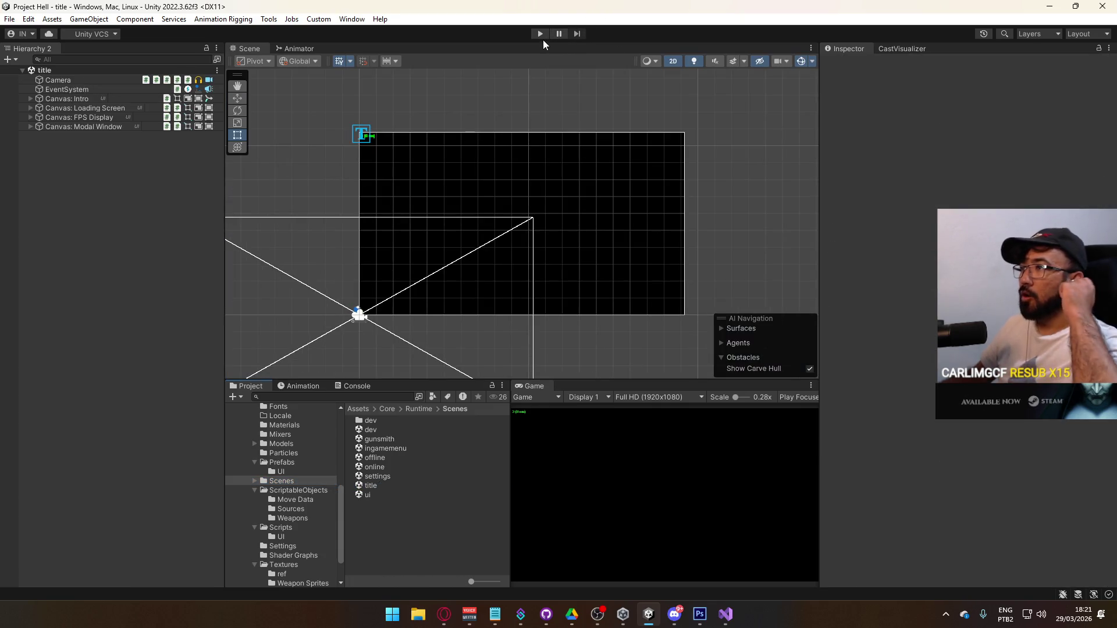
Step: Enter play mode, clear the Console, and click Connect in the Game view
{"action": "left_click", "coordinate": [540, 36]}
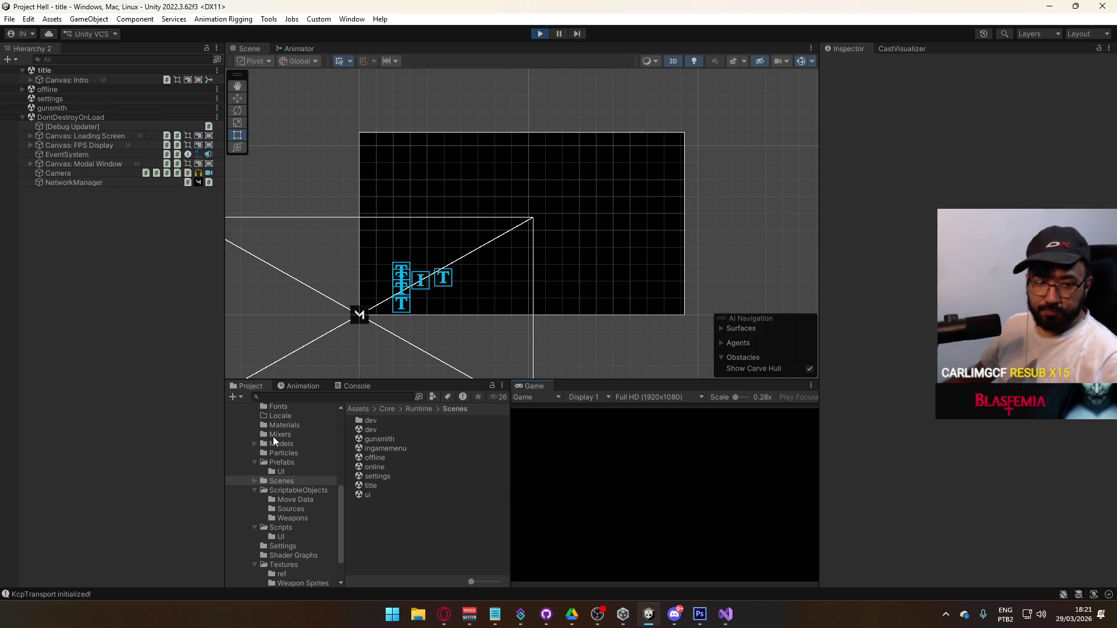
{"action": "left_click", "coordinate": [353, 387]}
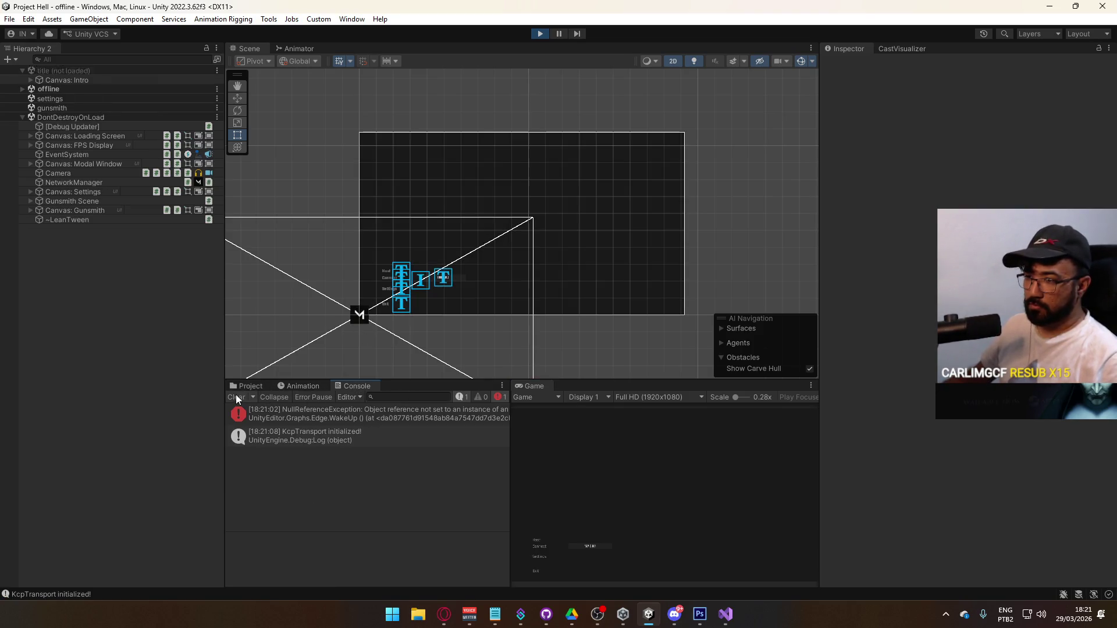
{"action": "left_click", "coordinate": [236, 396]}
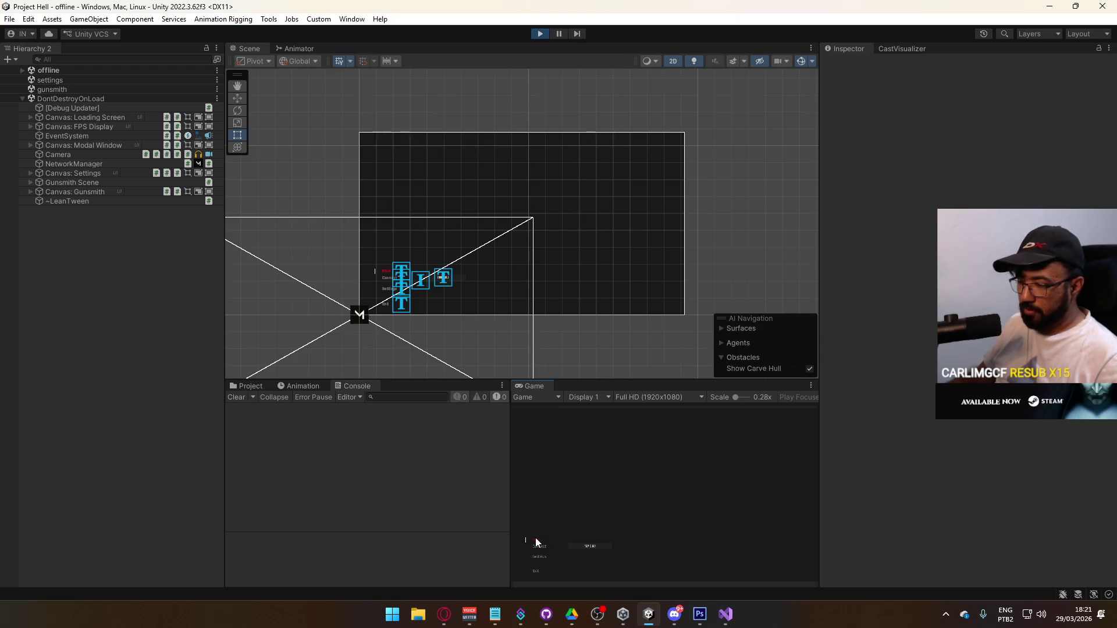
{"action": "left_click", "coordinate": [535, 539]}
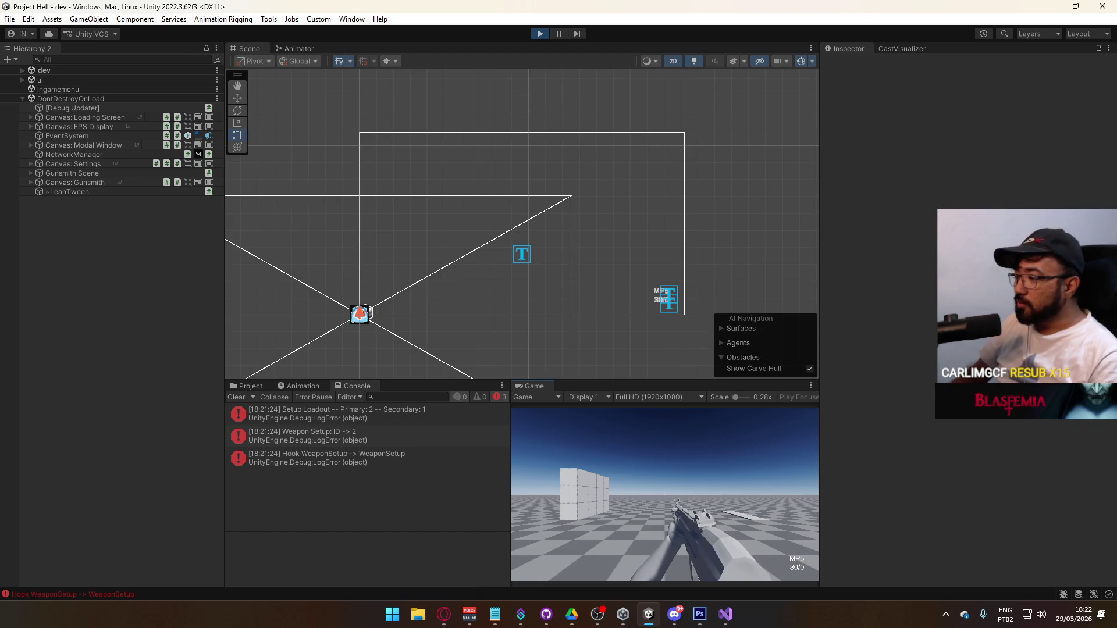
Step: Stop the game and restart play from the title scene
{"action": "key", "text": "super"}
{"action": "left_click", "coordinate": [665, 119]}
{"action": "left_click", "coordinate": [537, 37]}
{"action": "left_click", "coordinate": [537, 37]}
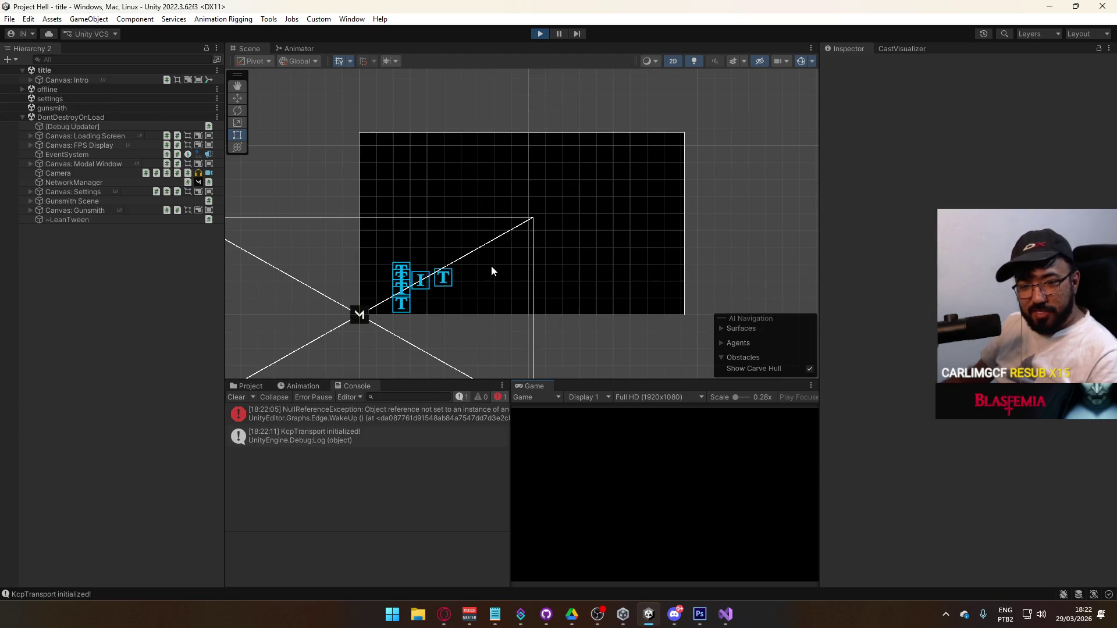
Step: Clear the Console, host a game session, and scroll up through the new log entries
{"action": "left_click", "coordinate": [237, 398]}
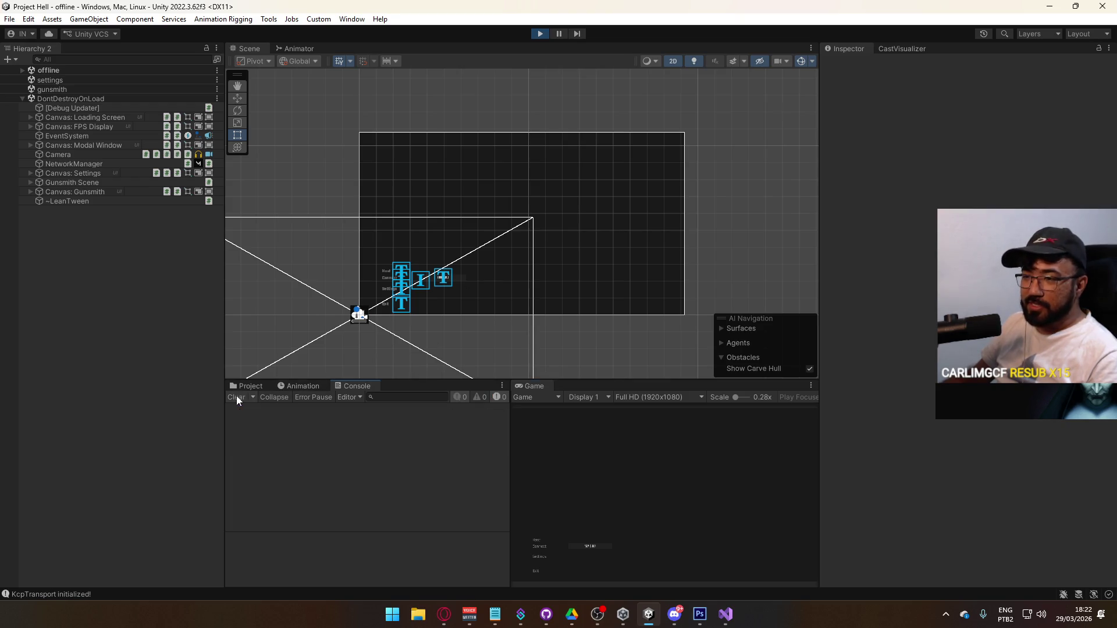
{"action": "left_click", "coordinate": [534, 540]}
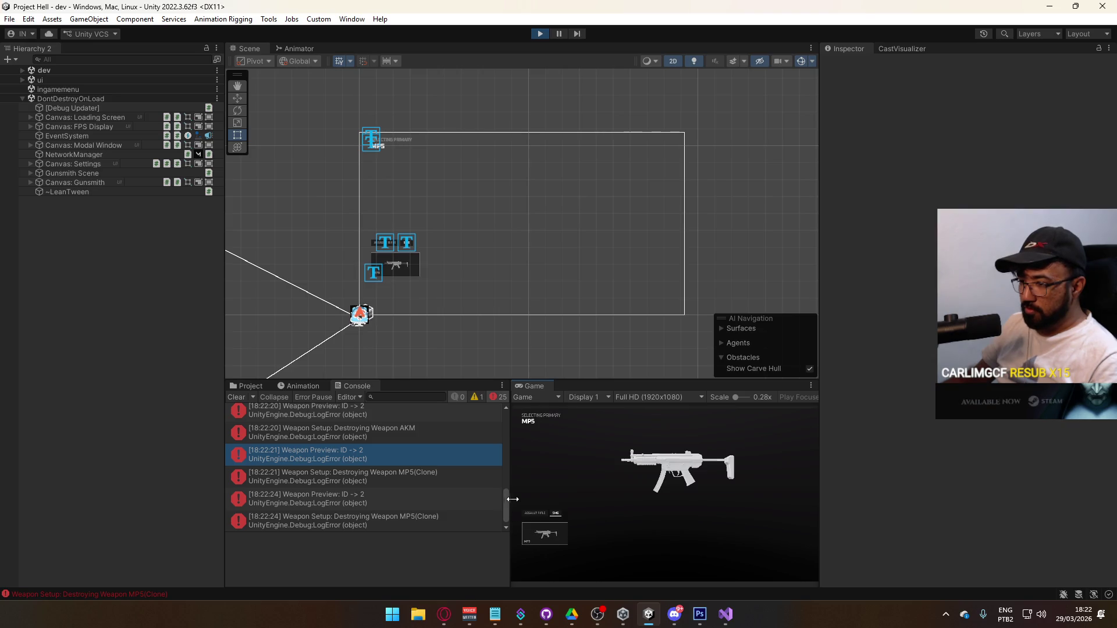
{"action": "key", "text": "super"}
{"action": "key", "text": "Escape"}
{"action": "scroll", "coordinate": [400, 517], "scroll_direction": "up", "scroll_amount": 3}
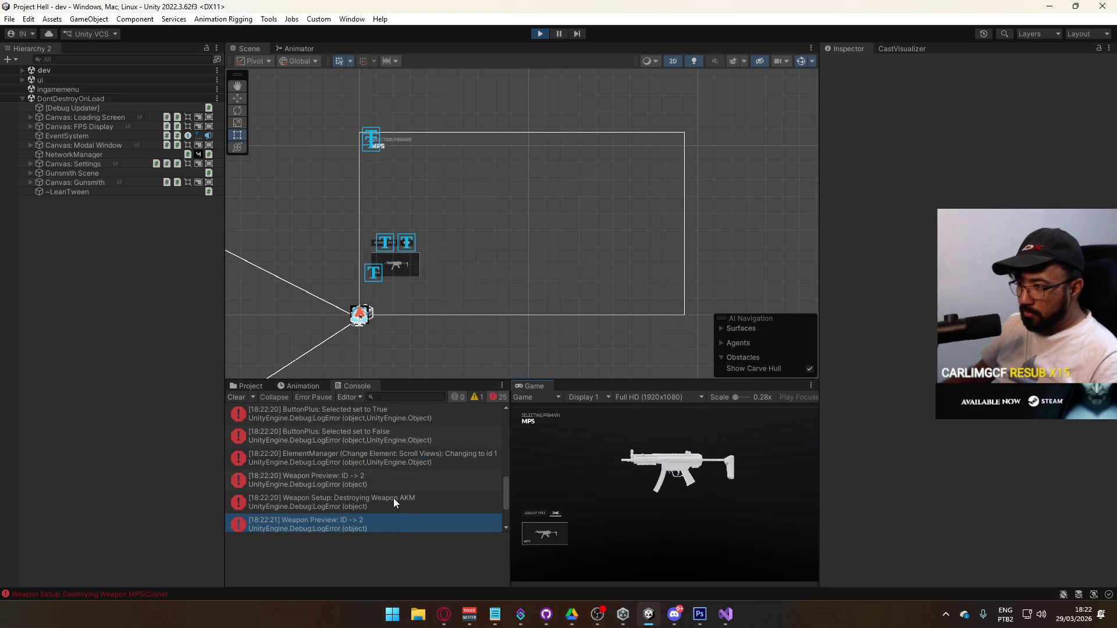
{"action": "scroll", "coordinate": [394, 498], "scroll_direction": "up", "scroll_amount": 8}
{"action": "scroll", "coordinate": [392, 495], "scroll_direction": "up", "scroll_amount": 3}
{"action": "scroll", "coordinate": [393, 437], "scroll_direction": "up", "scroll_amount": 5}
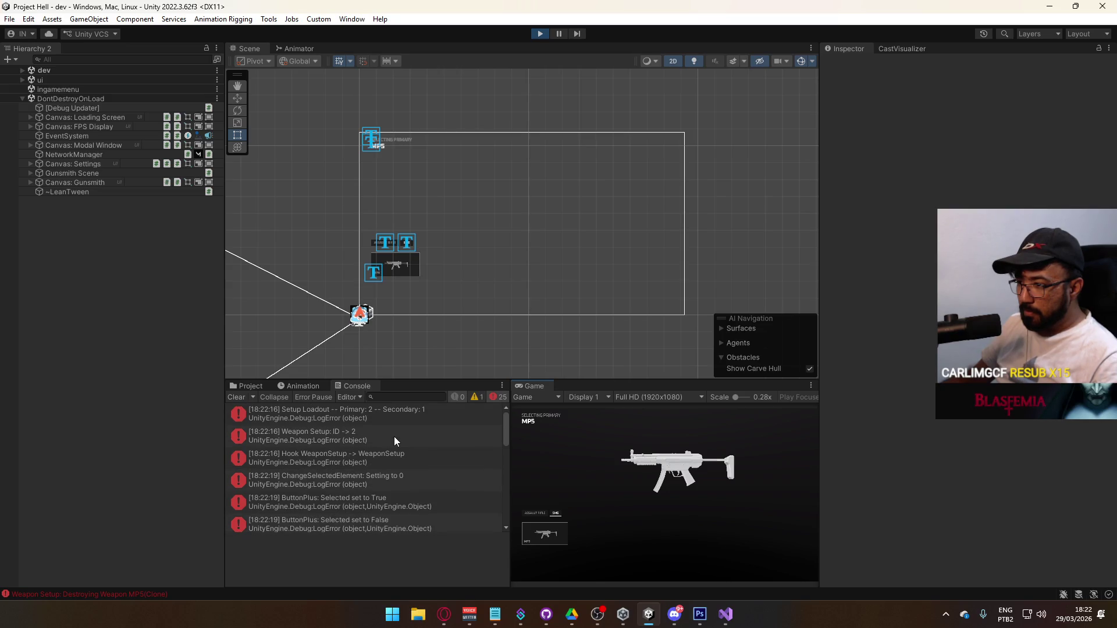
Step: Filter the Console with 'min' to isolate the setup logs, then stop play mode
{"action": "left_click", "coordinate": [409, 396]}
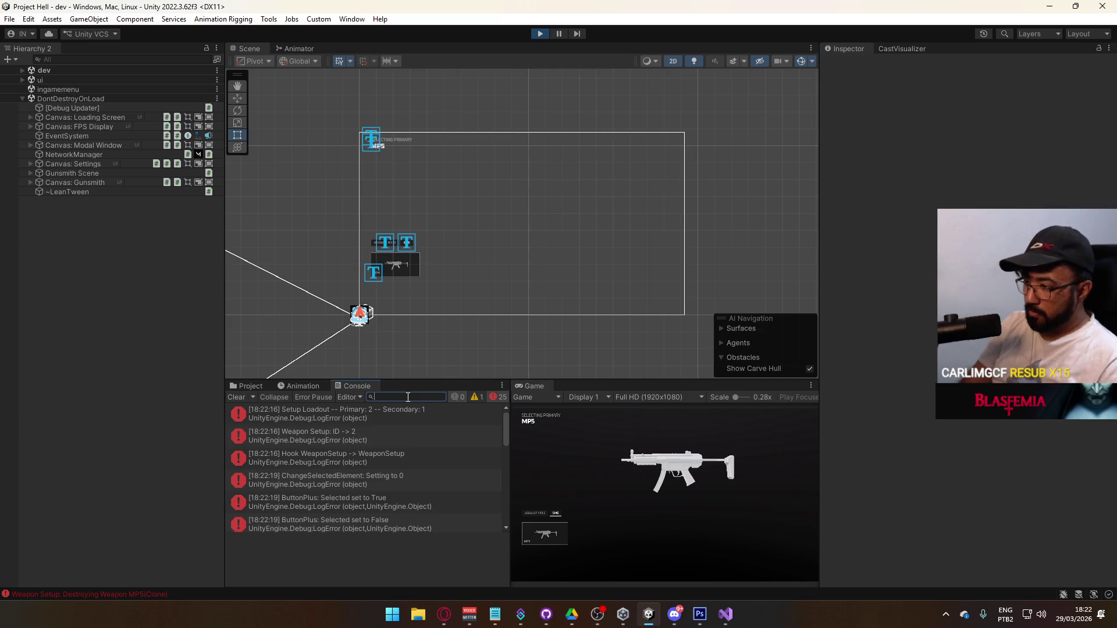
{"action": "type", "text": "min"}
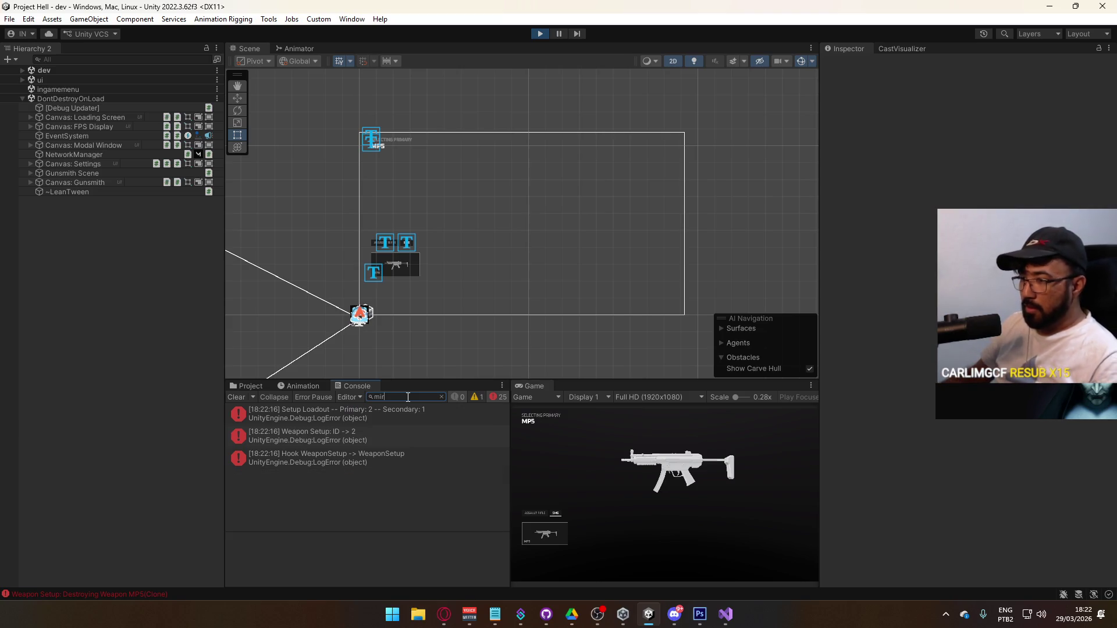
{"action": "left_click", "coordinate": [537, 35]}
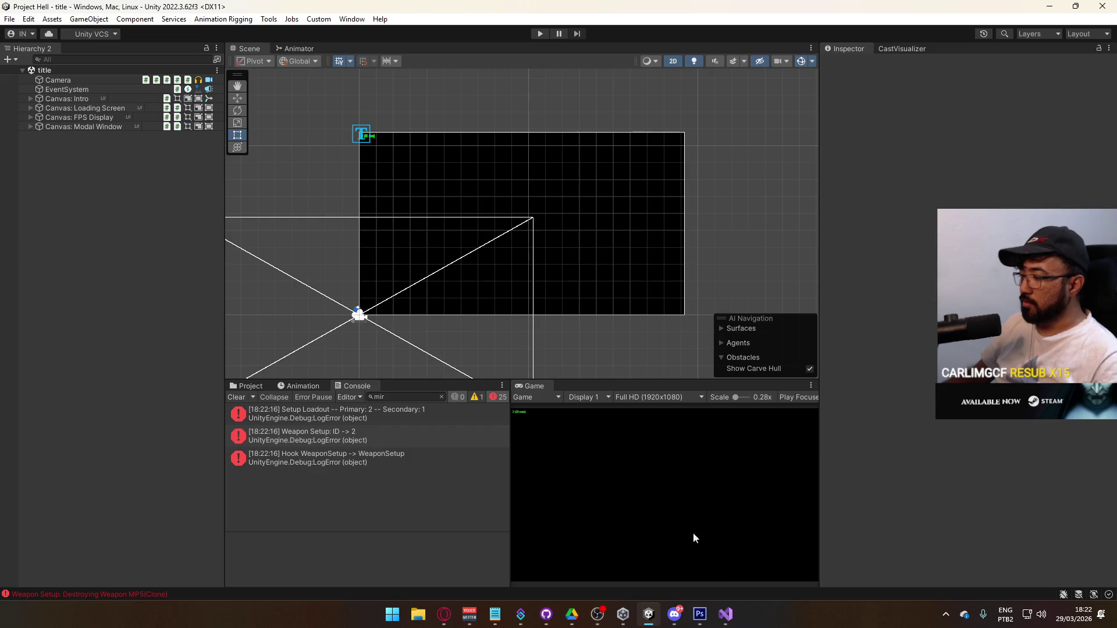
{"action": "left_click", "coordinate": [729, 620]}
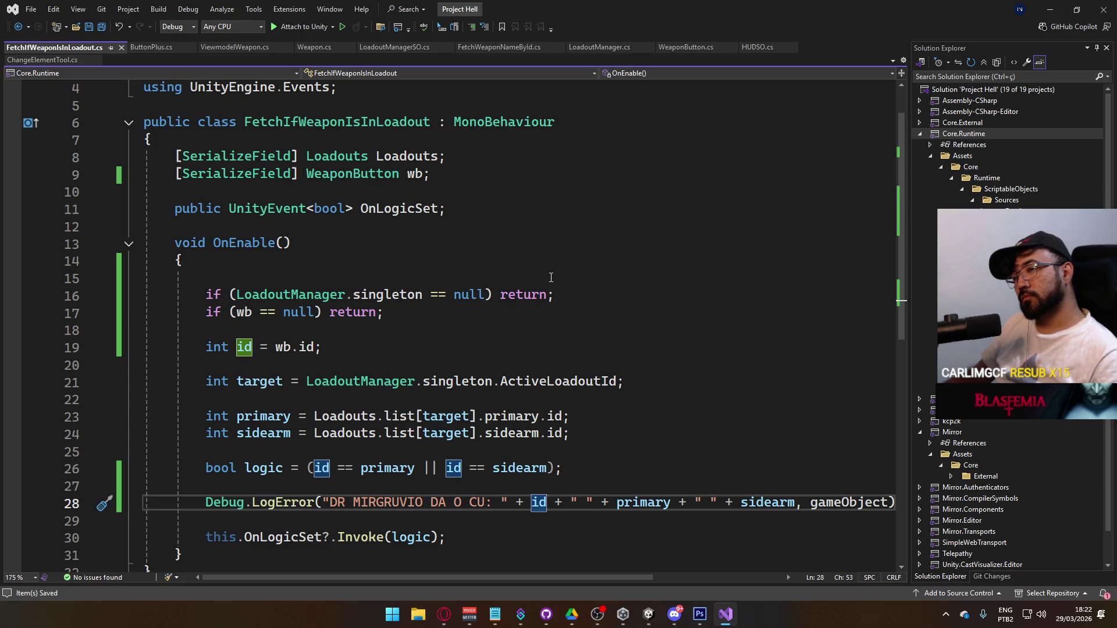
Step: Add Debug.LogError("a") before the first null check's return in OnEnable
{"action": "double_click", "coordinate": [246, 242]}
{"action": "type", "text": "Fetch"}
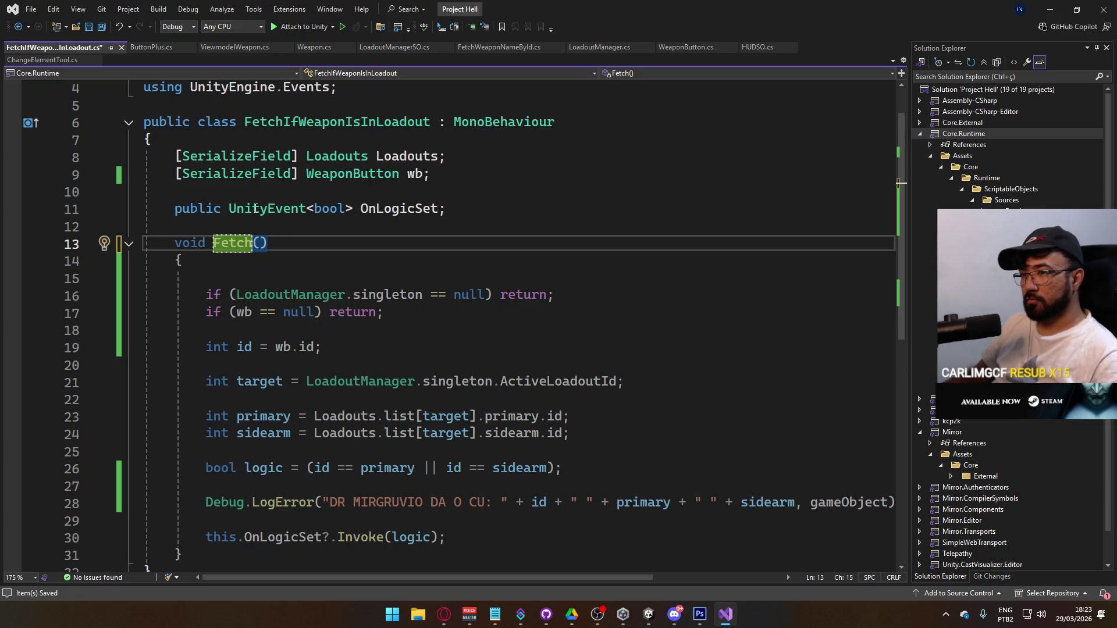
{"action": "key", "text": "ctrl+z"}
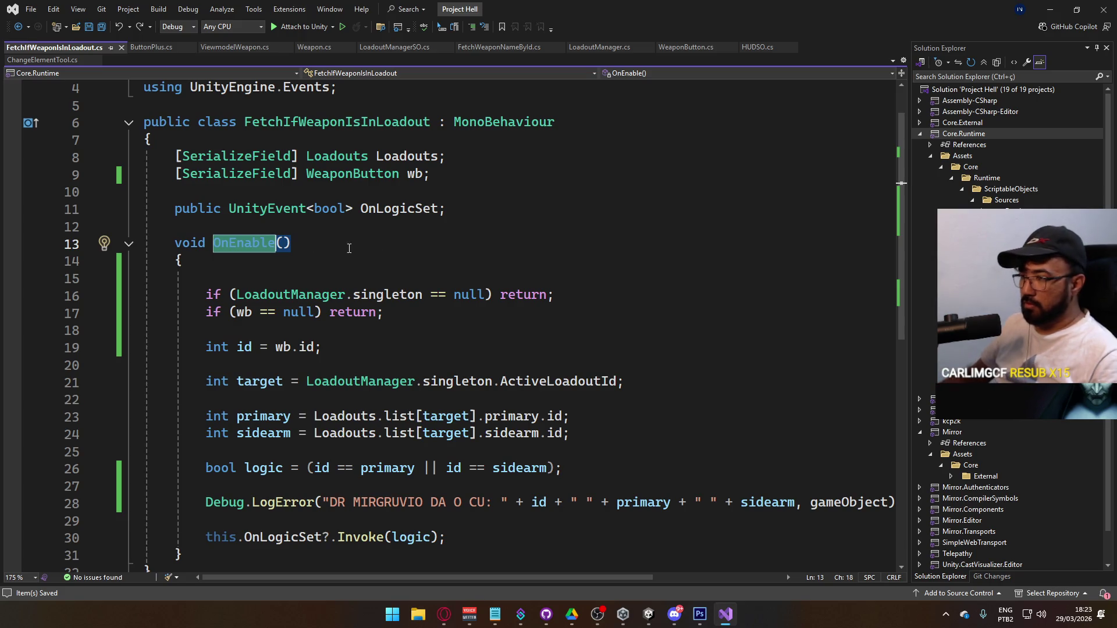
{"action": "left_click", "coordinate": [501, 295]}
{"action": "type", "text": "Debug.log"}
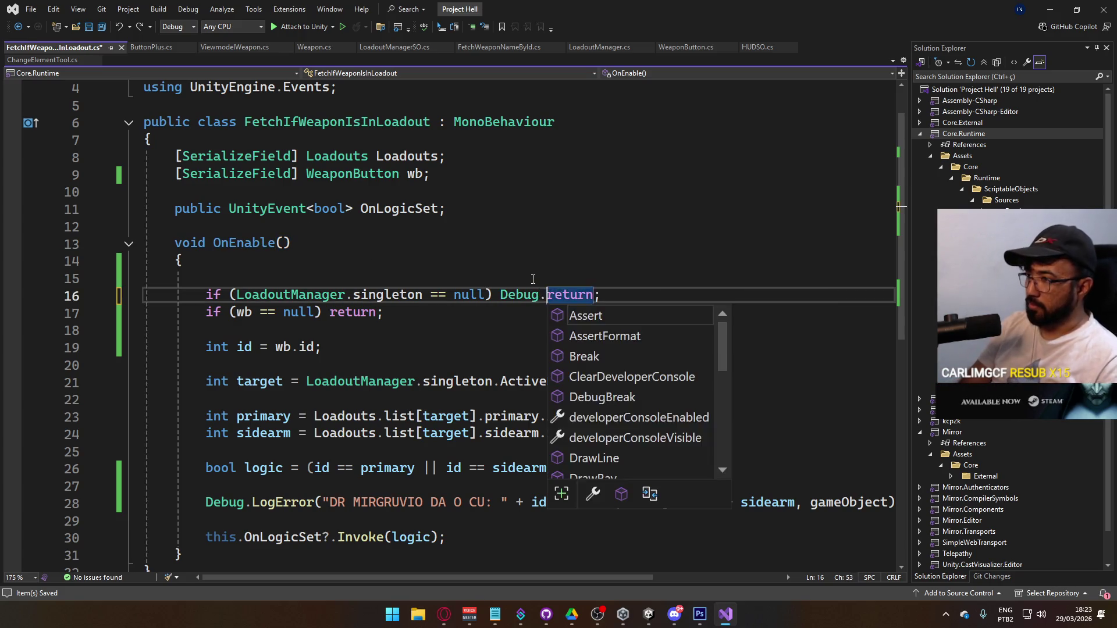
{"action": "type", "text": "Error(\"a"}
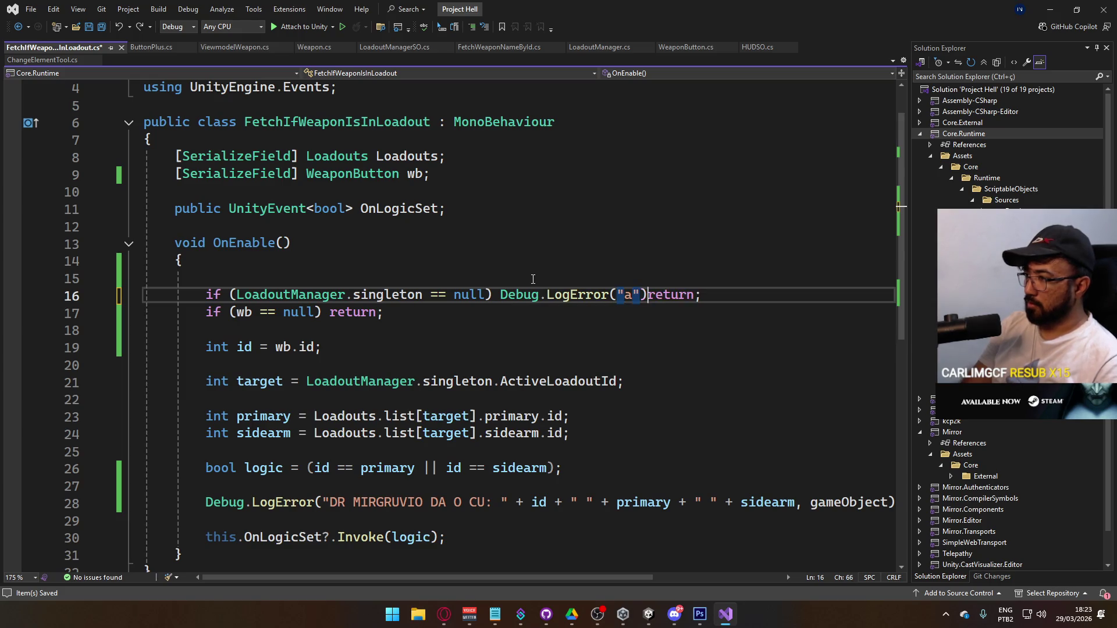
{"action": "type", "text": "\");"}
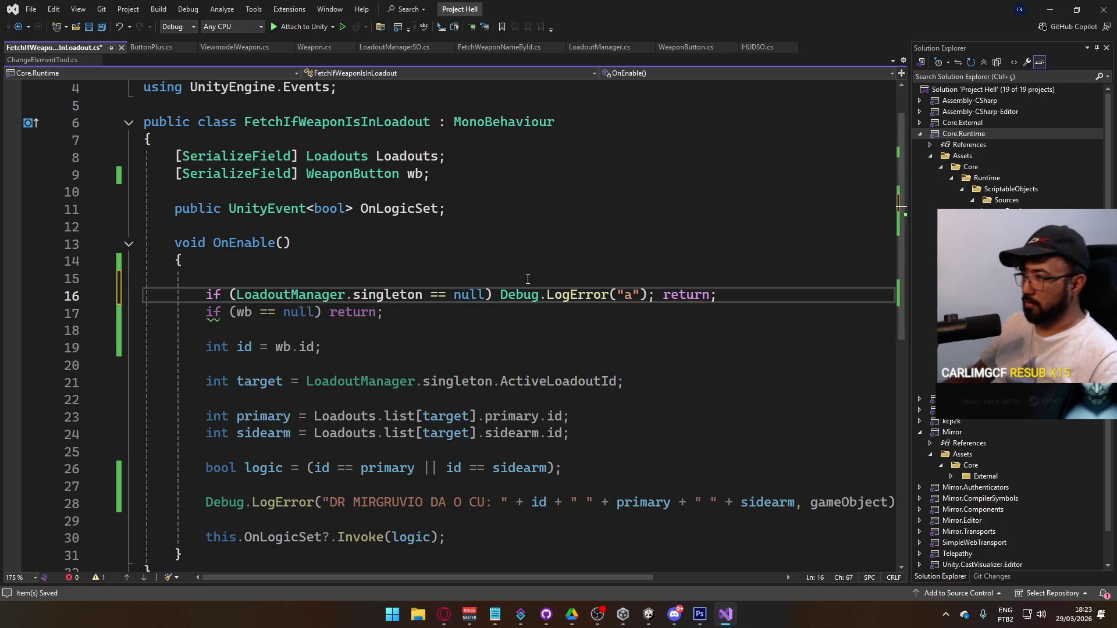
{"action": "left_click_drag", "start_coordinate": [501, 294], "coordinate": [662, 294]}
{"action": "key", "text": "ctrl+c"}
Step: Add a matching Debug.LogError("b") before the second null check's return and save
{"action": "left_click", "coordinate": [330, 312]}
{"action": "key", "text": "ctrl+v"}
{"action": "double_click", "coordinate": [458, 313]}
{"action": "type", "text": "b"}
{"action": "key", "text": "End"}
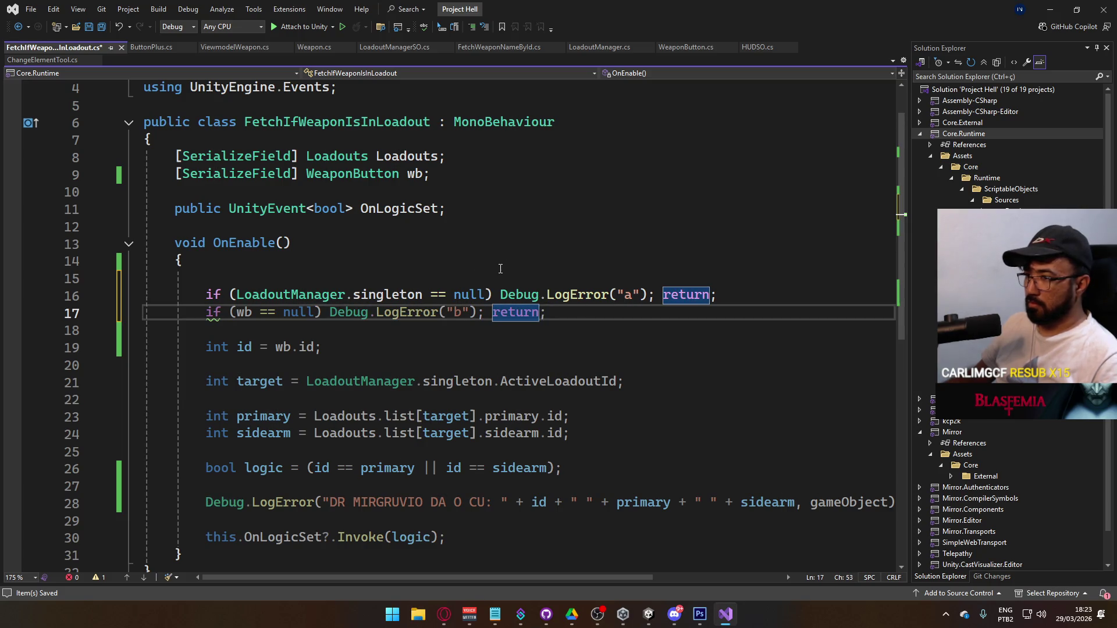
{"action": "key", "text": "ctrl+s"}
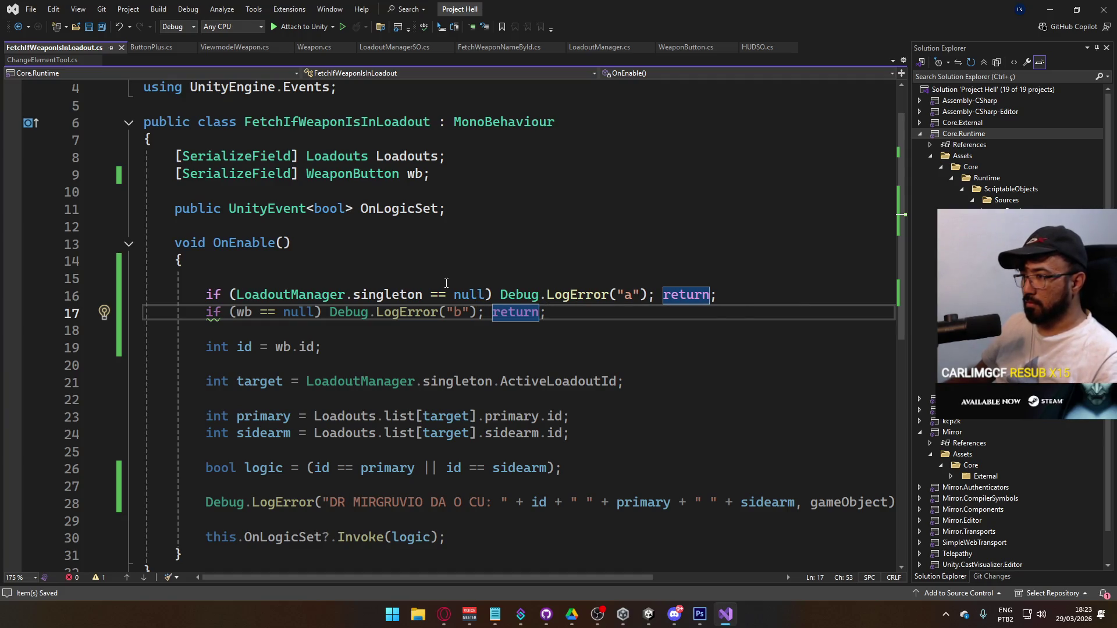
Step: Wrap the guard bodies in braces, save the script, and return to Unity
{"action": "left_click", "coordinate": [320, 313]}
{"action": "type", "text": "{"}
{"action": "type", "text": " }"}
{"action": "left_click", "coordinate": [501, 295]}
{"action": "type", "text": "{"}
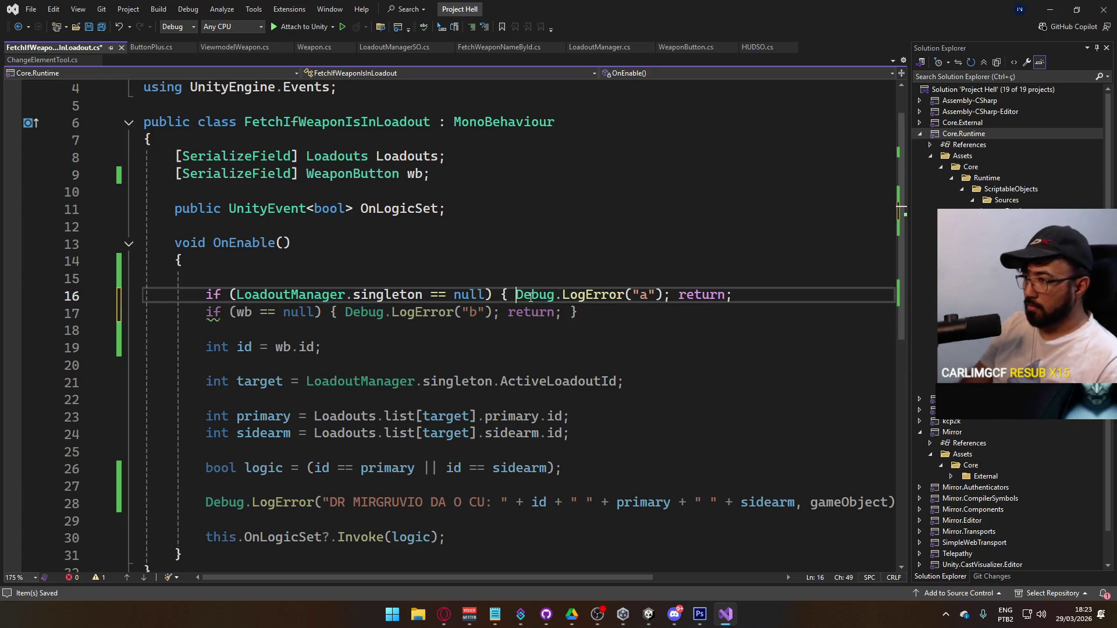
{"action": "key", "text": "End"}
{"action": "type", "text": "}"}
{"action": "key", "text": "ctrl+s"}
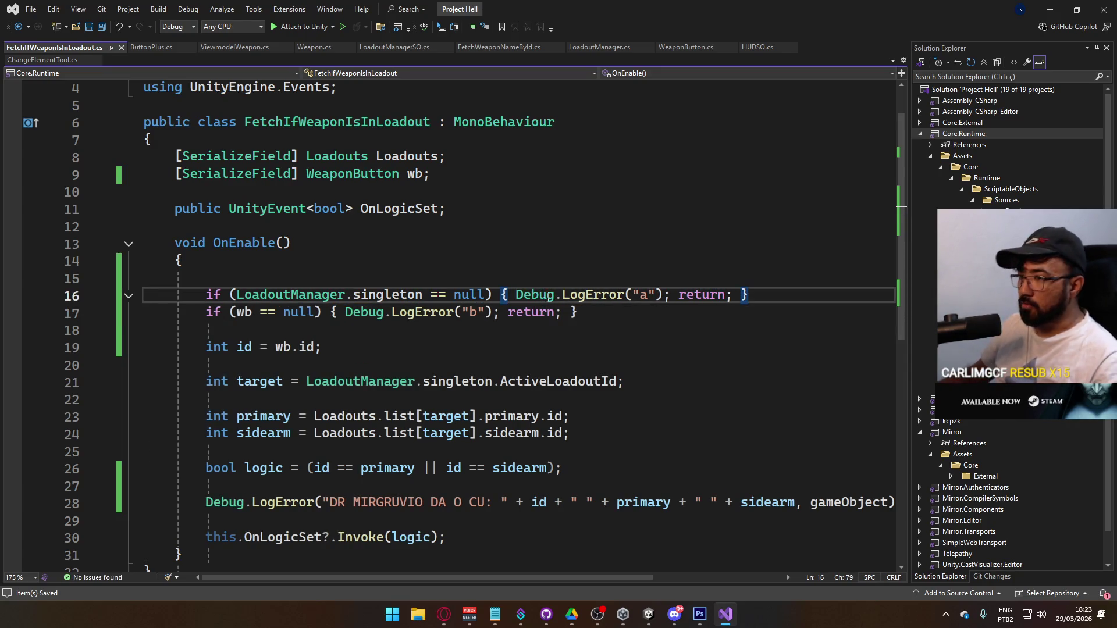
{"action": "left_click", "coordinate": [648, 613]}
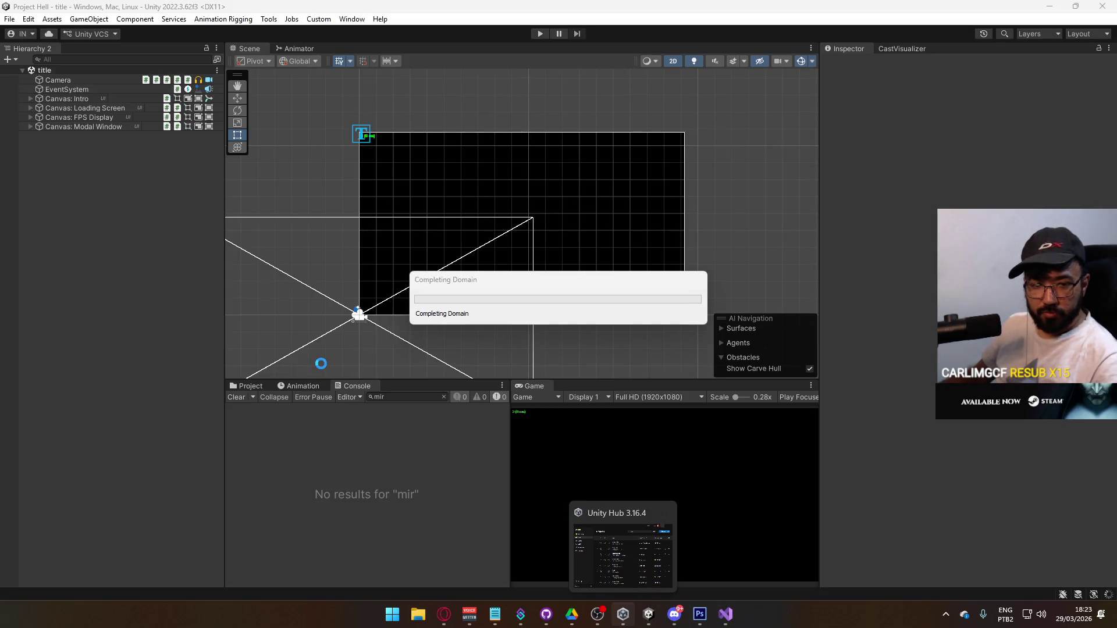
Step: Open the Weapon Button prefab, confirm Wb references Weapon Button, then exit to the title scene
{"action": "left_click", "coordinate": [251, 384]}
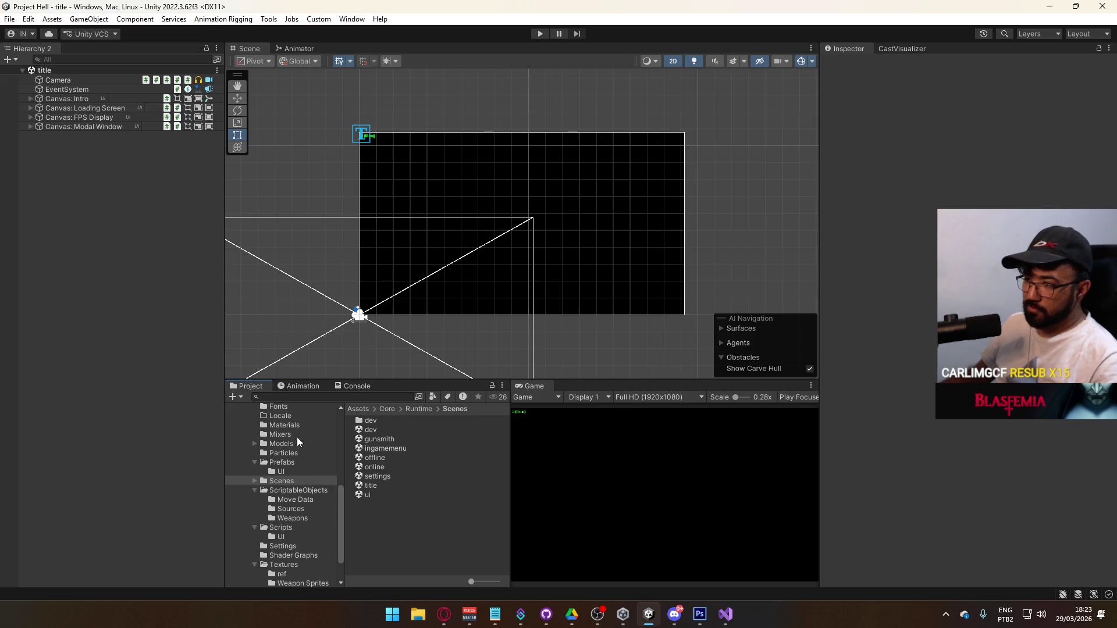
{"action": "left_click", "coordinate": [281, 462]}
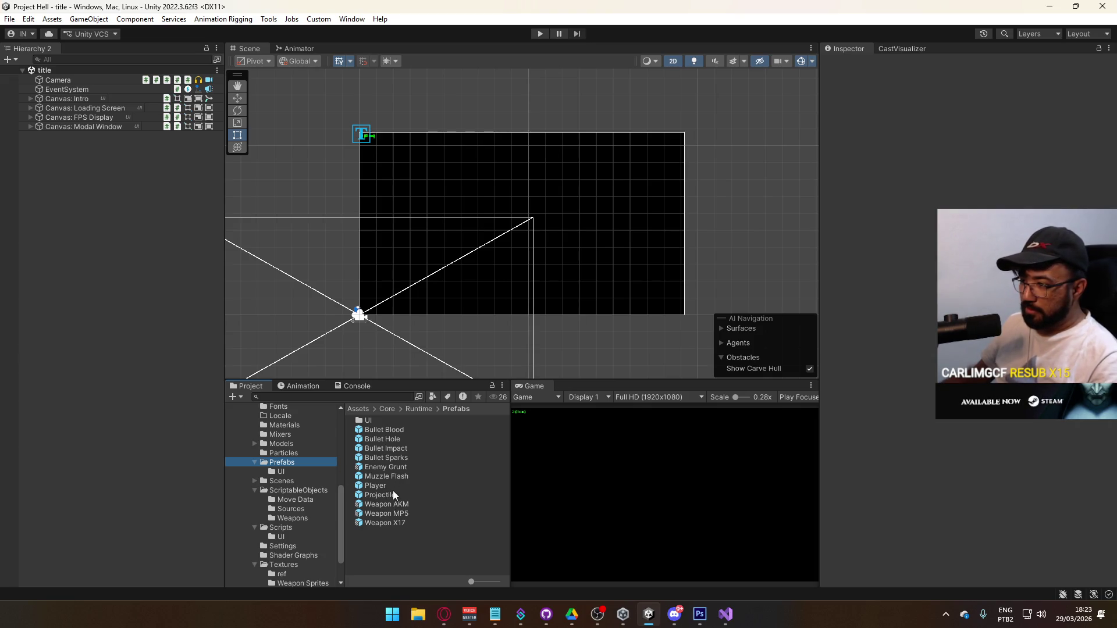
{"action": "double_click", "coordinate": [373, 422]}
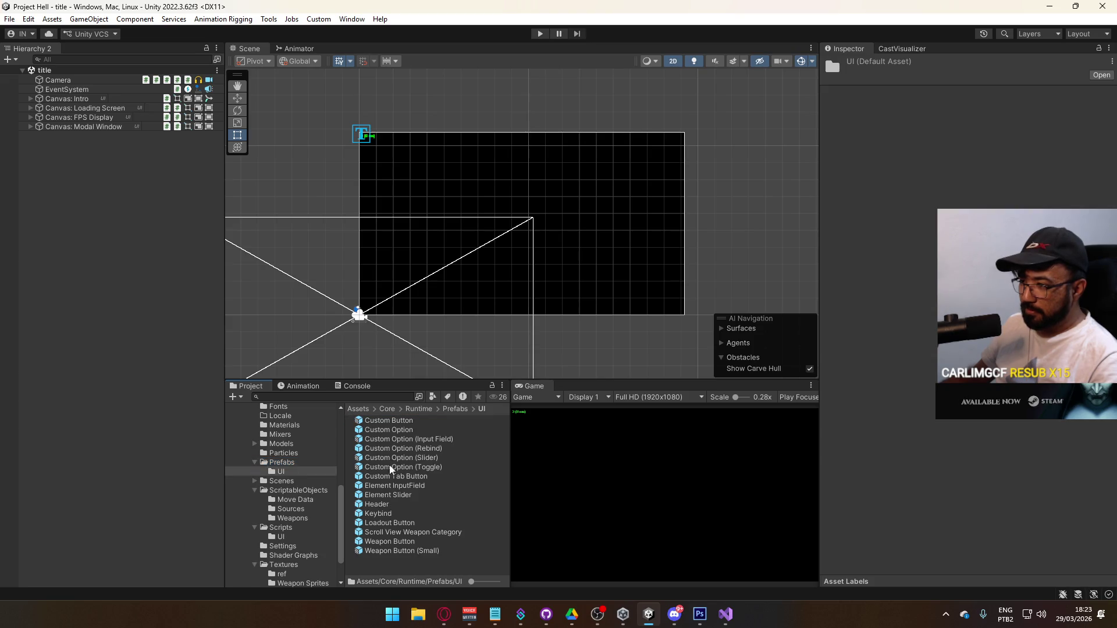
{"action": "double_click", "coordinate": [406, 542]}
{"action": "scroll", "coordinate": [966, 315], "scroll_direction": "down", "scroll_amount": 10}
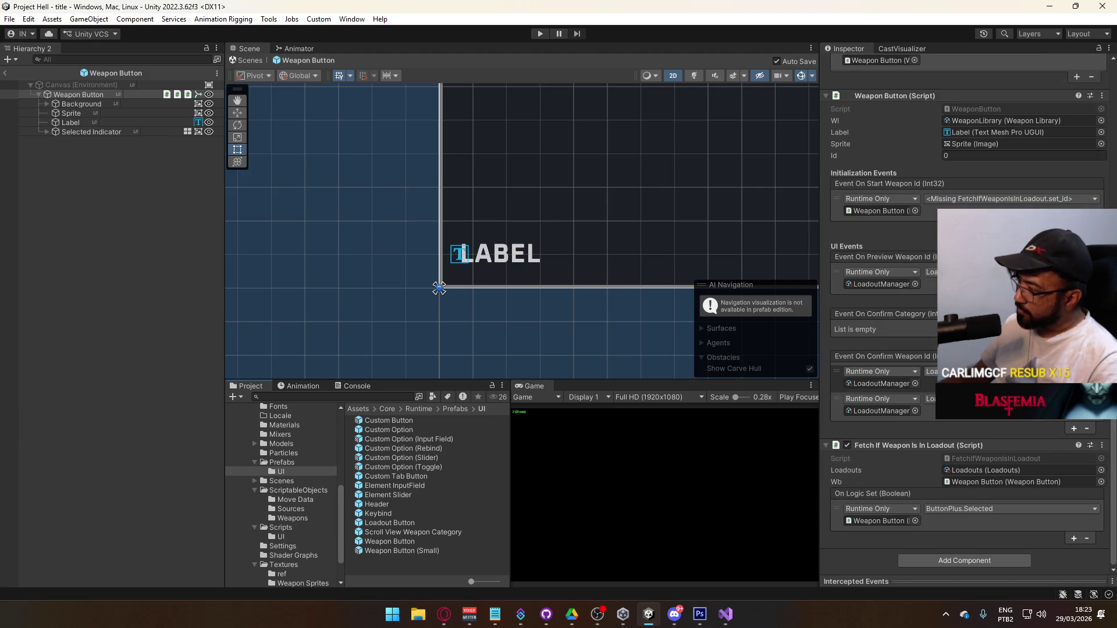
{"action": "scroll", "coordinate": [885, 315], "scroll_direction": "up", "scroll_amount": 14}
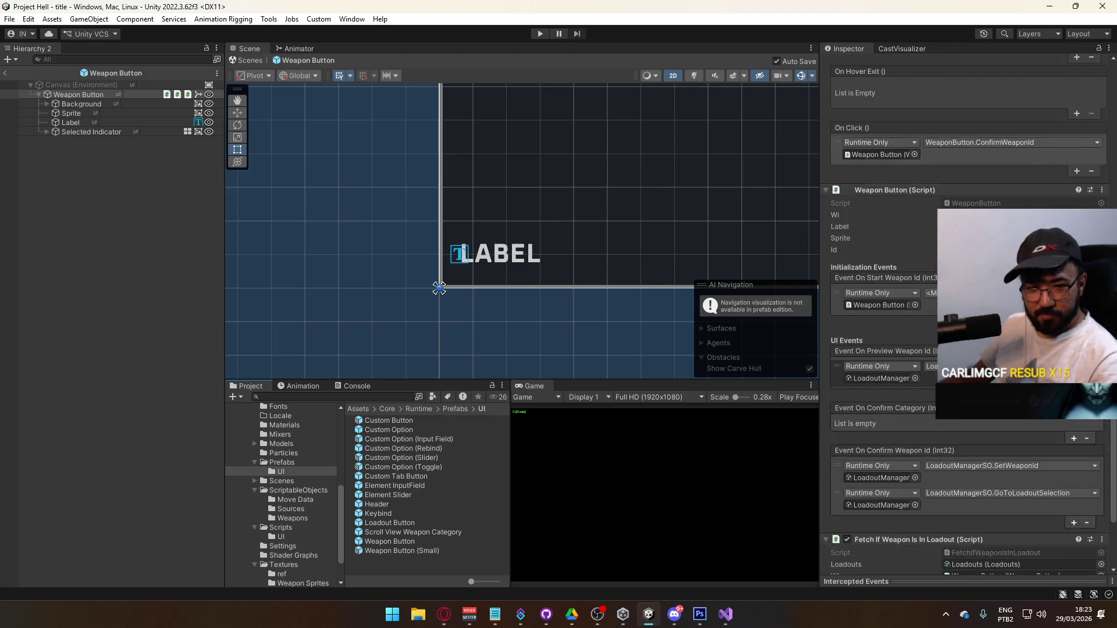
{"action": "scroll", "coordinate": [884, 314], "scroll_direction": "up", "scroll_amount": 5}
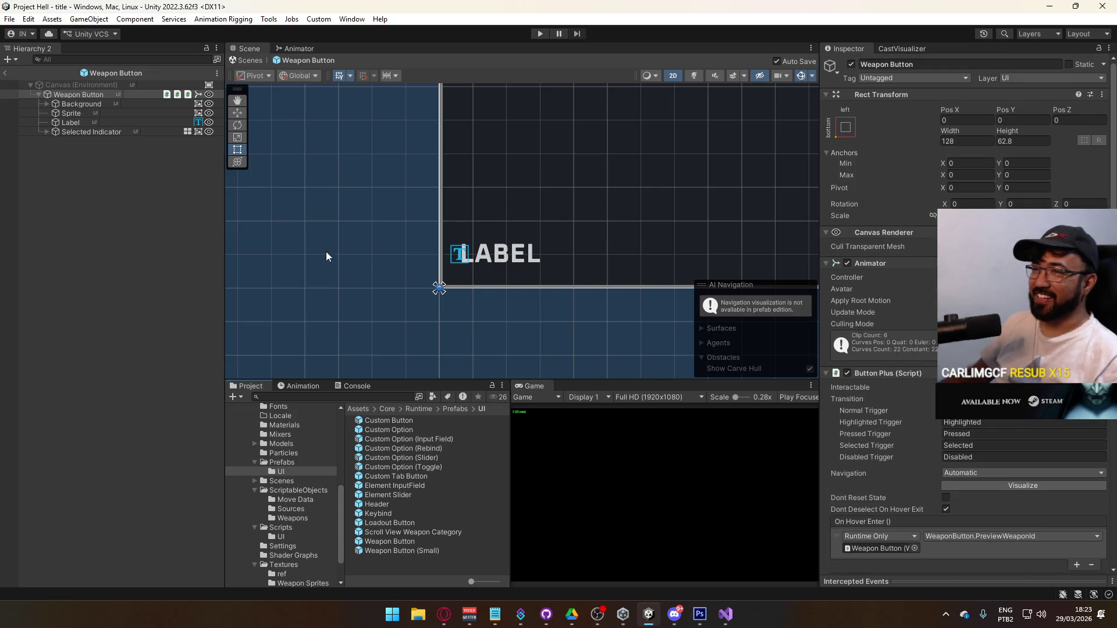
{"action": "scroll", "coordinate": [885, 314], "scroll_direction": "down", "scroll_amount": 9}
{"action": "scroll", "coordinate": [884, 314], "scroll_direction": "down", "scroll_amount": 10}
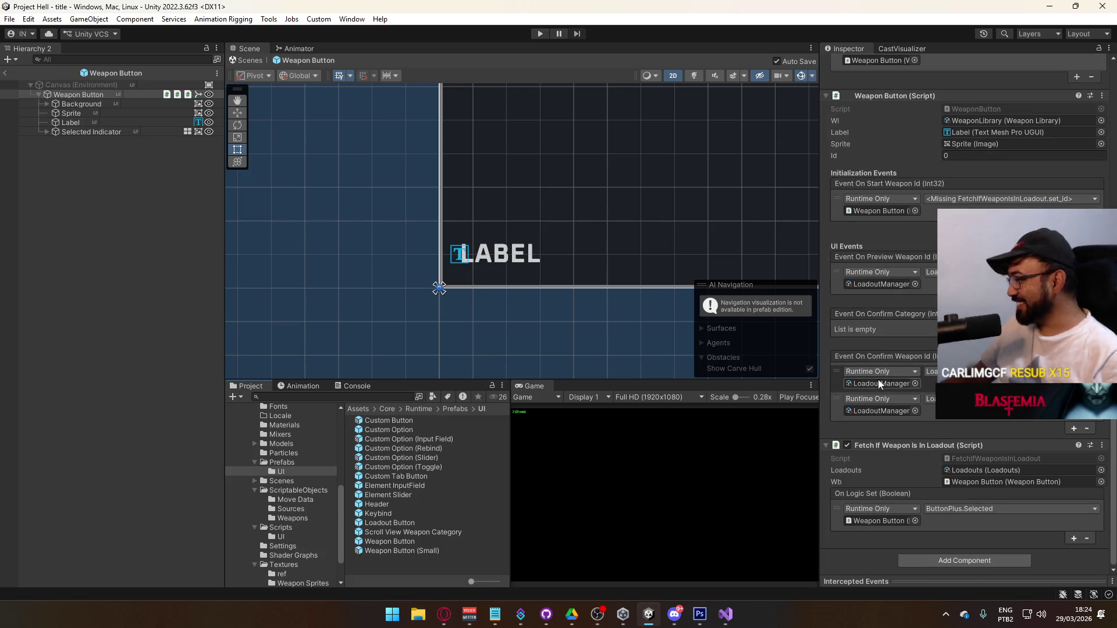
{"action": "left_click", "coordinate": [986, 481]}
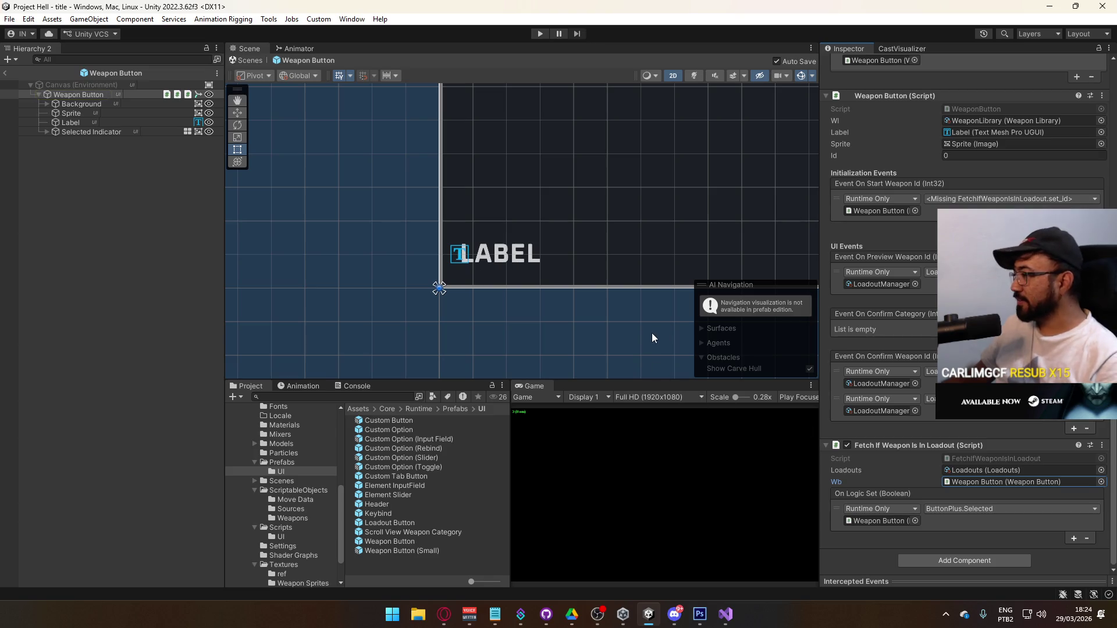
{"action": "left_click", "coordinate": [6, 72]}
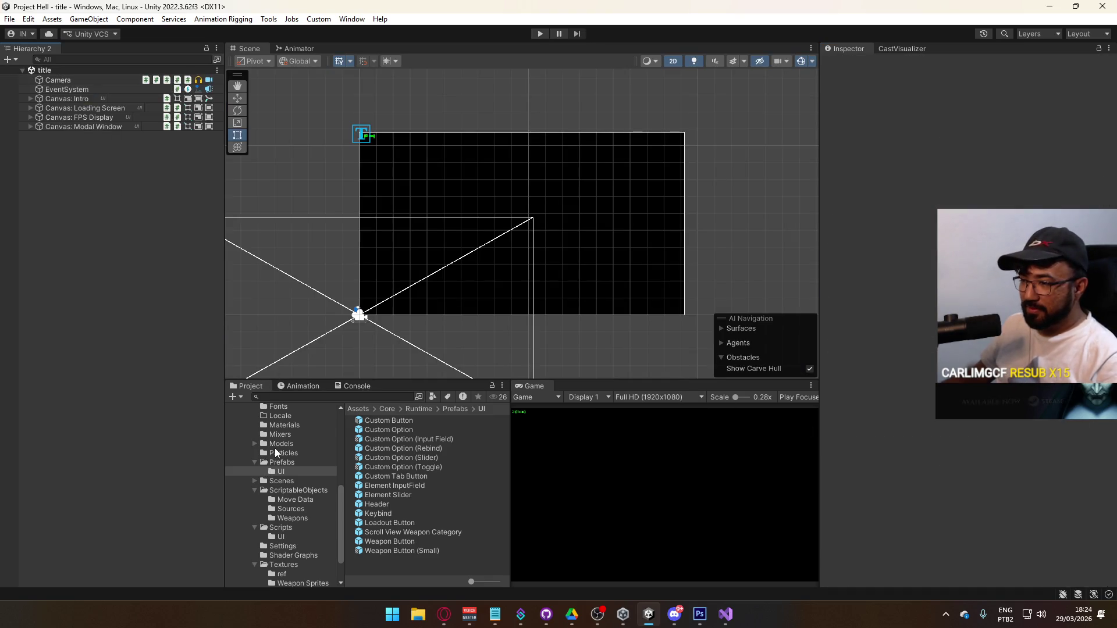
Step: Re-expand the Runtime folder in the Project tree, enter play mode, and switch to the browser
{"action": "scroll", "coordinate": [316, 443], "scroll_direction": "up", "scroll_amount": 3}
{"action": "scroll", "coordinate": [282, 460], "scroll_direction": "up", "scroll_amount": 3}
{"action": "scroll", "coordinate": [285, 463], "scroll_direction": "up", "scroll_amount": 3}
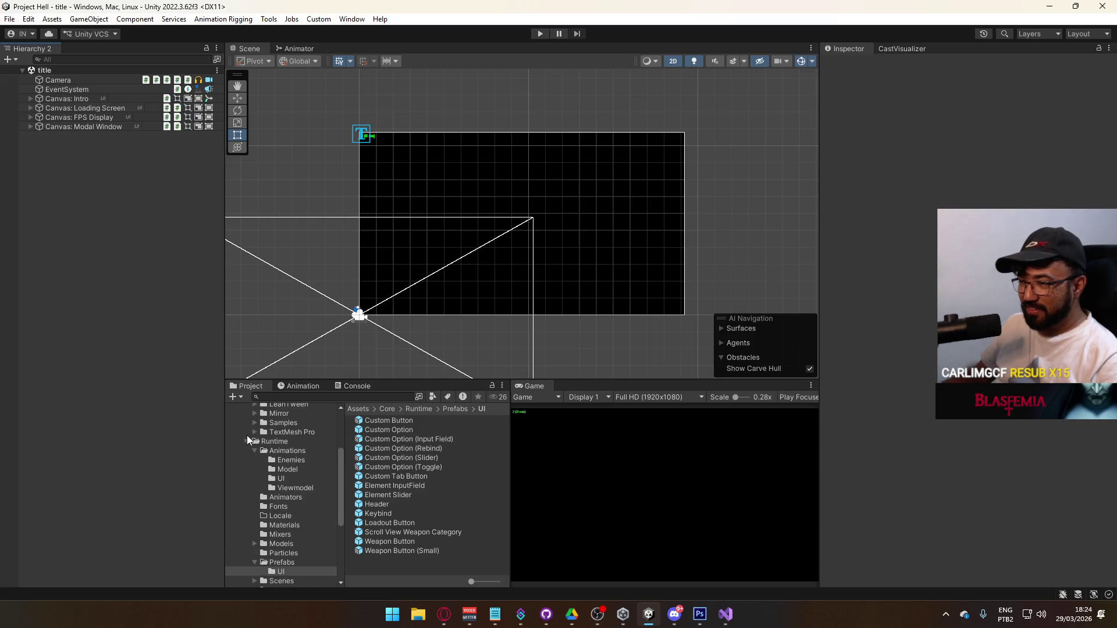
{"action": "left_click", "coordinate": [242, 442]}
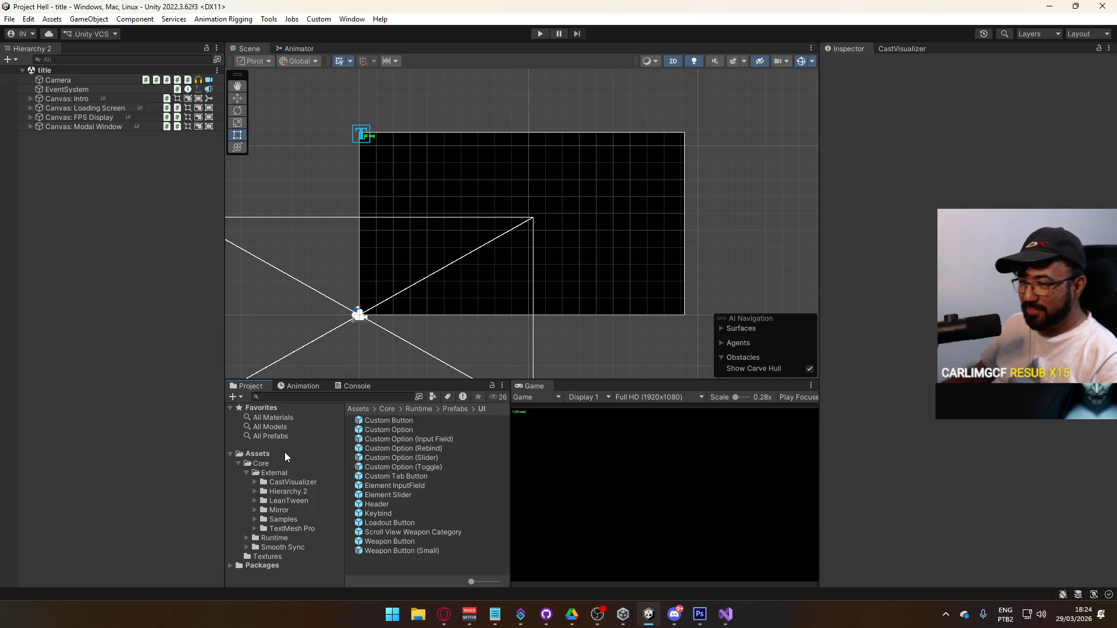
{"action": "left_click", "coordinate": [246, 537]}
{"action": "scroll", "coordinate": [291, 512], "scroll_direction": "down", "scroll_amount": 5}
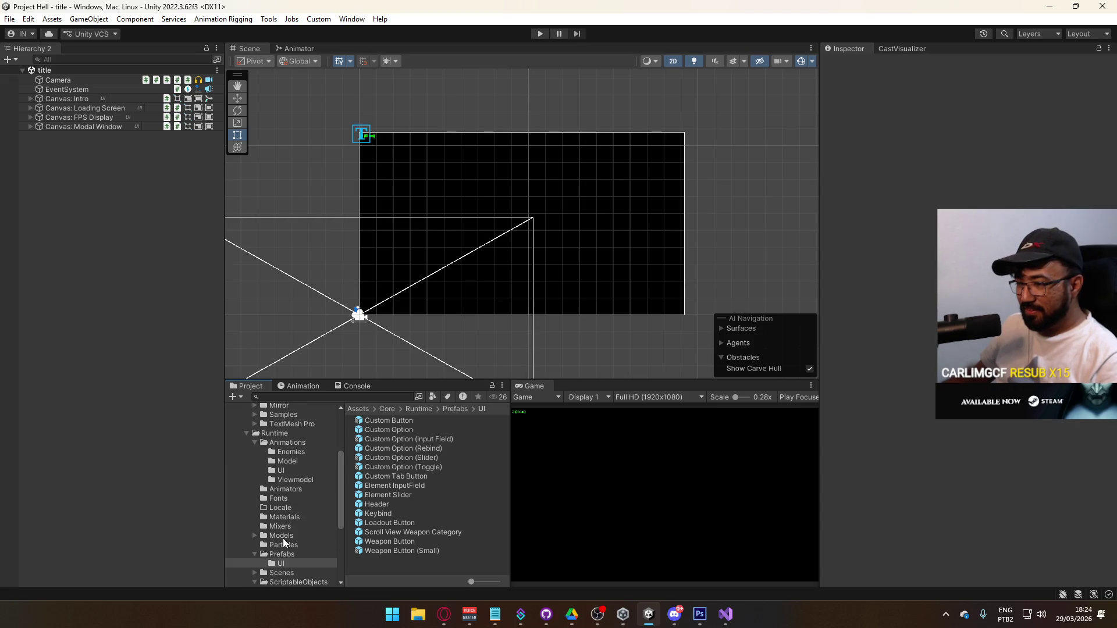
{"action": "left_click", "coordinate": [544, 34]}
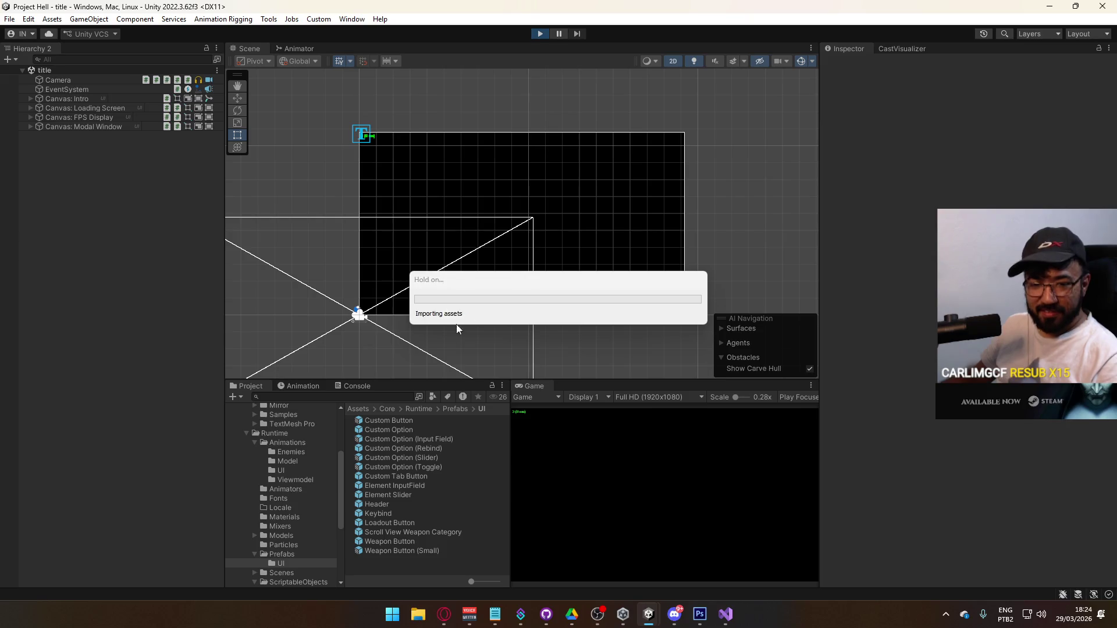
{"action": "left_click", "coordinate": [444, 615]}
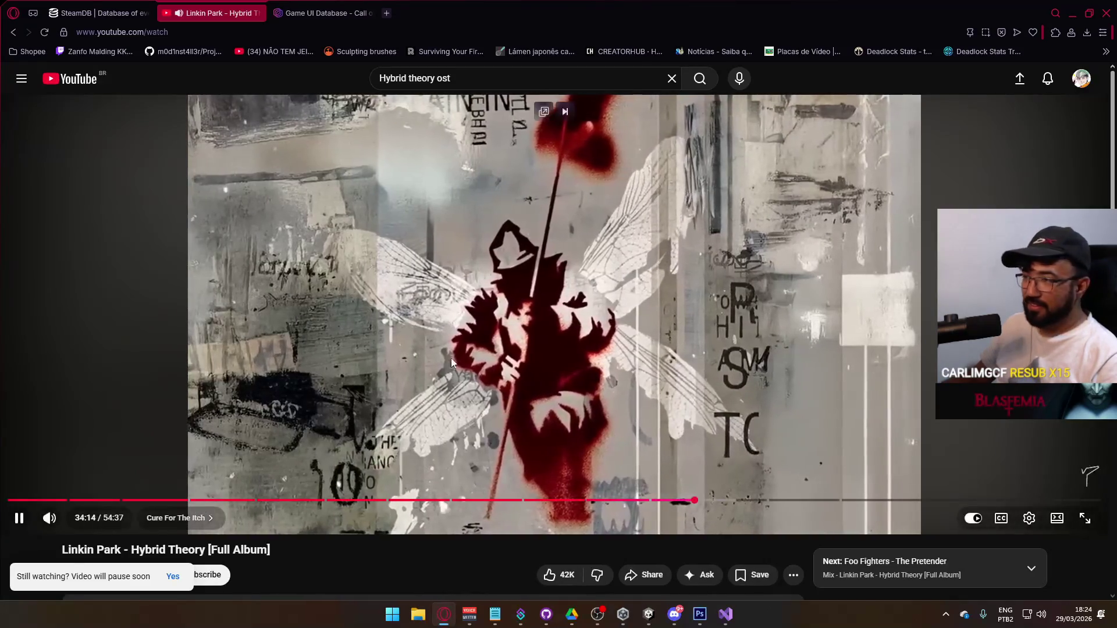
Step: Start the recommended Meteora 20th Anniversary album video, then return to Unity
{"action": "scroll", "coordinate": [661, 469], "scroll_direction": "down", "scroll_amount": 4}
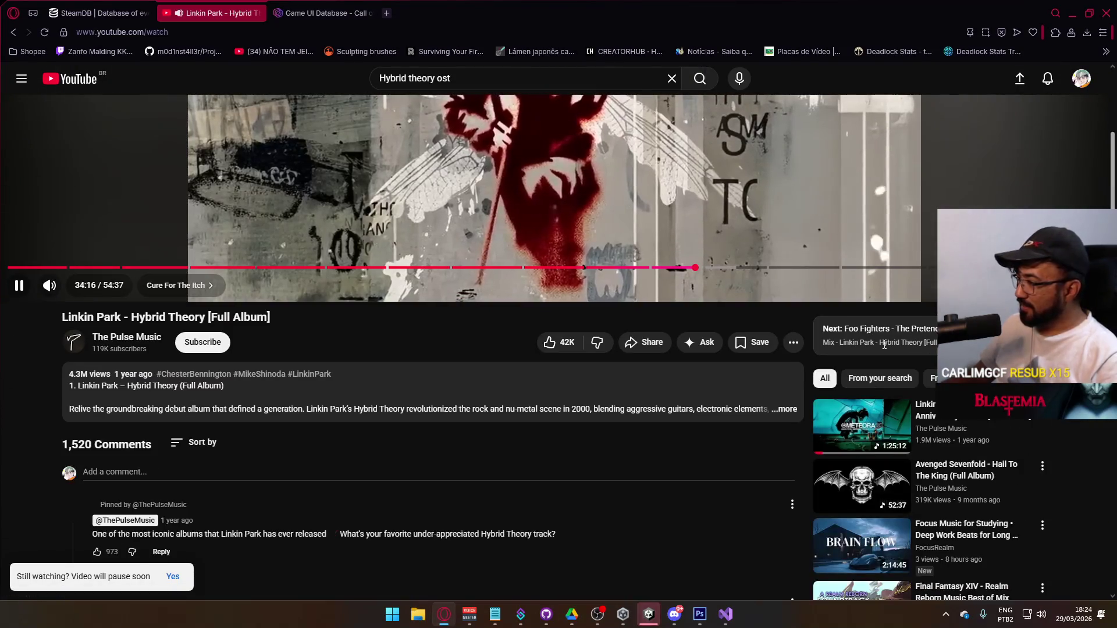
{"action": "left_click", "coordinate": [863, 425]}
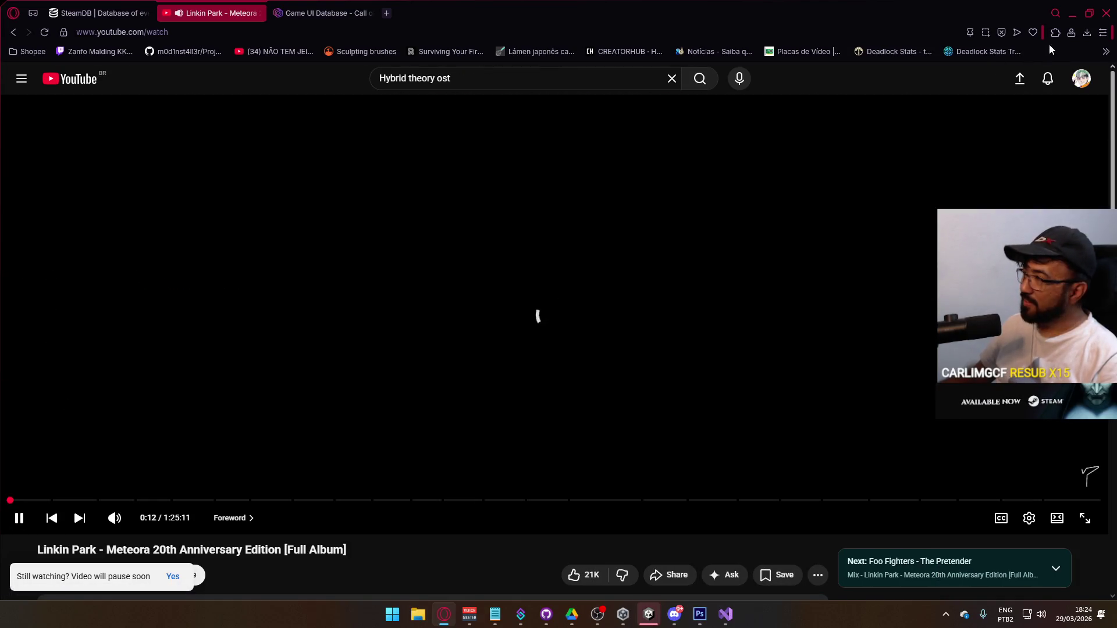
{"action": "key", "text": "alt+Tab"}
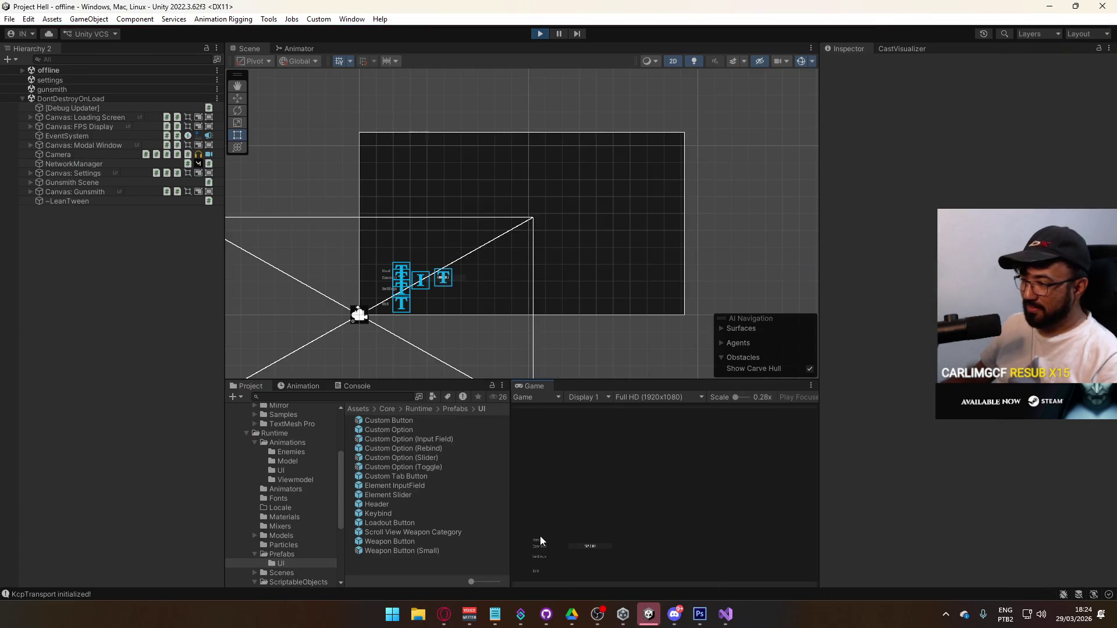
Step: Host a session, then review the Console and the expanded Canvas: Gunsmith hierarchy
{"action": "left_click", "coordinate": [539, 540]}
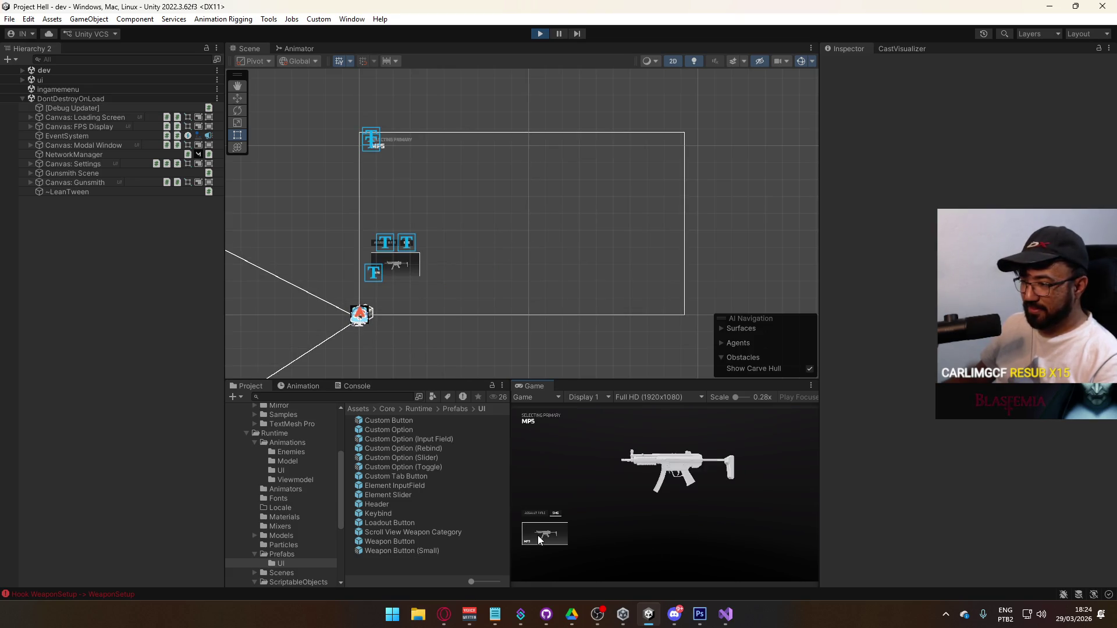
{"action": "key", "text": "super"}
{"action": "left_click", "coordinate": [357, 386]}
{"action": "left_click", "coordinate": [357, 386]}
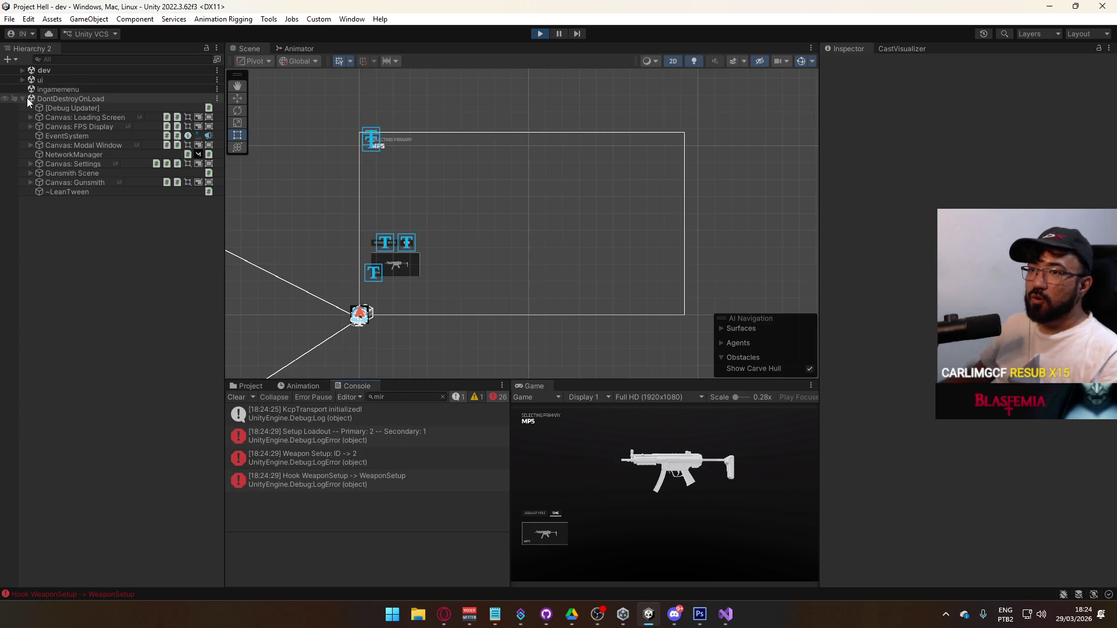
{"action": "left_click", "coordinate": [31, 183]}
Step: Glance at the loadout script in Visual Studio, then stop play mode
{"action": "left_click", "coordinate": [716, 609]}
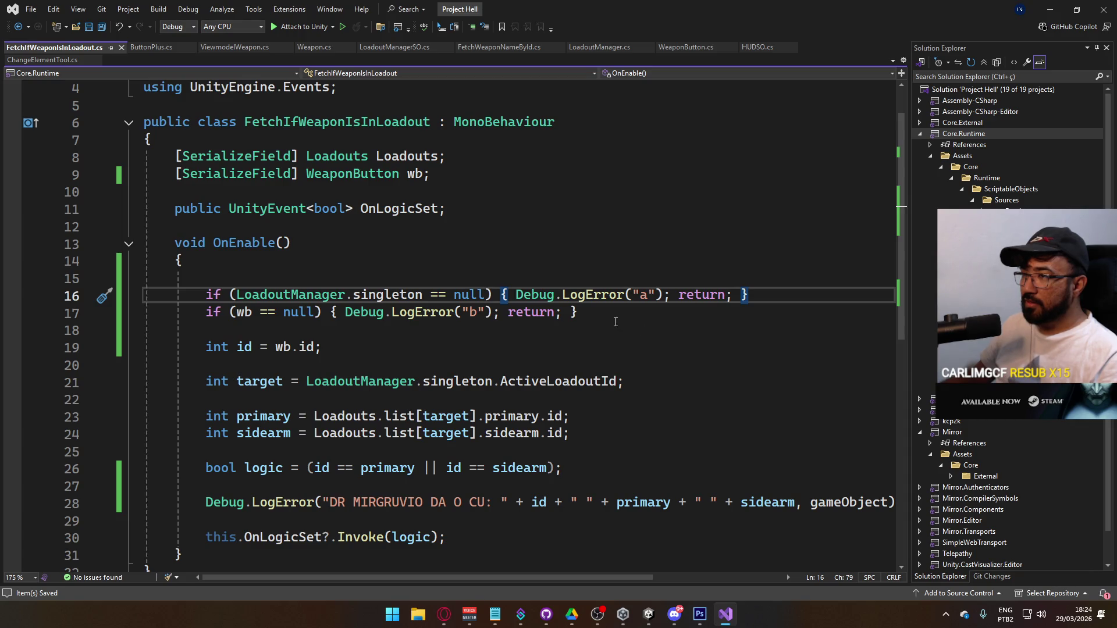
{"action": "key", "text": "alt+Tab"}
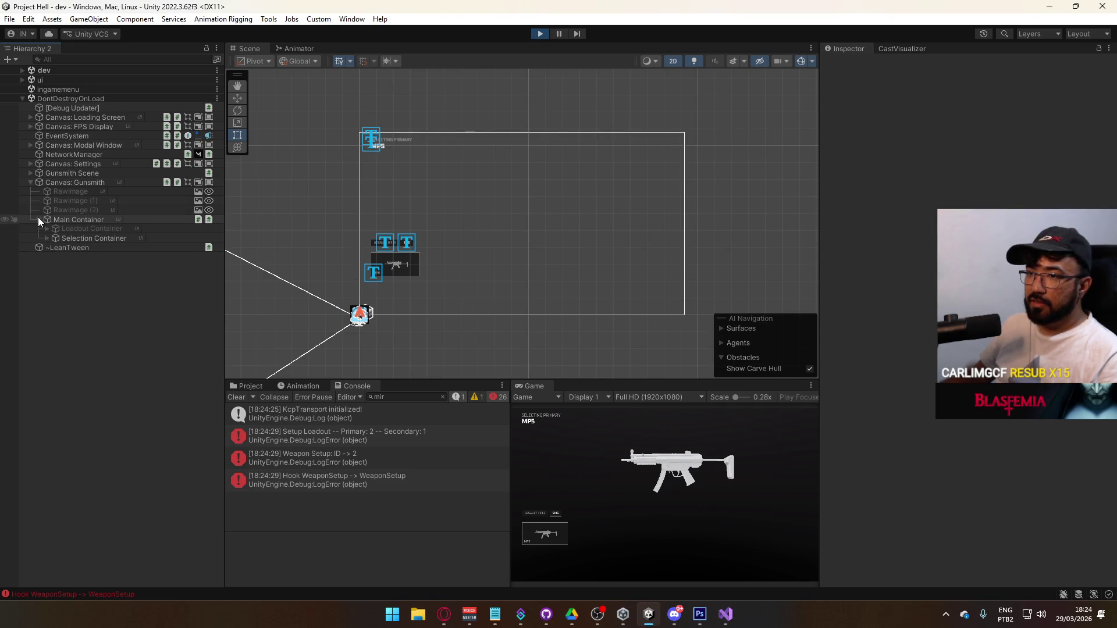
{"action": "left_click", "coordinate": [540, 34]}
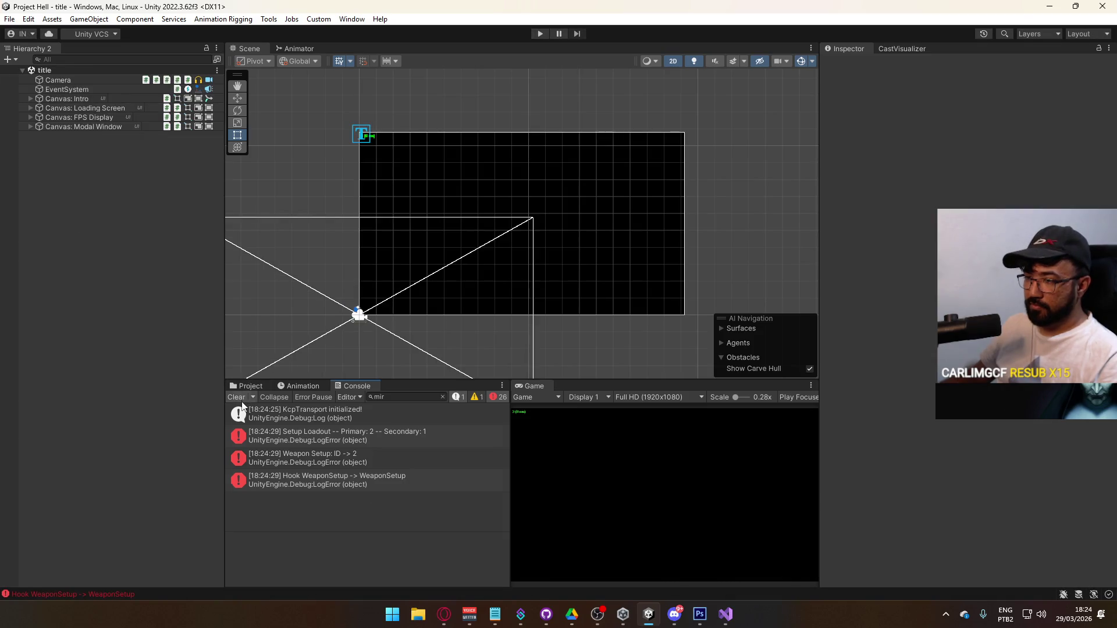
Step: Open the gunsmith scene from Scenes and inspect its Scene Container object
{"action": "left_click", "coordinate": [256, 389]}
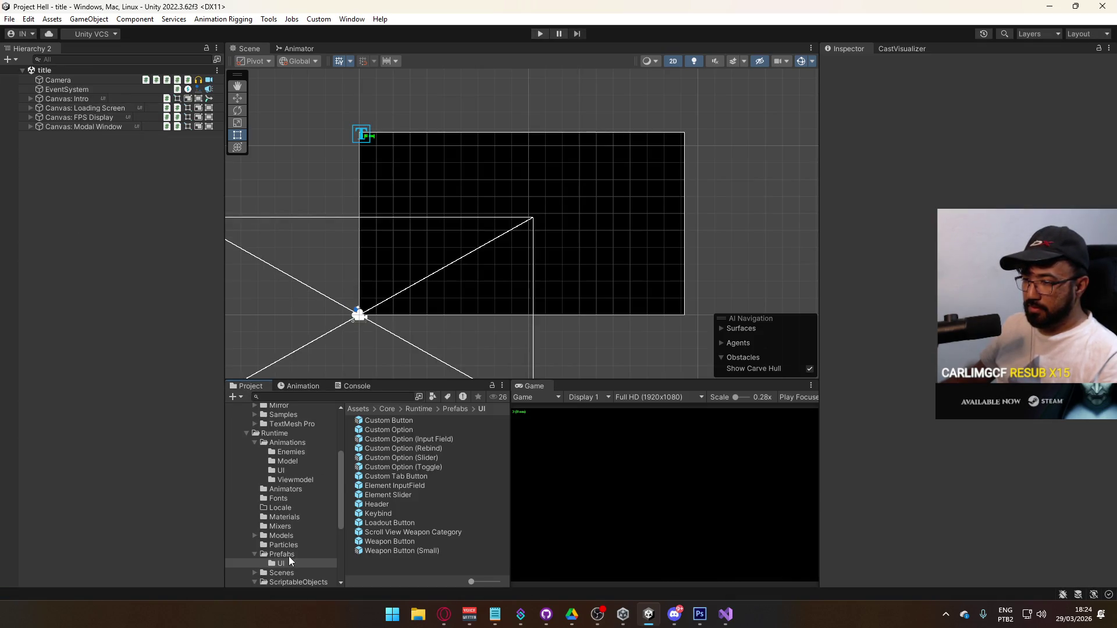
{"action": "scroll", "coordinate": [294, 532], "scroll_direction": "down", "scroll_amount": 3}
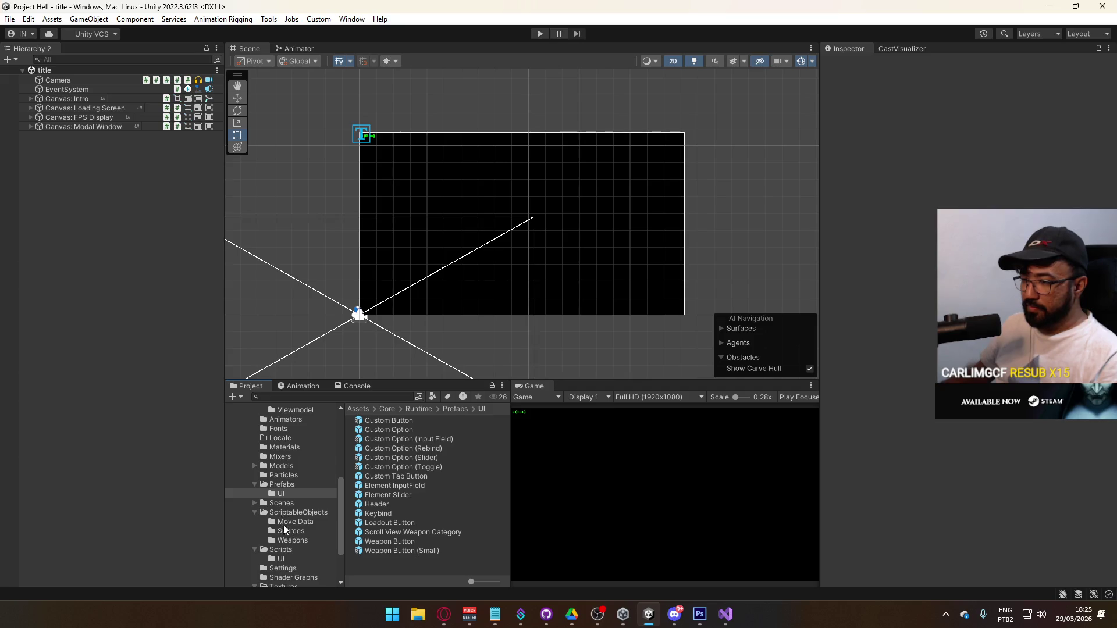
{"action": "left_click", "coordinate": [282, 503]}
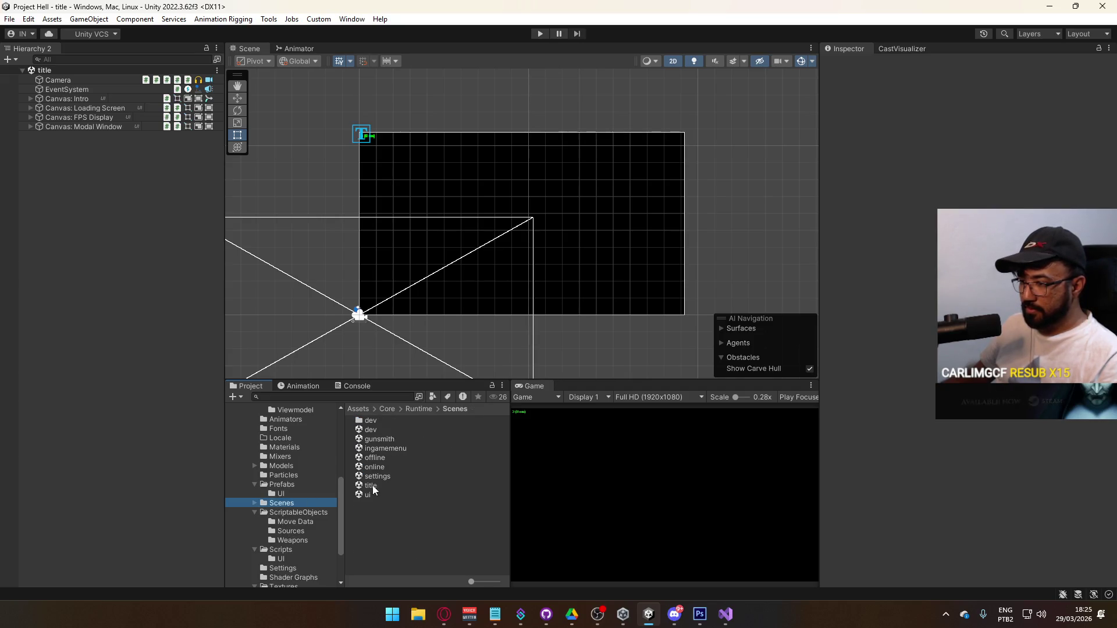
{"action": "double_click", "coordinate": [379, 439]}
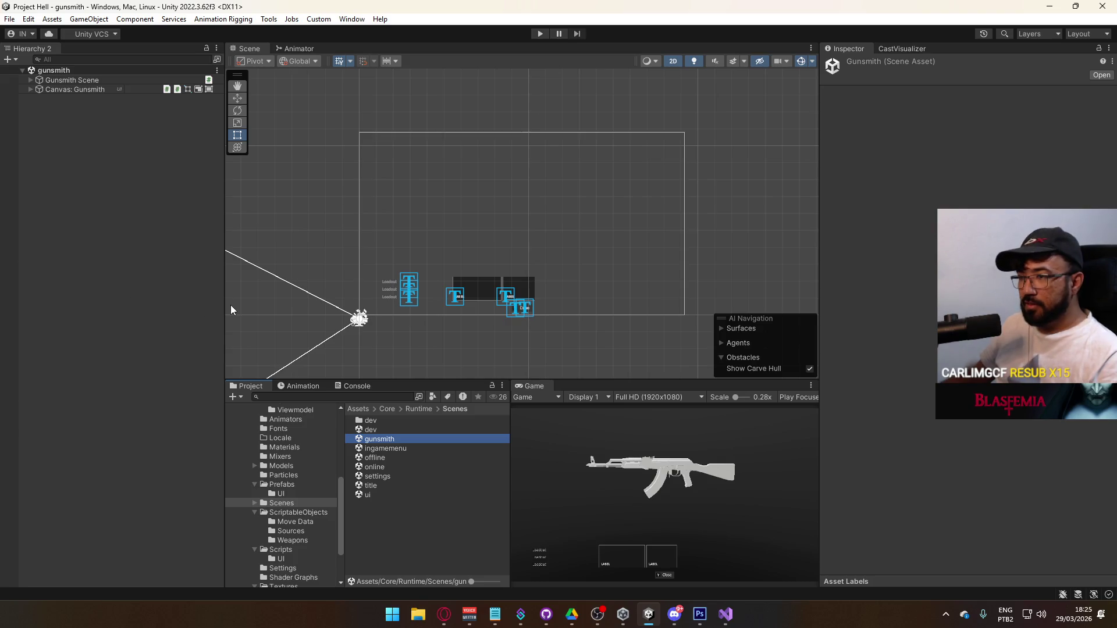
{"action": "left_click", "coordinate": [30, 79]}
{"action": "left_click", "coordinate": [39, 89]}
{"action": "left_click", "coordinate": [33, 86]}
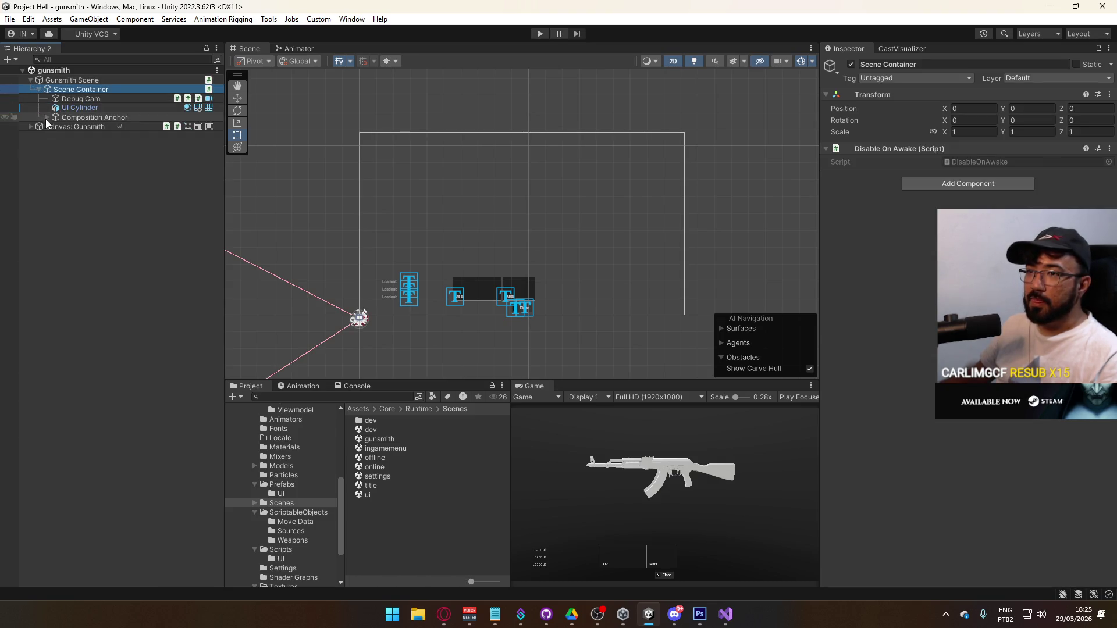
{"action": "left_click", "coordinate": [39, 90]}
{"action": "left_click", "coordinate": [30, 80]}
Step: Select Fetch ARs, SMGs and Pistols under Selection Container, inspect their Fetch setting, and reopen title
{"action": "left_click", "coordinate": [30, 89]}
{"action": "left_click", "coordinate": [39, 126]}
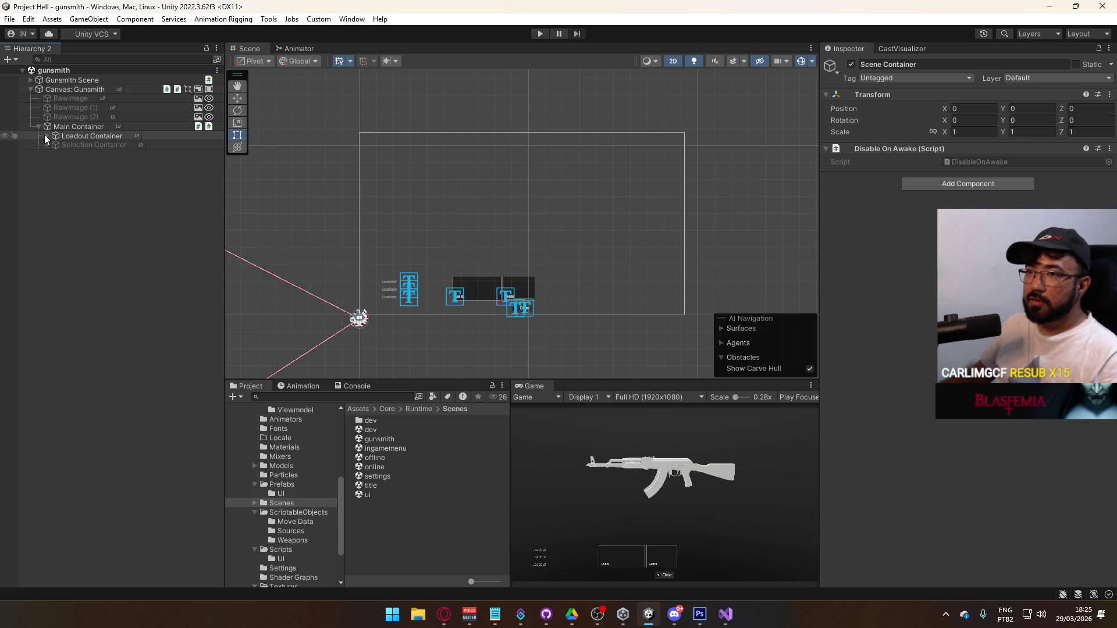
{"action": "left_click", "coordinate": [46, 135]}
{"action": "left_click", "coordinate": [46, 137]}
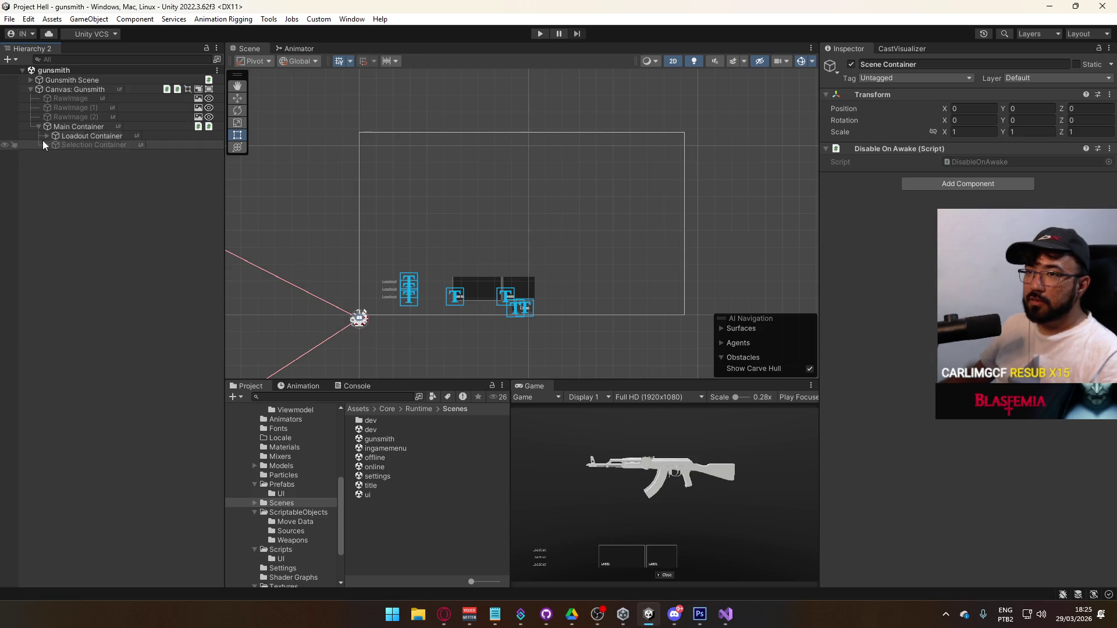
{"action": "left_click", "coordinate": [46, 145]}
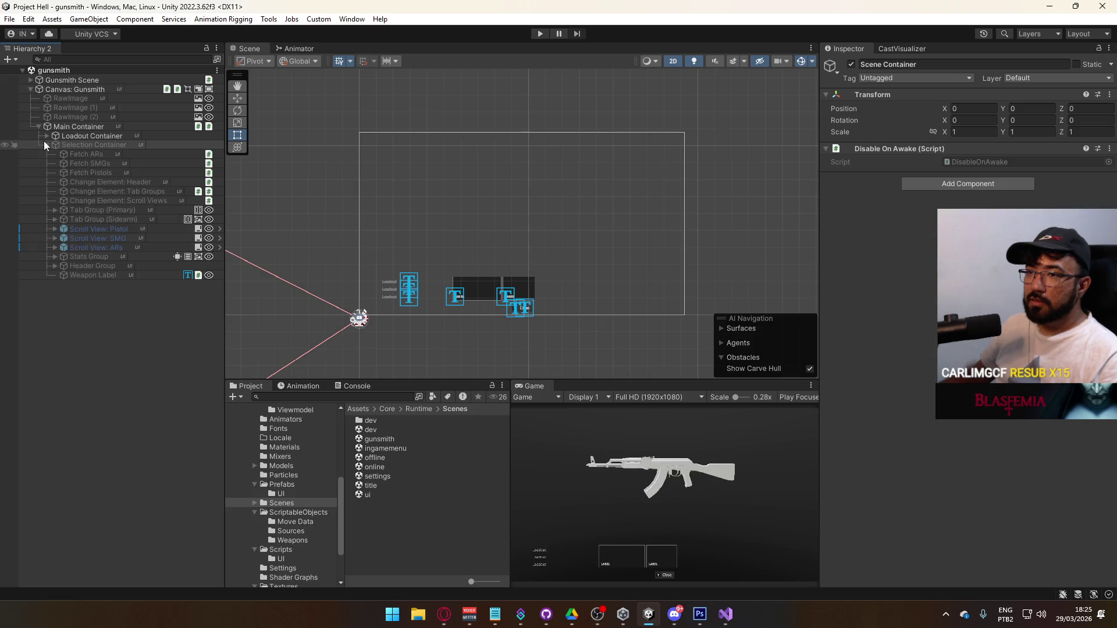
{"action": "left_click", "coordinate": [105, 173]}
{"action": "left_click", "coordinate": [100, 153], "text": "shift"}
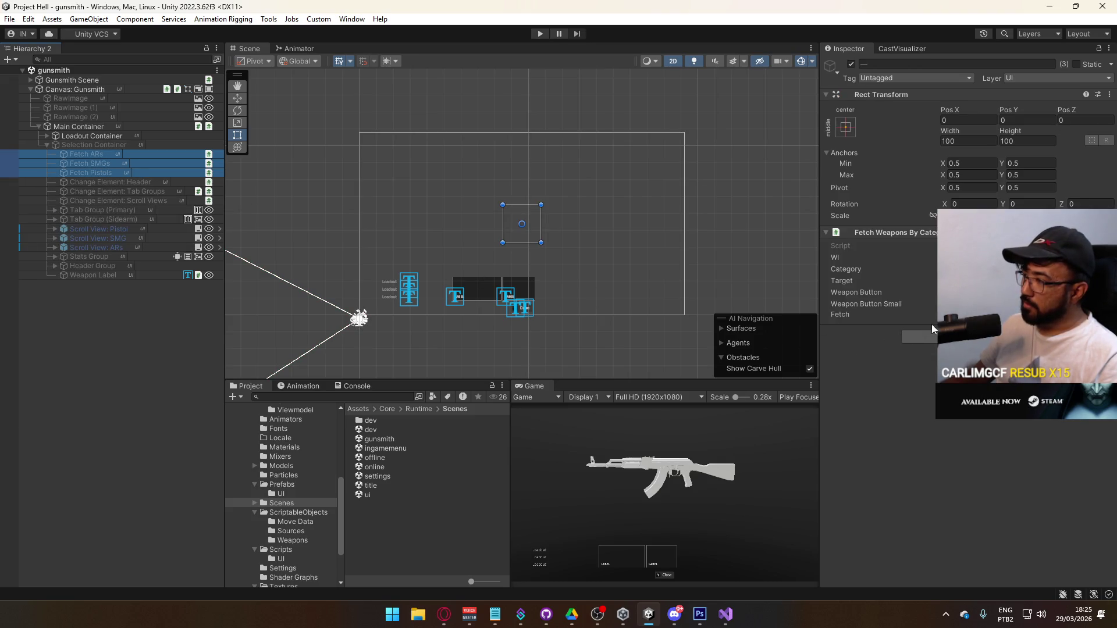
{"action": "left_click", "coordinate": [908, 317]}
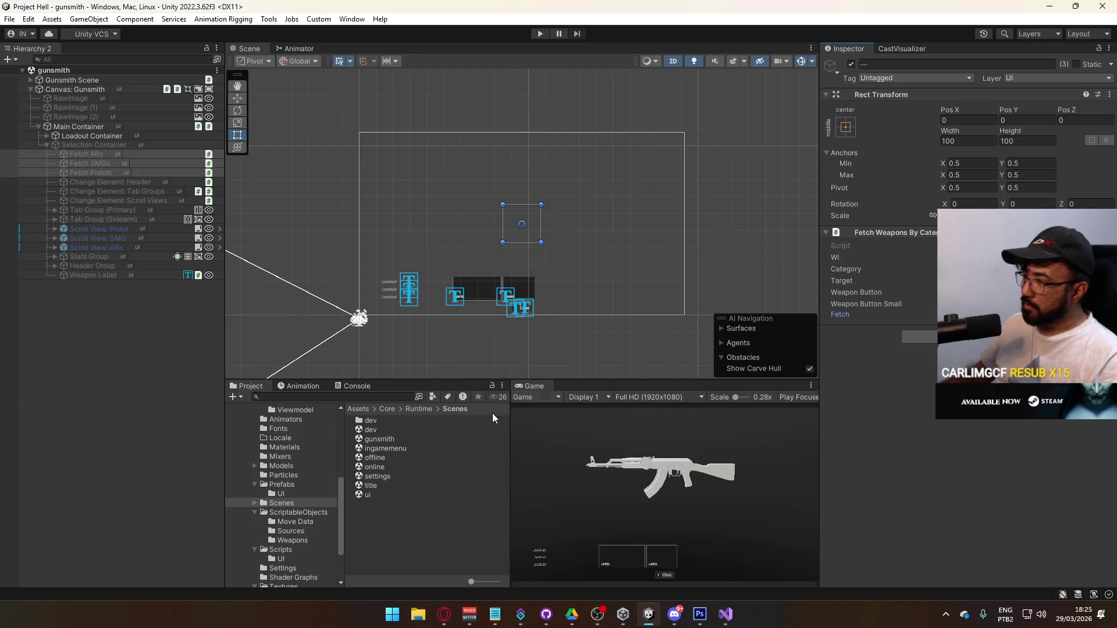
{"action": "double_click", "coordinate": [375, 485]}
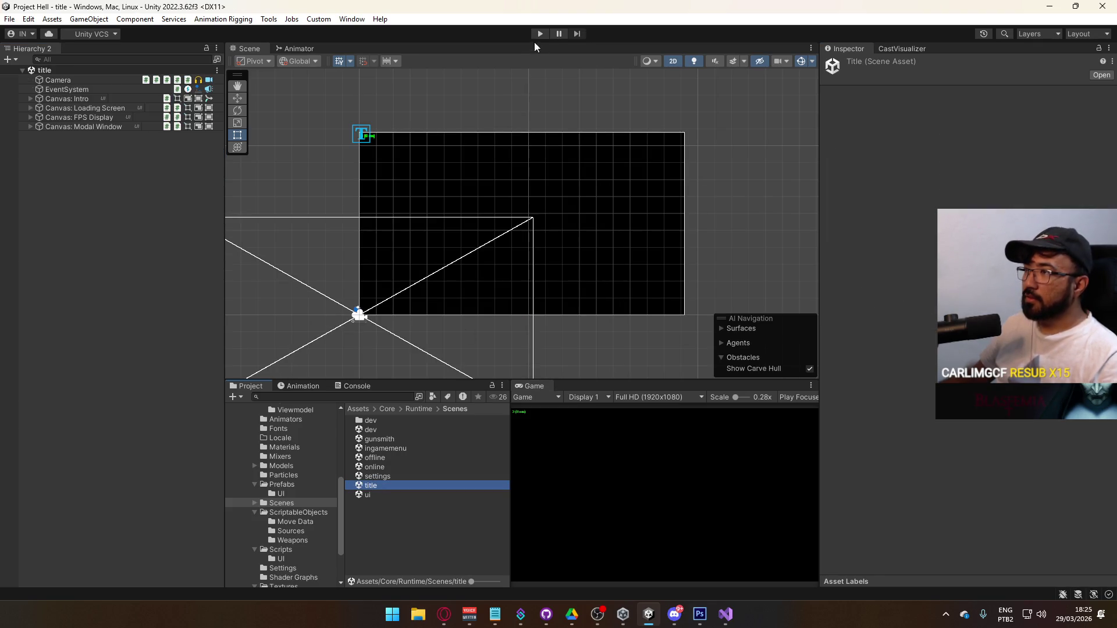
Step: Enter Play mode, host a session to reach the gunsmith screen, and show the Console
{"action": "left_click", "coordinate": [540, 33]}
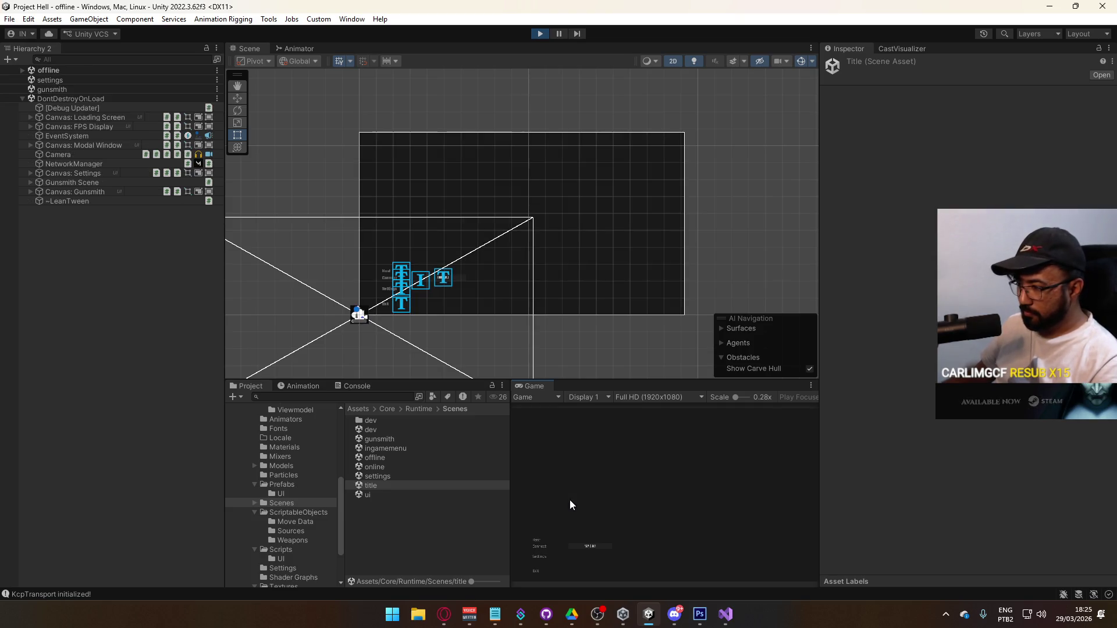
{"action": "left_click", "coordinate": [536, 541]}
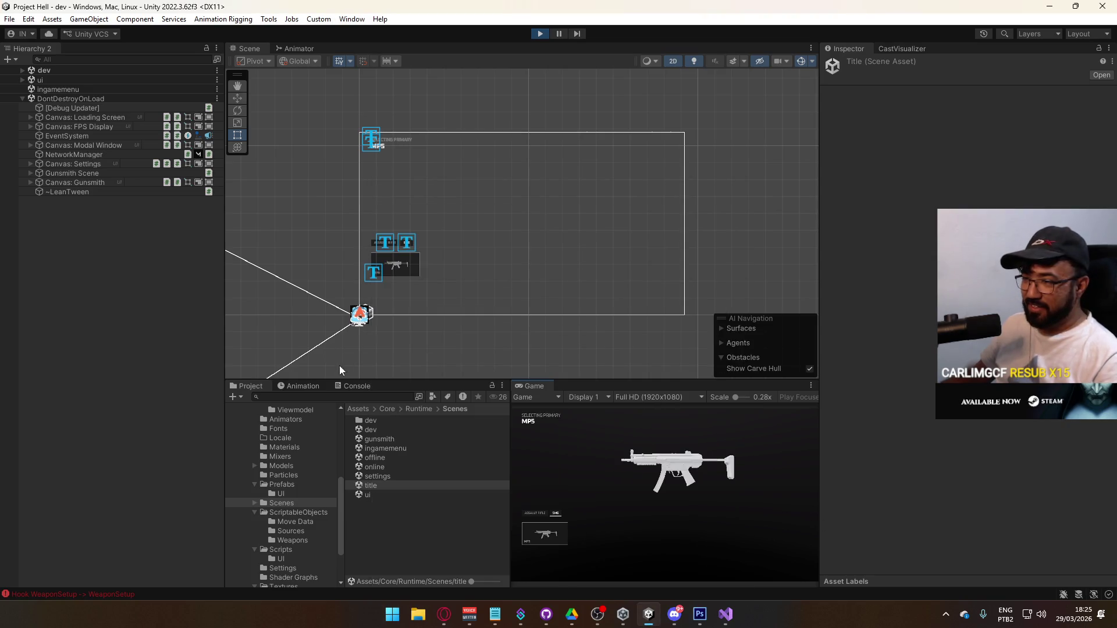
{"action": "left_click", "coordinate": [356, 386]}
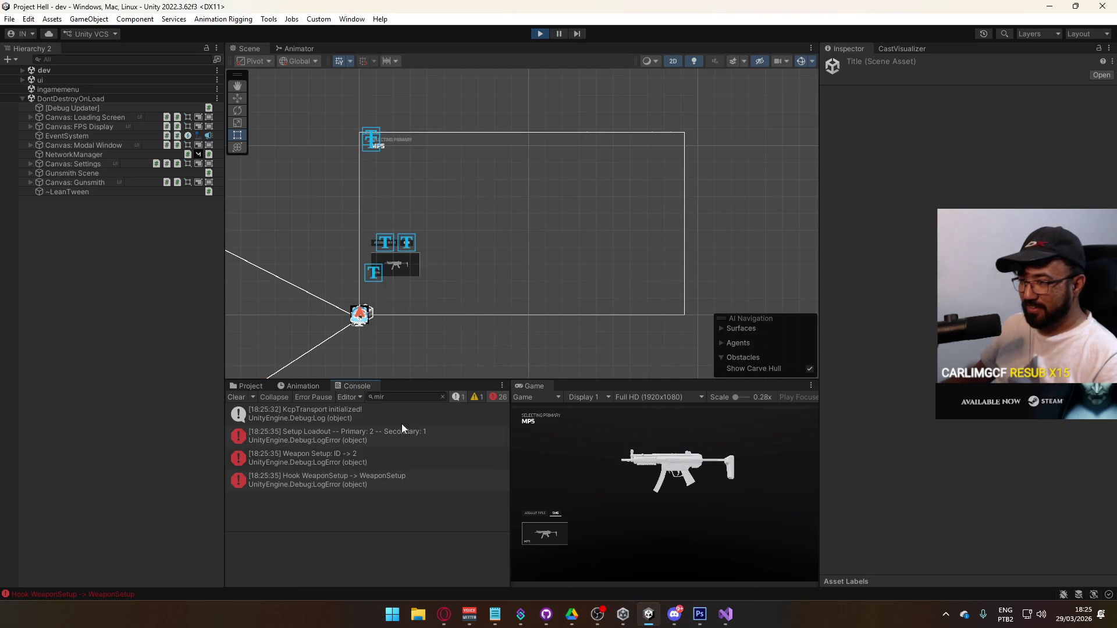
{"action": "key", "text": "super"}
{"action": "key", "text": "super"}
Step: Select the spawned SMG Weapon Button(Clone) and disable its Fetch If Weapon Is In Loadout component
{"action": "left_click", "coordinate": [395, 265]}
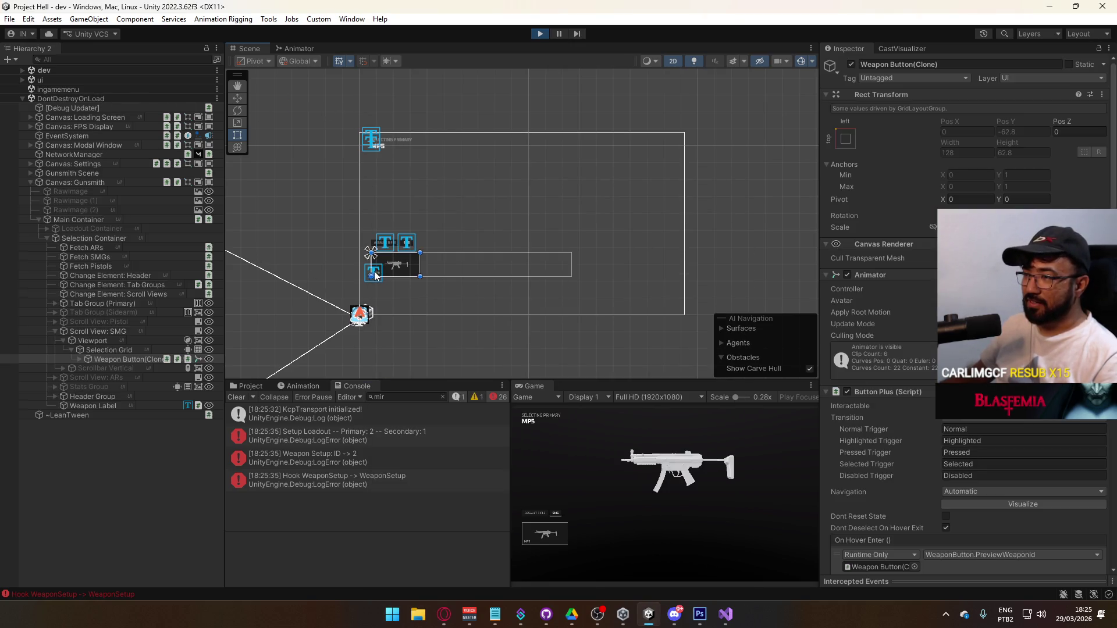
{"action": "left_click", "coordinate": [122, 361]}
{"action": "scroll", "coordinate": [909, 395], "scroll_direction": "down", "scroll_amount": 10}
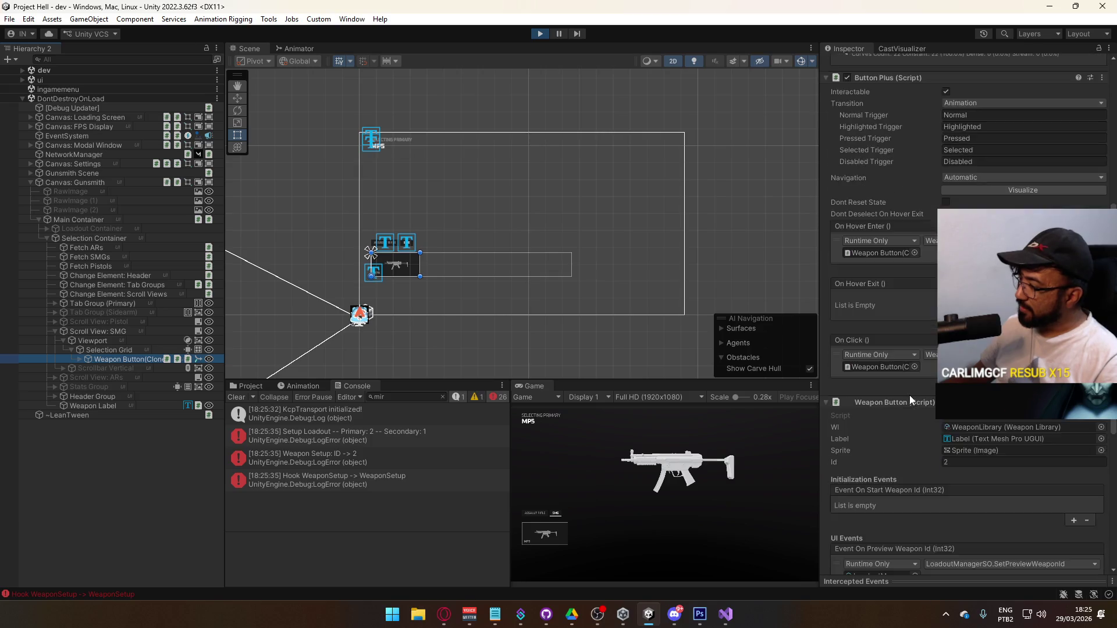
{"action": "scroll", "coordinate": [910, 395], "scroll_direction": "down", "scroll_amount": 8}
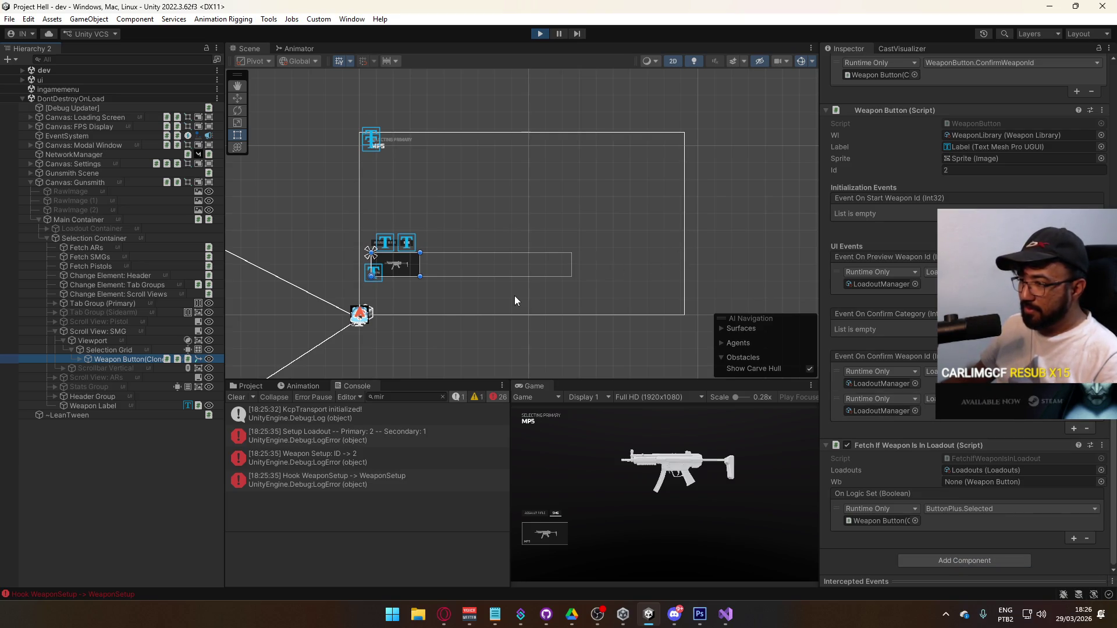
{"action": "left_click", "coordinate": [847, 445]}
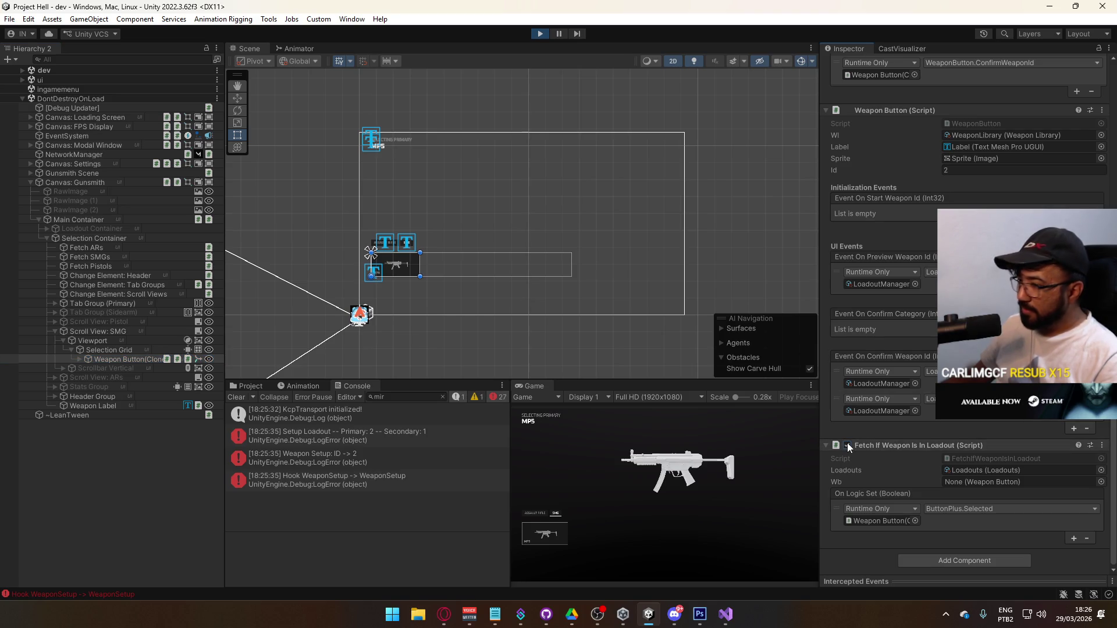
{"action": "scroll", "coordinate": [886, 333], "scroll_direction": "up", "scroll_amount": 10}
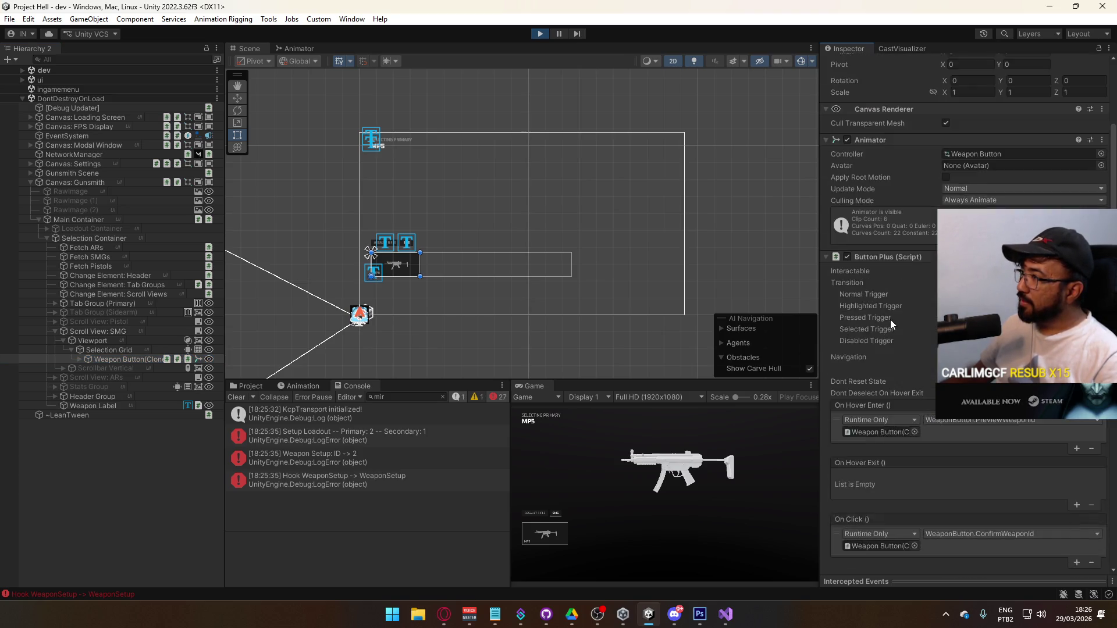
{"action": "scroll", "coordinate": [890, 320], "scroll_direction": "up", "scroll_amount": 3}
Step: Deactivate and reactivate the weapon button to rerun its loadout check, then stop Play
{"action": "left_click", "coordinate": [850, 64]}
{"action": "left_click", "coordinate": [851, 65]}
{"action": "scroll", "coordinate": [873, 175], "scroll_direction": "down", "scroll_amount": 3}
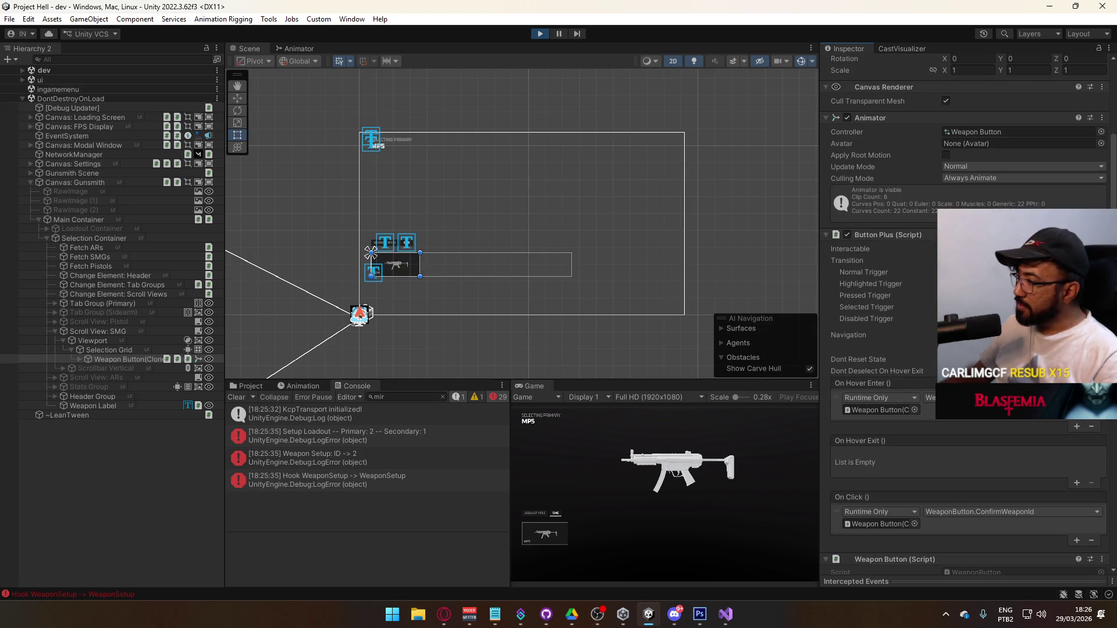
{"action": "scroll", "coordinate": [926, 406], "scroll_direction": "down", "scroll_amount": 10}
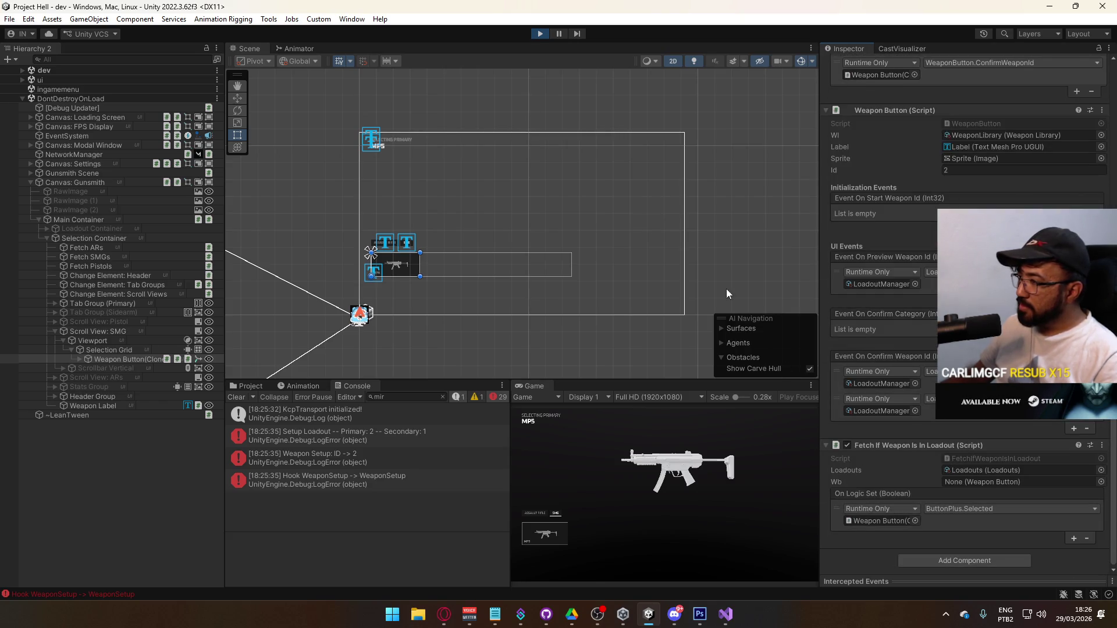
{"action": "left_click", "coordinate": [541, 34]}
{"action": "left_click", "coordinate": [725, 614]}
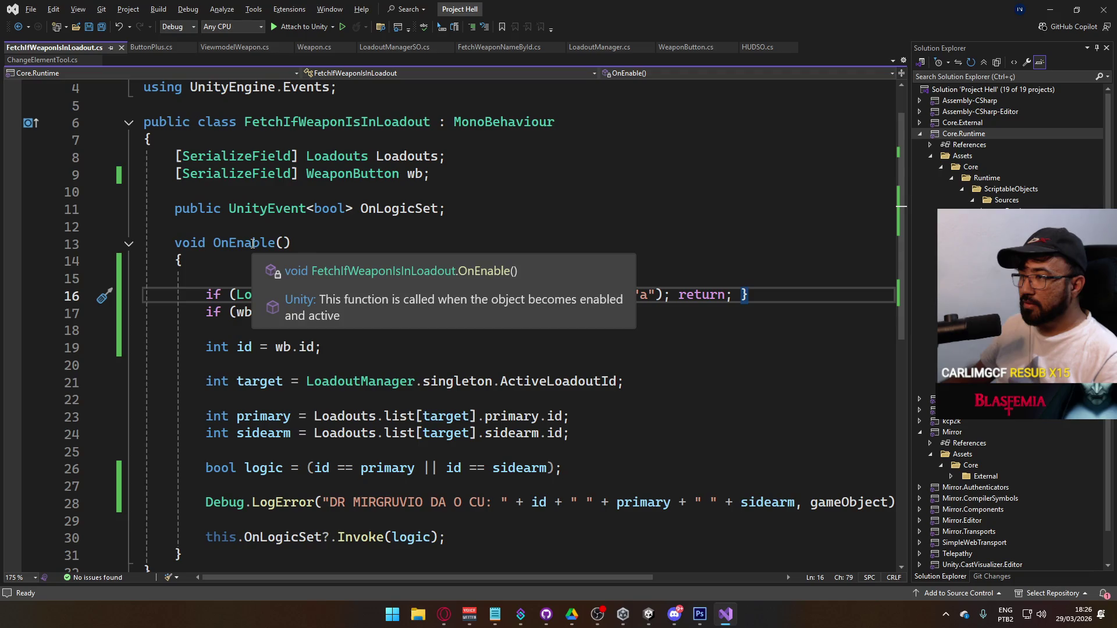
Step: Check the Quick Actions suggestions on FetchIfWeaponIsInLoadout's OnEnable and dismiss them unchanged
{"action": "scroll", "coordinate": [253, 244], "scroll_direction": "up", "scroll_amount": 1}
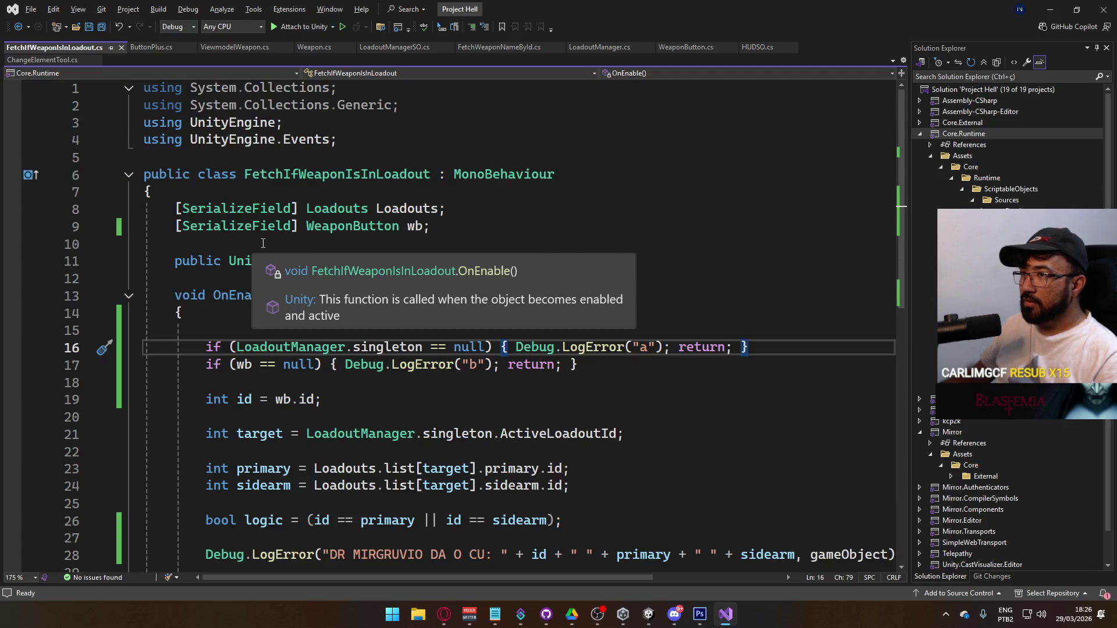
{"action": "right_click", "coordinate": [252, 291]}
{"action": "left_click", "coordinate": [307, 309]}
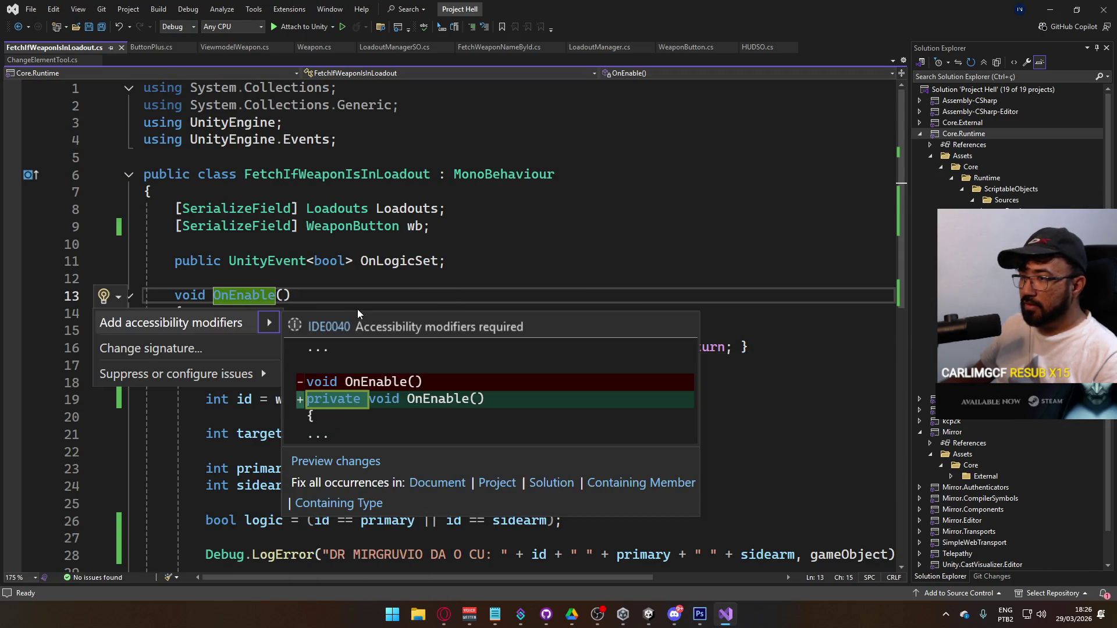
{"action": "left_click", "coordinate": [390, 271]}
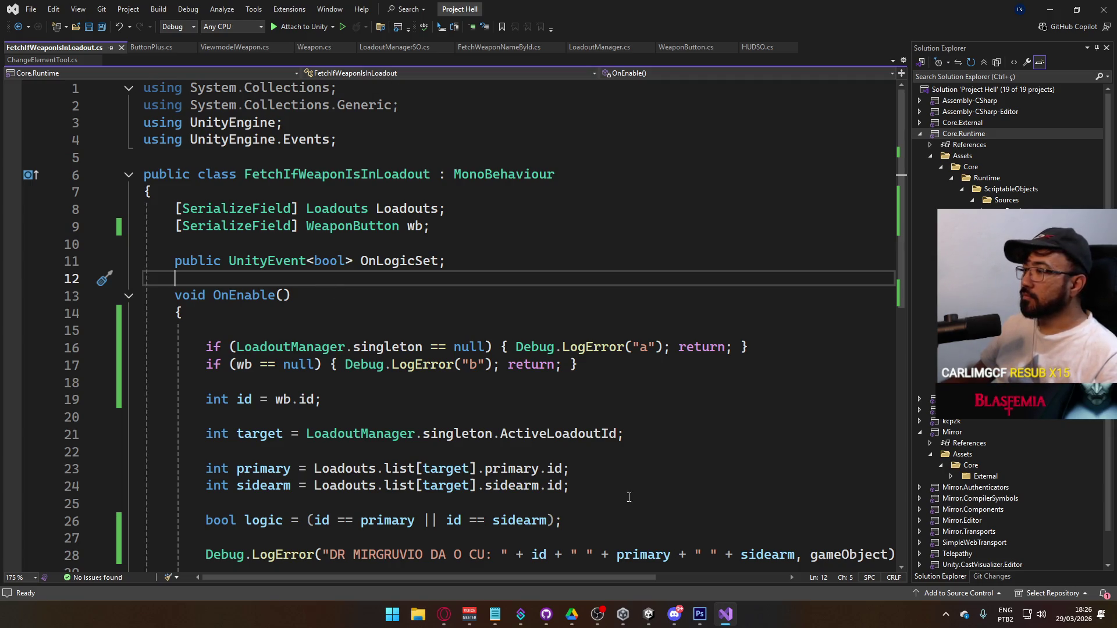
{"action": "left_click", "coordinate": [649, 614]}
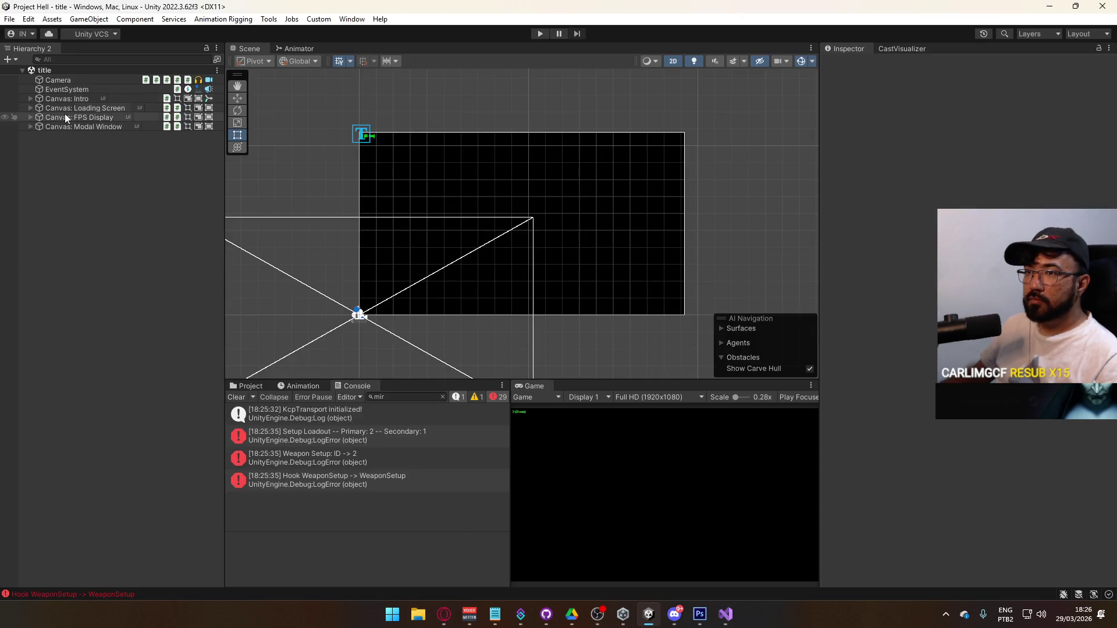
Step: Create an empty GameObject in the title scene and add On Enable Disable Tool via search 'onen'
{"action": "left_click", "coordinate": [80, 80]}
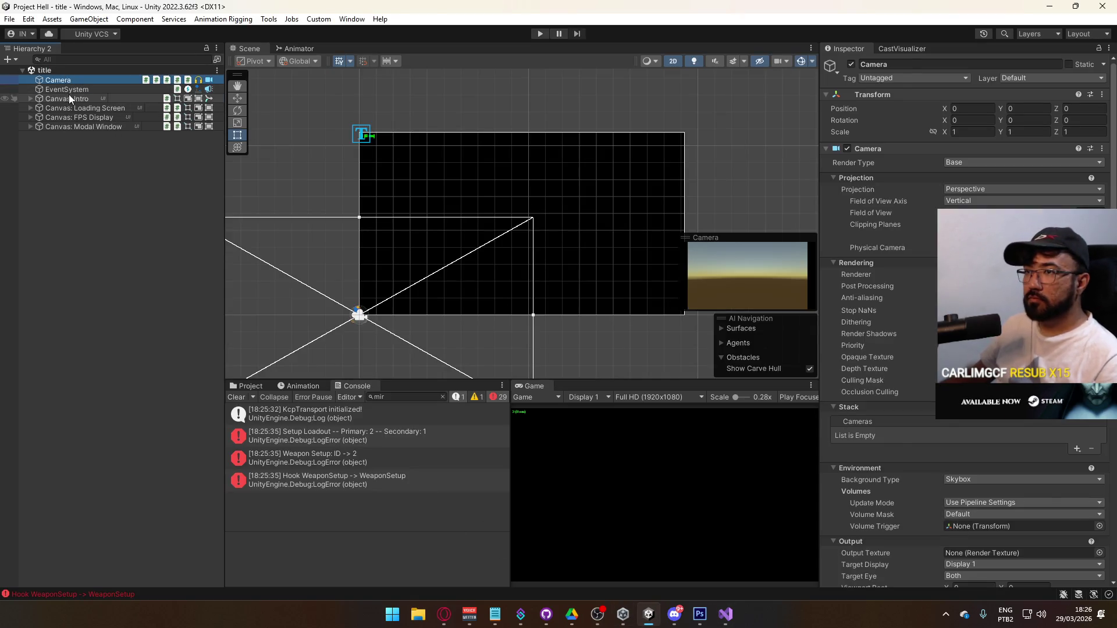
{"action": "left_click", "coordinate": [69, 97]}
{"action": "right_click", "coordinate": [80, 168]}
{"action": "left_click", "coordinate": [140, 332]}
{"action": "left_click", "coordinate": [955, 153]}
{"action": "type", "text": "onen"}
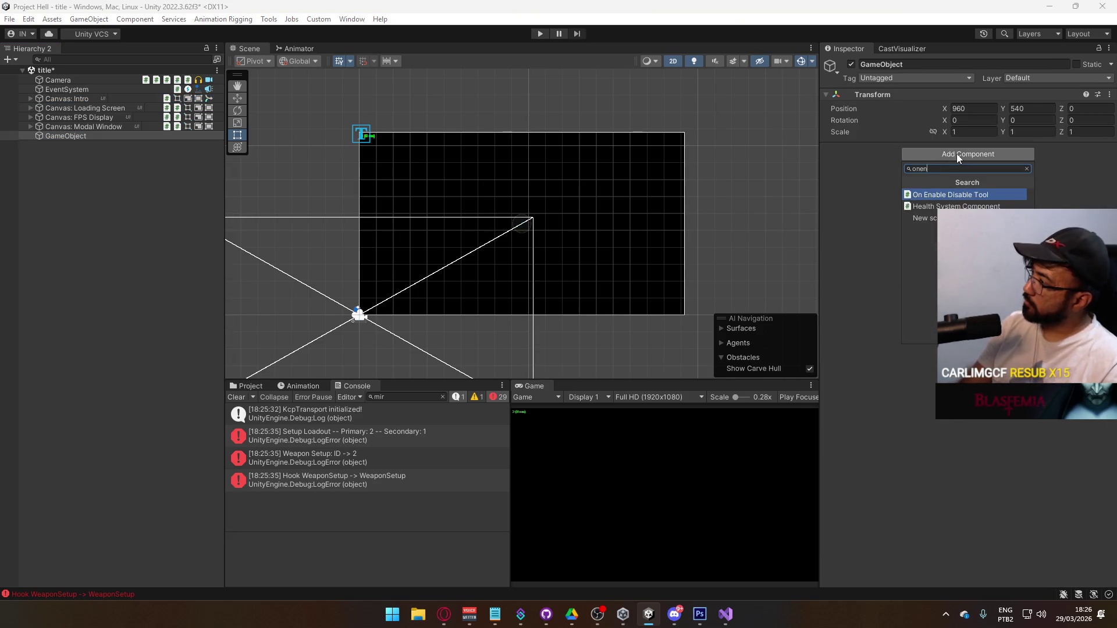
{"action": "key", "text": "Return"}
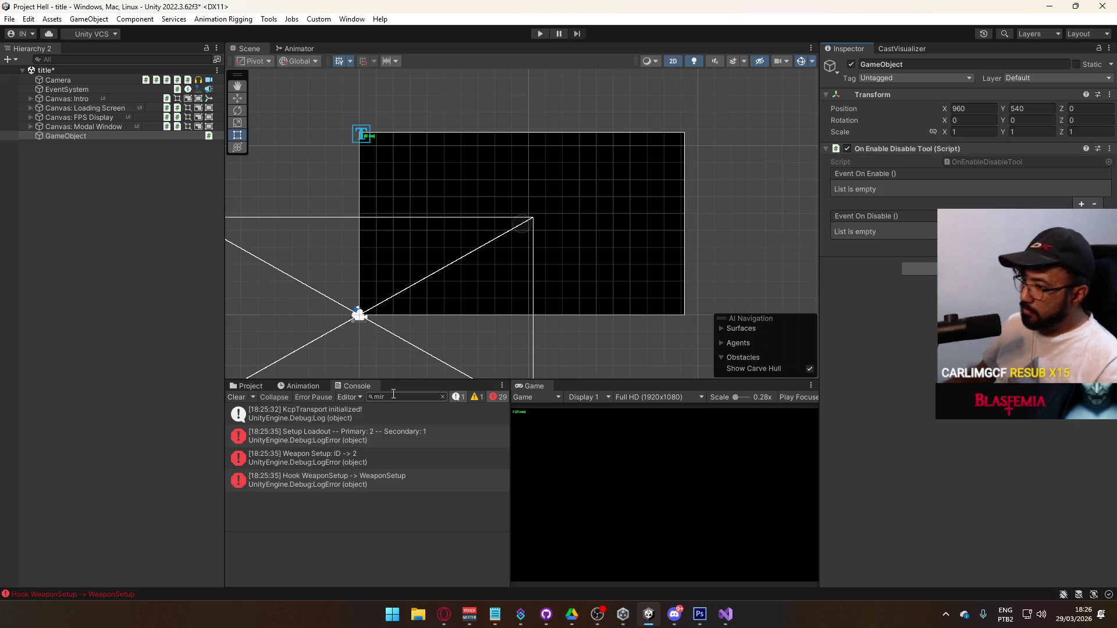
{"action": "double_click", "coordinate": [965, 160]}
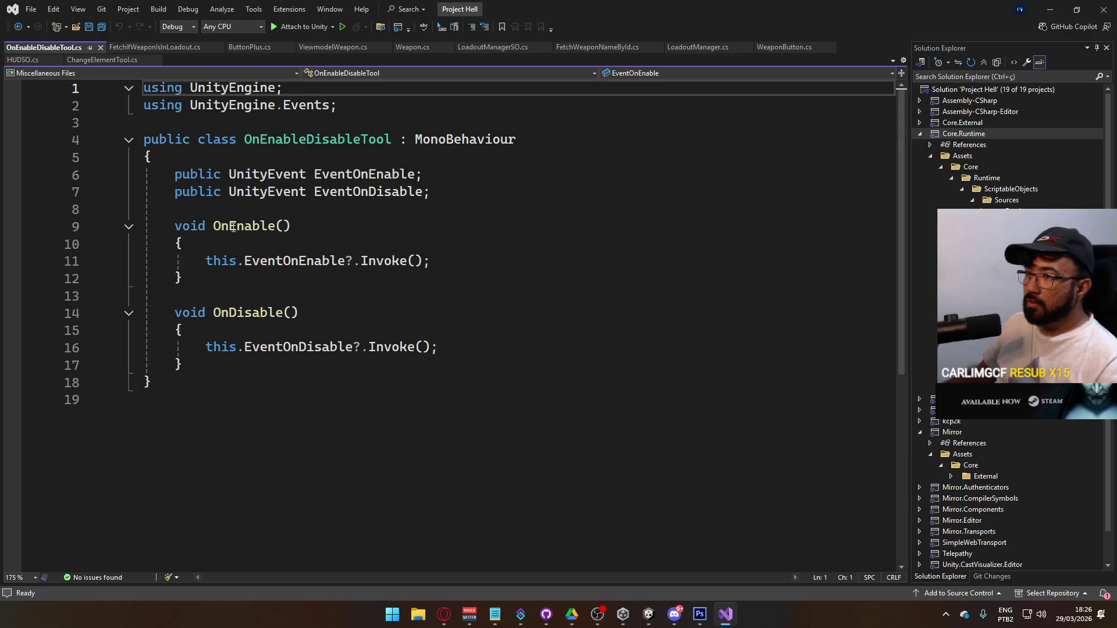
Step: Compare OnEnableDisableTool with FetchIfWeaponIsInLoadout, then delete the System.Collections usings and save
{"action": "left_click", "coordinate": [334, 226]}
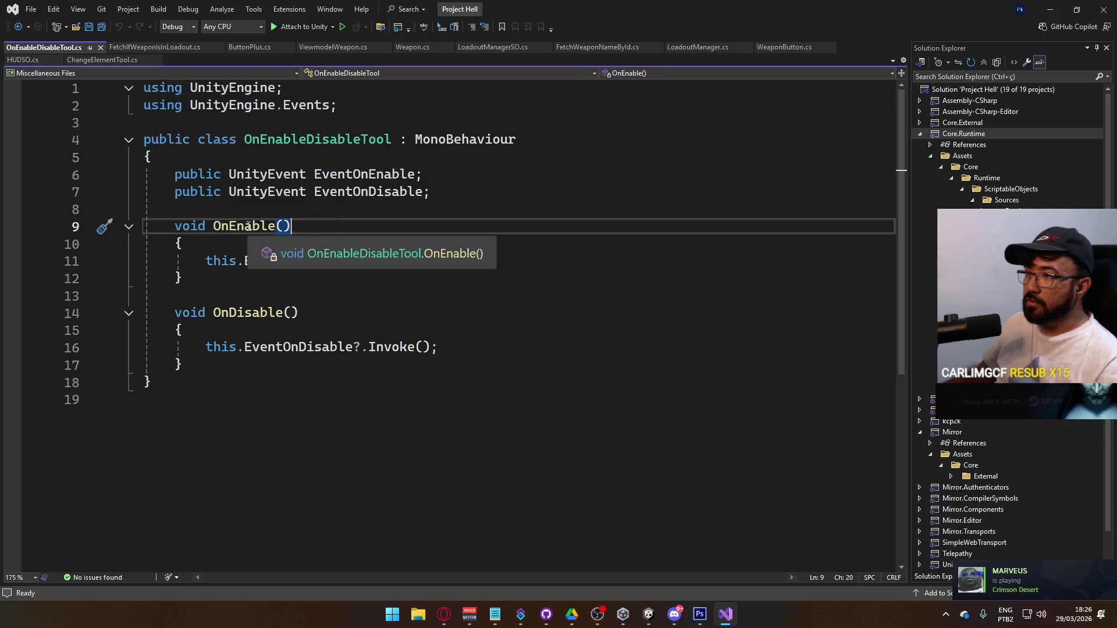
{"action": "left_click", "coordinate": [154, 47]}
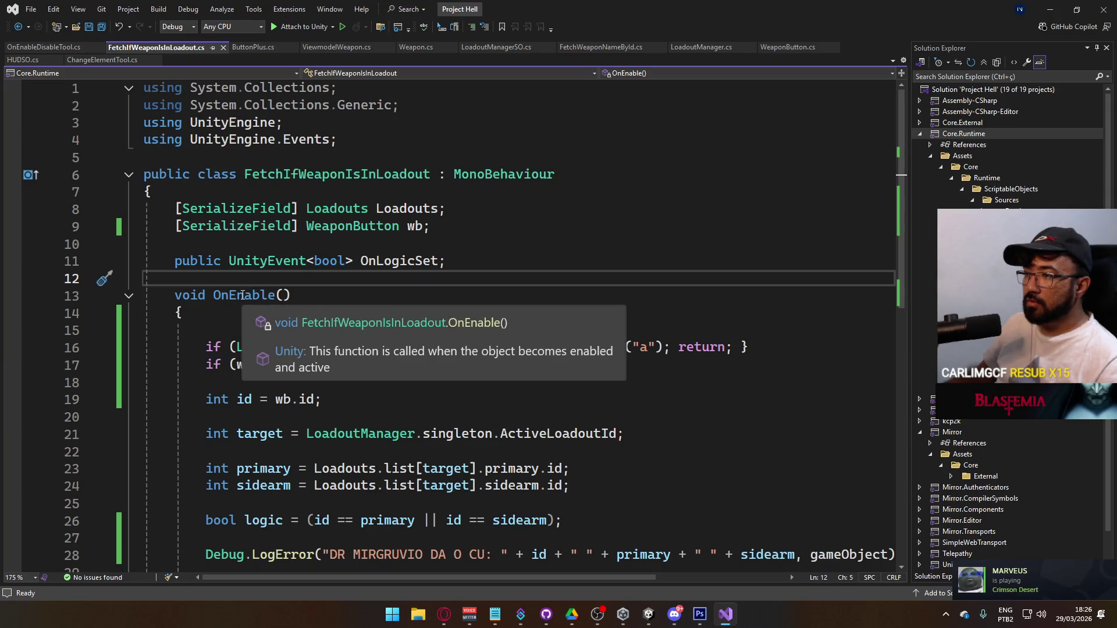
{"action": "left_click", "coordinate": [43, 46]}
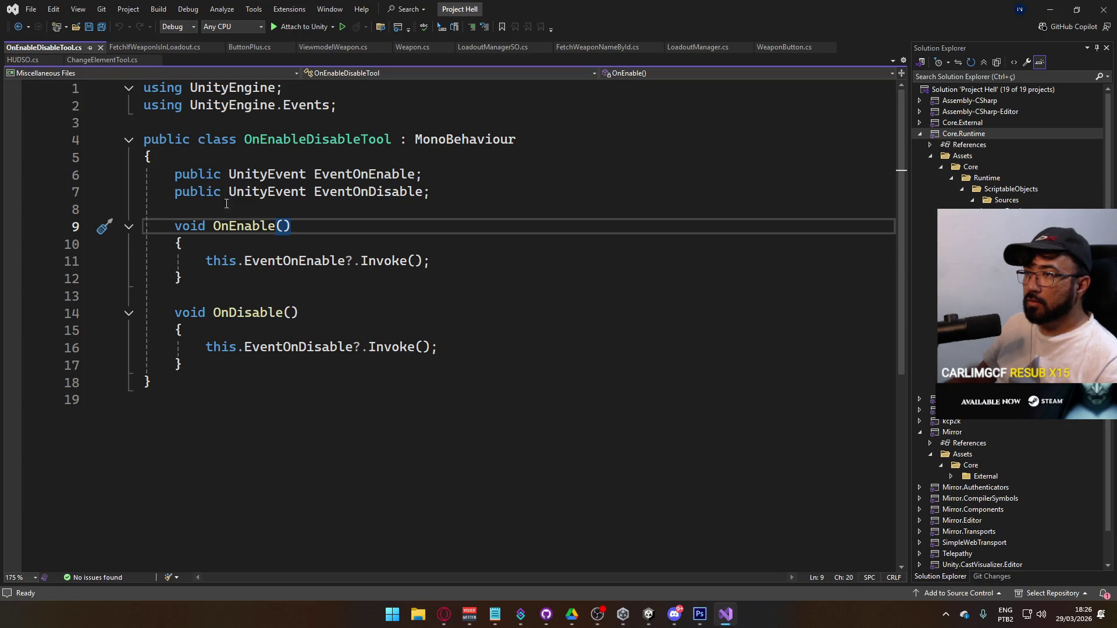
{"action": "left_click", "coordinate": [138, 47]}
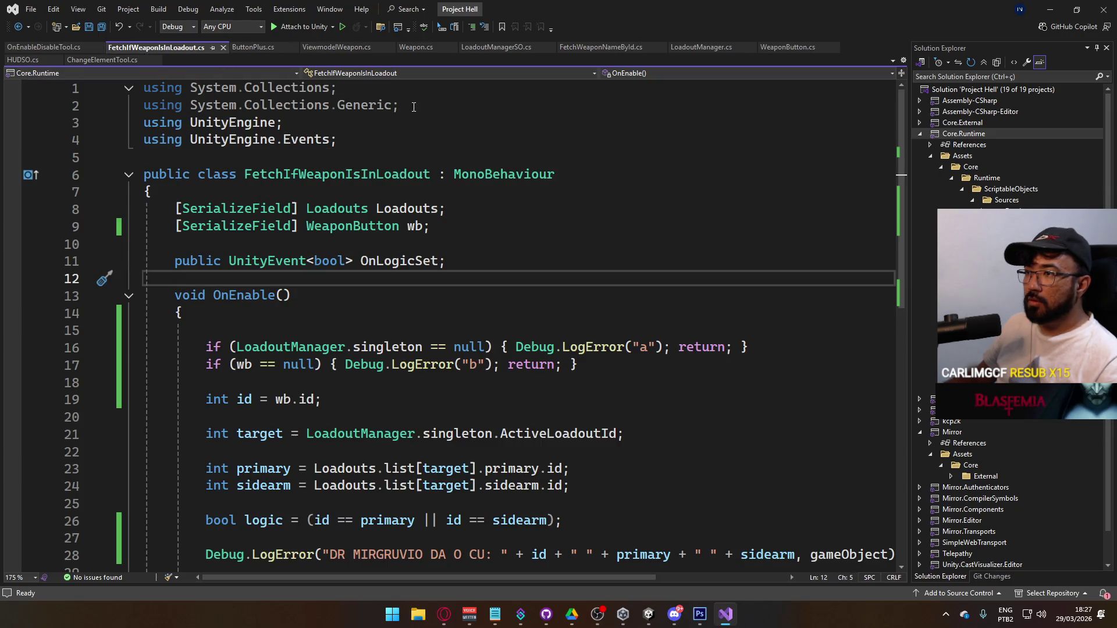
{"action": "left_click_drag", "start_coordinate": [400, 106], "coordinate": [177, 90]}
{"action": "key", "text": "ctrl+shift+l"}
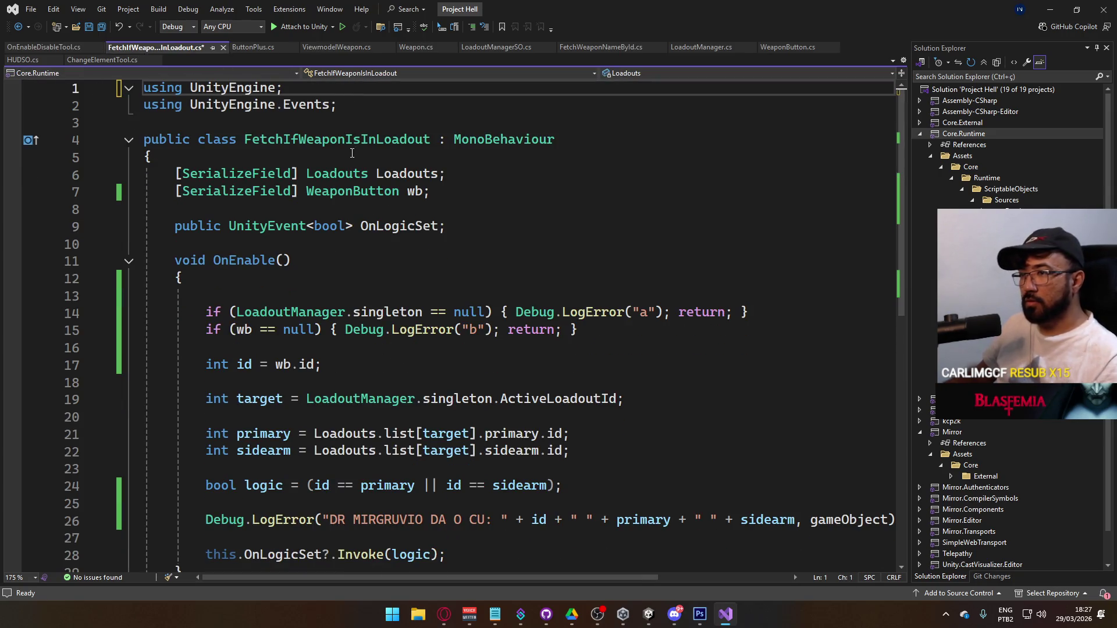
{"action": "key", "text": "ctrl+s"}
Step: Retype the void OnEnable() declaration using the method completion
{"action": "left_click_drag", "start_coordinate": [291, 260], "coordinate": [177, 261]}
{"action": "type", "text": "void on"}
{"action": "key", "text": "Tab"}
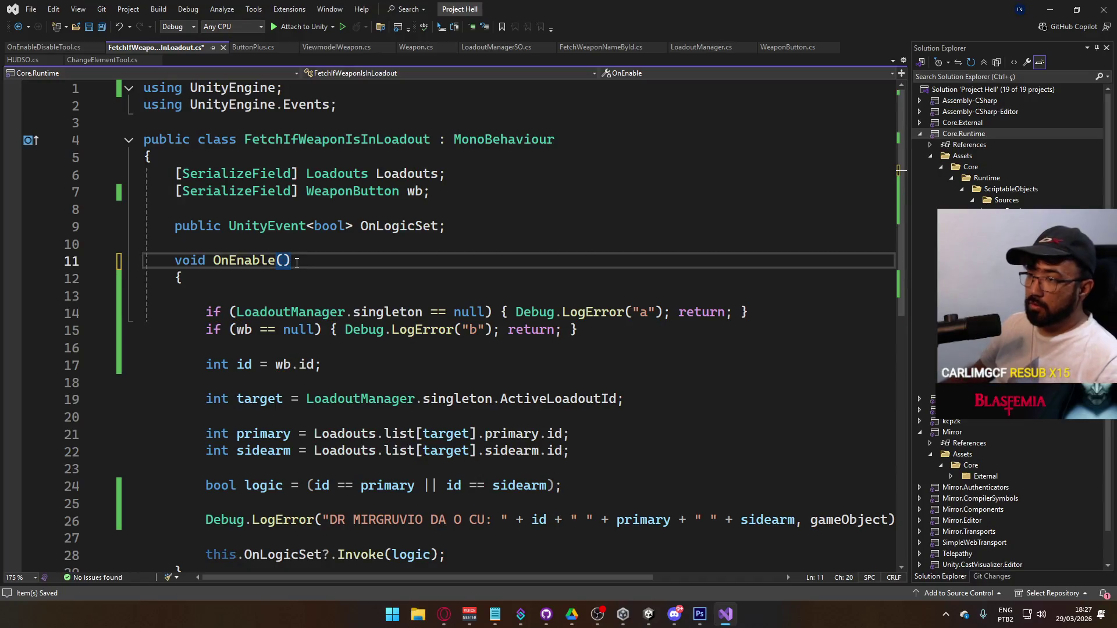
{"action": "scroll", "coordinate": [296, 261], "scroll_direction": "down", "scroll_amount": 3}
{"action": "scroll", "coordinate": [296, 263], "scroll_direction": "up", "scroll_amount": 1}
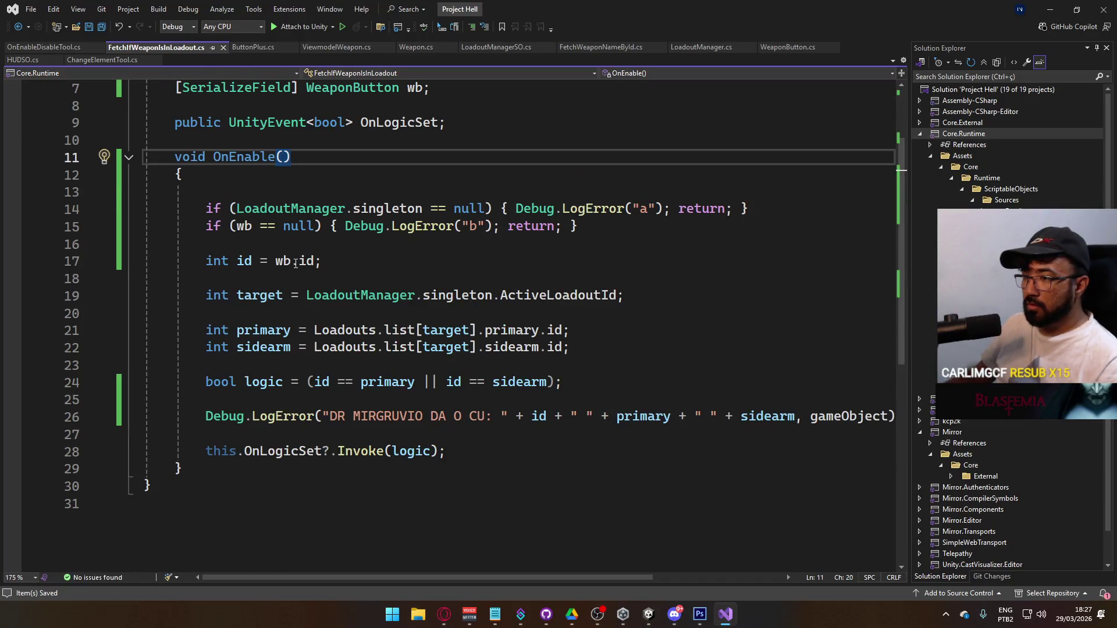
{"action": "scroll", "coordinate": [296, 263], "scroll_direction": "up", "scroll_amount": 1}
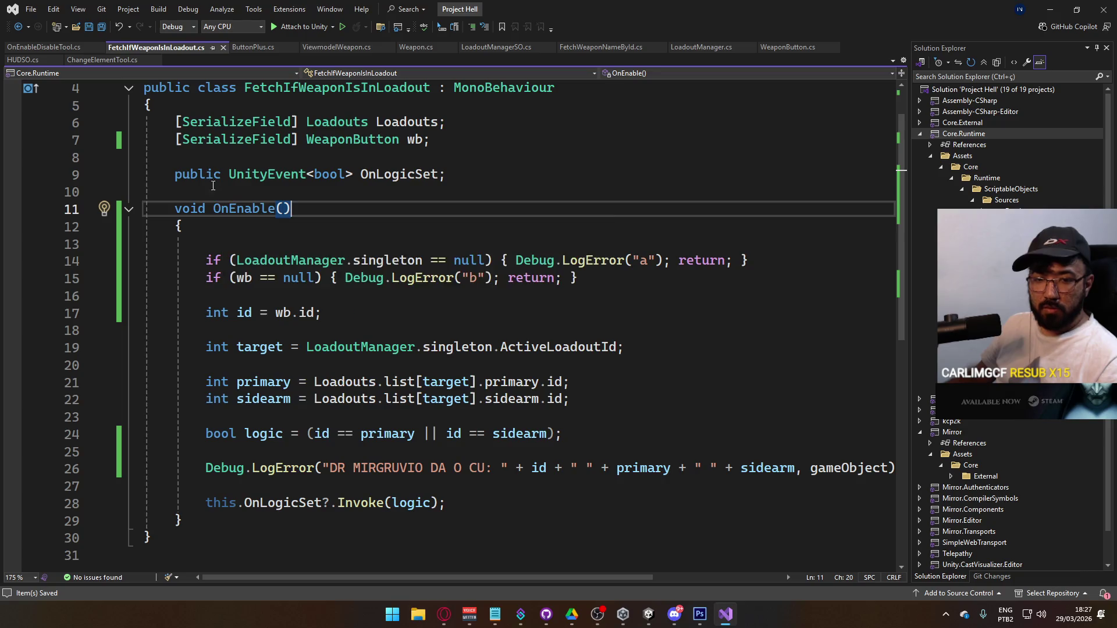
Step: Add Debug.LogError("FURLE"); as the first line of OnEnable
{"action": "left_click", "coordinate": [50, 48]}
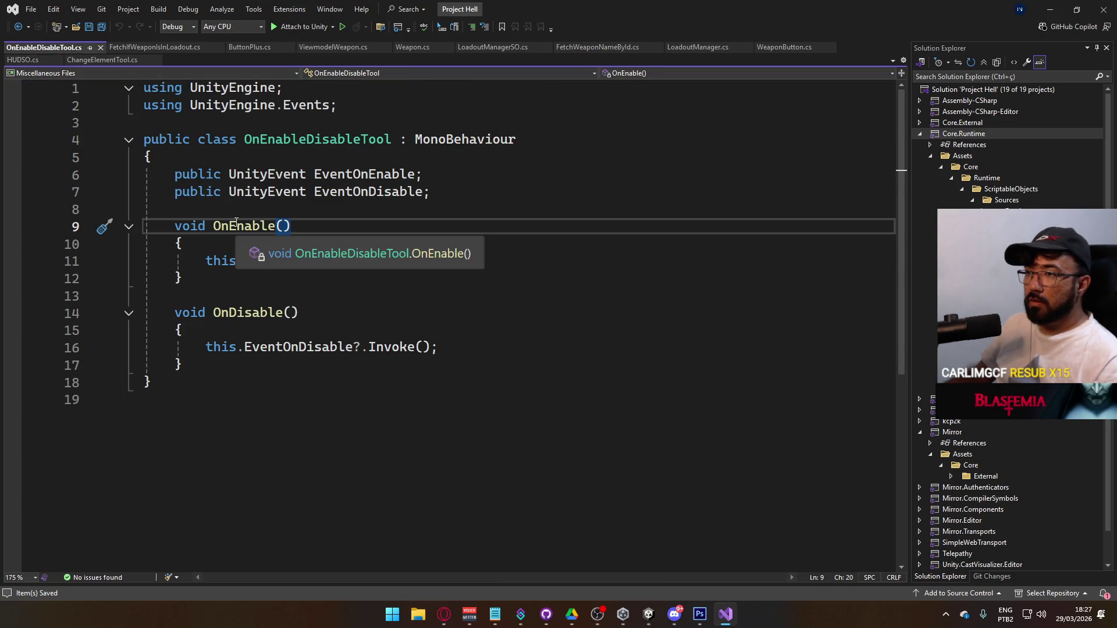
{"action": "left_click", "coordinate": [140, 49]}
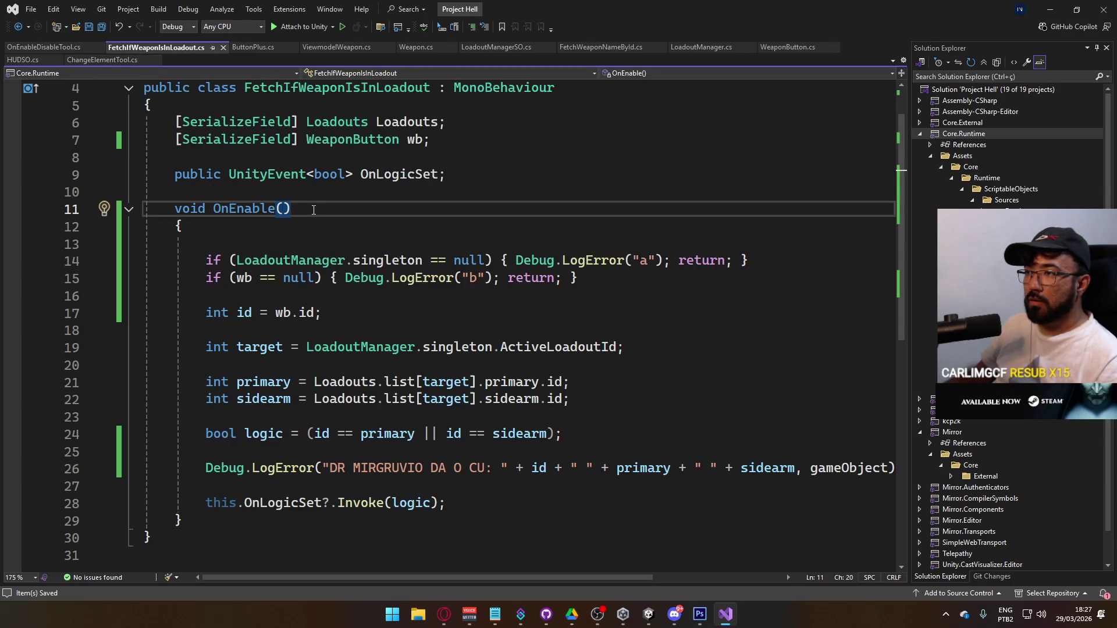
{"action": "left_click", "coordinate": [314, 238]}
{"action": "type", "text": "D"}
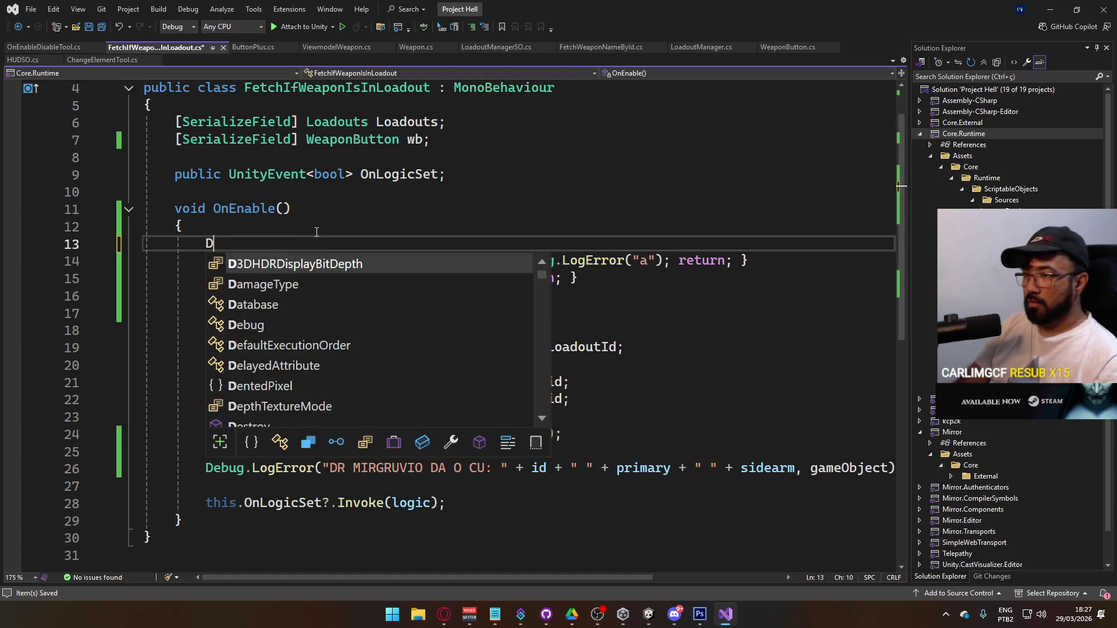
{"action": "type", "text": "ebug.LogError(\"F"}
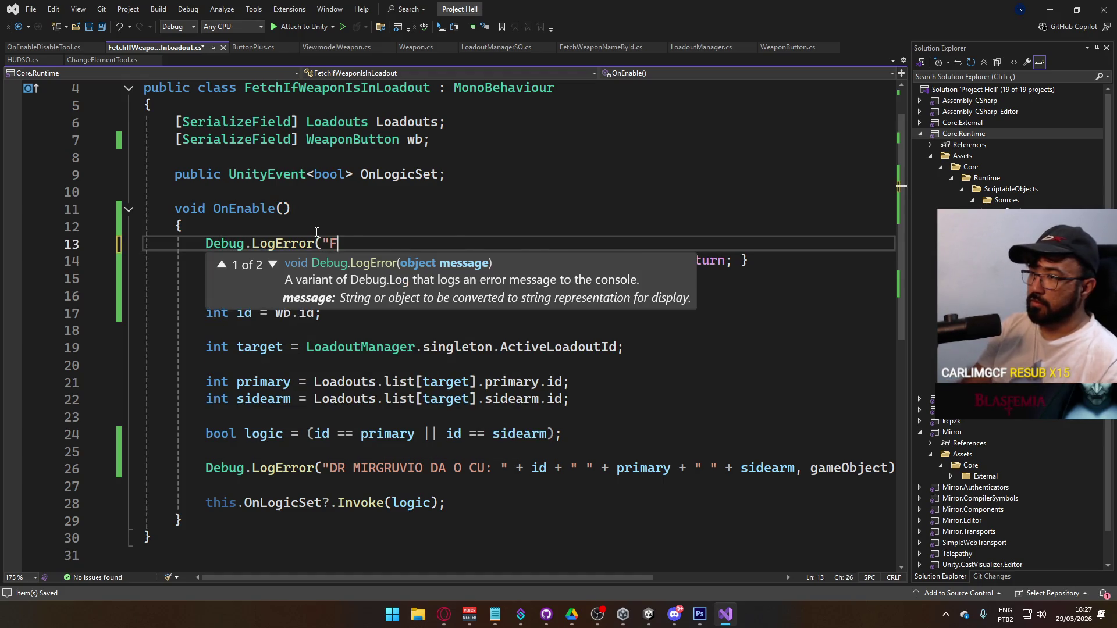
{"action": "type", "text": "URLE\");"}
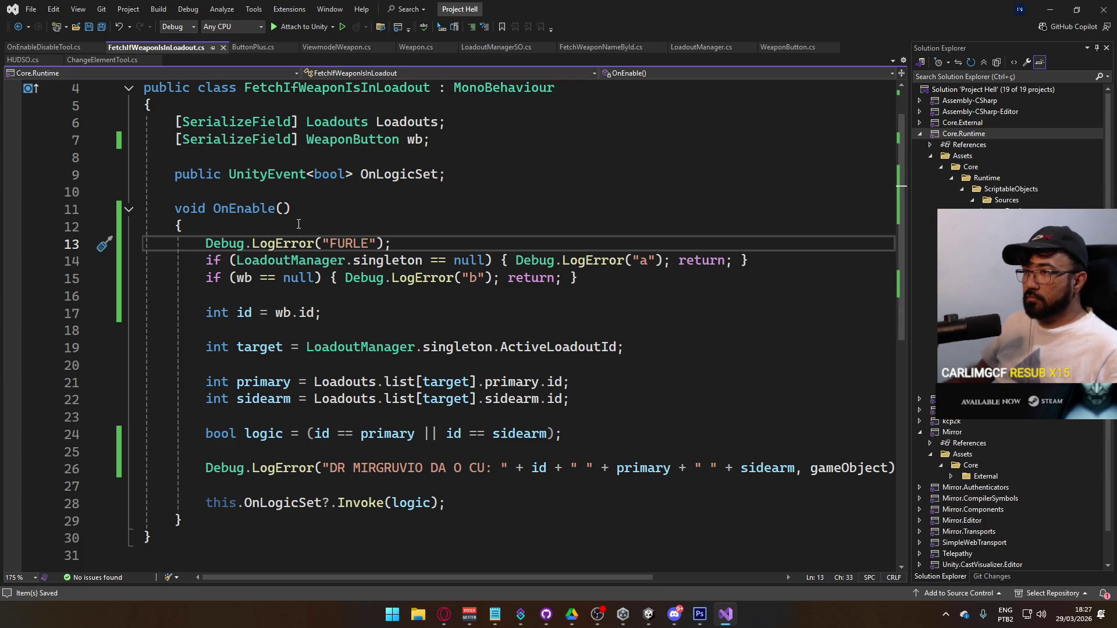
{"action": "key", "text": "alt+Tab"}
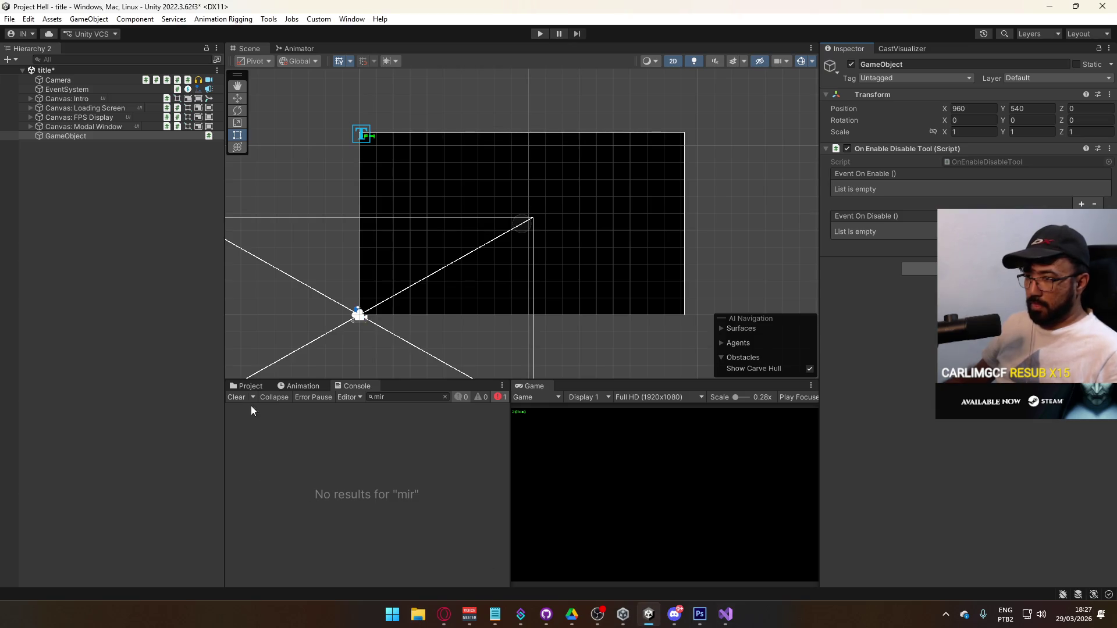
Step: Open the Scenes folder in the Project tab and open the gunsmith scene
{"action": "left_click", "coordinate": [244, 386]}
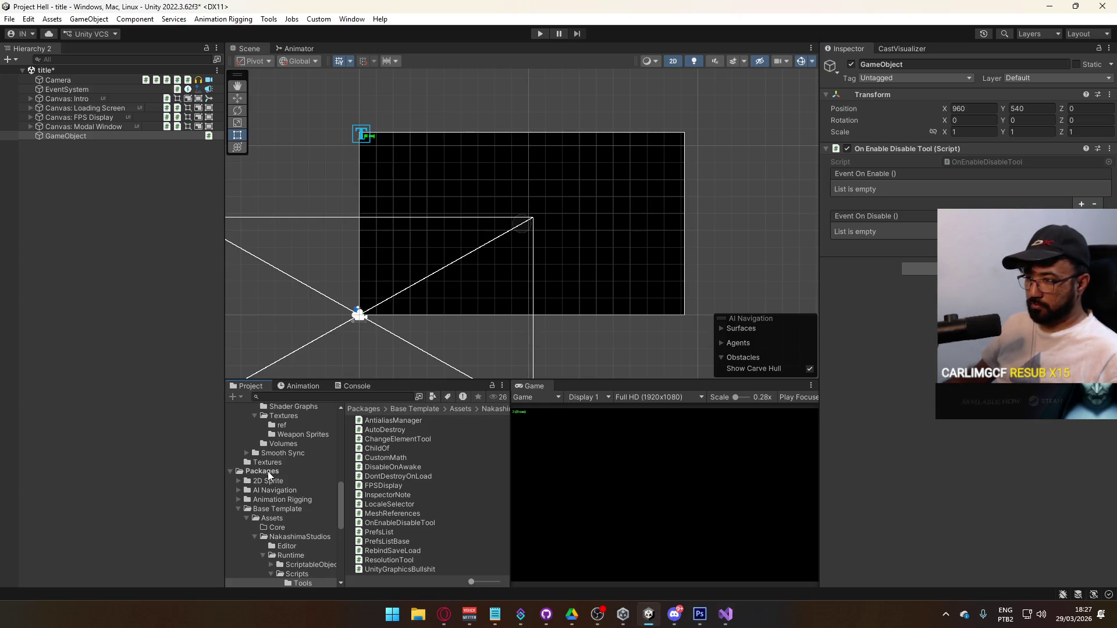
{"action": "left_click", "coordinate": [726, 614]}
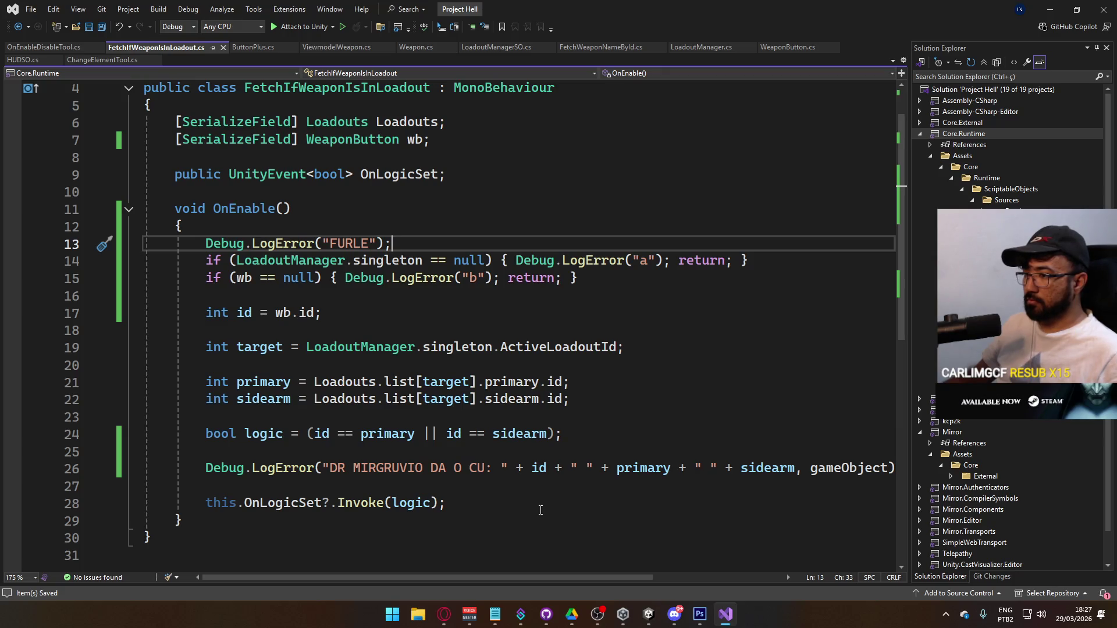
{"action": "key", "text": "alt+Tab"}
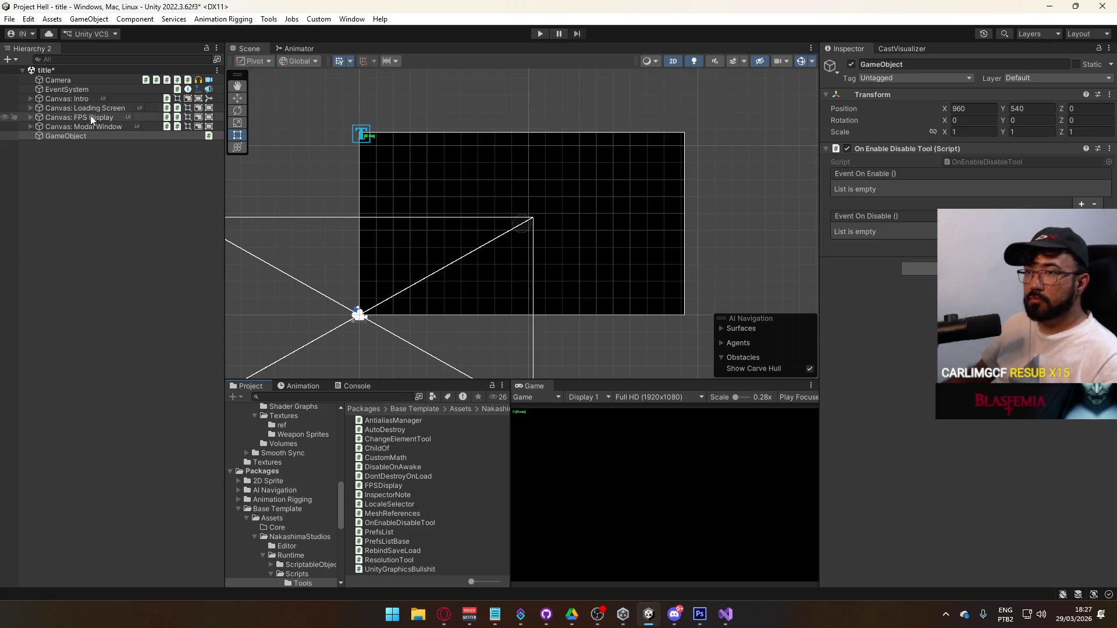
{"action": "scroll", "coordinate": [297, 471], "scroll_direction": "up", "scroll_amount": 5}
{"action": "left_click", "coordinate": [282, 472]}
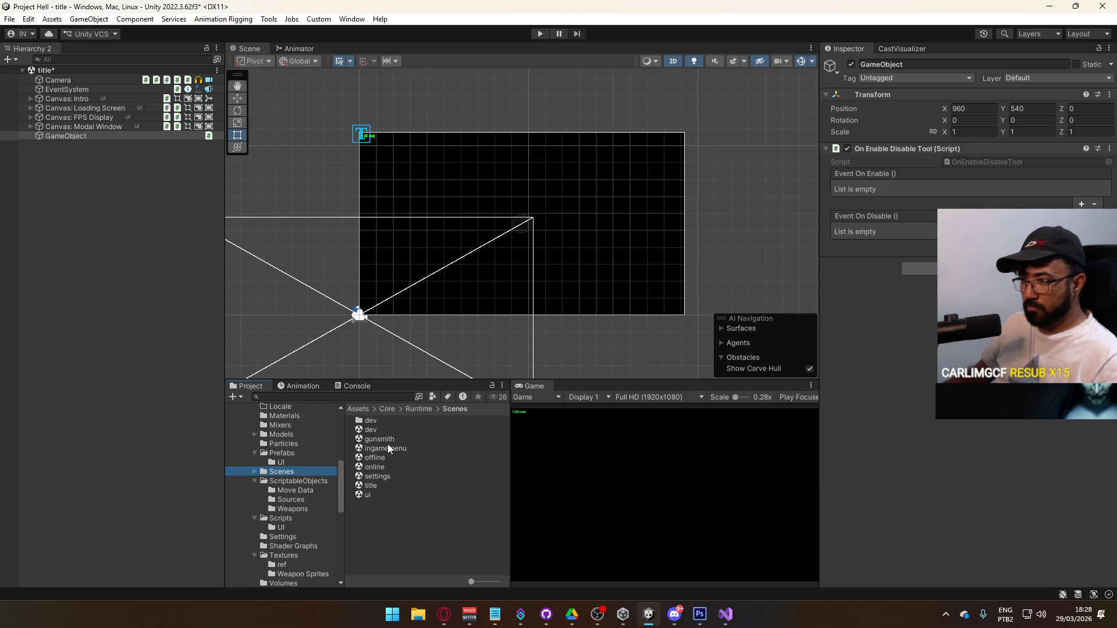
{"action": "double_click", "coordinate": [380, 439]}
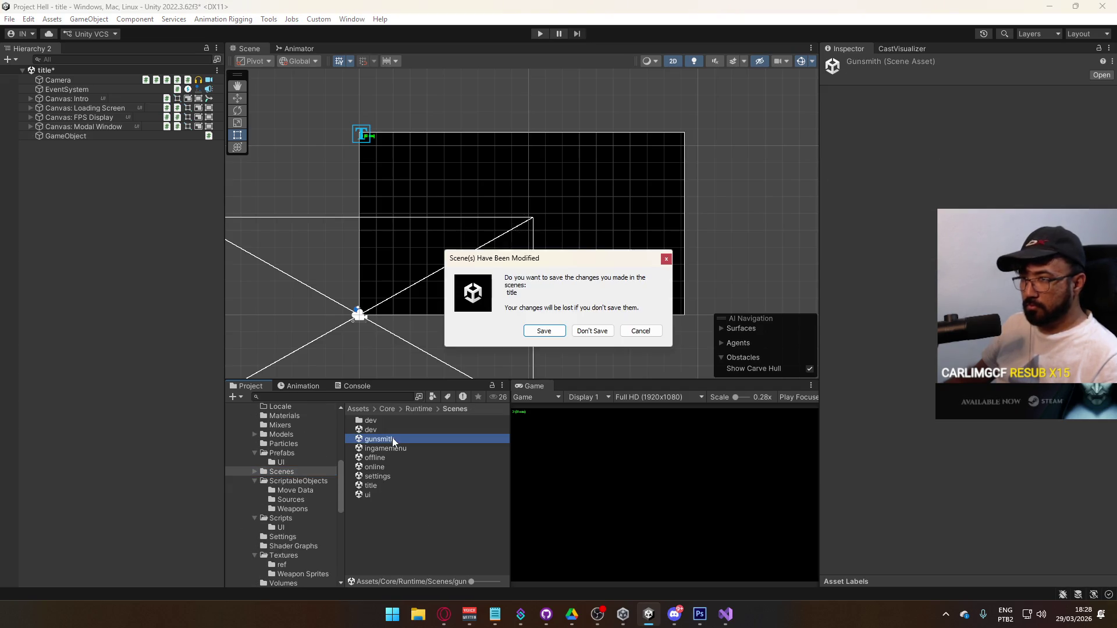
Step: Save the title scene, then activate gunsmith's Selection Container and inspect its Fetch and scroll view objects
{"action": "left_click", "coordinate": [538, 330]}
{"action": "left_click", "coordinate": [31, 89]}
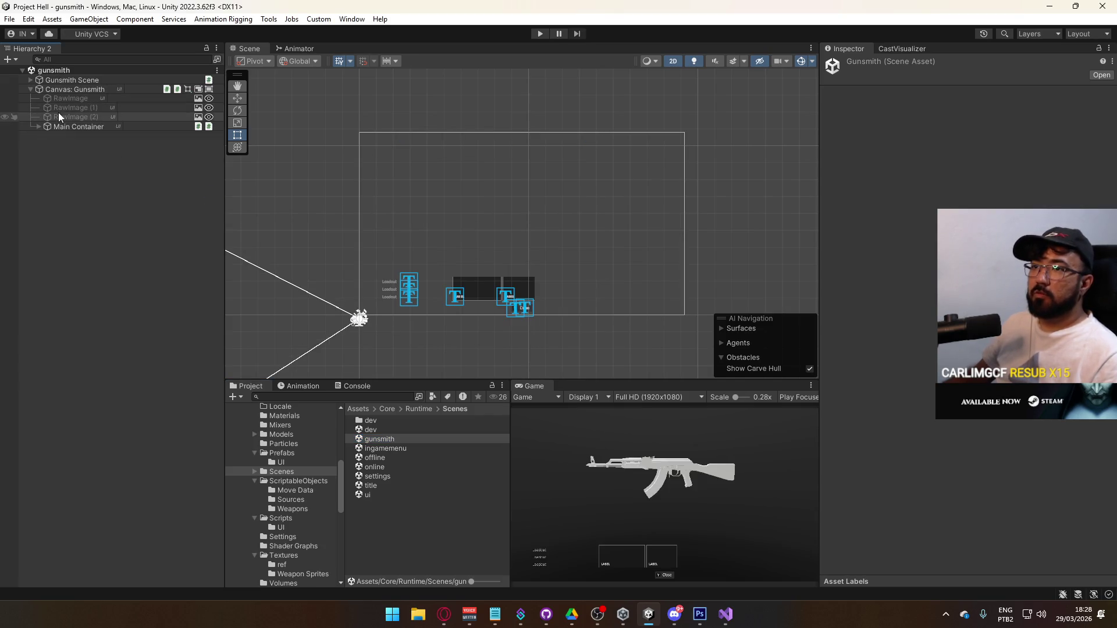
{"action": "left_click", "coordinate": [38, 126]}
{"action": "left_click", "coordinate": [82, 144]}
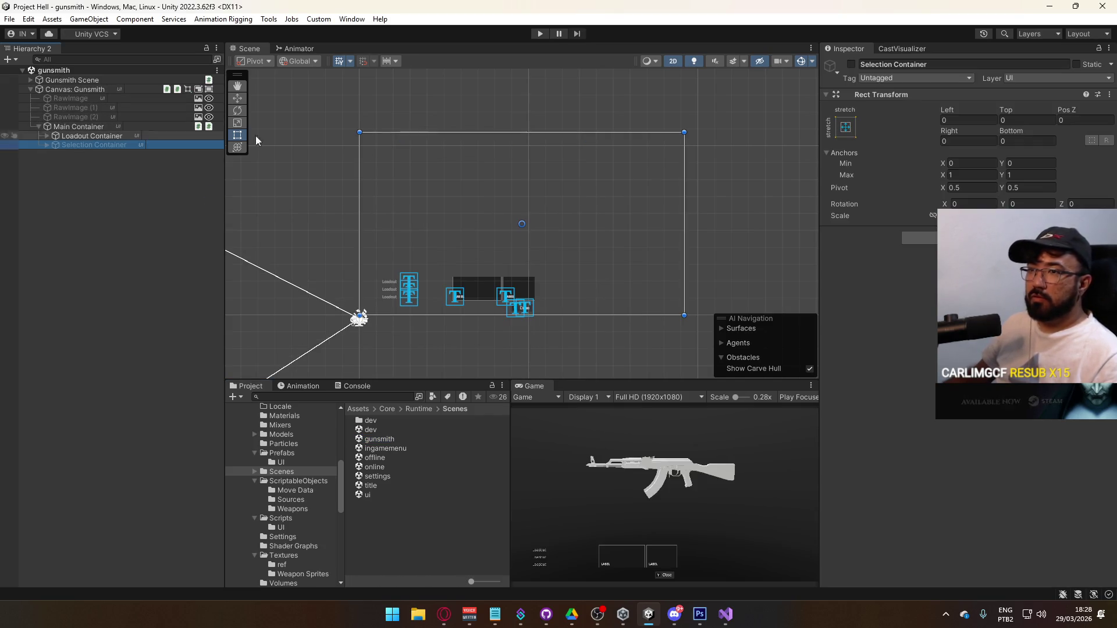
{"action": "left_click", "coordinate": [851, 64]}
{"action": "left_click", "coordinate": [47, 145]}
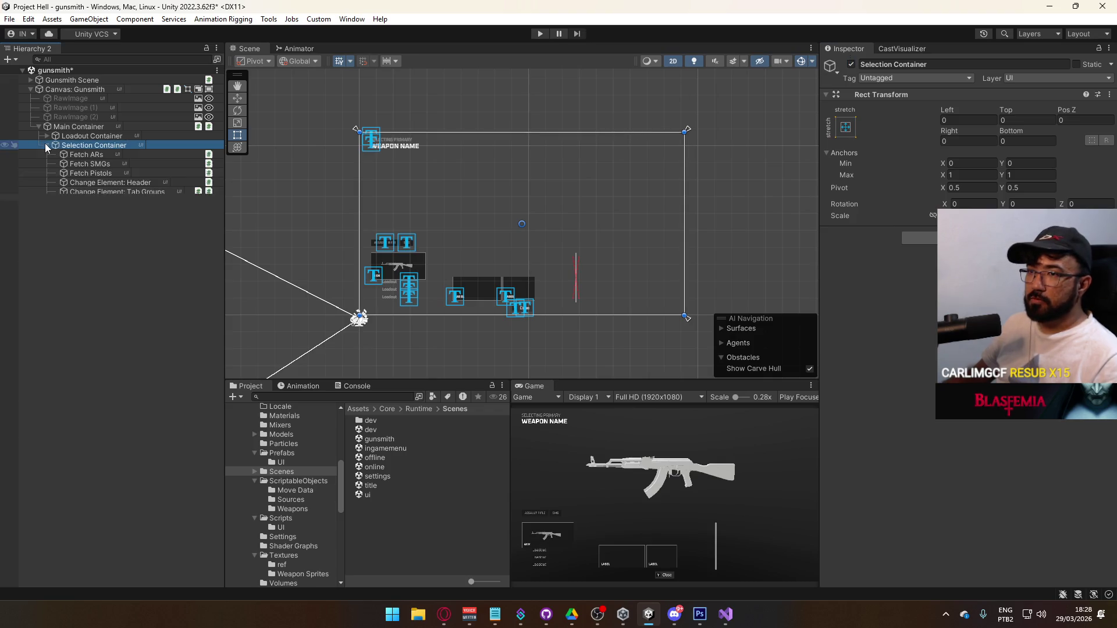
{"action": "left_click", "coordinate": [103, 171]}
{"action": "left_click", "coordinate": [102, 157], "text": "shift"}
{"action": "left_click", "coordinate": [99, 238]}
{"action": "left_click", "coordinate": [99, 229], "text": "shift"}
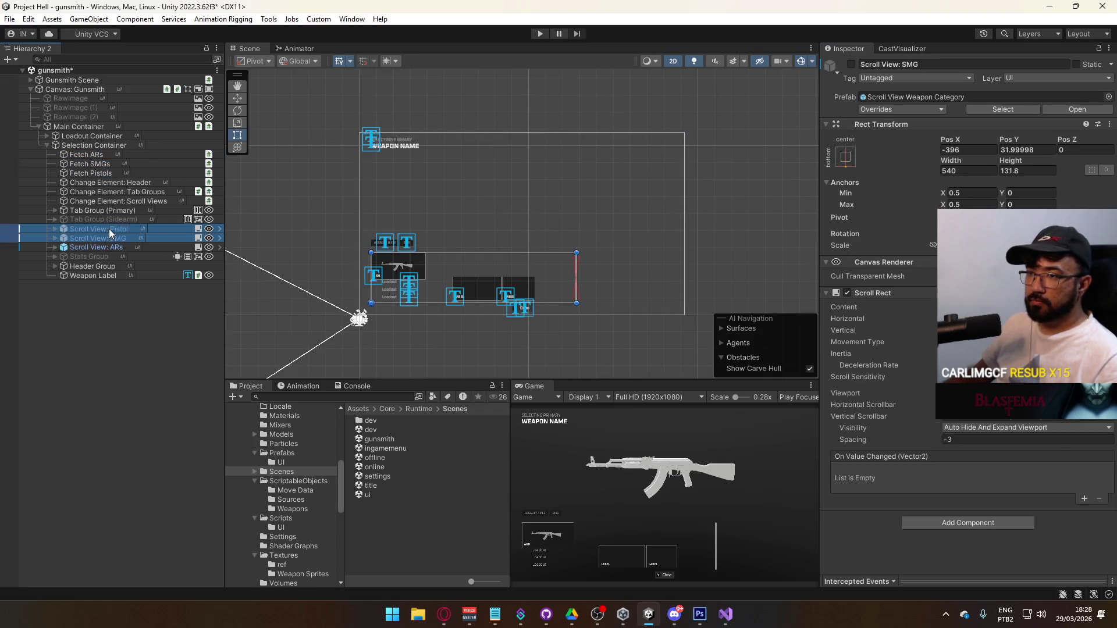
{"action": "left_click", "coordinate": [96, 173]}
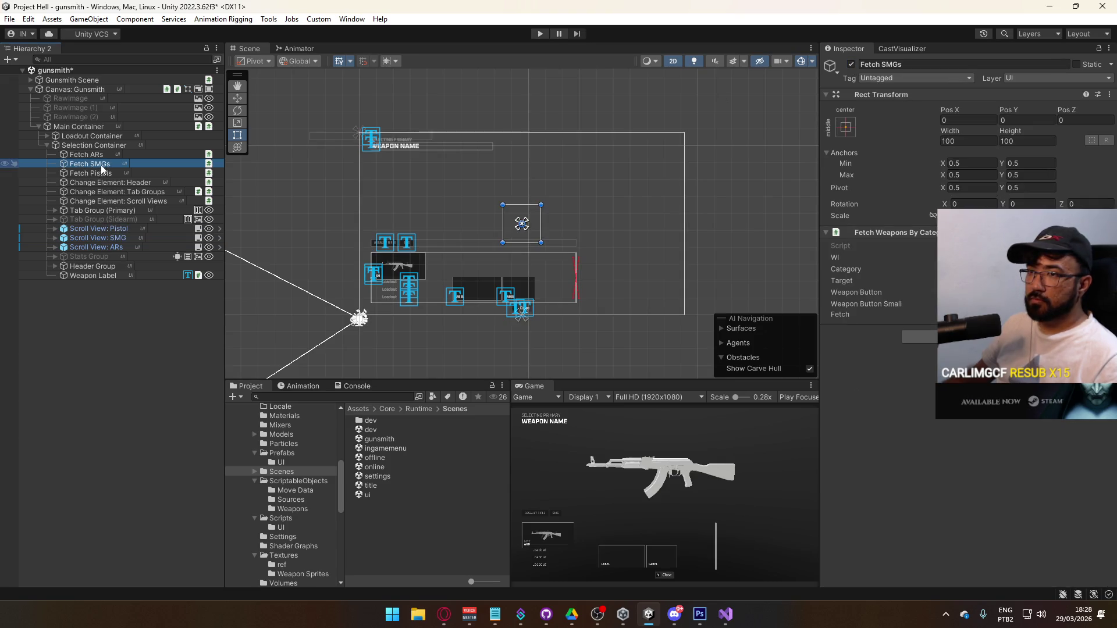
{"action": "left_click", "coordinate": [96, 155], "text": "shift"}
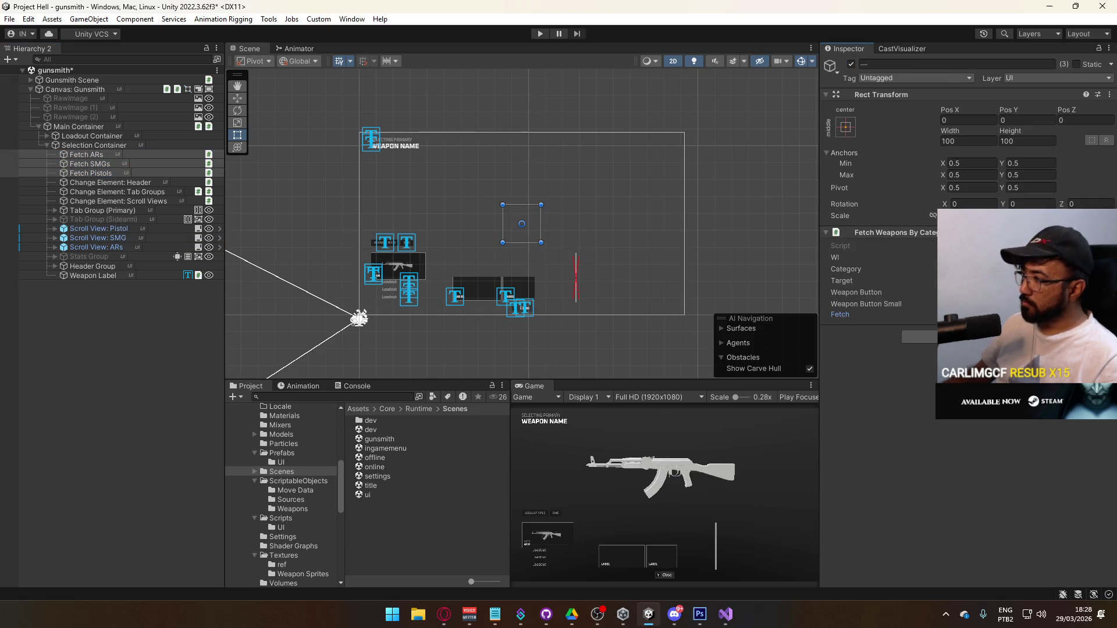
Step: Inspect the ARs Weapon Button(Clone)'s loadout check, ping its script and Wb reference, then show Prefabs
{"action": "left_click", "coordinate": [55, 247]}
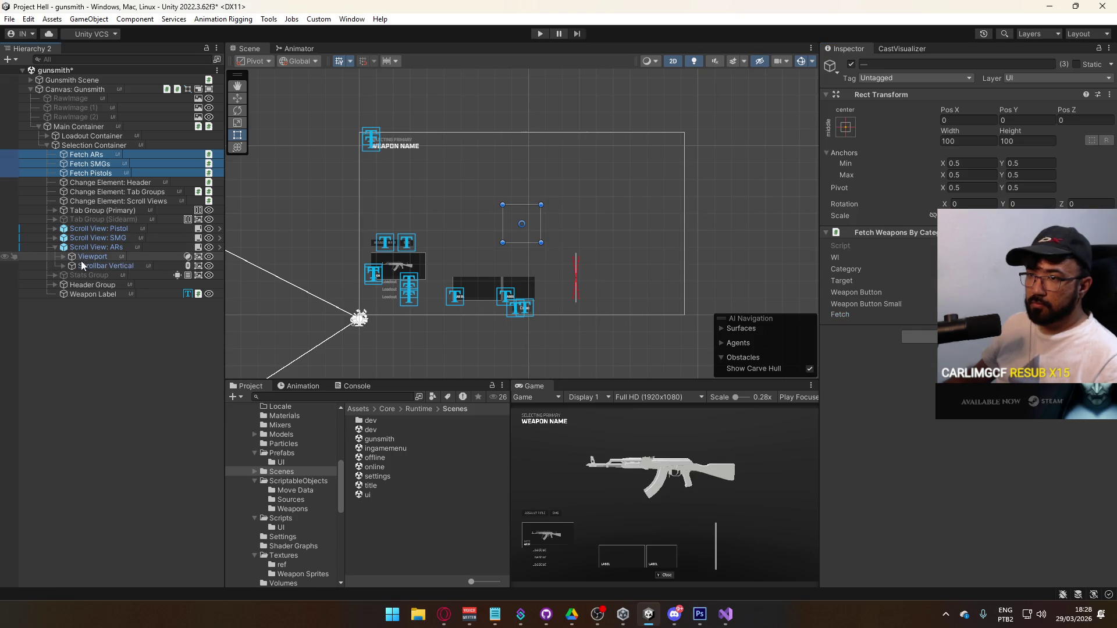
{"action": "left_click", "coordinate": [64, 257]}
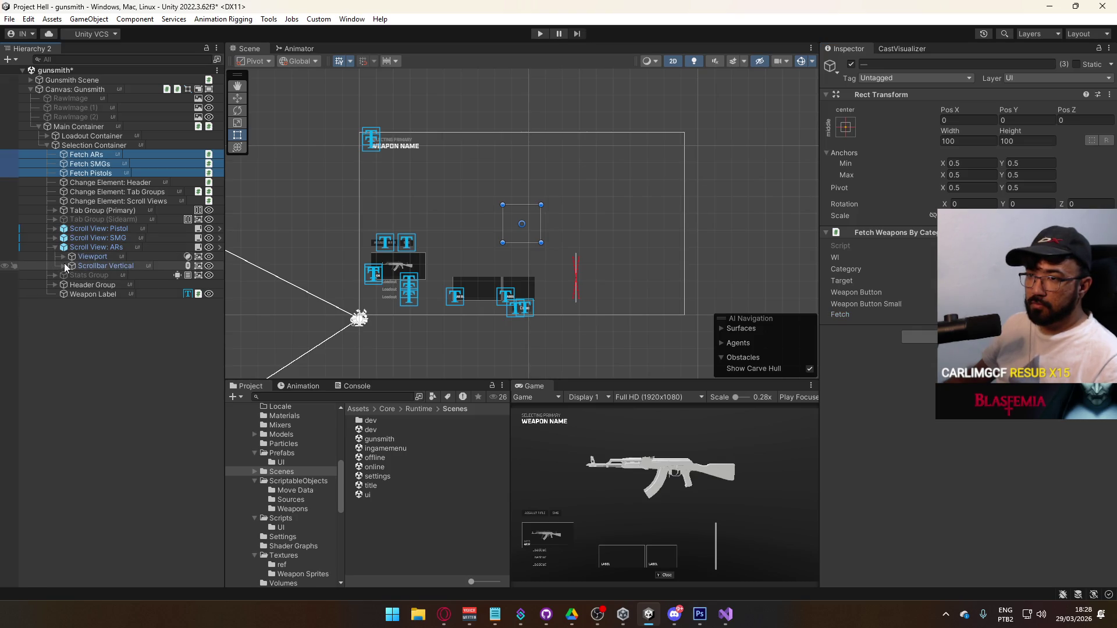
{"action": "left_click", "coordinate": [93, 266]}
{"action": "left_click", "coordinate": [89, 277]}
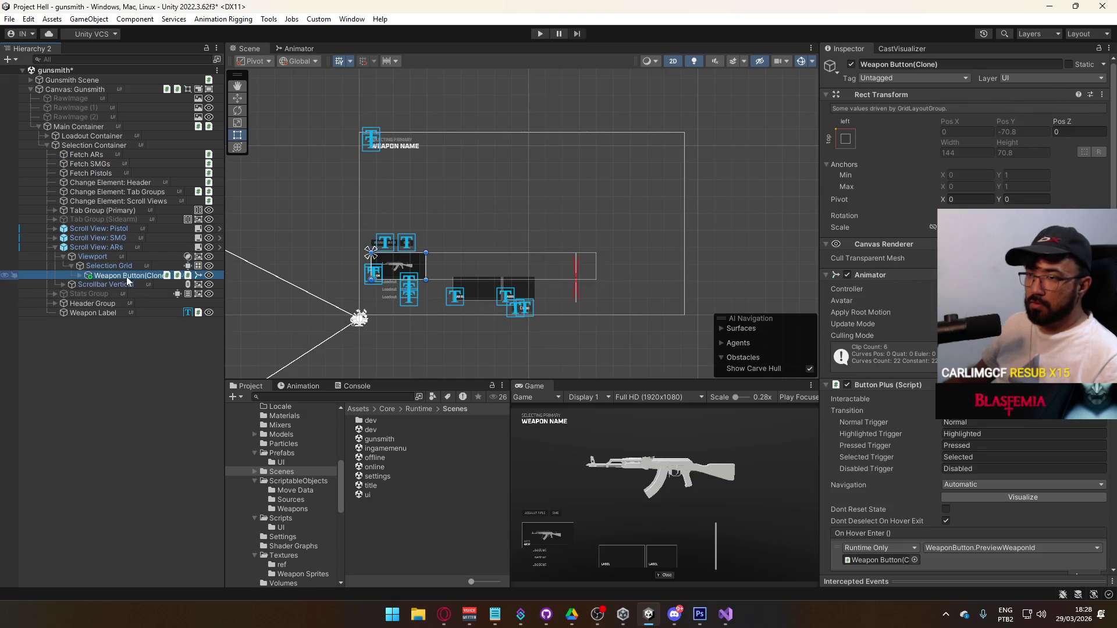
{"action": "scroll", "coordinate": [992, 488], "scroll_direction": "down", "scroll_amount": 10}
{"action": "scroll", "coordinate": [993, 489], "scroll_direction": "down", "scroll_amount": 4}
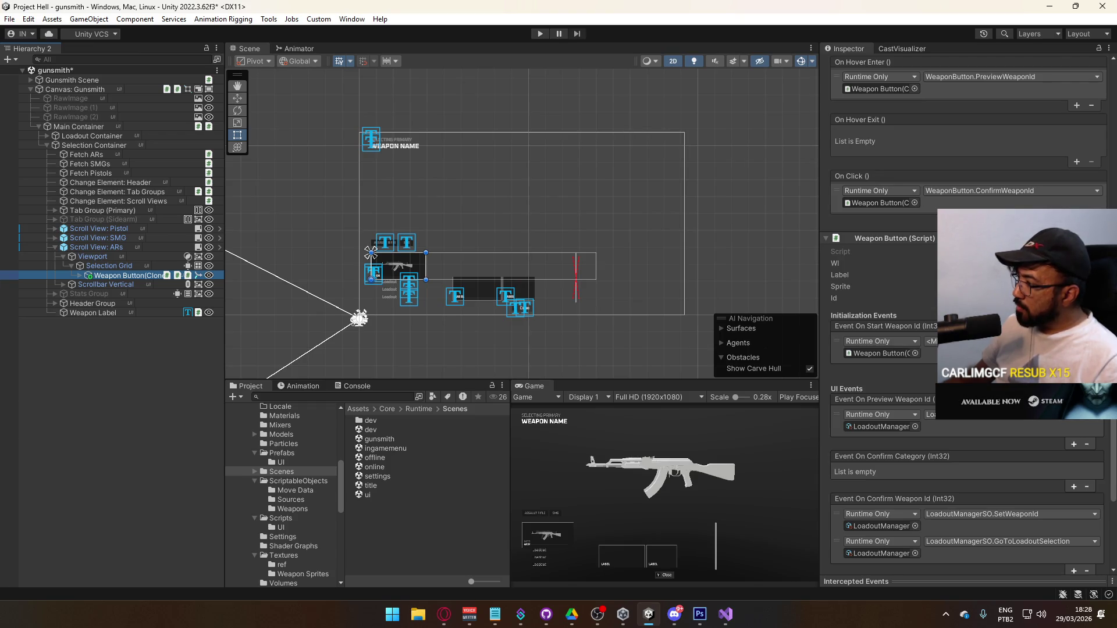
{"action": "scroll", "coordinate": [981, 428], "scroll_direction": "down", "scroll_amount": 6}
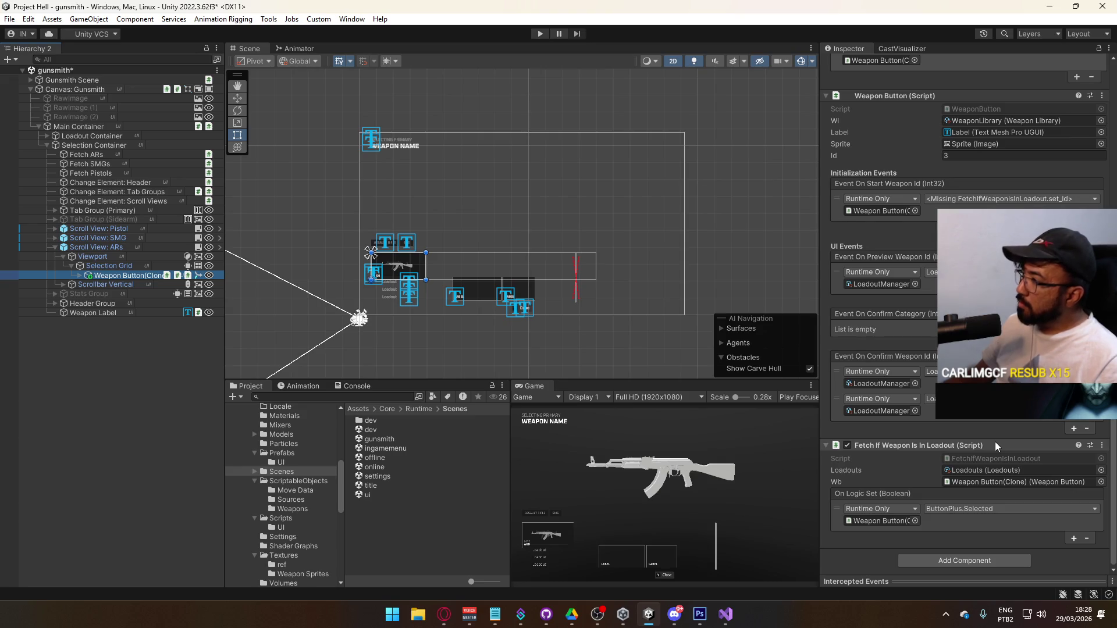
{"action": "left_click", "coordinate": [991, 456]}
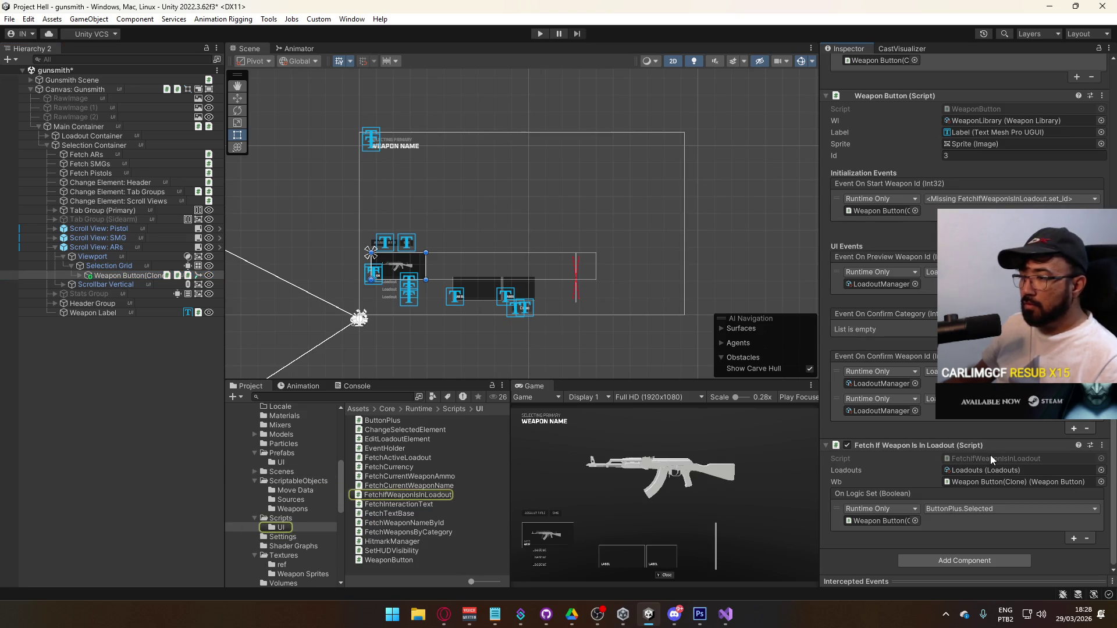
{"action": "left_click", "coordinate": [973, 480]}
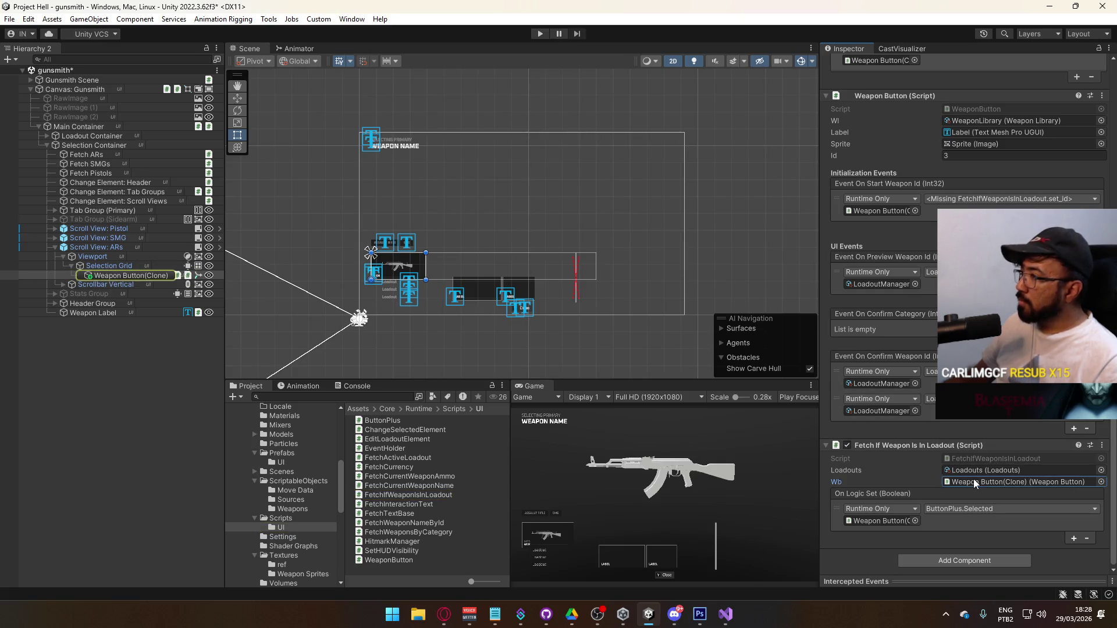
{"action": "left_click", "coordinate": [283, 453]}
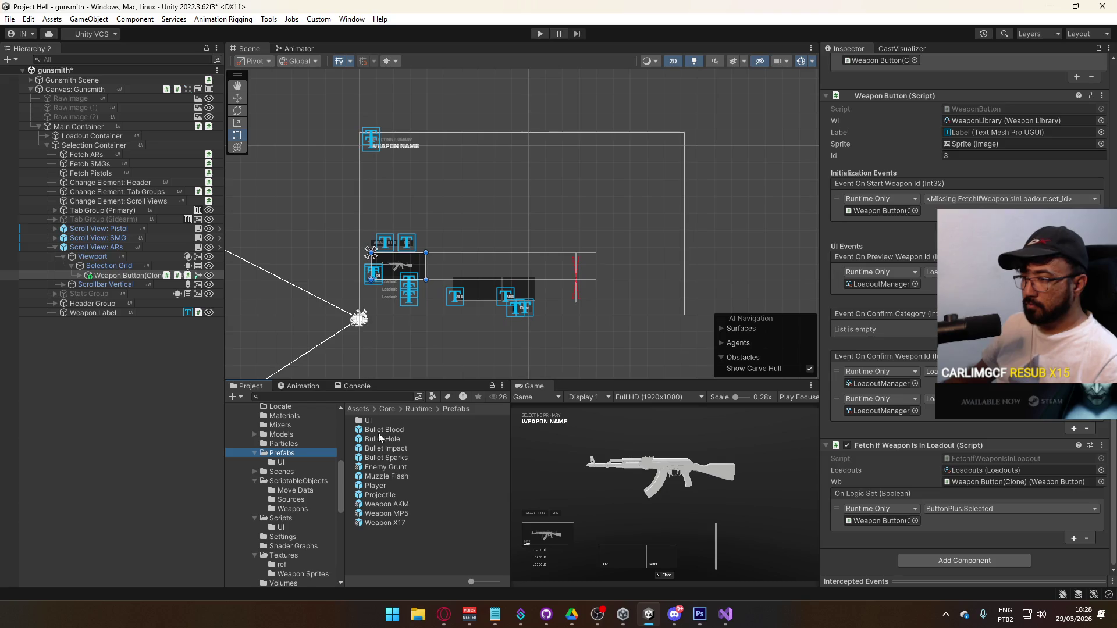
Step: Remove the missing Event On Start Weapon Id entry from the Weapon Button prefab and exit prefab mode
{"action": "double_click", "coordinate": [393, 423]}
{"action": "left_click", "coordinate": [403, 542]}
{"action": "double_click", "coordinate": [402, 543]}
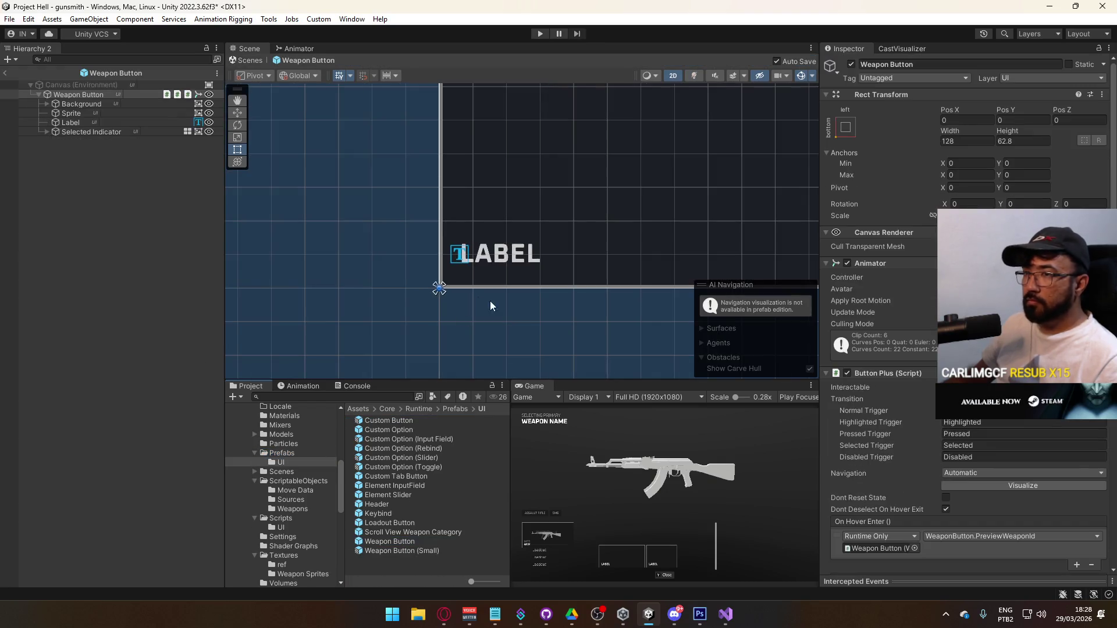
{"action": "scroll", "coordinate": [936, 373], "scroll_direction": "down", "scroll_amount": 12}
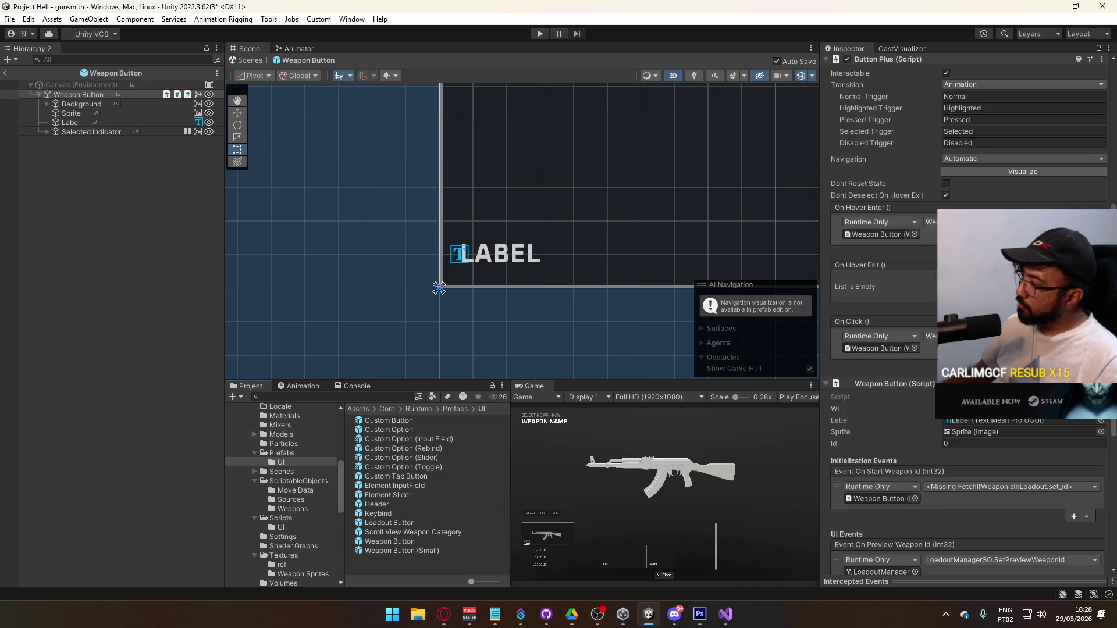
{"action": "left_click", "coordinate": [1087, 359]}
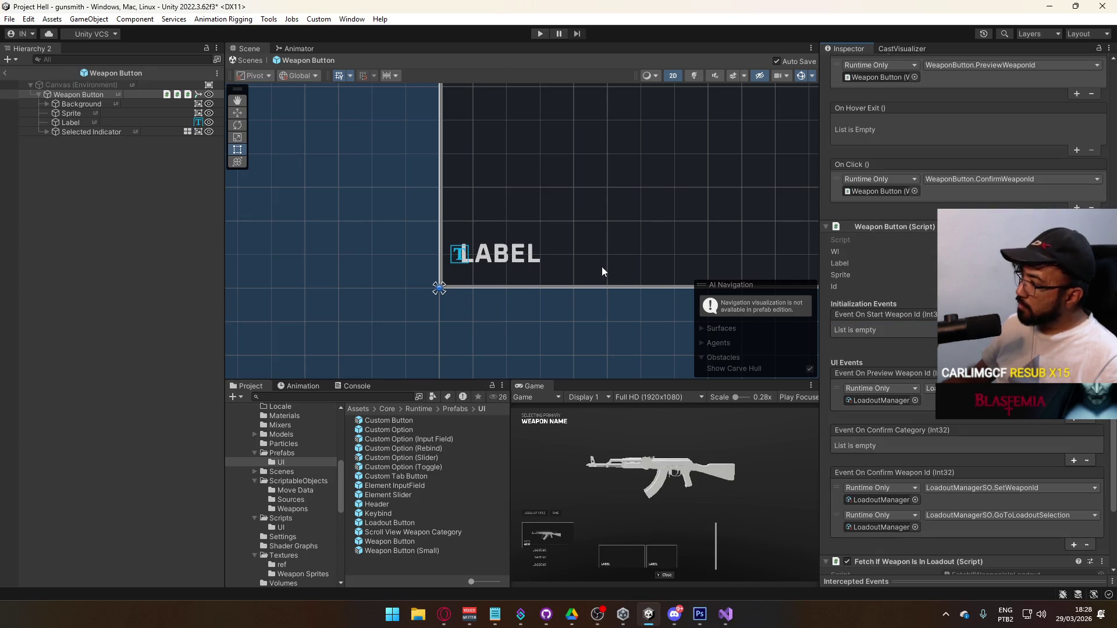
{"action": "left_click", "coordinate": [7, 74]}
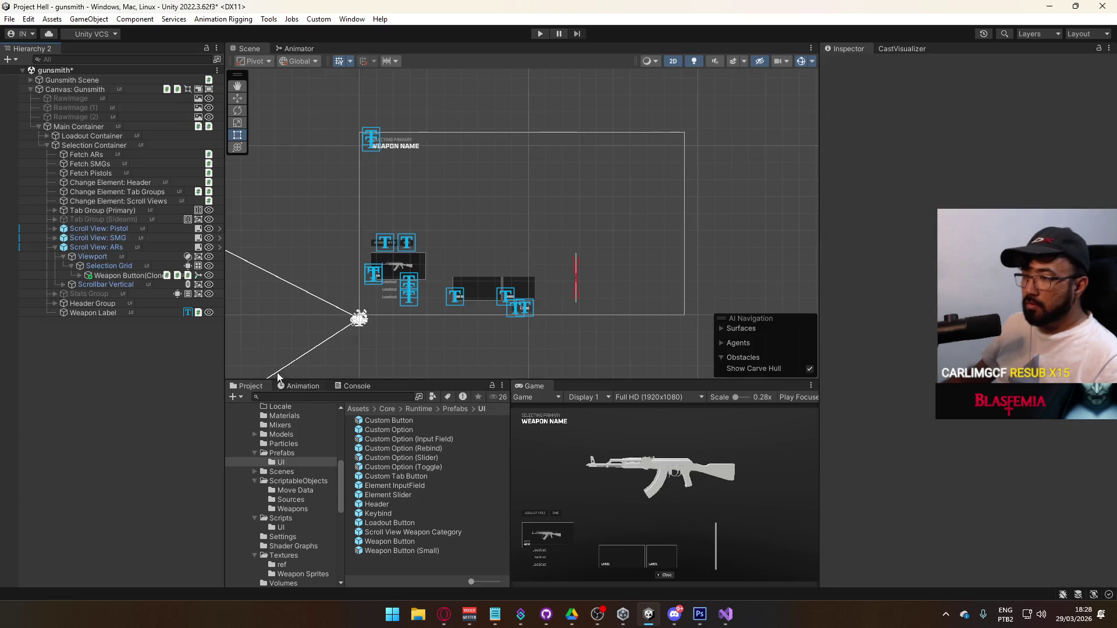
Step: Play-test switching between the Assault Rifle and SMG tabs, checking the MP5 button, then stop
{"action": "left_click", "coordinate": [105, 162]}
{"action": "key", "text": "ctrl+p"}
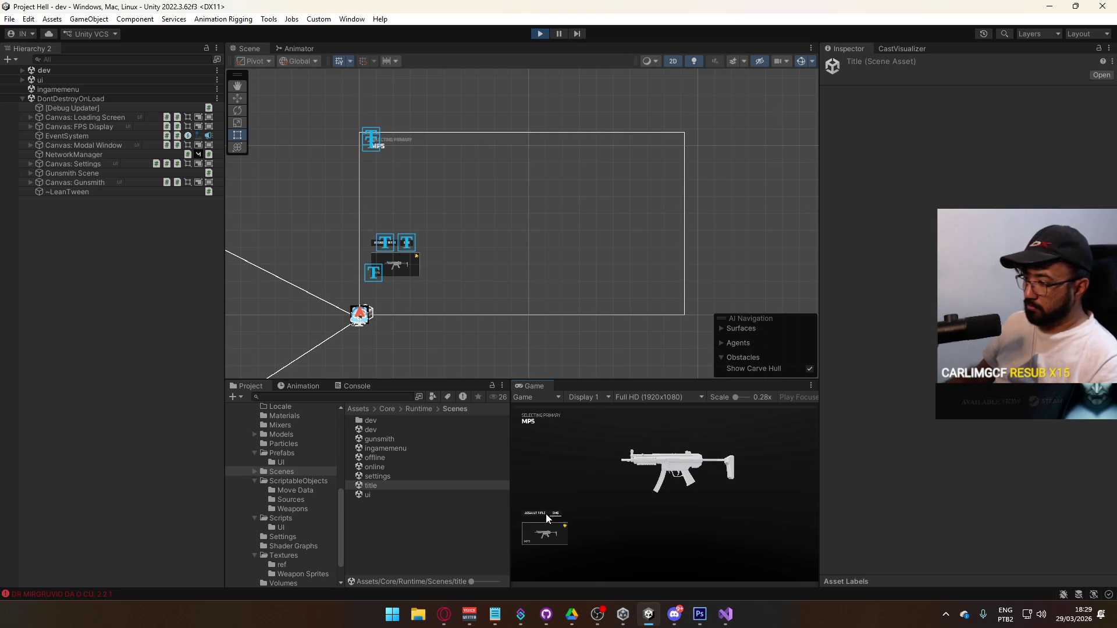
{"action": "left_click", "coordinate": [547, 517]}
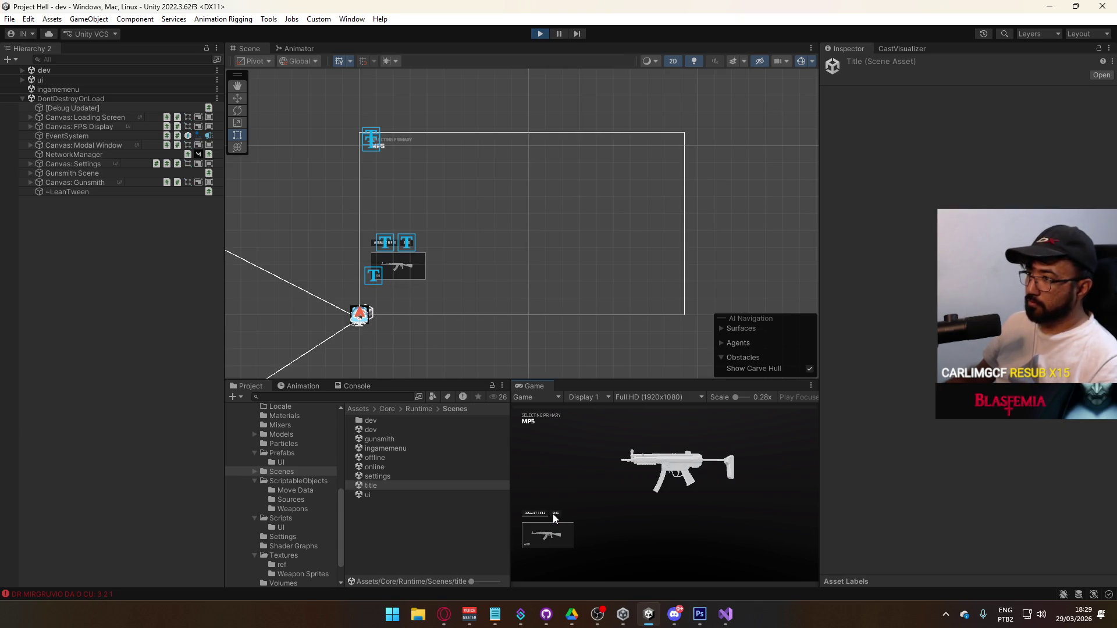
{"action": "left_click", "coordinate": [554, 516]}
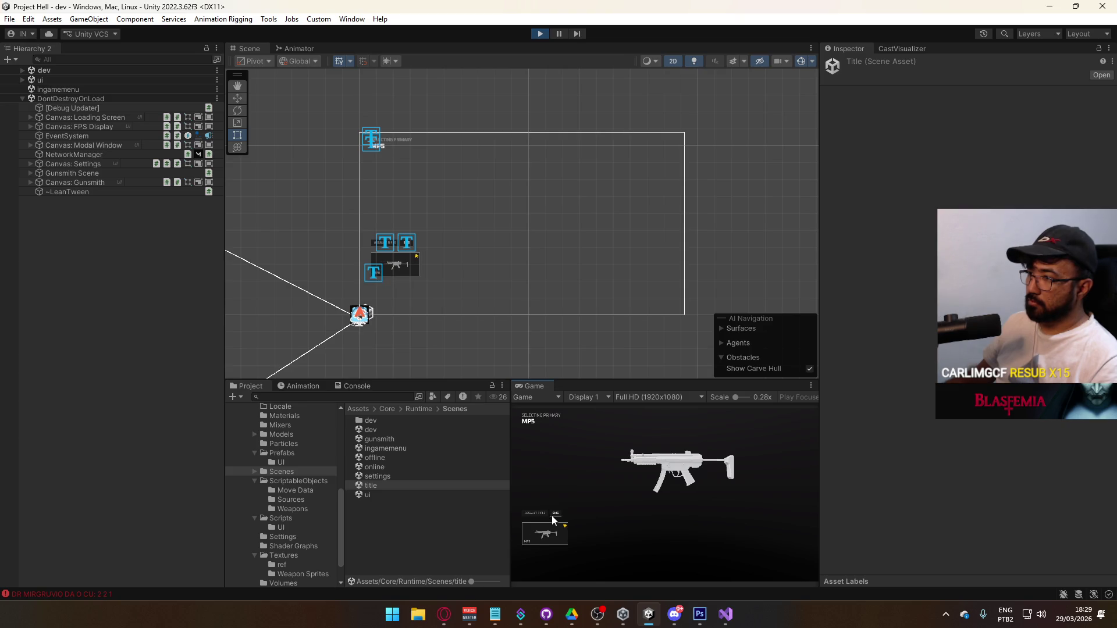
{"action": "left_click", "coordinate": [541, 518]}
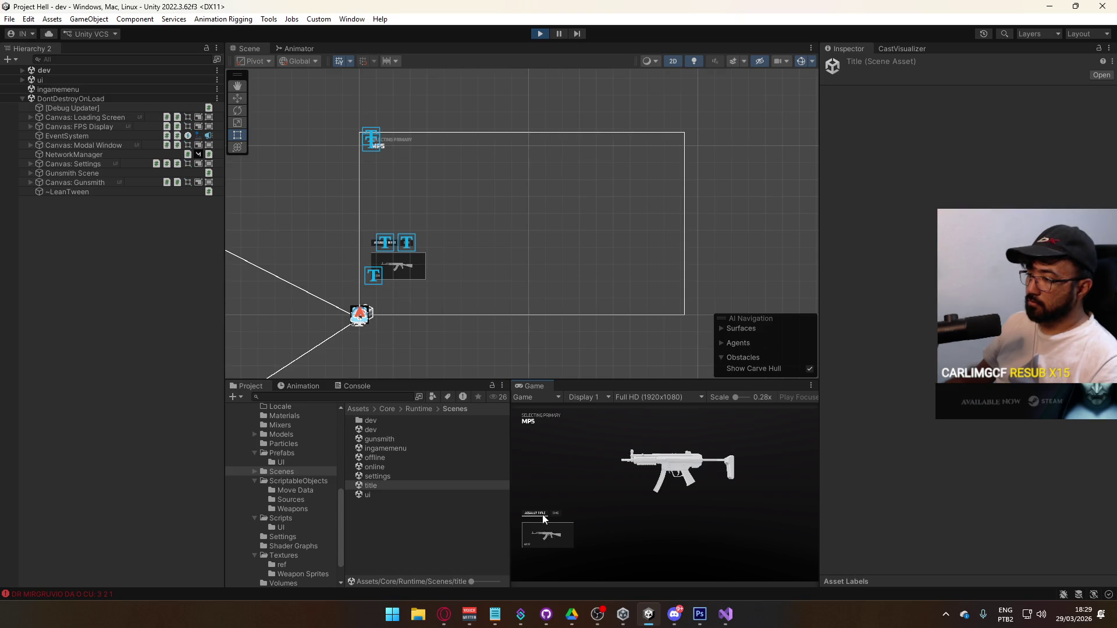
{"action": "left_click", "coordinate": [555, 515]}
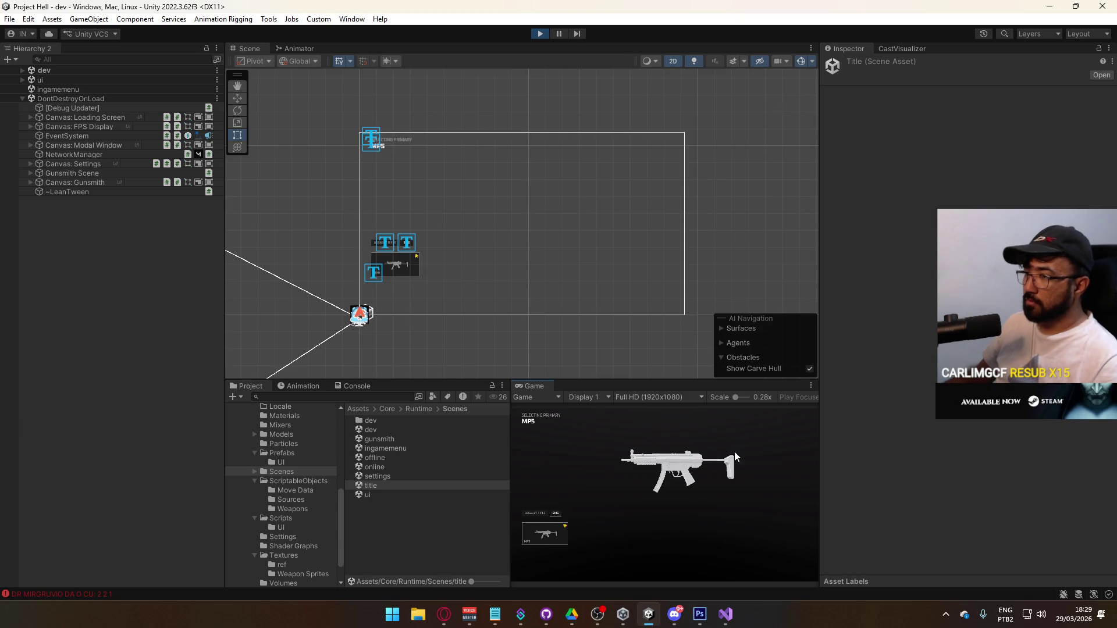
{"action": "left_click", "coordinate": [369, 277]}
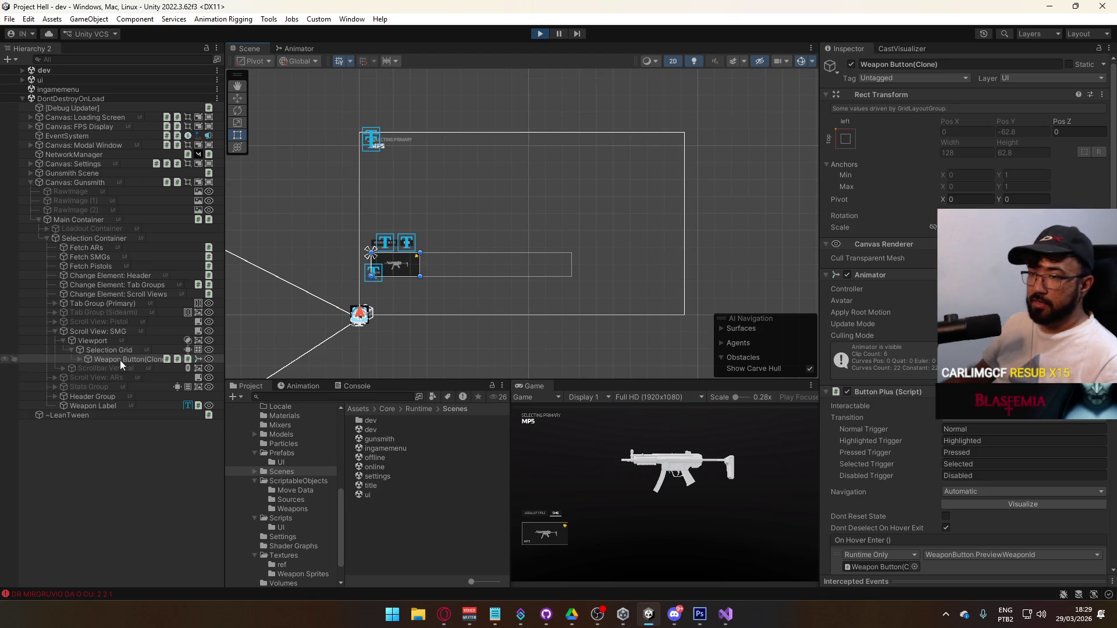
{"action": "scroll", "coordinate": [361, 330], "scroll_direction": "up", "scroll_amount": 5}
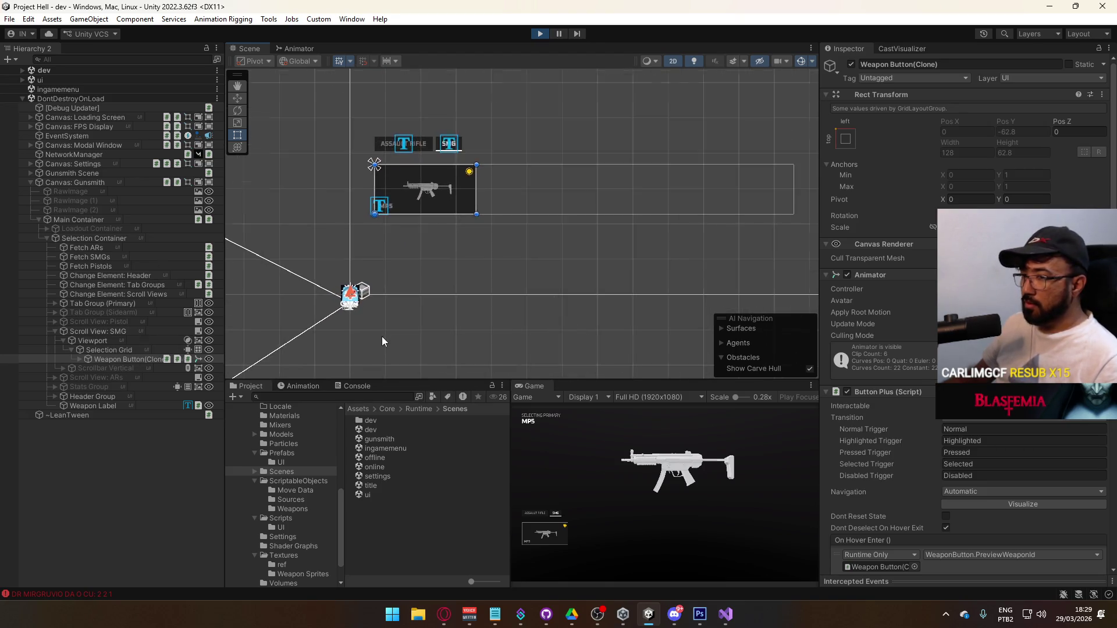
{"action": "left_click", "coordinate": [541, 34]}
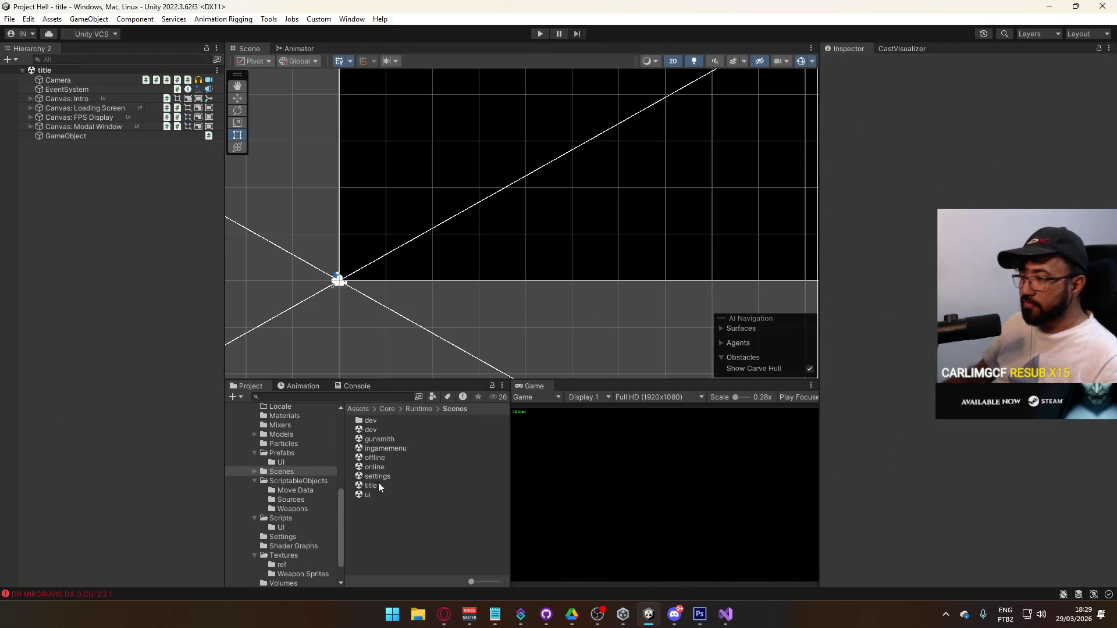
Step: Open the ui scene, then the gunsmith scene
{"action": "left_click", "coordinate": [376, 497]}
{"action": "double_click", "coordinate": [376, 496]}
{"action": "double_click", "coordinate": [393, 443]}
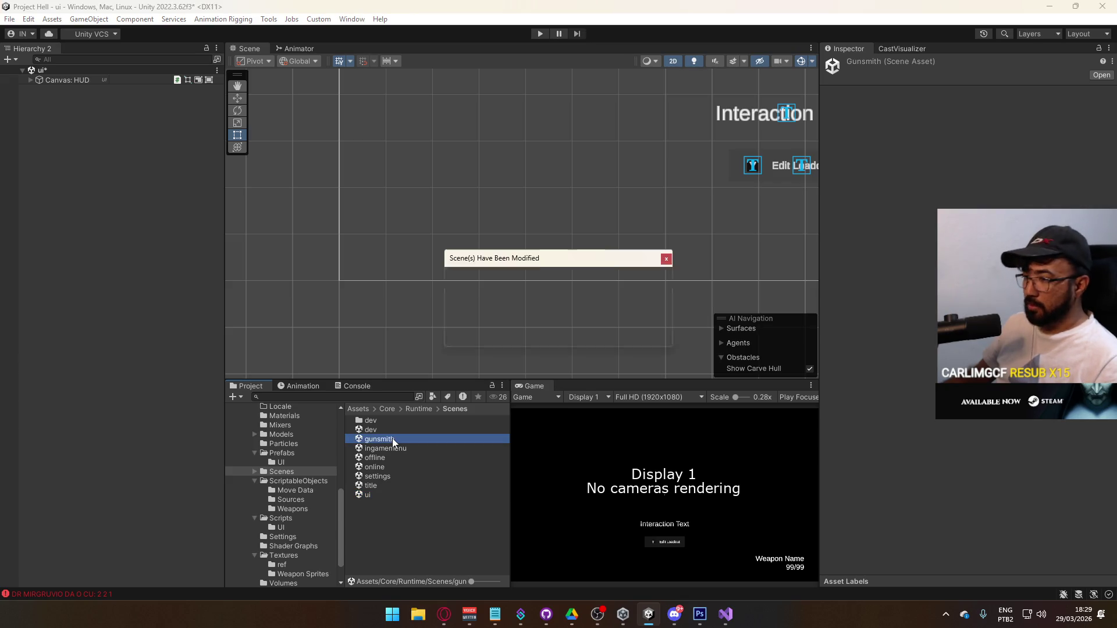
Step: Load the gunsmith scene and inspect the Pistol, SMG and ARs scroll views
{"action": "left_click", "coordinate": [558, 328]}
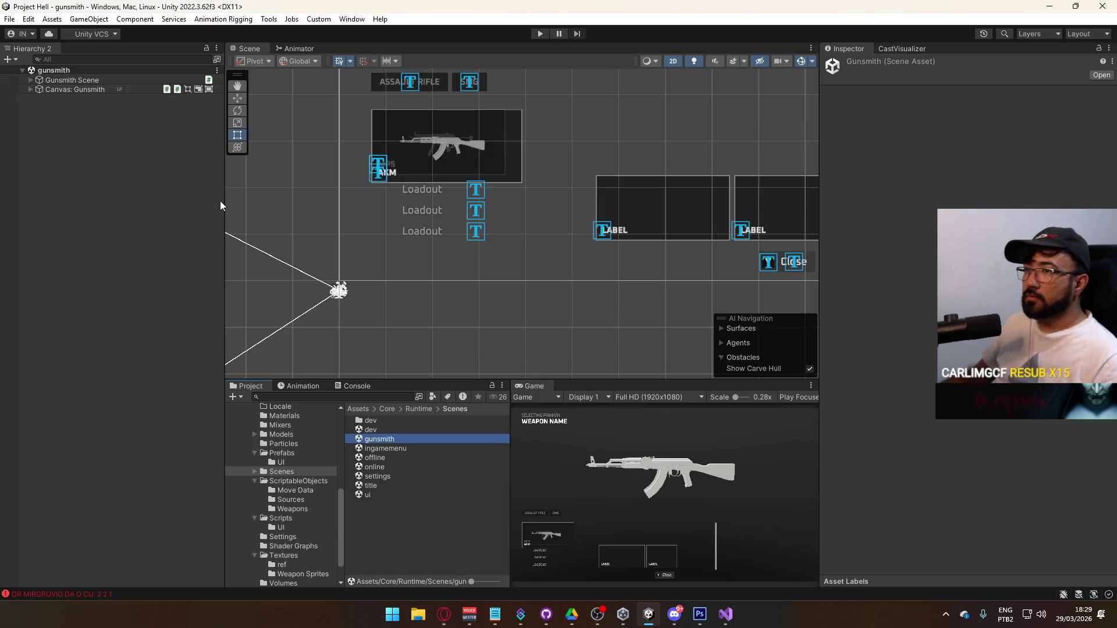
{"action": "left_click", "coordinate": [31, 89]}
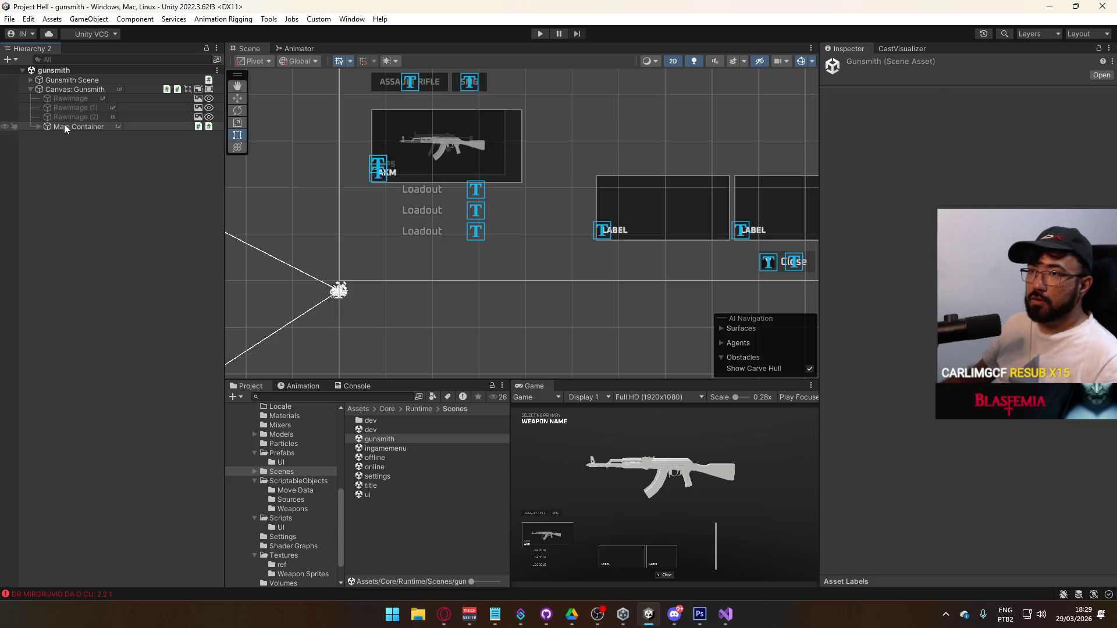
{"action": "left_click", "coordinate": [38, 127]}
{"action": "left_click", "coordinate": [47, 145]}
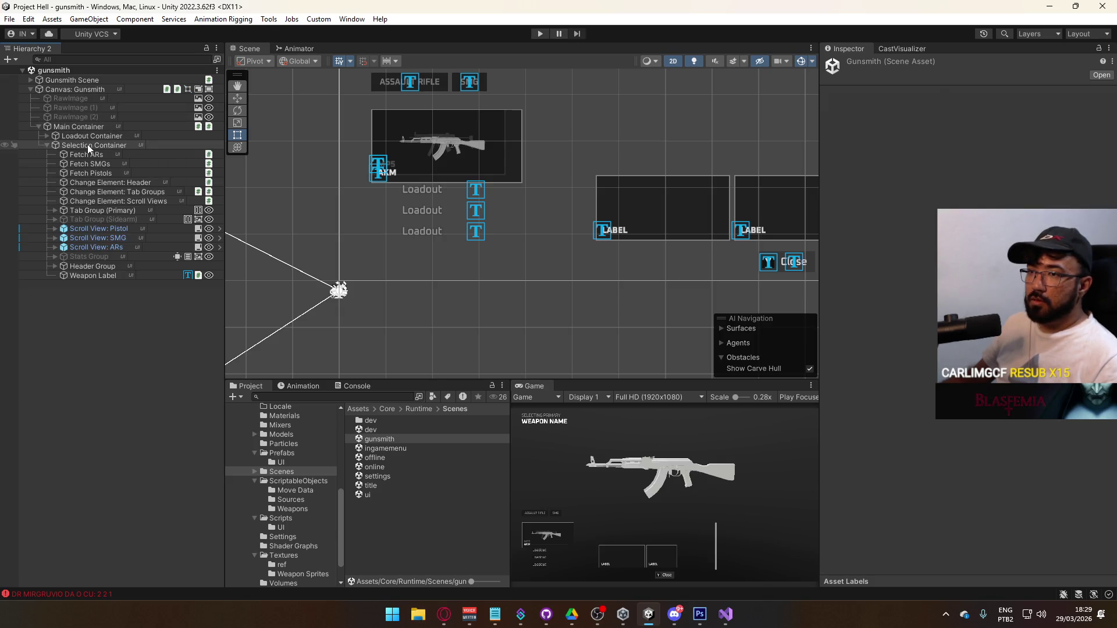
{"action": "left_click", "coordinate": [93, 229]}
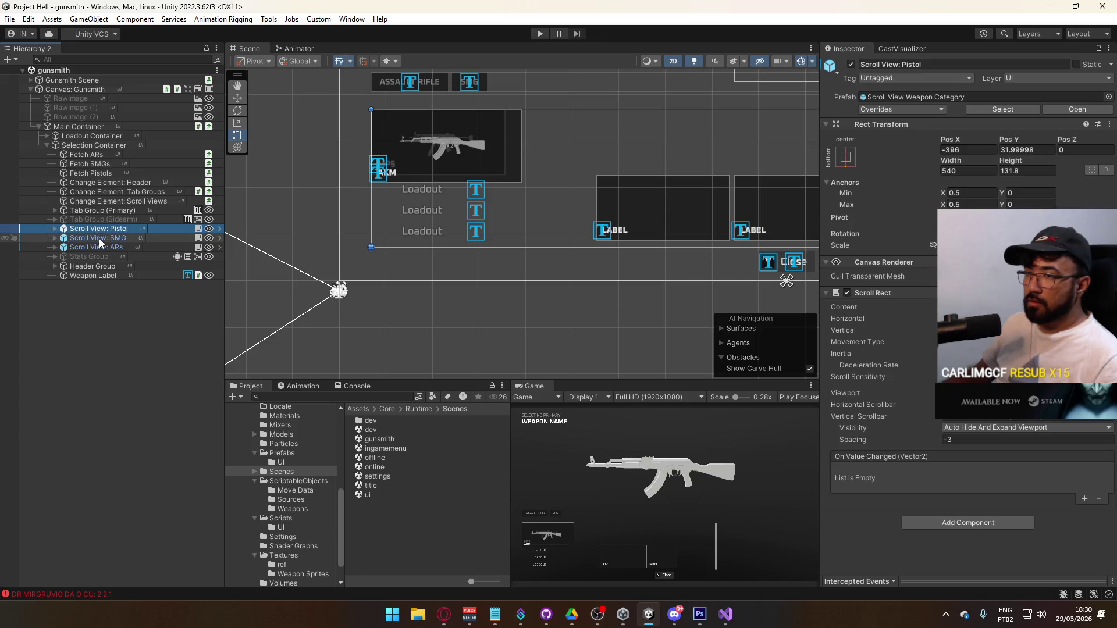
{"action": "left_click", "coordinate": [100, 238]}
{"action": "left_click", "coordinate": [104, 250]}
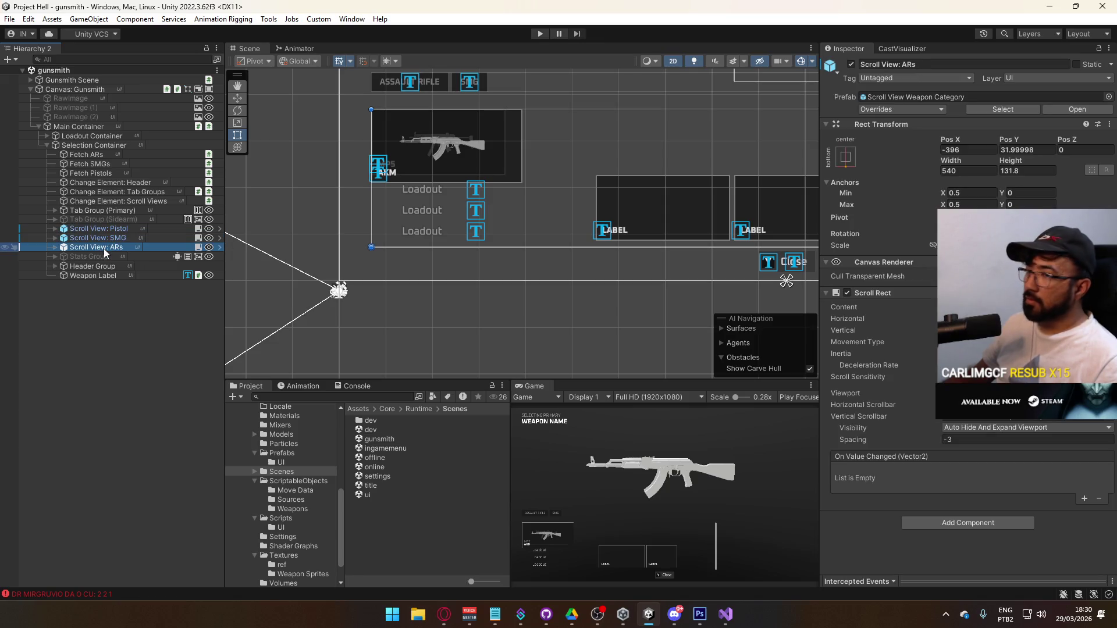
{"action": "left_click", "coordinate": [56, 247]}
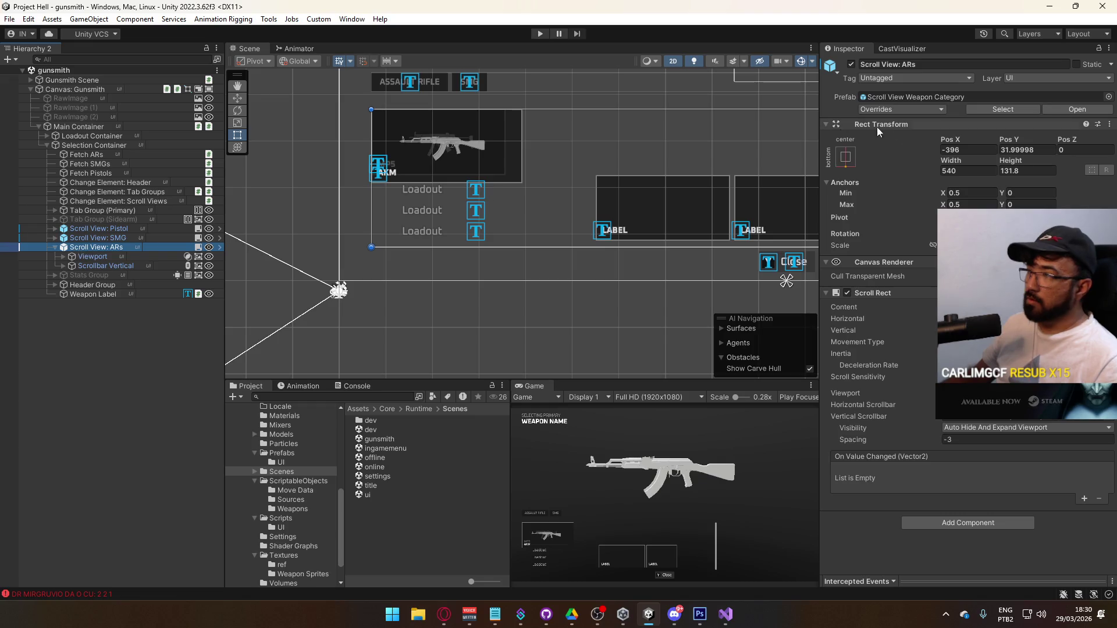
Step: Revert the ARs Grid Layout Group cell-size override to the prefab's 128 × 62.8
{"action": "left_click", "coordinate": [911, 109]}
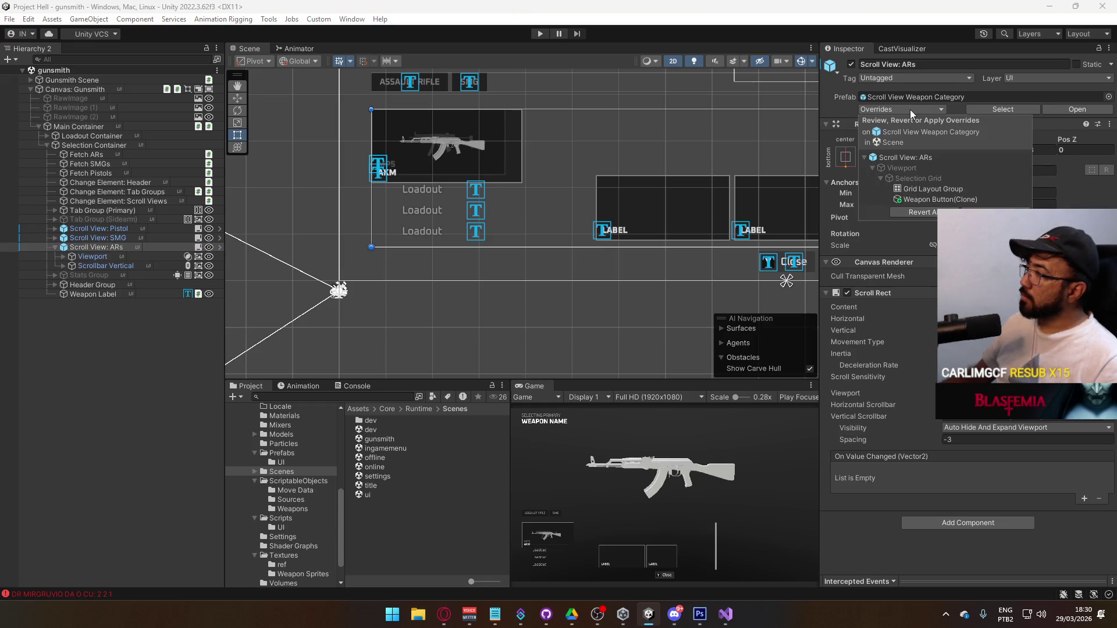
{"action": "left_click", "coordinate": [934, 189]}
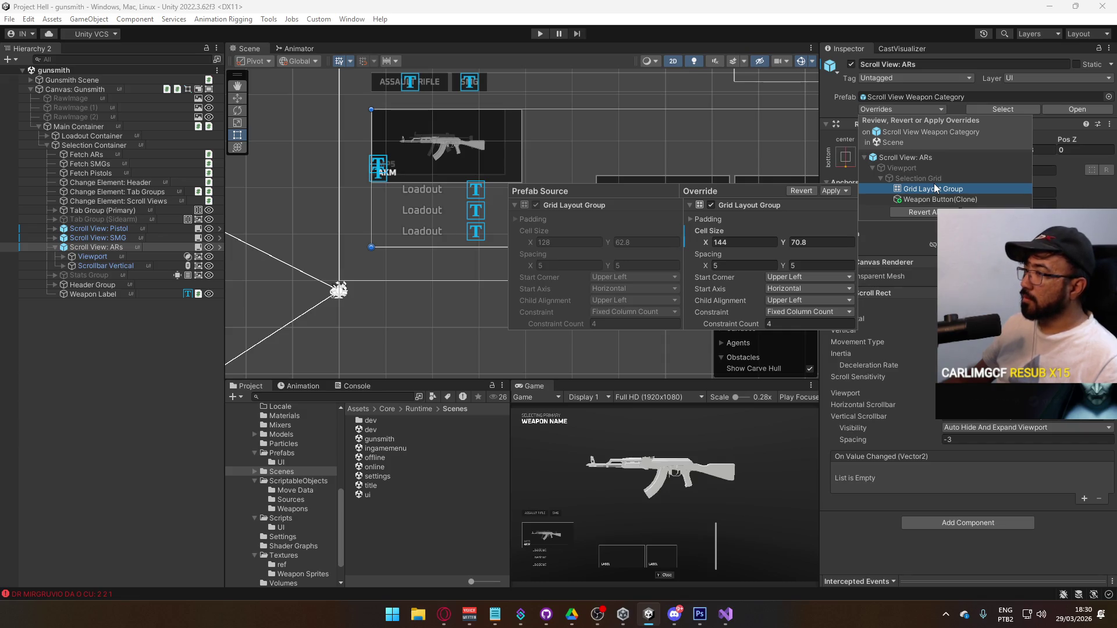
{"action": "right_click", "coordinate": [716, 231]}
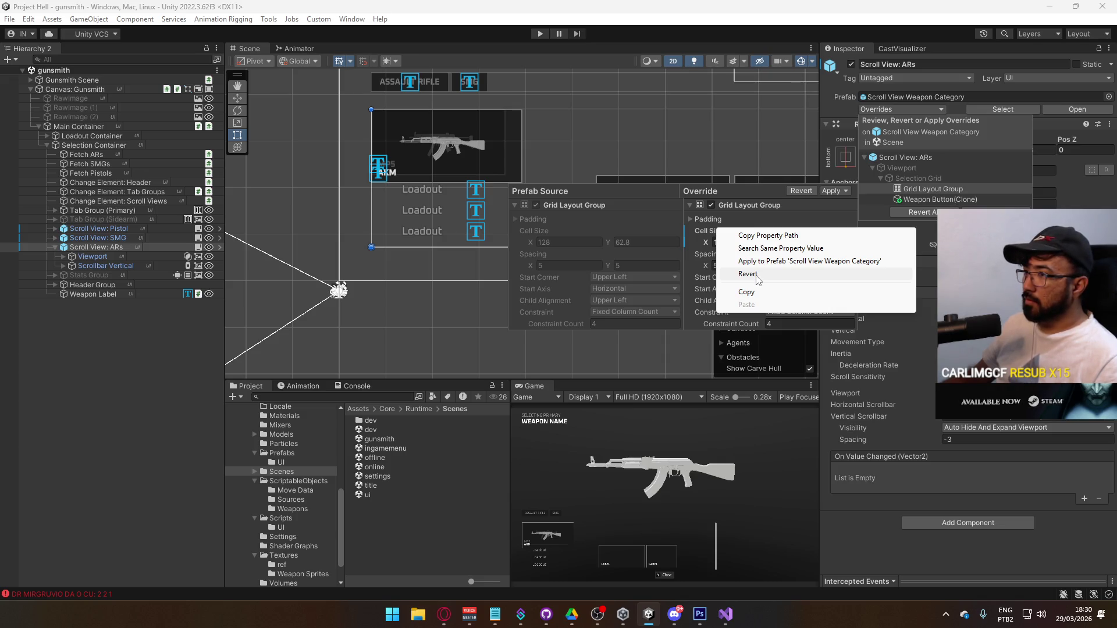
{"action": "left_click", "coordinate": [758, 278]}
{"action": "left_click", "coordinate": [115, 348]}
{"action": "left_click", "coordinate": [85, 247]}
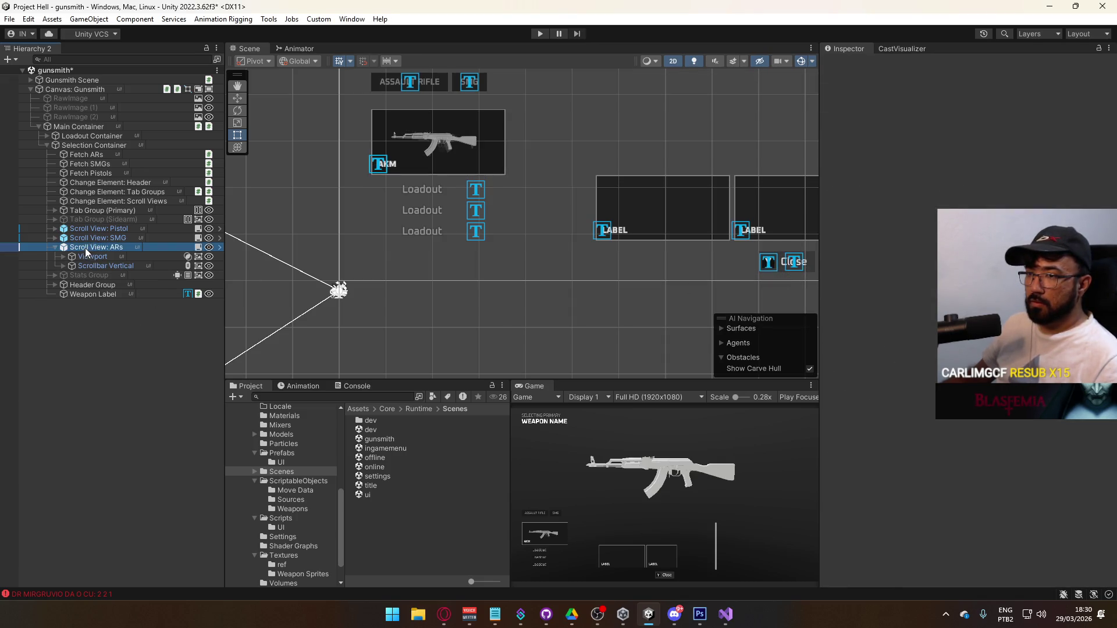
Step: Start opening the title scene but cancel at the unsaved gunsmith changes prompt
{"action": "left_click", "coordinate": [100, 229]}
{"action": "mouse_move", "coordinate": [568, 190]}
{"action": "left_mouse_down"}
{"action": "mouse_move", "coordinate": [592, 201]}
{"action": "mouse_move", "coordinate": [593, 237]}
{"action": "mouse_move", "coordinate": [571, 270]}
{"action": "mouse_move", "coordinate": [615, 235]}
{"action": "mouse_move", "coordinate": [555, 312]}
{"action": "mouse_move", "coordinate": [593, 288]}
{"action": "mouse_move", "coordinate": [591, 267]}
{"action": "left_mouse_up"}
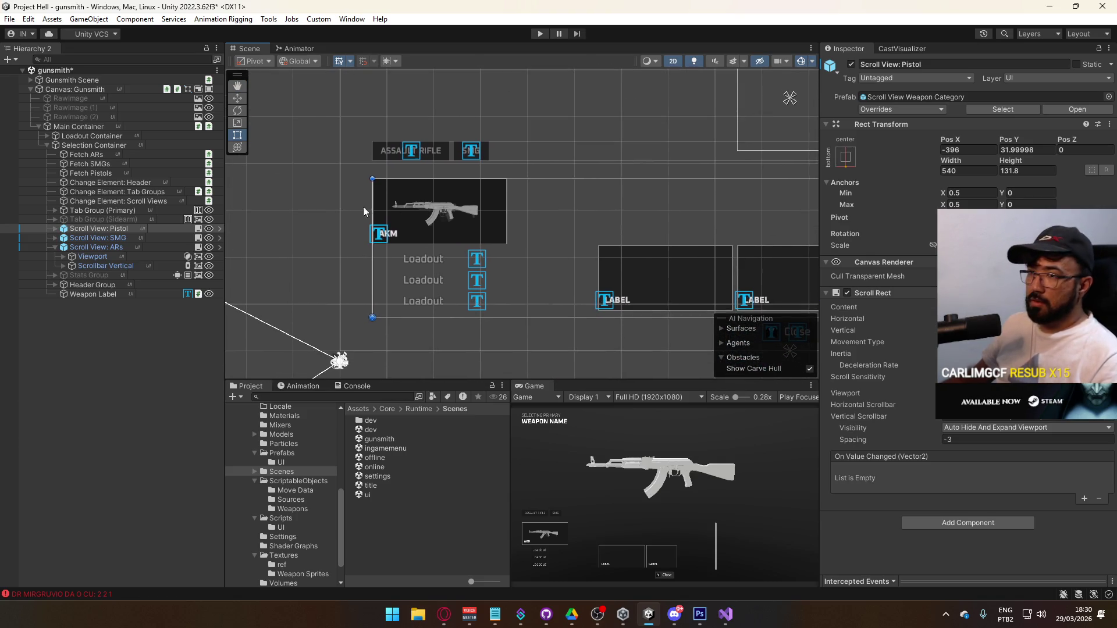
{"action": "left_click", "coordinate": [382, 488]}
{"action": "double_click", "coordinate": [382, 487]}
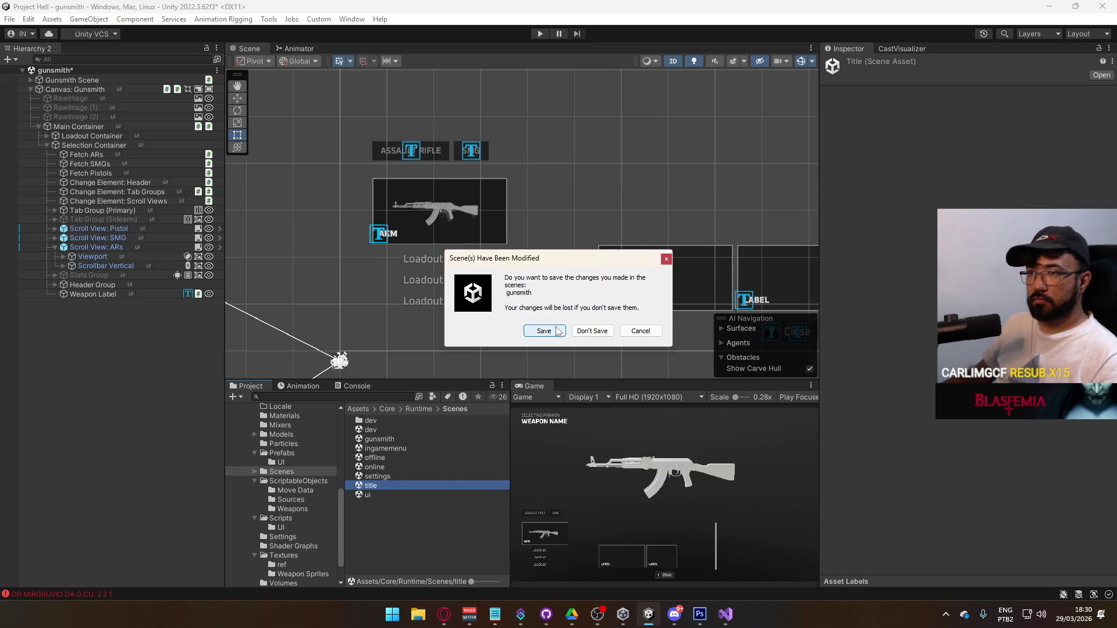
{"action": "left_click", "coordinate": [641, 330]}
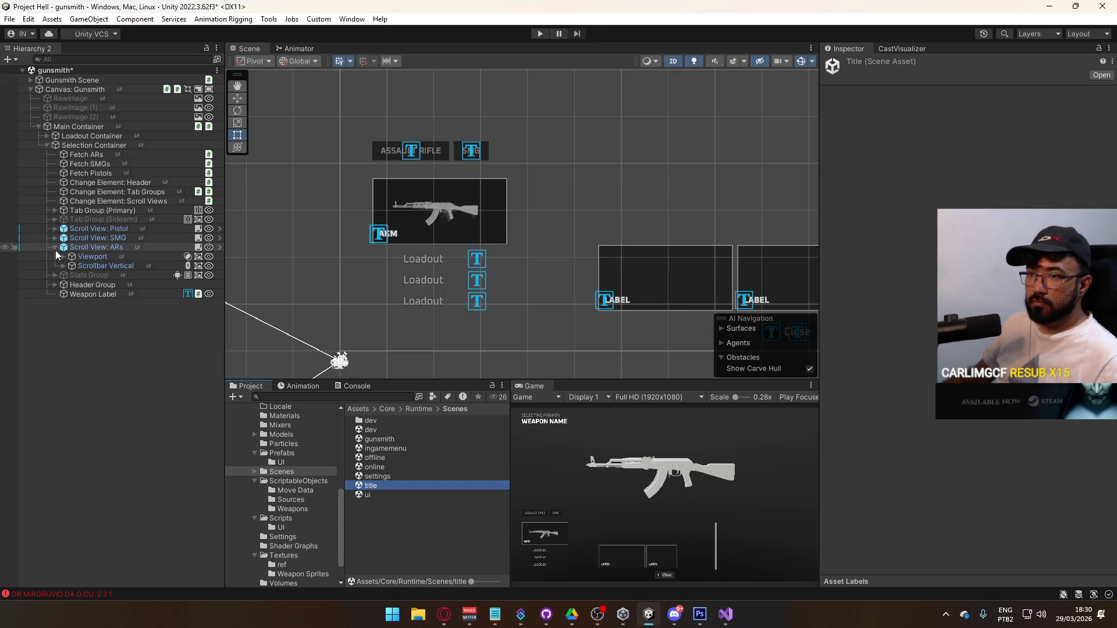
Step: Deactivate the Pistol and SMG scroll views and the Selection Container, then save gunsmith
{"action": "left_click", "coordinate": [55, 248]}
{"action": "left_click", "coordinate": [96, 238]}
{"action": "left_click", "coordinate": [110, 230], "text": "shift"}
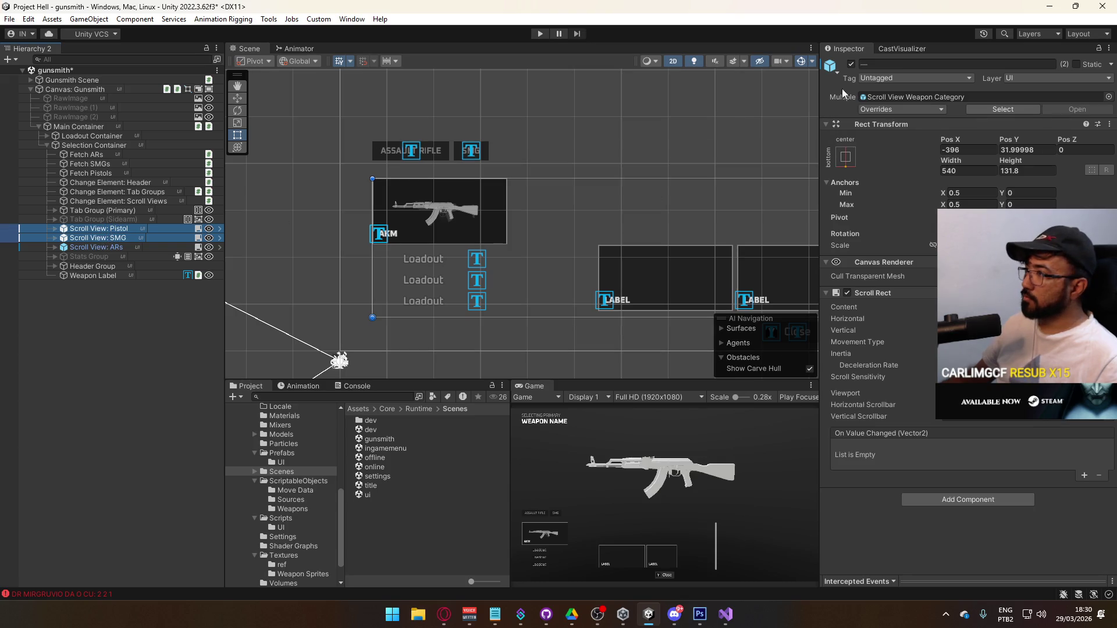
{"action": "left_click", "coordinate": [851, 64]}
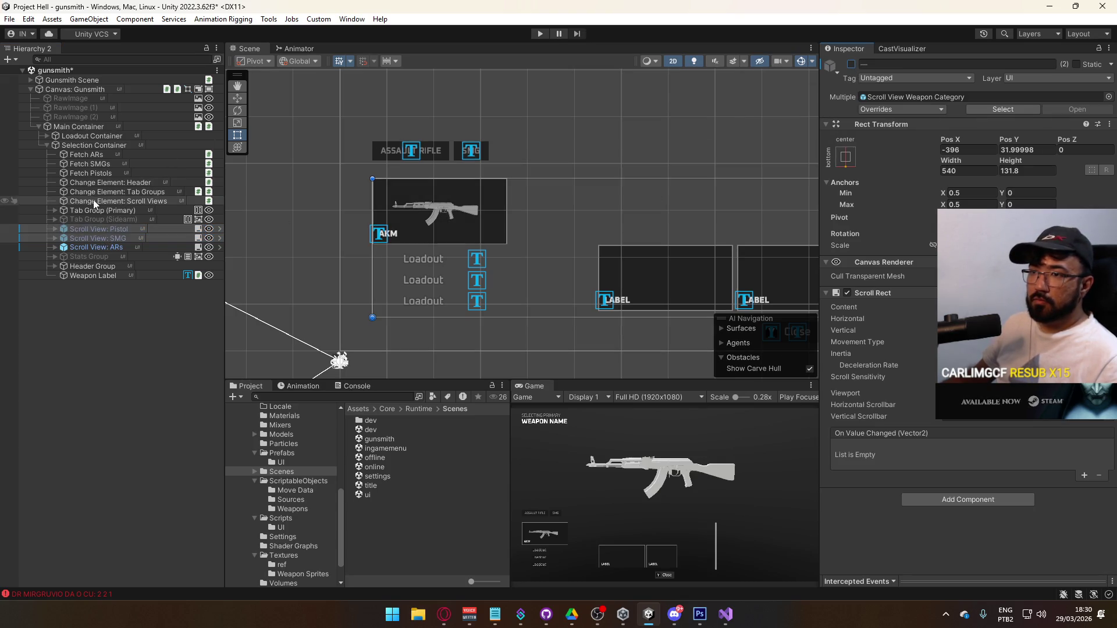
{"action": "left_click", "coordinate": [107, 144]}
{"action": "left_click", "coordinate": [851, 64]}
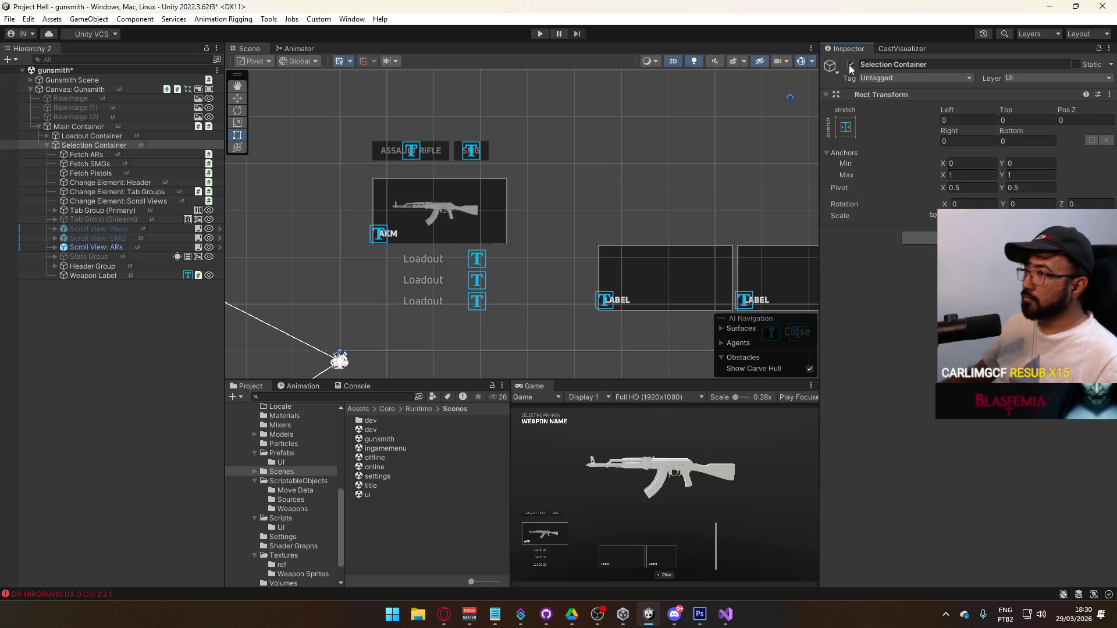
{"action": "key", "text": "ctrl+s"}
Step: Open the title scene and start Play mode
{"action": "left_click", "coordinate": [48, 149]}
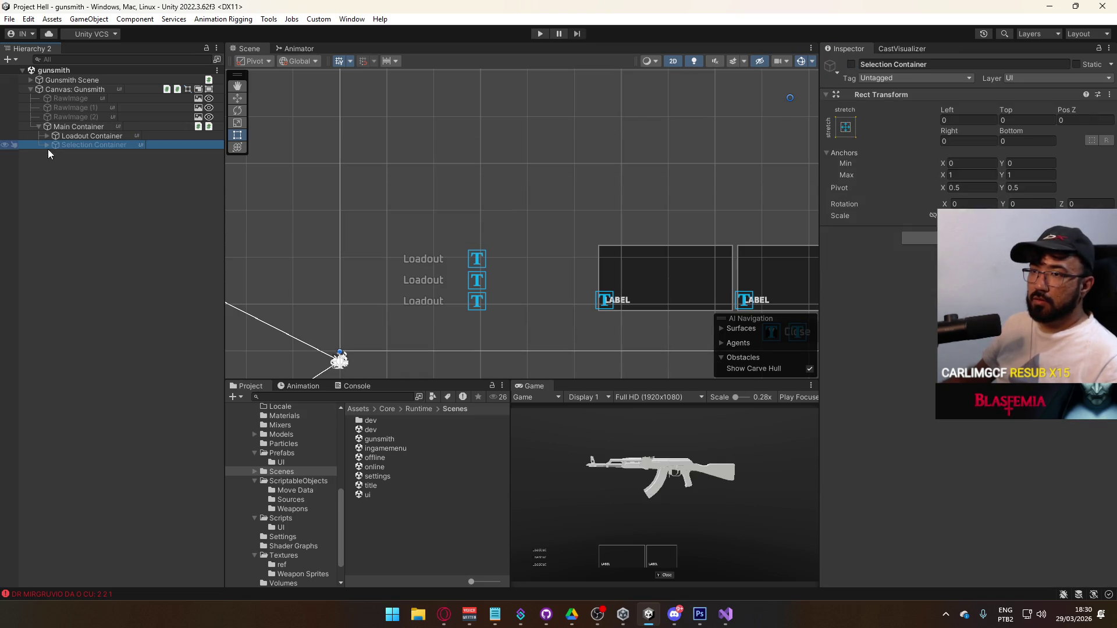
{"action": "left_click", "coordinate": [47, 149]}
{"action": "double_click", "coordinate": [372, 486]}
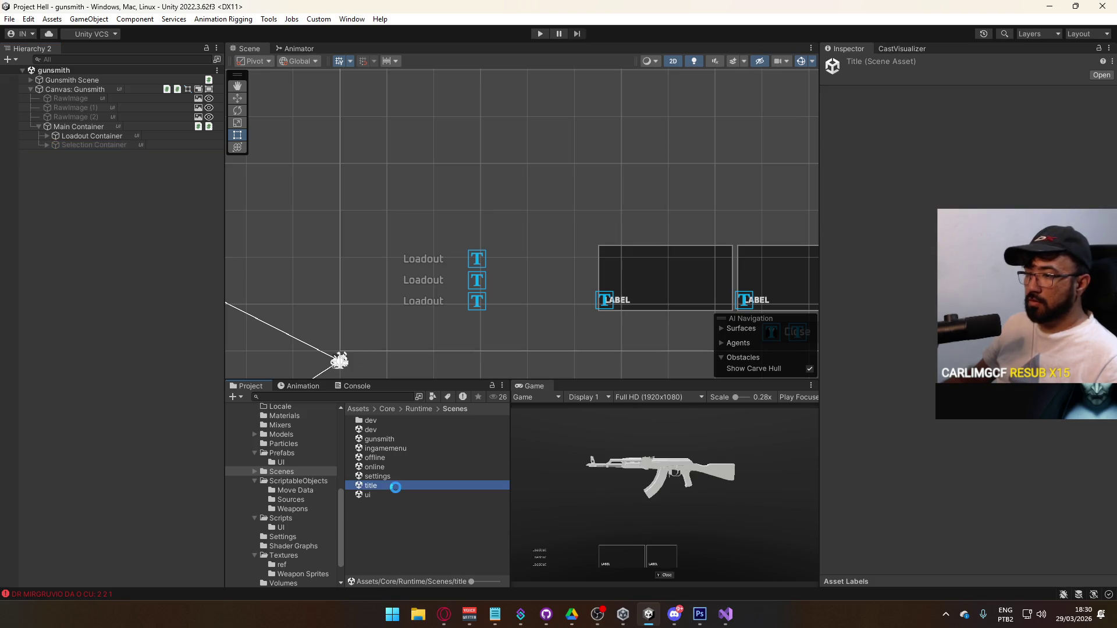
{"action": "left_click", "coordinate": [540, 34]}
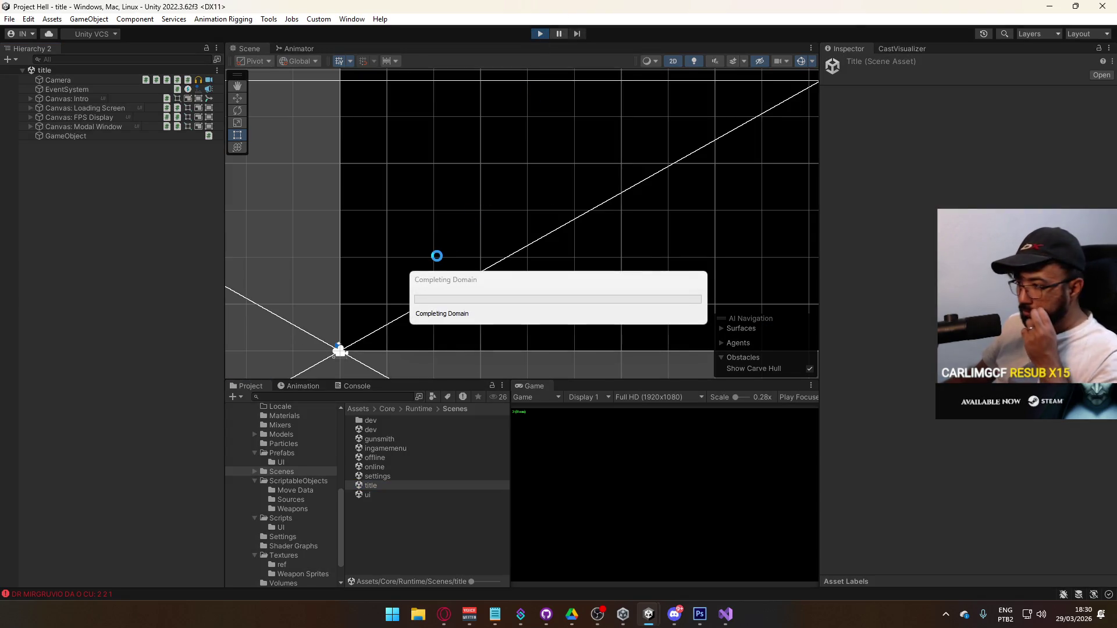
Step: Return to Unity and maximize the Game view
{"action": "left_click", "coordinate": [444, 614]}
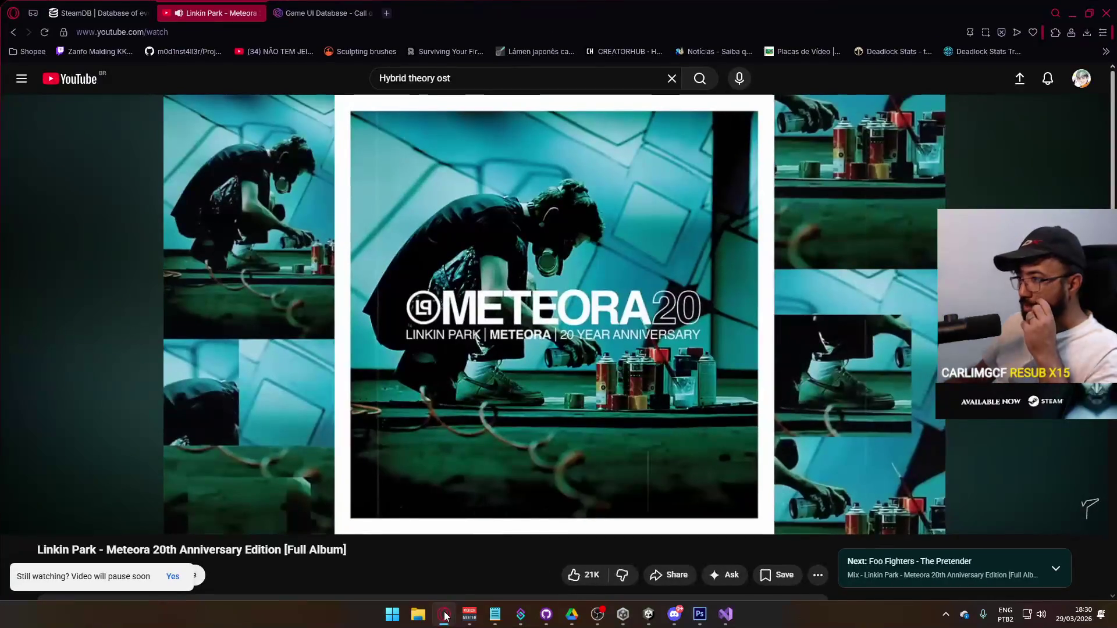
{"action": "left_click", "coordinate": [444, 613]}
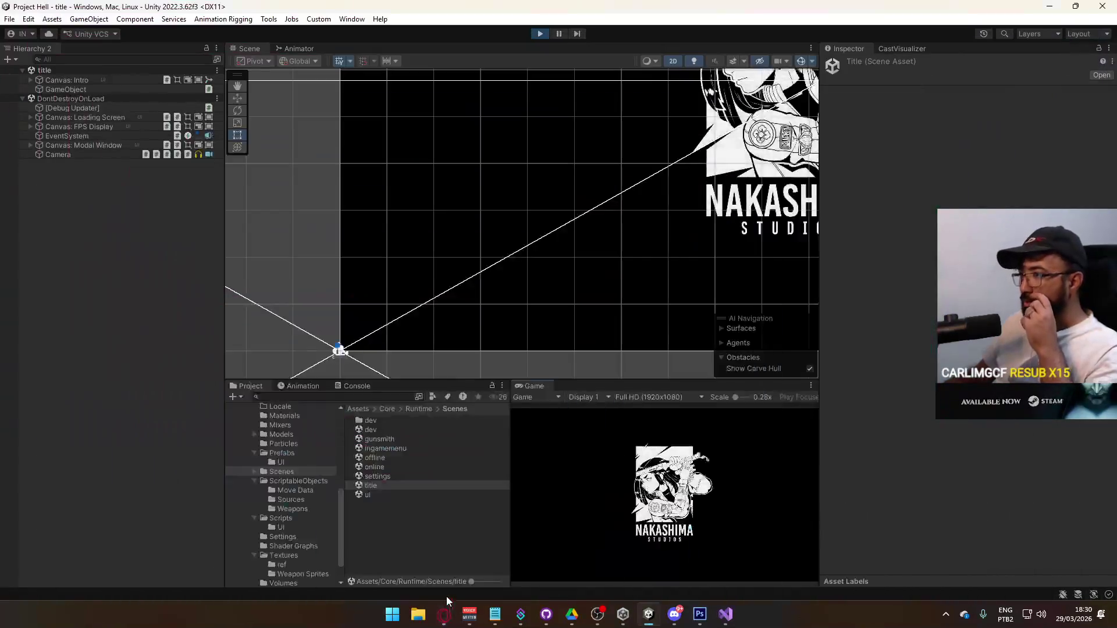
{"action": "right_click", "coordinate": [540, 387]}
{"action": "left_click", "coordinate": [598, 421]}
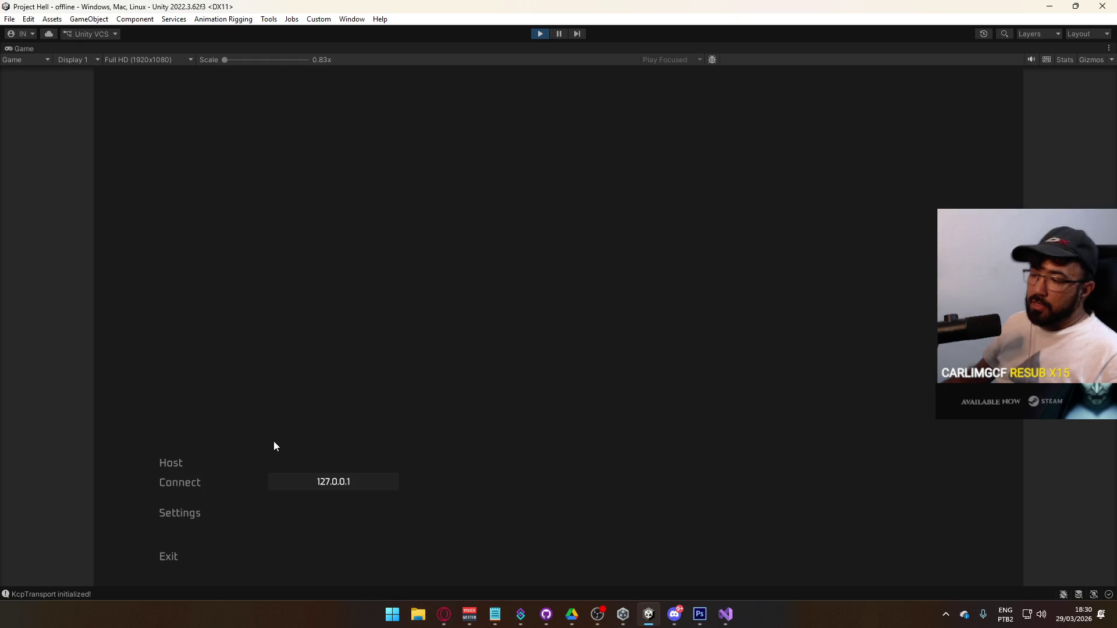
Step: Host a session and equip the AKM as Loadout 1's primary weapon
{"action": "left_click", "coordinate": [174, 461]}
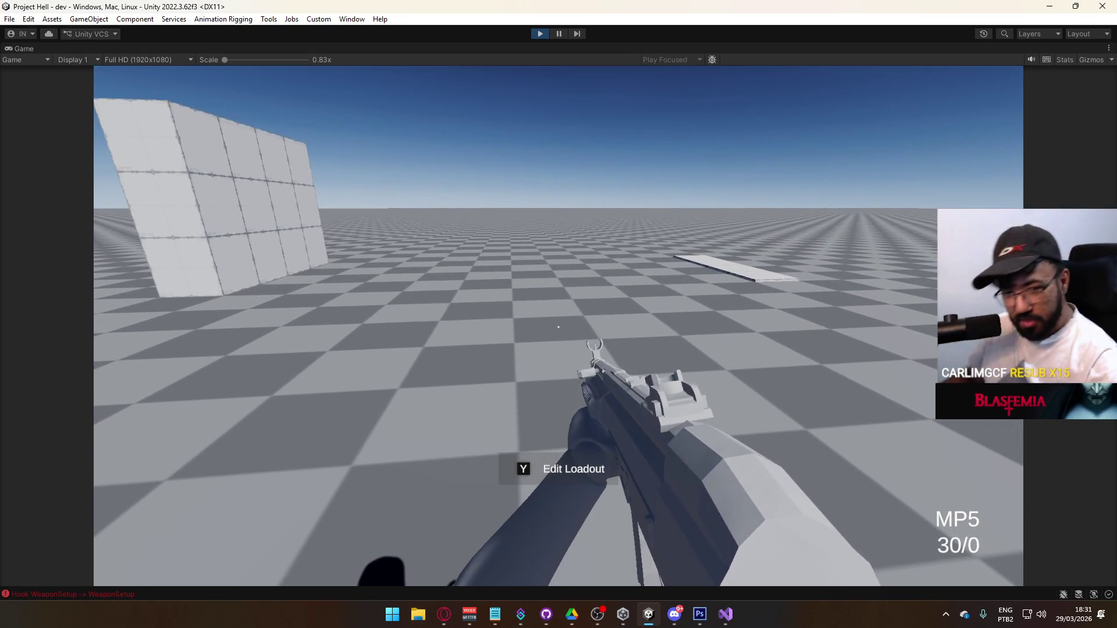
{"action": "key", "text": "y"}
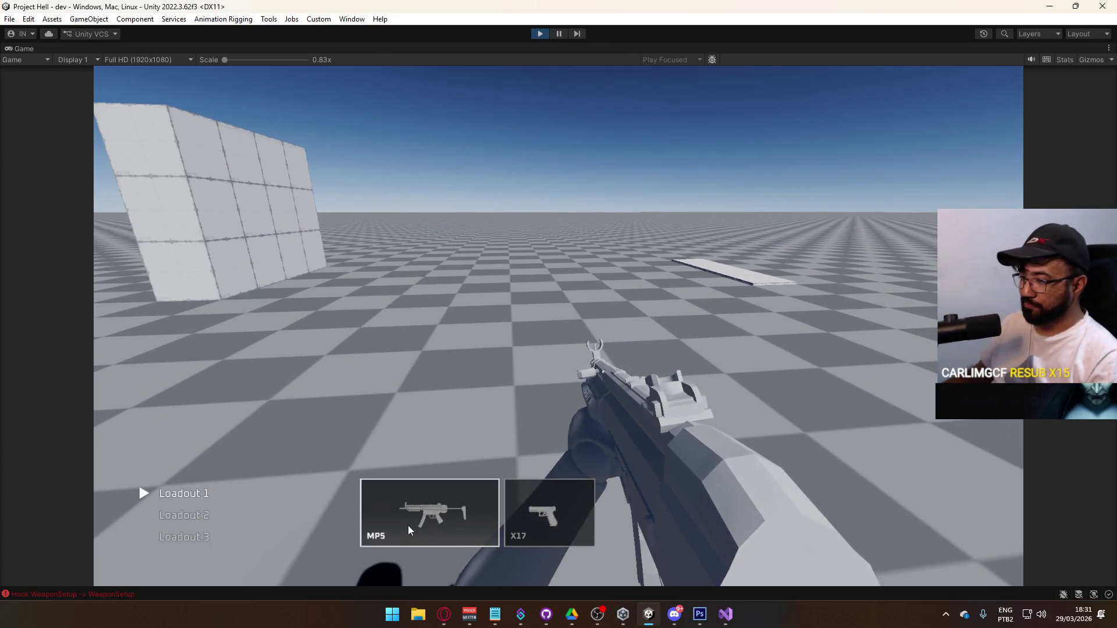
{"action": "left_click", "coordinate": [411, 522]}
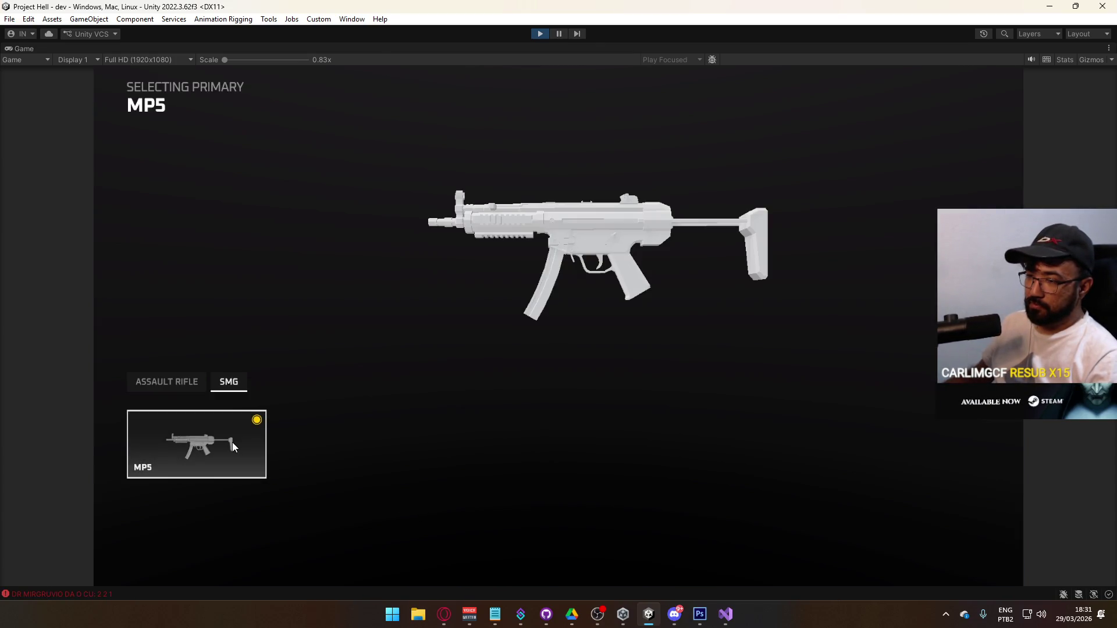
{"action": "left_click", "coordinate": [175, 391]}
{"action": "left_click", "coordinate": [231, 389]}
{"action": "left_click", "coordinate": [167, 383]}
{"action": "left_click", "coordinate": [211, 434]}
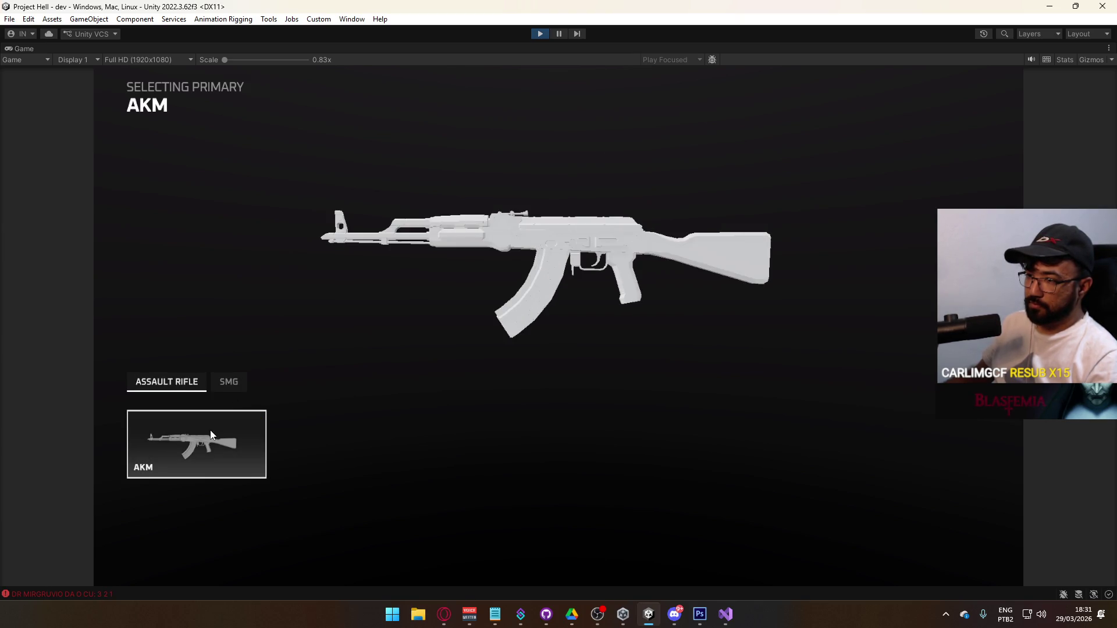
{"action": "left_click", "coordinate": [211, 431]}
Step: Reopen the primary selection, compare the ASSAULT RIFLE and SMG tabs, and confirm the AKM
{"action": "left_click", "coordinate": [436, 505]}
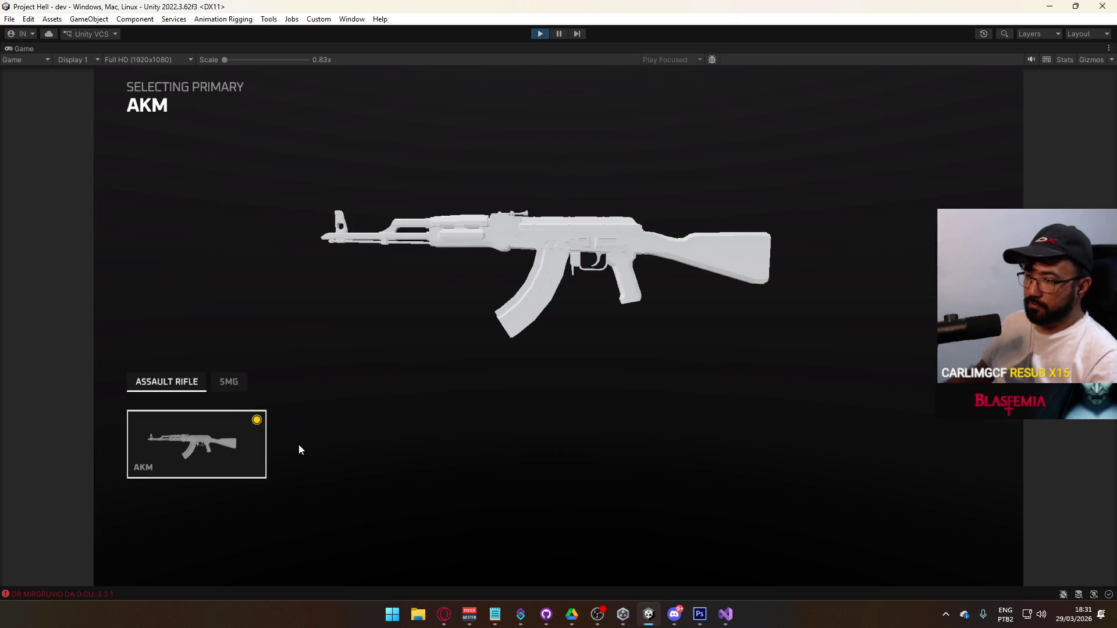
{"action": "left_click", "coordinate": [229, 384]}
{"action": "left_click", "coordinate": [192, 382]}
{"action": "mouse_move", "coordinate": [182, 428]}
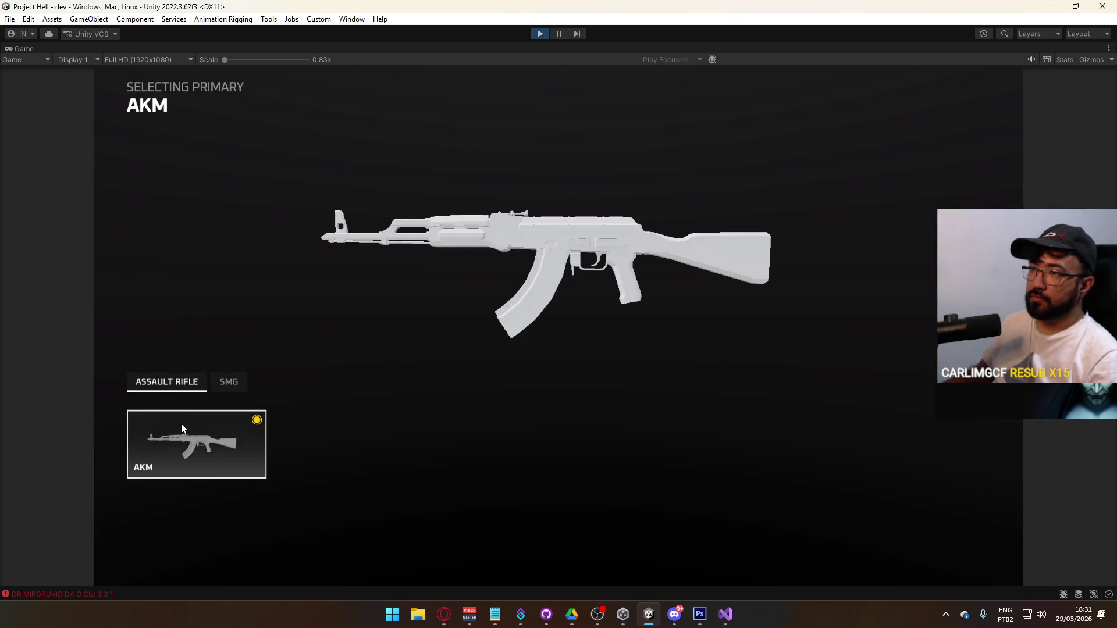
{"action": "left_click", "coordinate": [228, 383]}
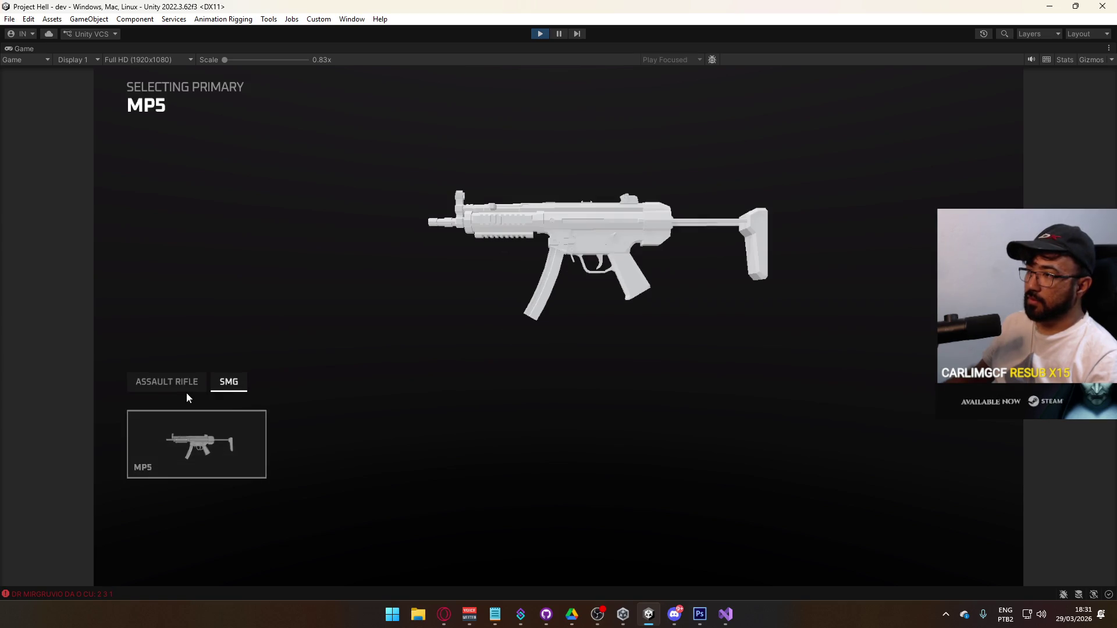
{"action": "left_click", "coordinate": [178, 389]}
{"action": "left_click", "coordinate": [183, 390]}
{"action": "left_click", "coordinate": [228, 384]}
{"action": "left_click", "coordinate": [188, 391]}
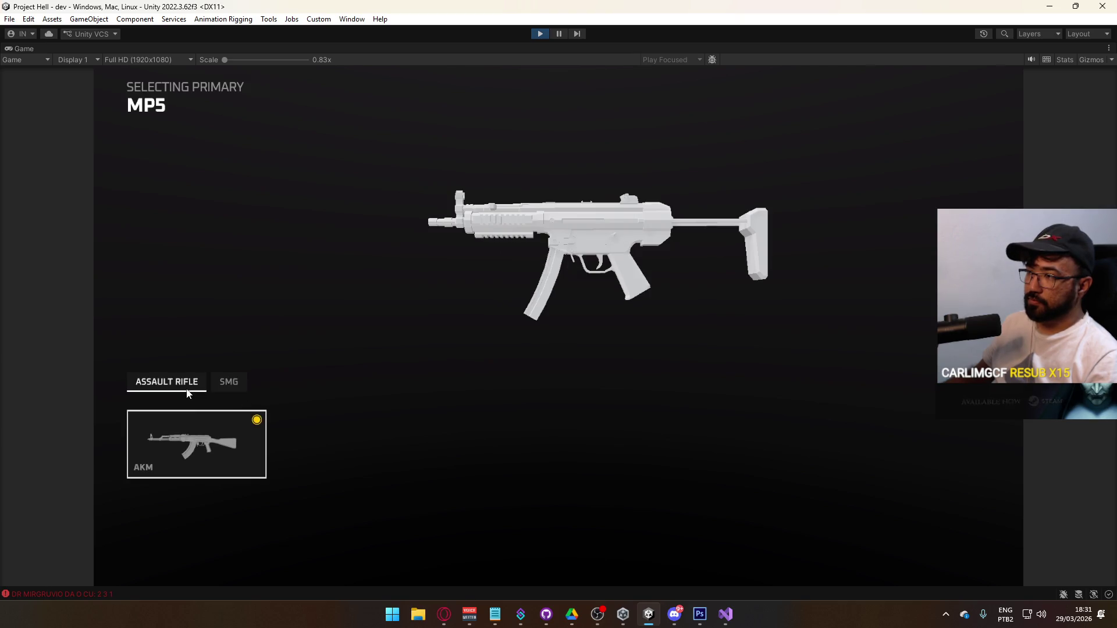
{"action": "left_click", "coordinate": [228, 384]}
{"action": "left_click", "coordinate": [187, 389]}
{"action": "left_click", "coordinate": [203, 447]}
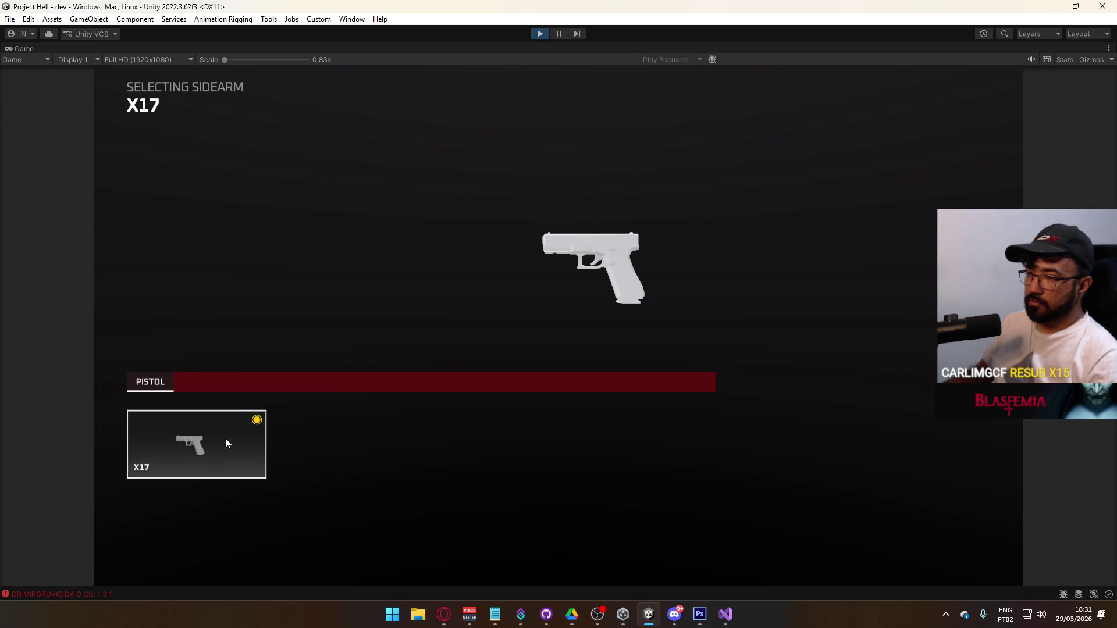
{"action": "key", "text": "super"}
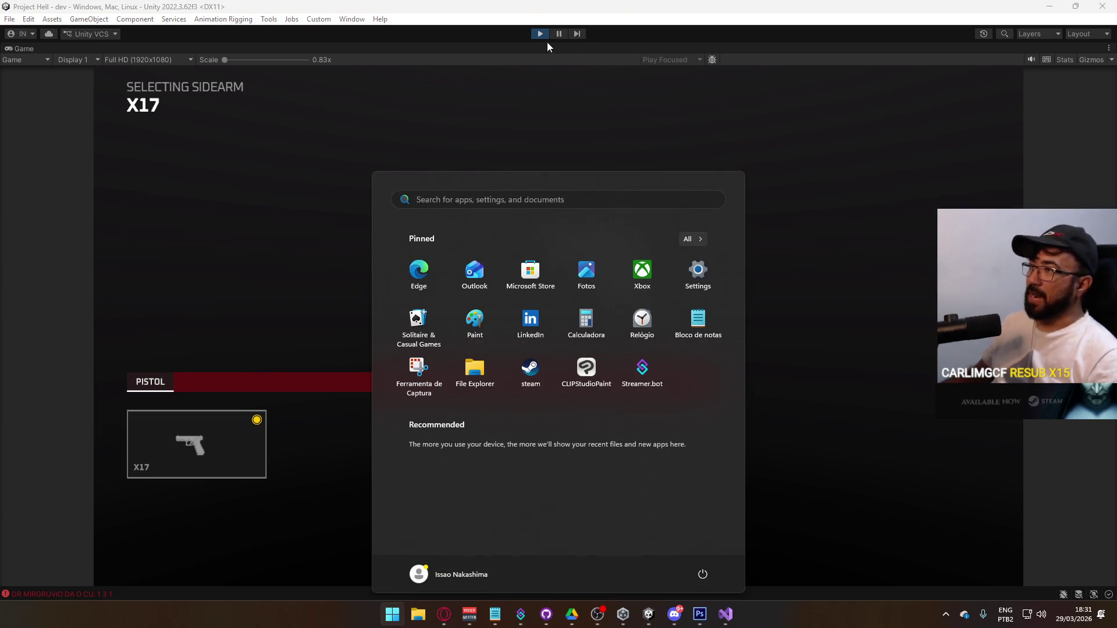
Step: Stop Play mode and reopen the gunsmith scene
{"action": "left_click", "coordinate": [540, 33]}
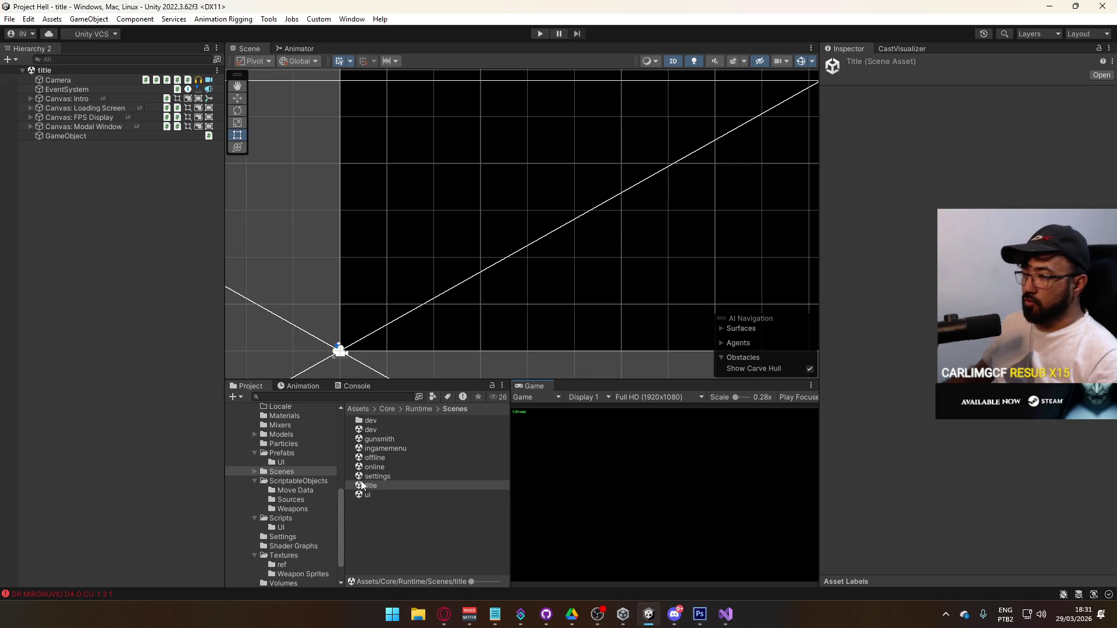
{"action": "double_click", "coordinate": [391, 439]}
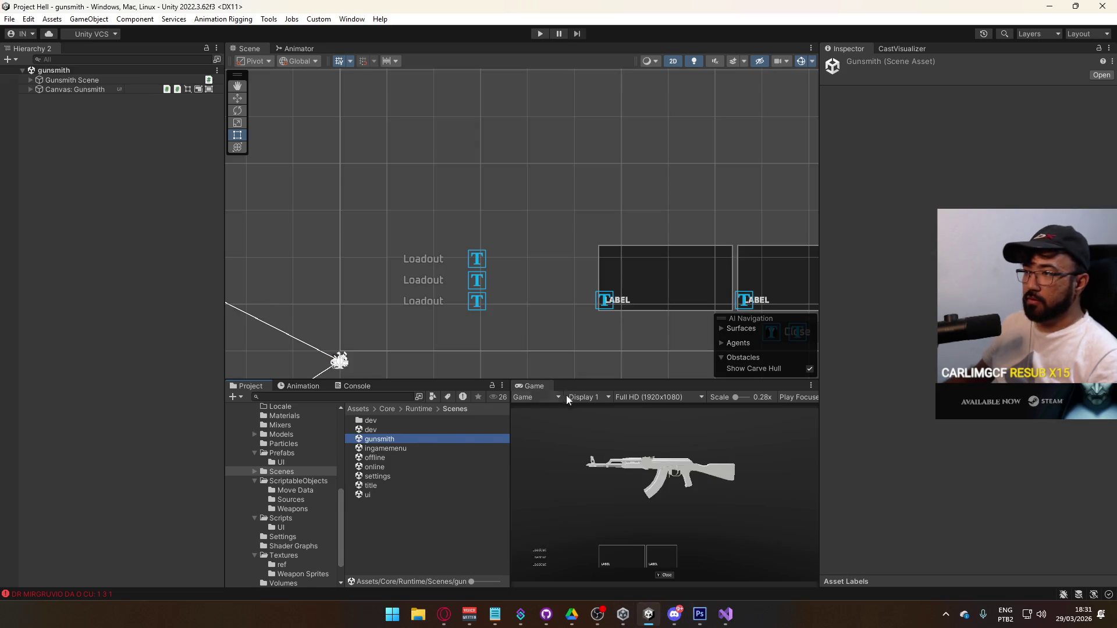
{"action": "left_click", "coordinate": [394, 495]}
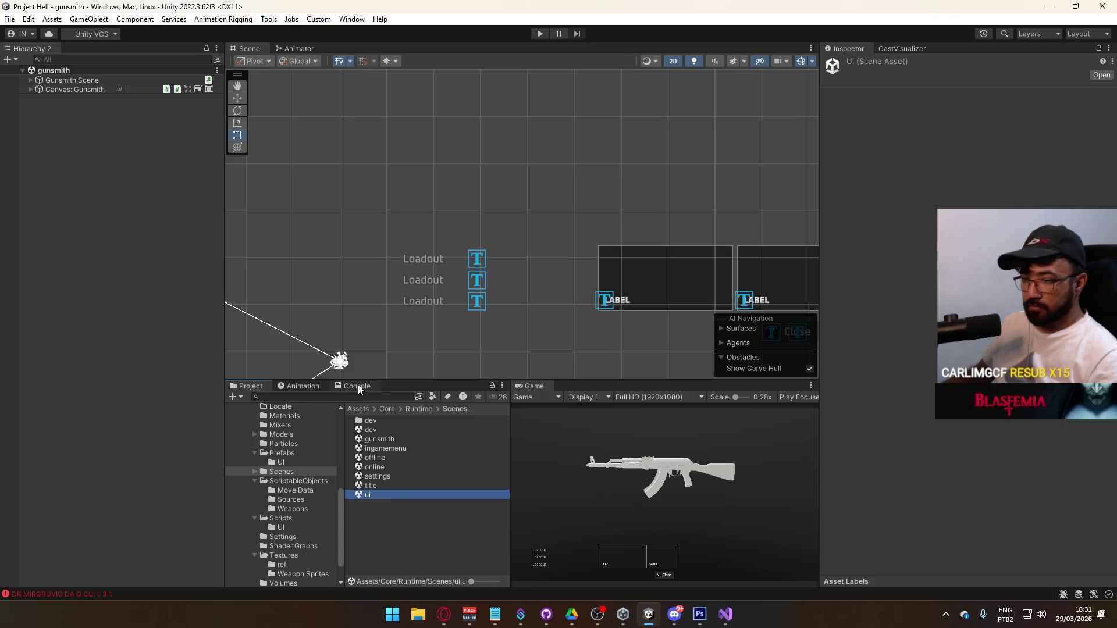
Step: Open the Console error's source in FetchIfWeaponIsInLoadout.cs and delete the LogError line before OnLogicSet
{"action": "left_click", "coordinate": [357, 386]}
{"action": "double_click", "coordinate": [381, 483]}
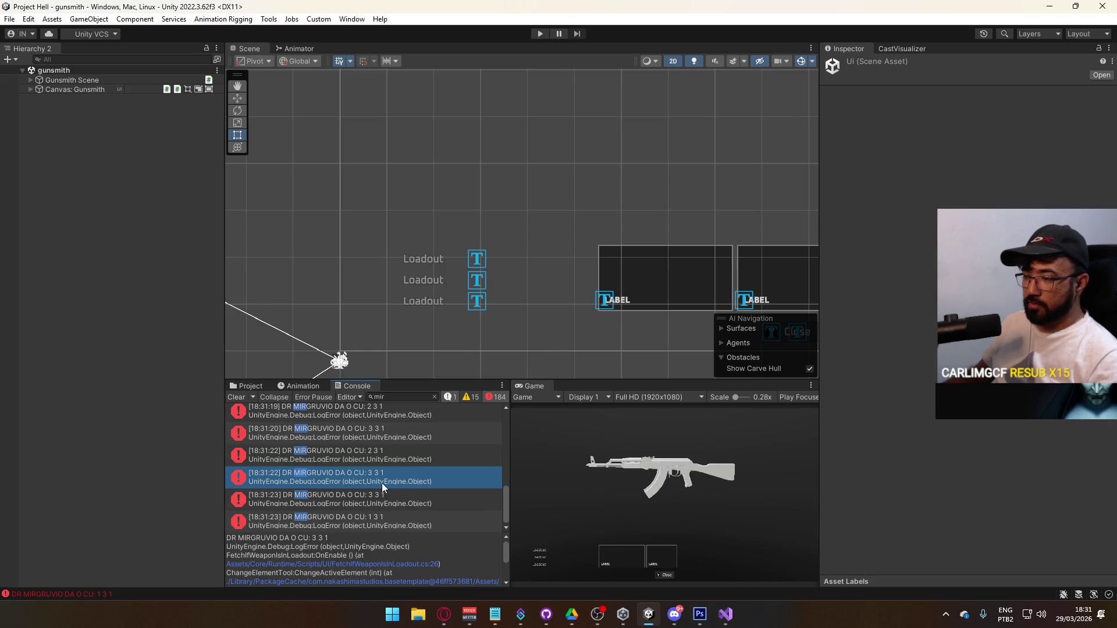
{"action": "key", "text": "shift+Home"}
{"action": "key", "text": "BackSpace"}
{"action": "key", "text": "Delete"}
{"action": "key", "text": "Delete"}
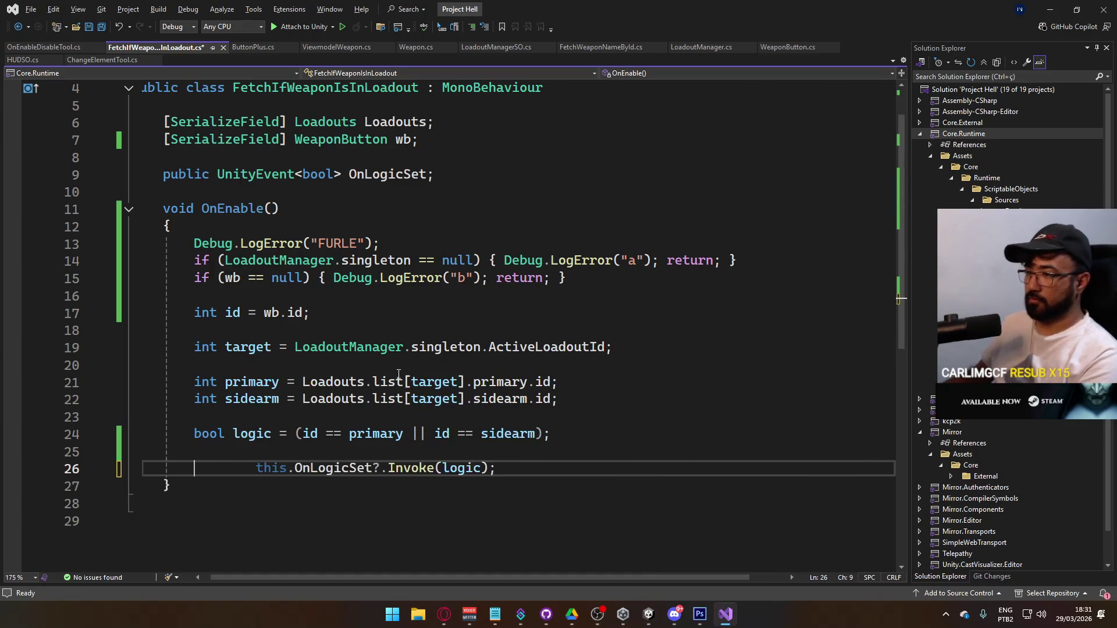
Step: Fix this.OnLogicSet's indentation, remove the Debug.LogError("a") and ("b") calls and braces, and save
{"action": "key", "text": "ctrl+shift+Right"}
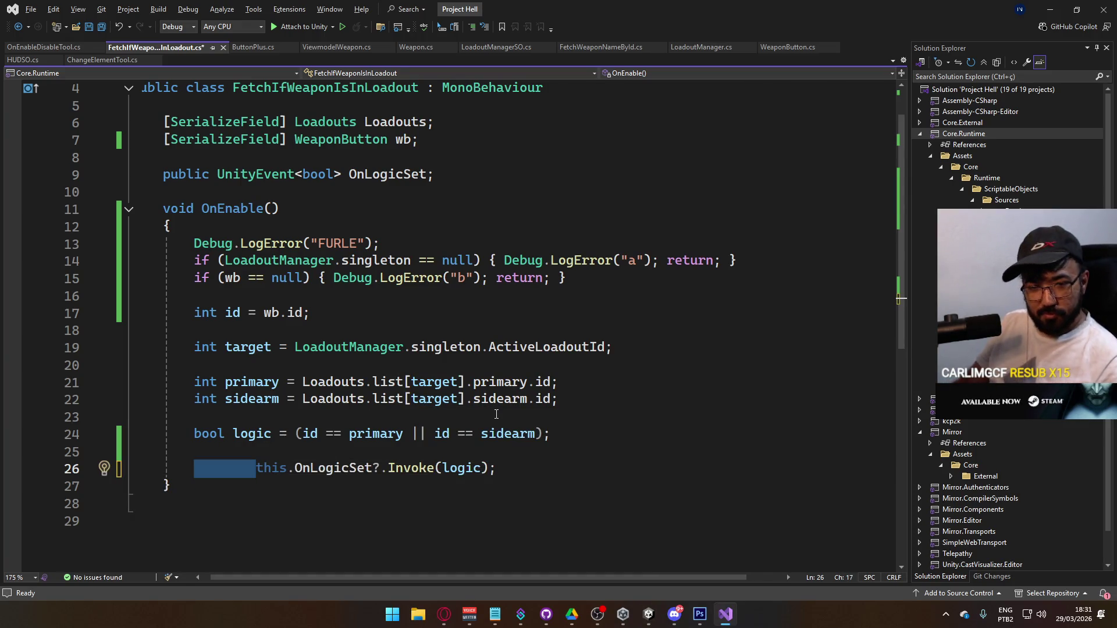
{"action": "key", "text": "BackSpace"}
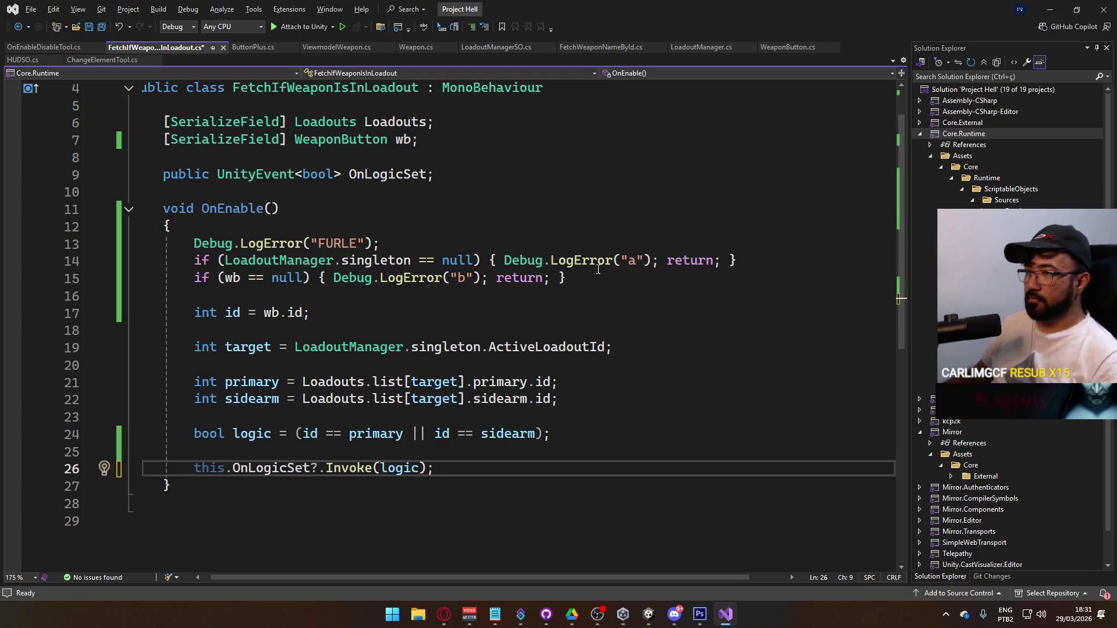
{"action": "mouse_move", "coordinate": [356, 266]}
{"action": "mouse_move", "coordinate": [318, 277]}
{"action": "left_mouse_down"}
{"action": "mouse_move", "coordinate": [489, 280]}
{"action": "mouse_move", "coordinate": [512, 260]}
{"action": "mouse_move", "coordinate": [660, 259]}
{"action": "left_mouse_up"}
{"action": "key", "text": "BackSpace"}
{"action": "key", "text": "Delete"}
{"action": "key", "text": "End"}
{"action": "key", "text": "BackSpace"}
{"action": "key", "text": "BackSpace"}
{"action": "key", "text": "BackSpace"}
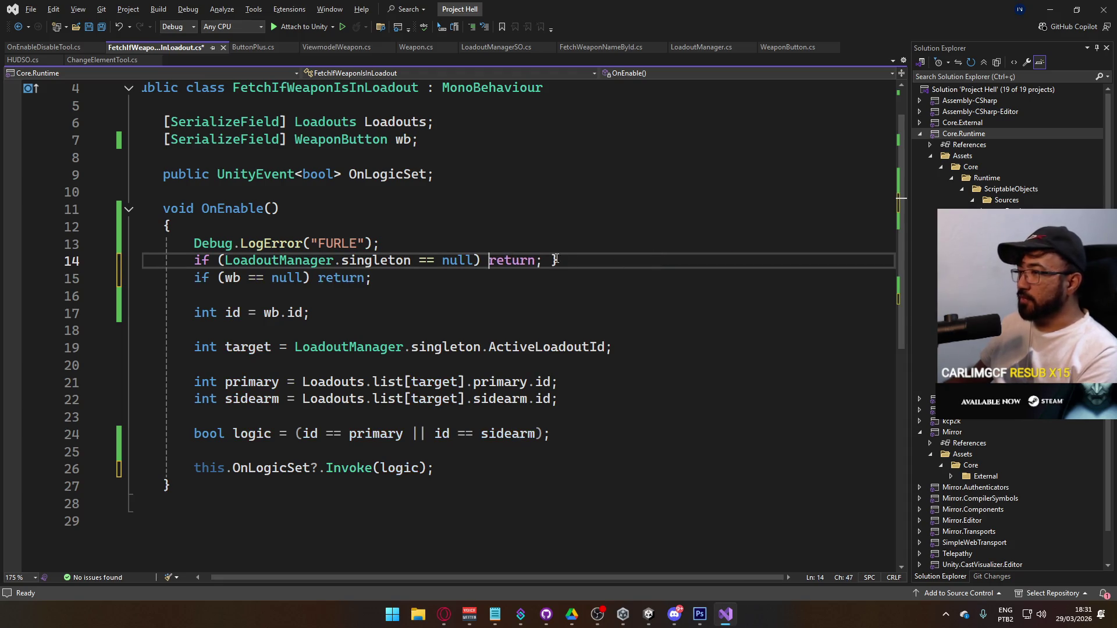
{"action": "key", "text": "End"}
{"action": "key", "text": "BackSpace"}
{"action": "key", "text": "Down"}
{"action": "key", "text": "Down"}
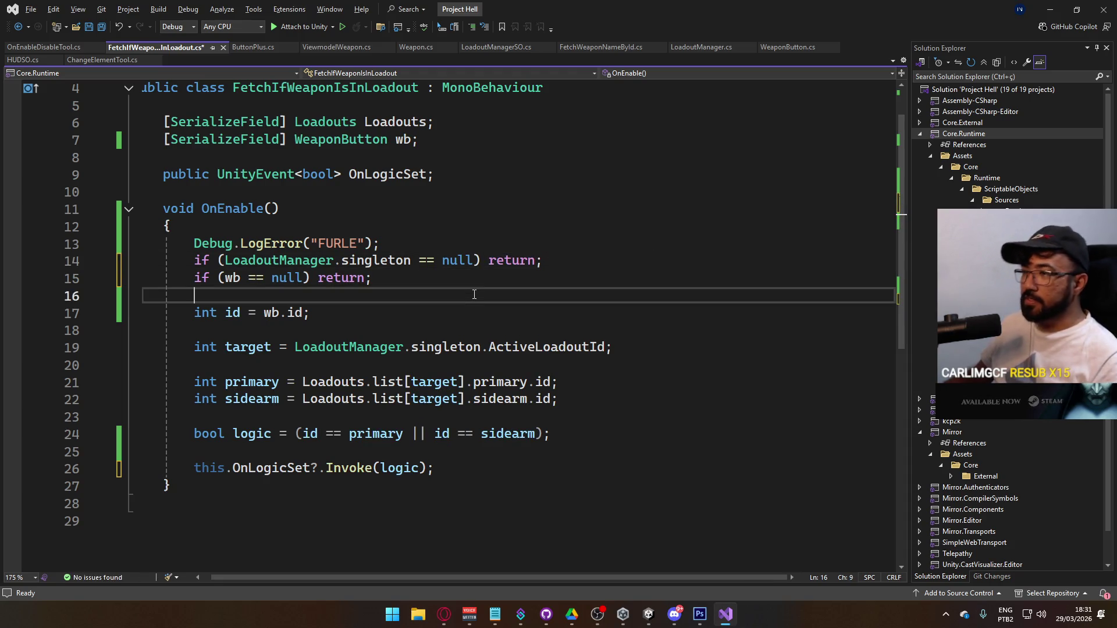
{"action": "key", "text": "shift+Up"}
{"action": "key", "text": "ctrl+s"}
Step: Cut the Debug.LogError("FURLE") line from OnEnable
{"action": "left_click", "coordinate": [383, 280]}
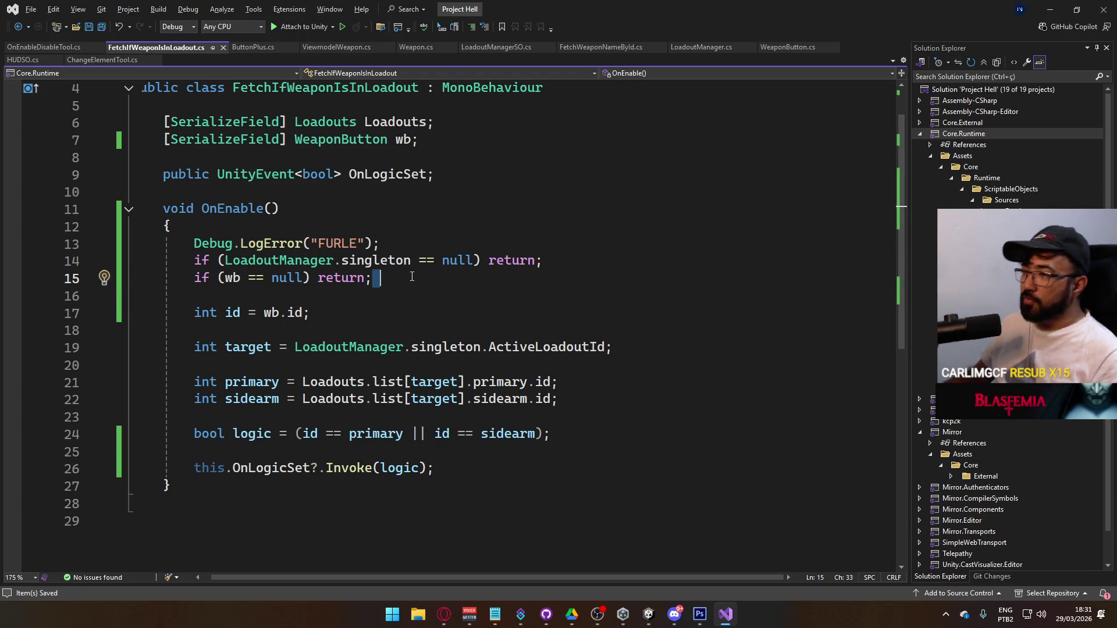
{"action": "key", "text": "Left"}
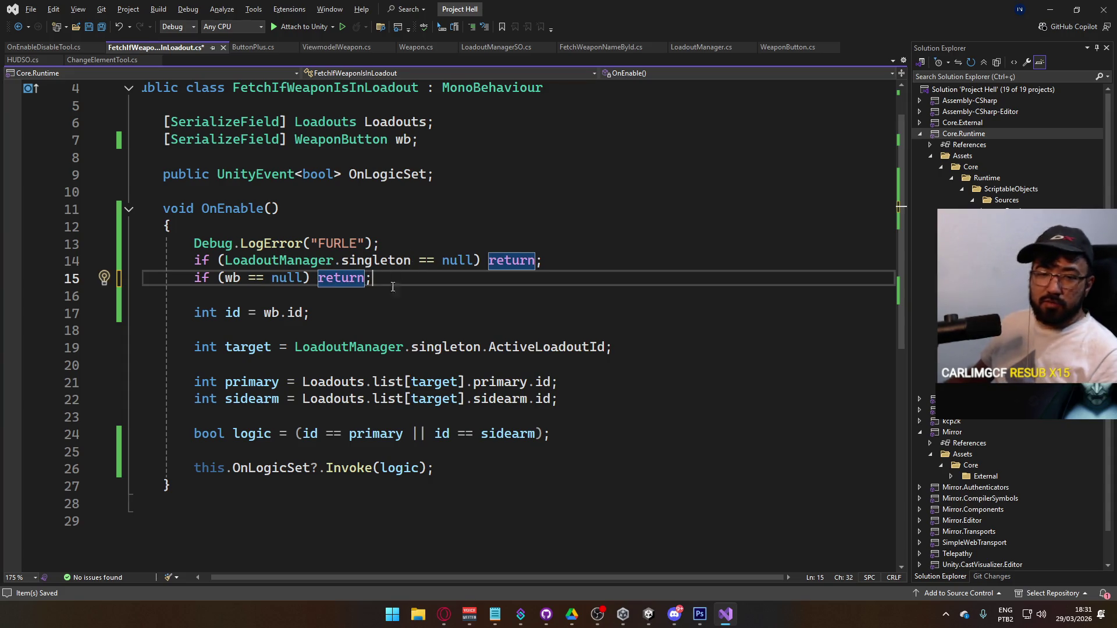
{"action": "left_click", "coordinate": [443, 241]}
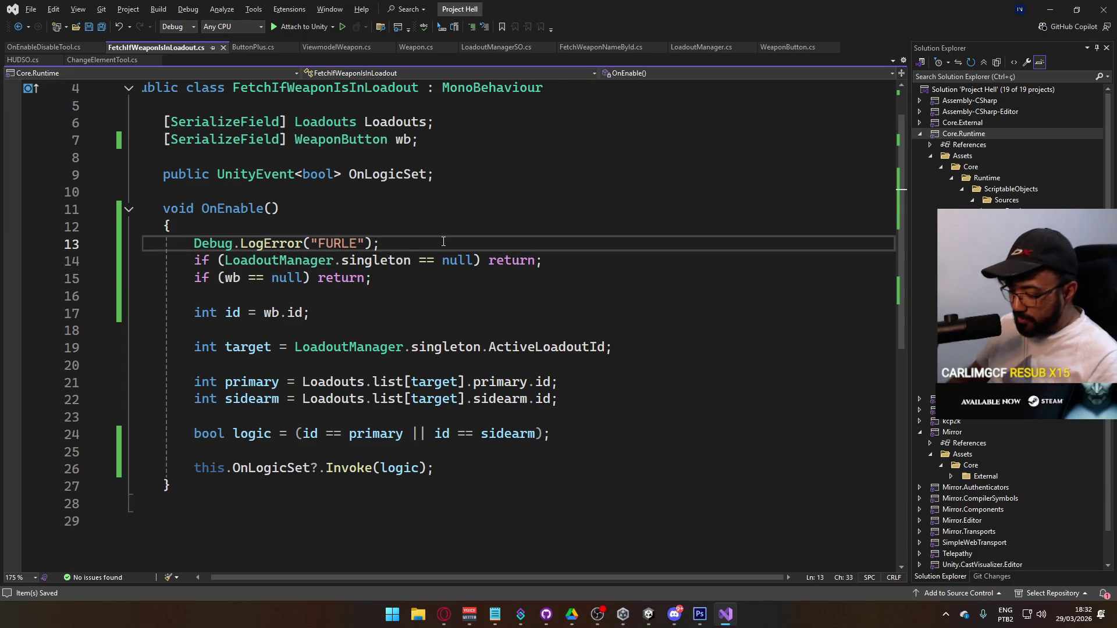
{"action": "key", "text": "ctrl+x"}
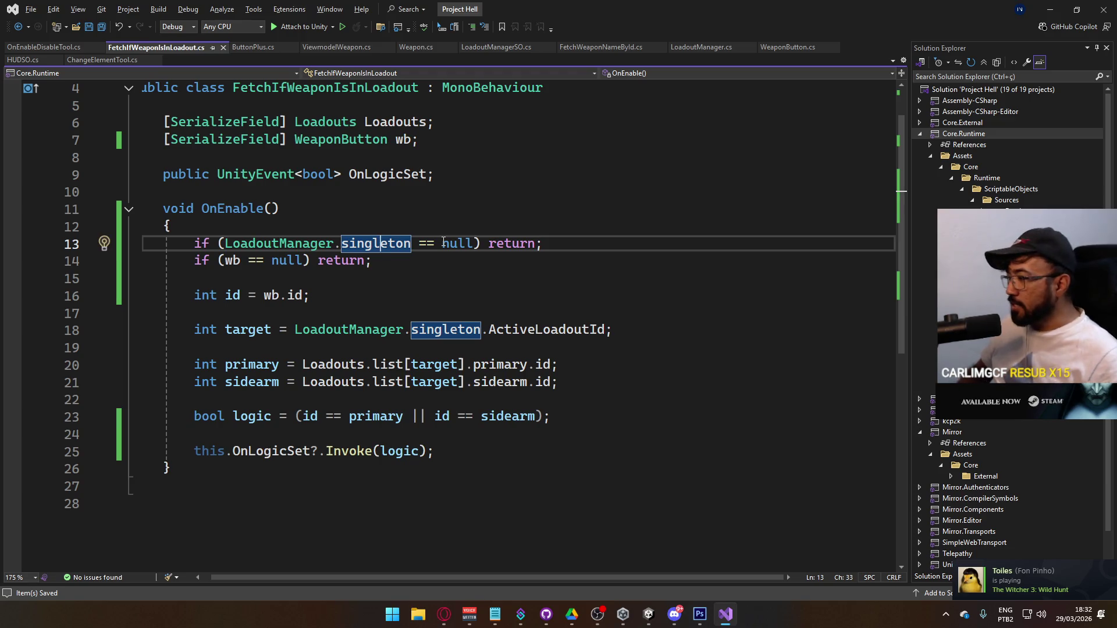
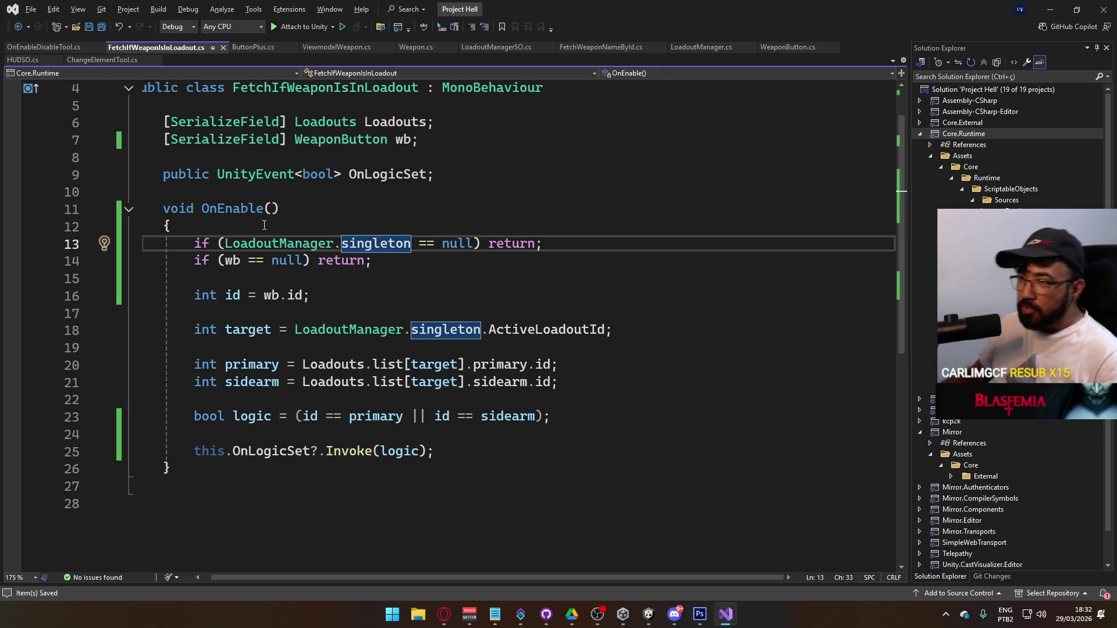
Step: Leave the FetchIfWeaponIsInLoadout script in Visual Studio and return to the Unity gunsmith scene
{"action": "left_click", "coordinate": [284, 209]}
{"action": "scroll", "coordinate": [402, 315], "scroll_direction": "up", "scroll_amount": 1}
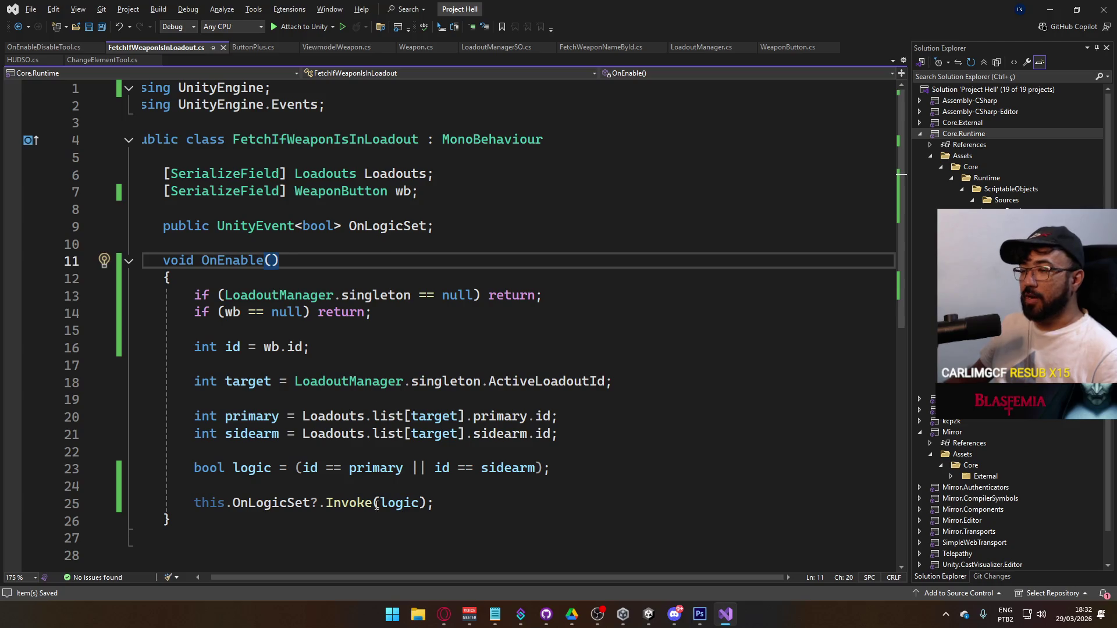
{"action": "left_click_drag", "start_coordinate": [297, 577], "coordinate": [192, 541]}
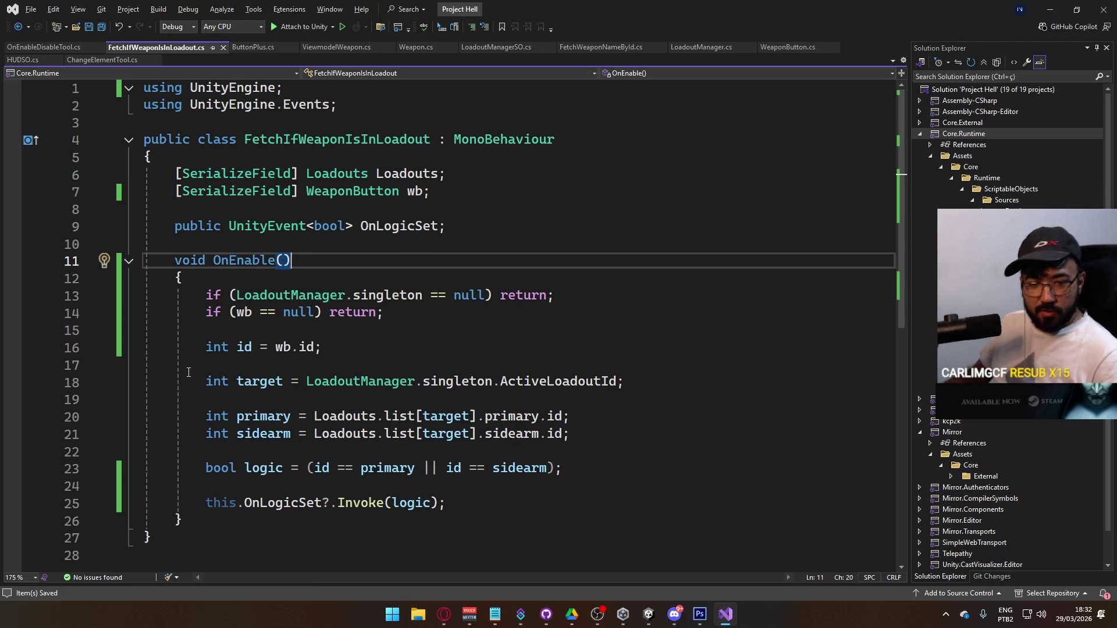
{"action": "left_click", "coordinate": [649, 614]}
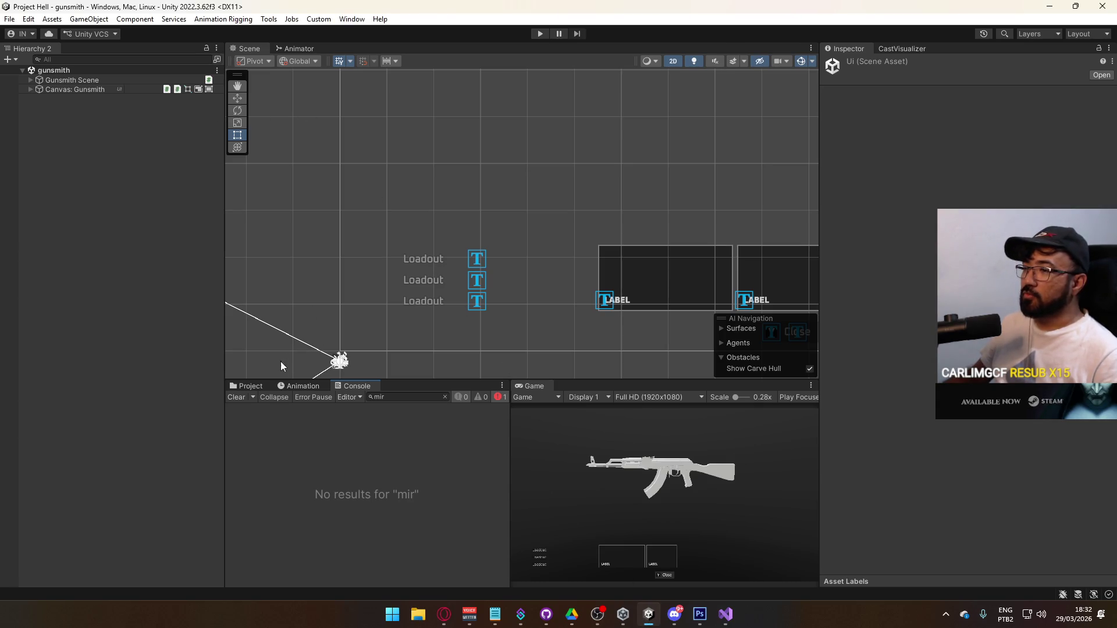
Step: Open the title scene and play-test by hosting, choosing the AKM as Loadout 1's primary
{"action": "left_click", "coordinate": [249, 387]}
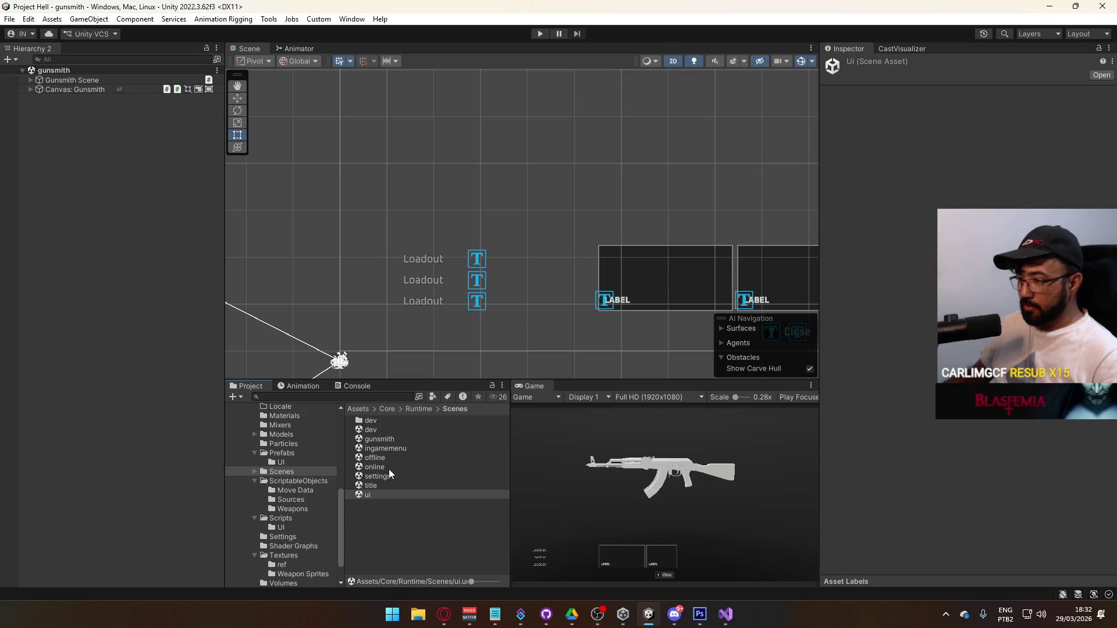
{"action": "double_click", "coordinate": [384, 486]}
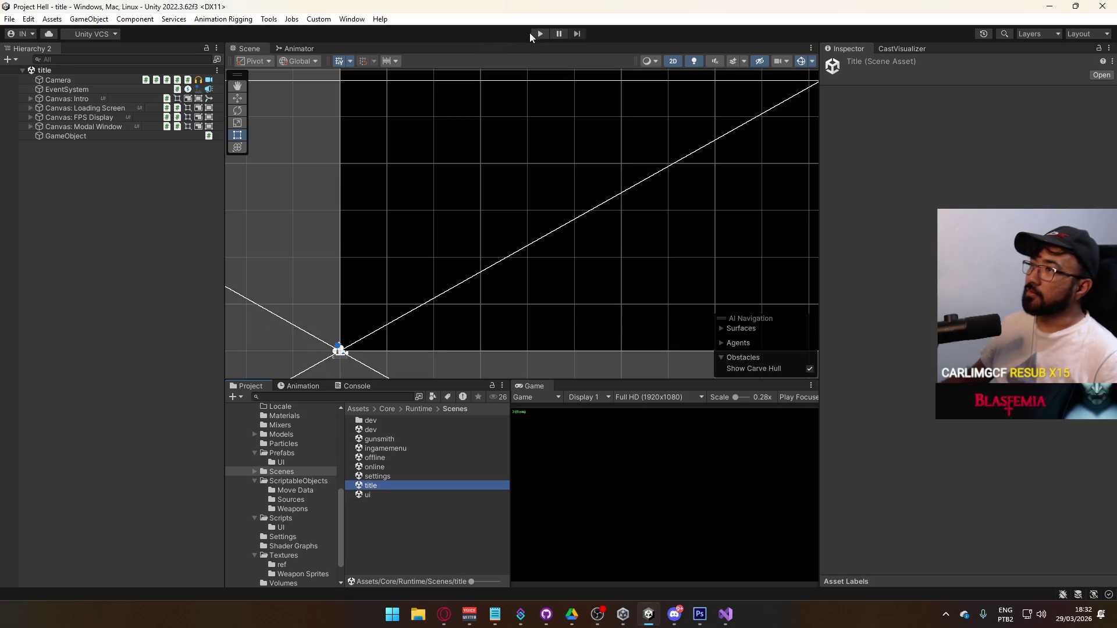
{"action": "left_click", "coordinate": [540, 33]}
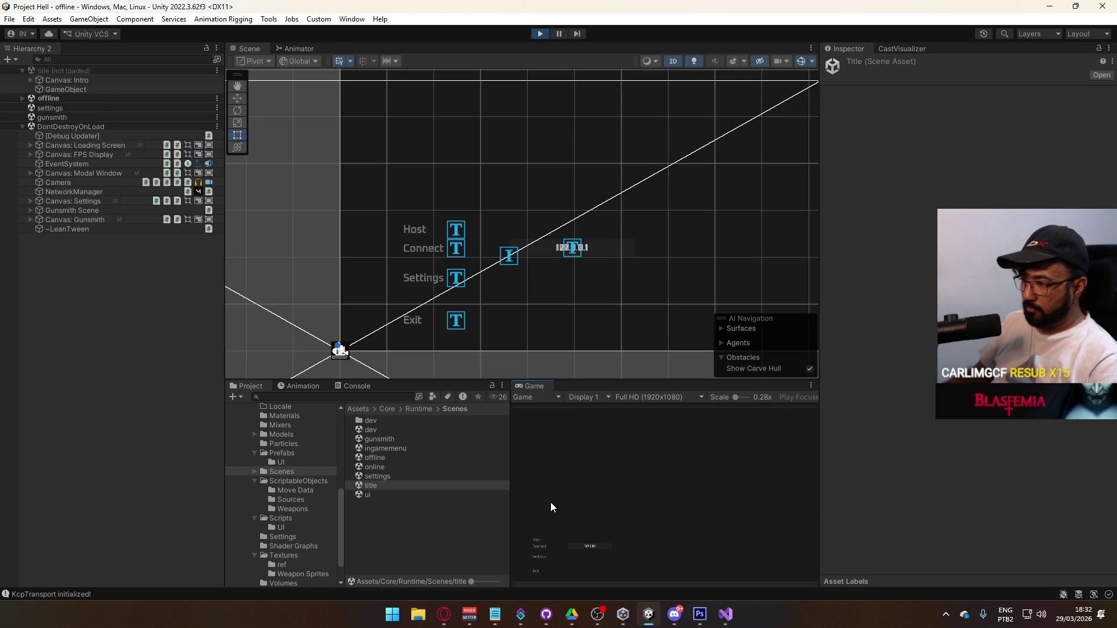
{"action": "left_click", "coordinate": [540, 539]}
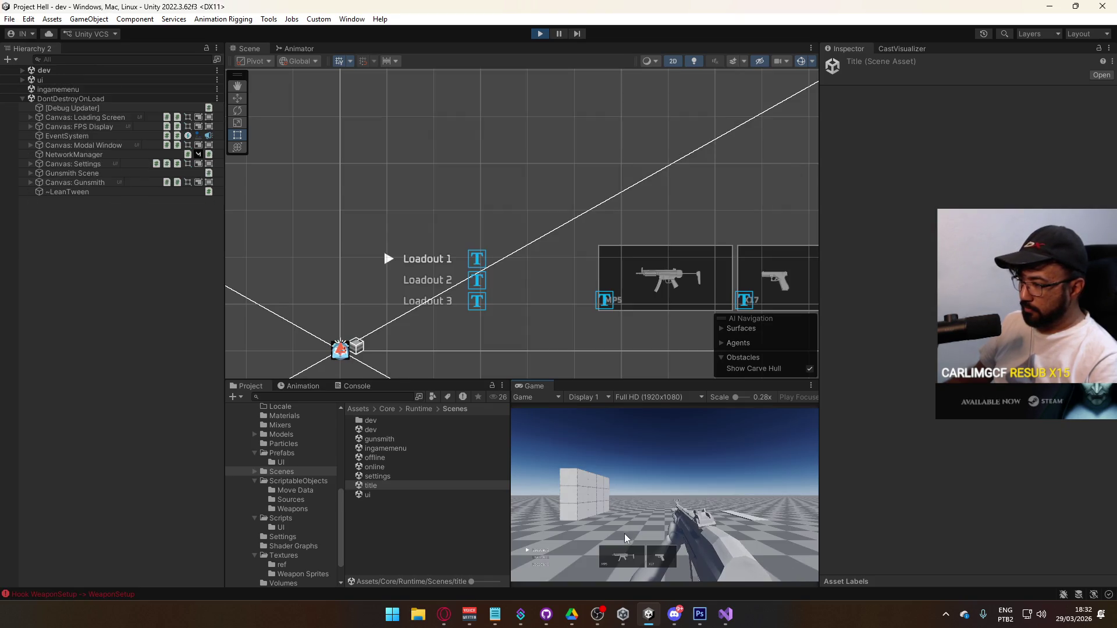
{"action": "left_click", "coordinate": [613, 559]}
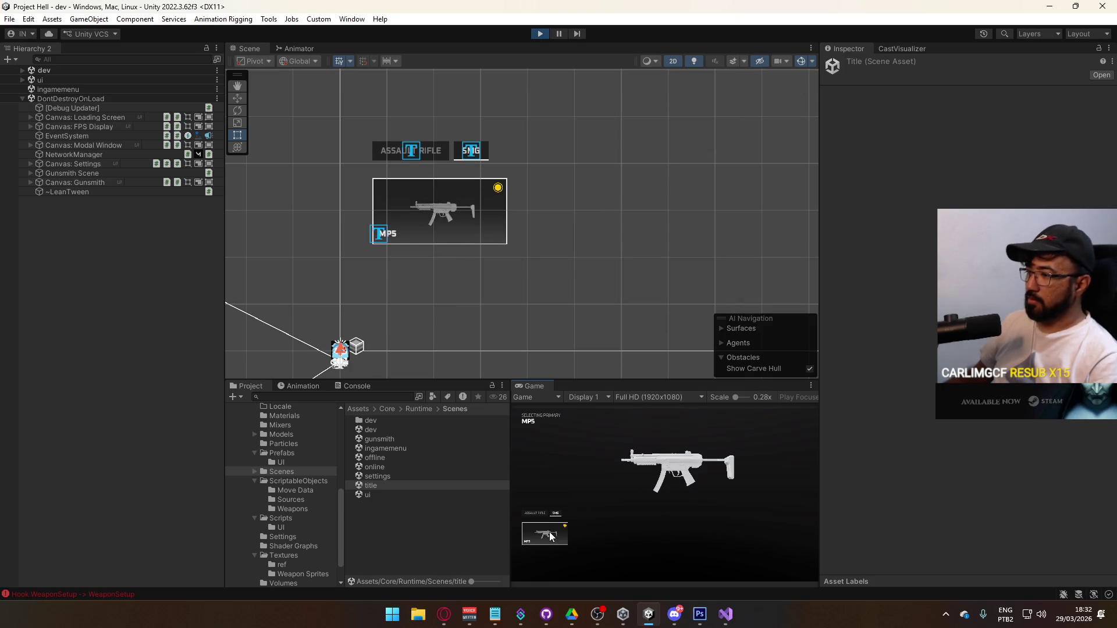
{"action": "key", "text": "q"}
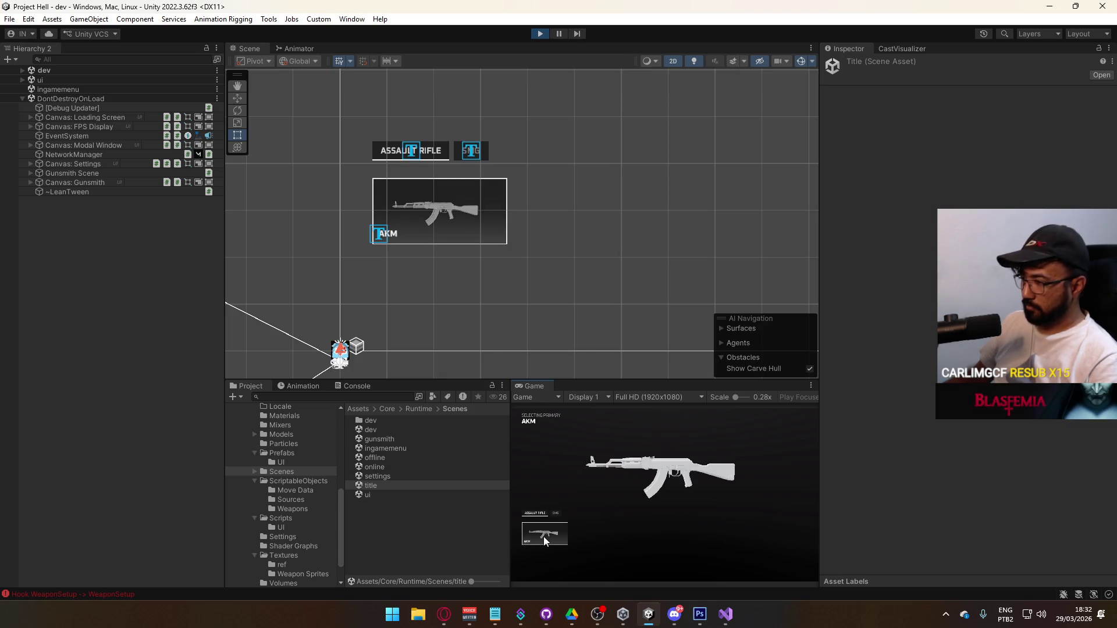
{"action": "left_click", "coordinate": [547, 531]}
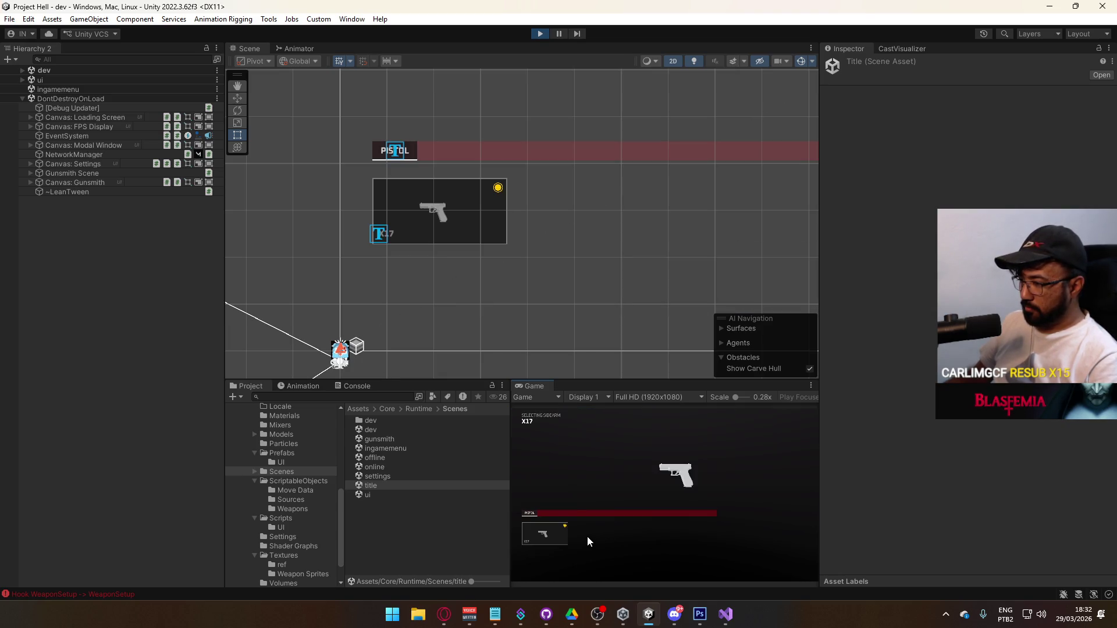
Step: Stop play mode and open the gunsmith scene
{"action": "key", "text": "super"}
{"action": "key", "text": "super"}
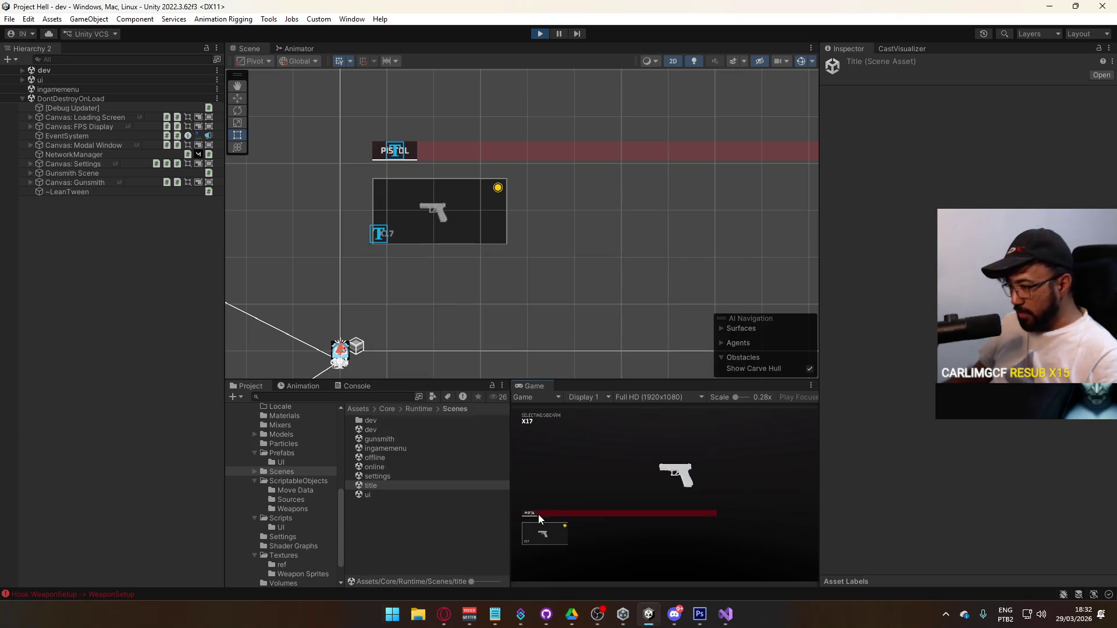
{"action": "key", "text": "super"}
{"action": "key", "text": "super"}
{"action": "left_click", "coordinate": [541, 34]}
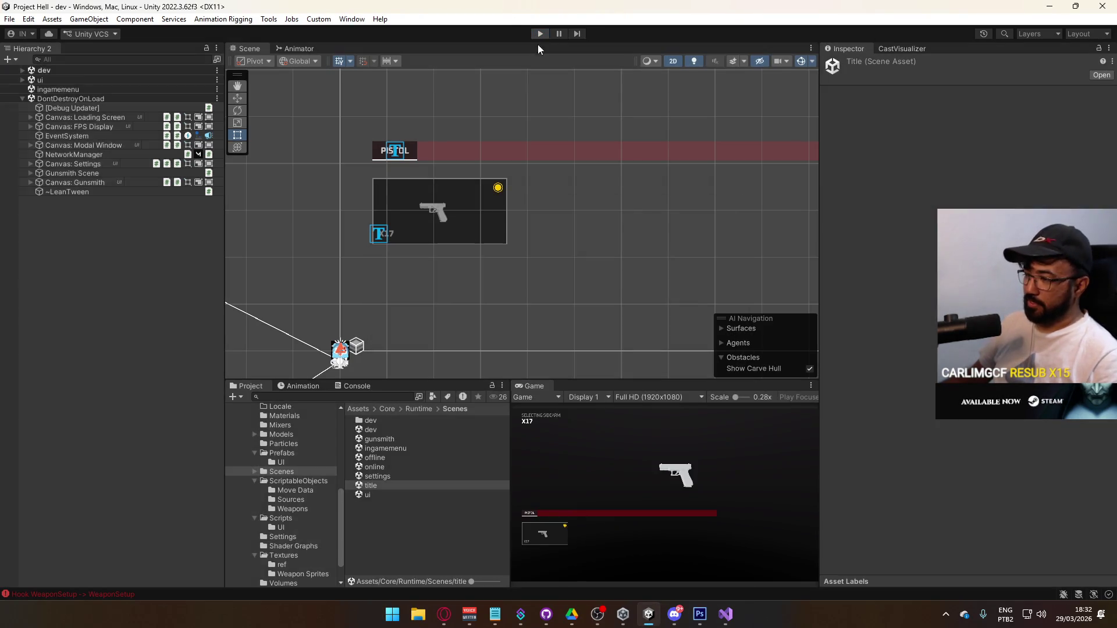
{"action": "double_click", "coordinate": [398, 440]}
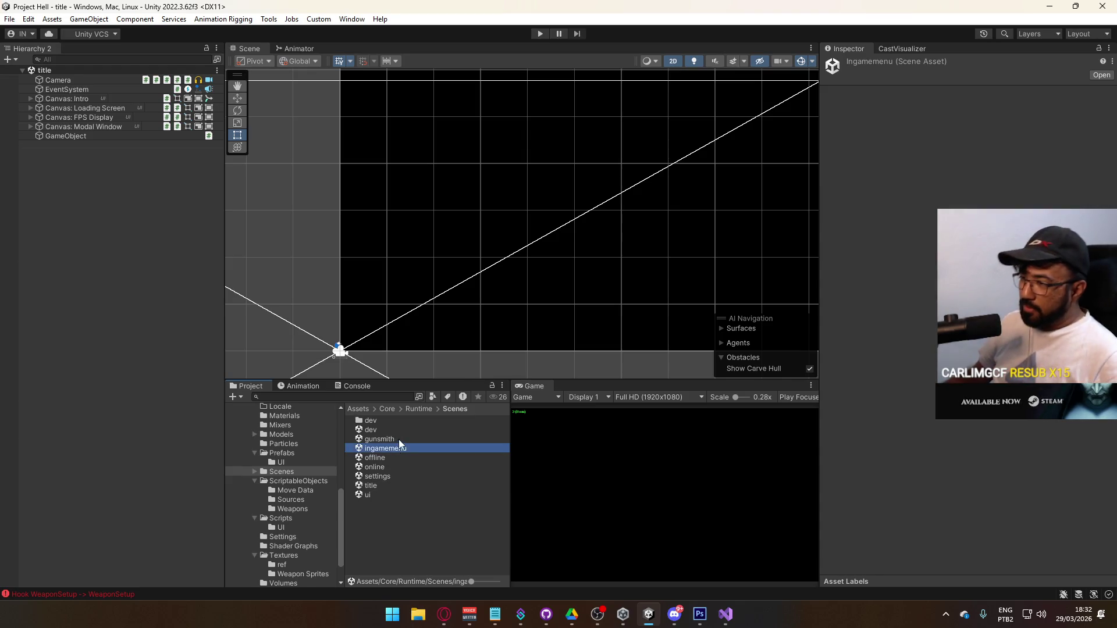
Step: Expand Canvas: Gunsmith down to Tab Group (Sidearm) and remove its Image component
{"action": "left_click", "coordinate": [30, 89]}
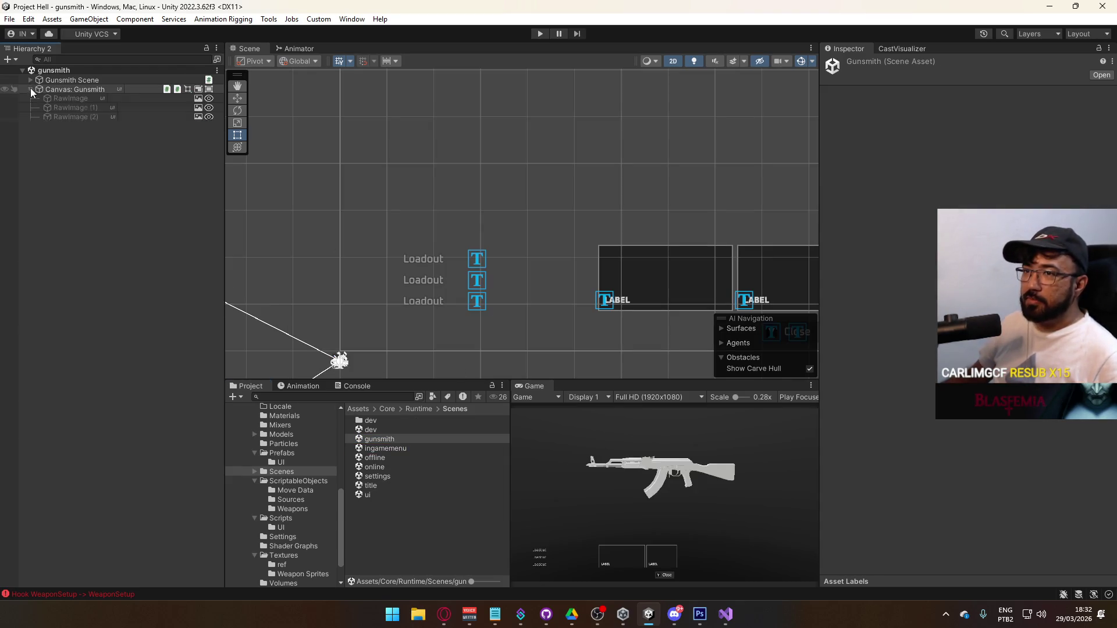
{"action": "left_click", "coordinate": [38, 127]}
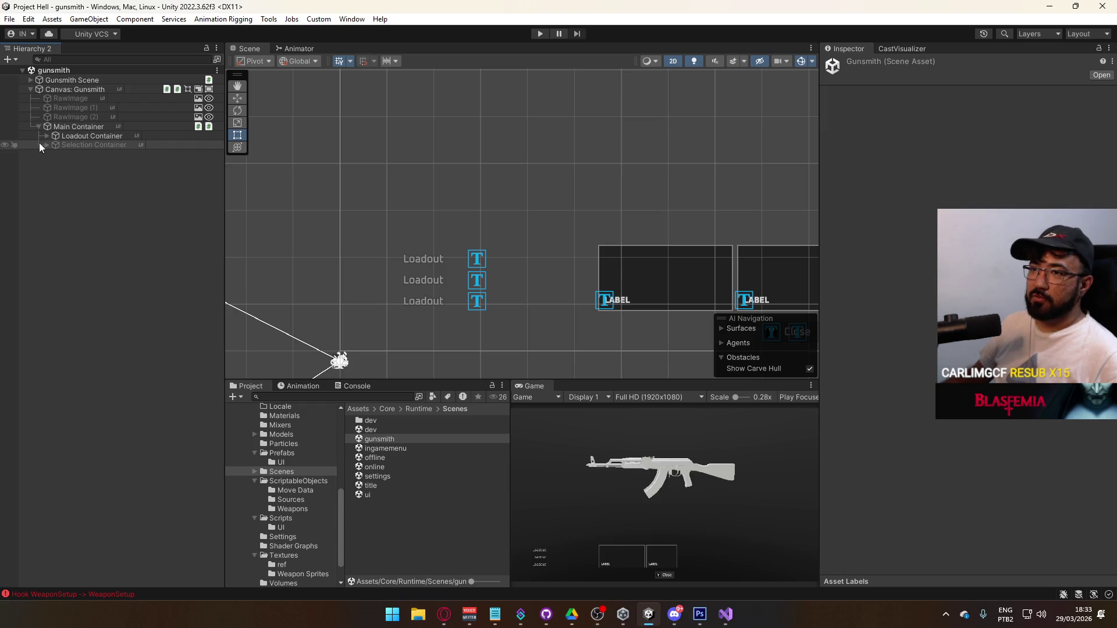
{"action": "left_click", "coordinate": [46, 144]}
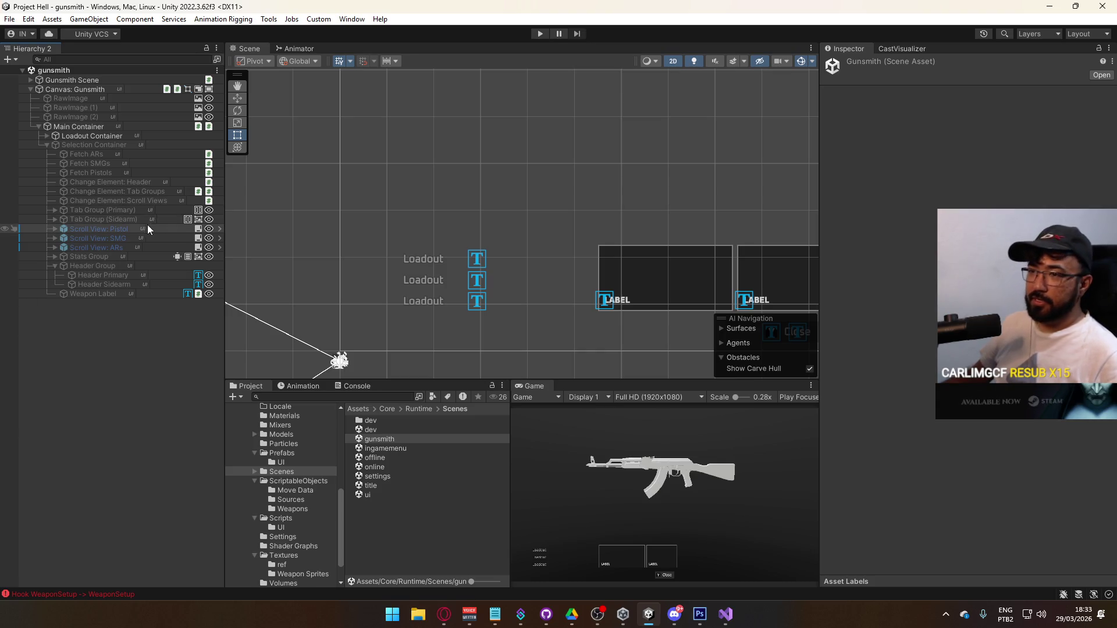
{"action": "left_click", "coordinate": [53, 219]}
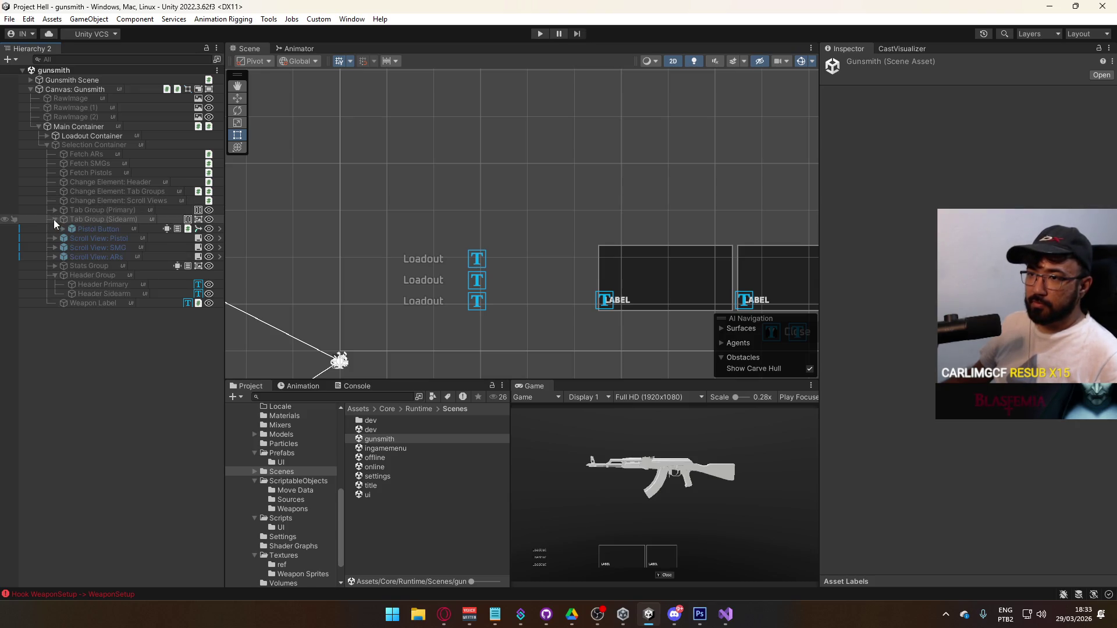
{"action": "left_click", "coordinate": [97, 219]}
{"action": "right_click", "coordinate": [931, 264]}
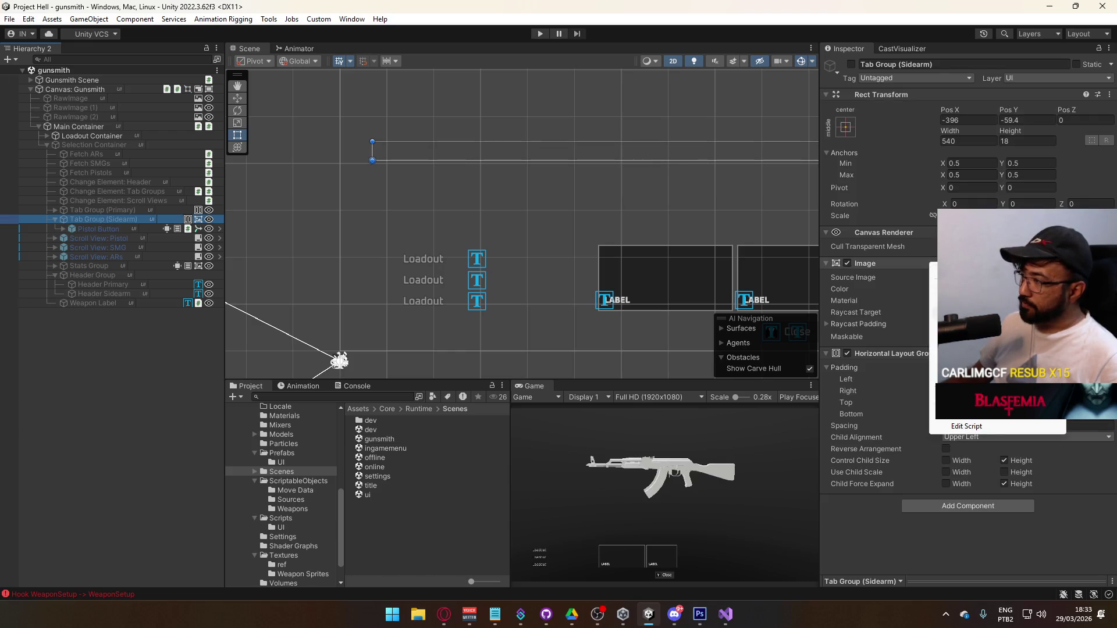
{"action": "left_click", "coordinate": [954, 286]}
Step: Select Tab Group (Primary), then reopen the title scene
{"action": "left_click", "coordinate": [112, 212]}
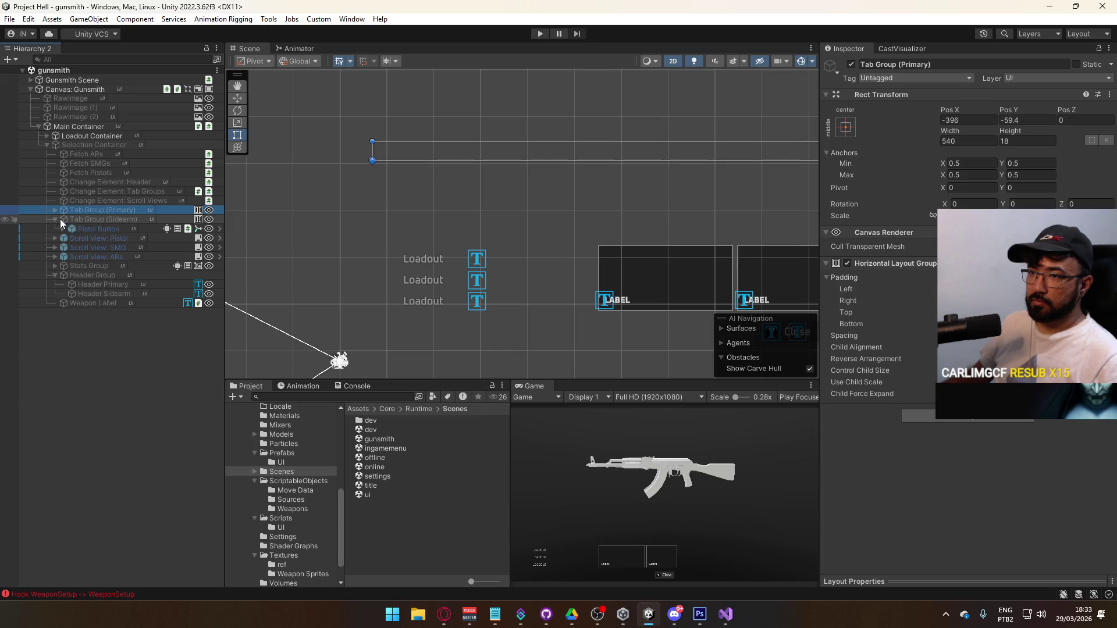
{"action": "left_click", "coordinate": [55, 219]}
{"action": "double_click", "coordinate": [403, 486]}
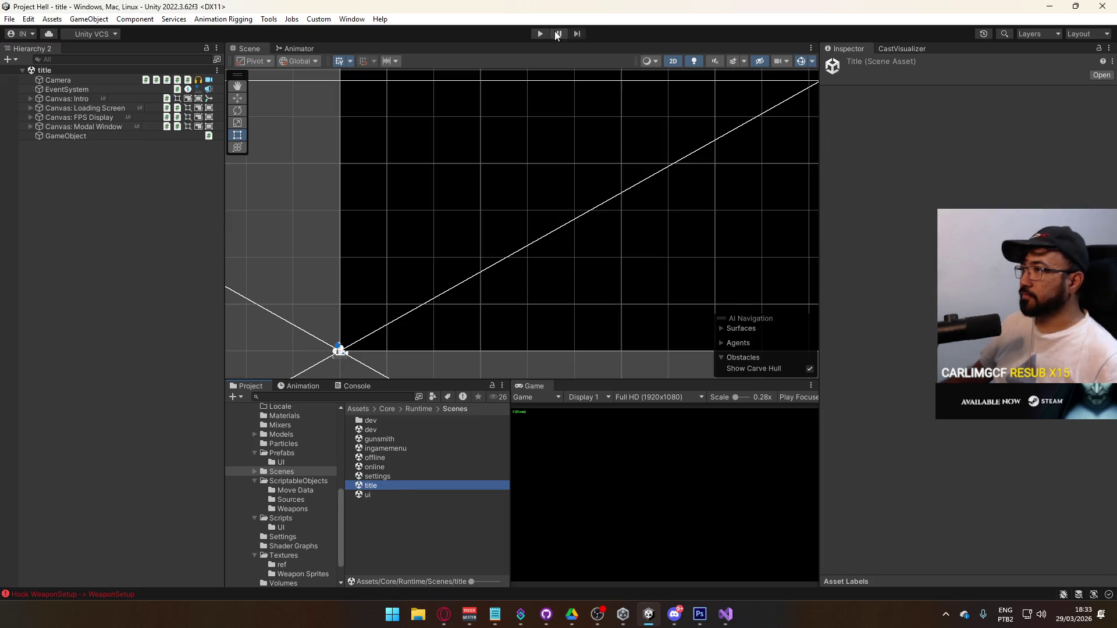
Step: Play-test again, hosting a game and choosing the AKM as Loadout 1's primary
{"action": "left_click", "coordinate": [546, 34]}
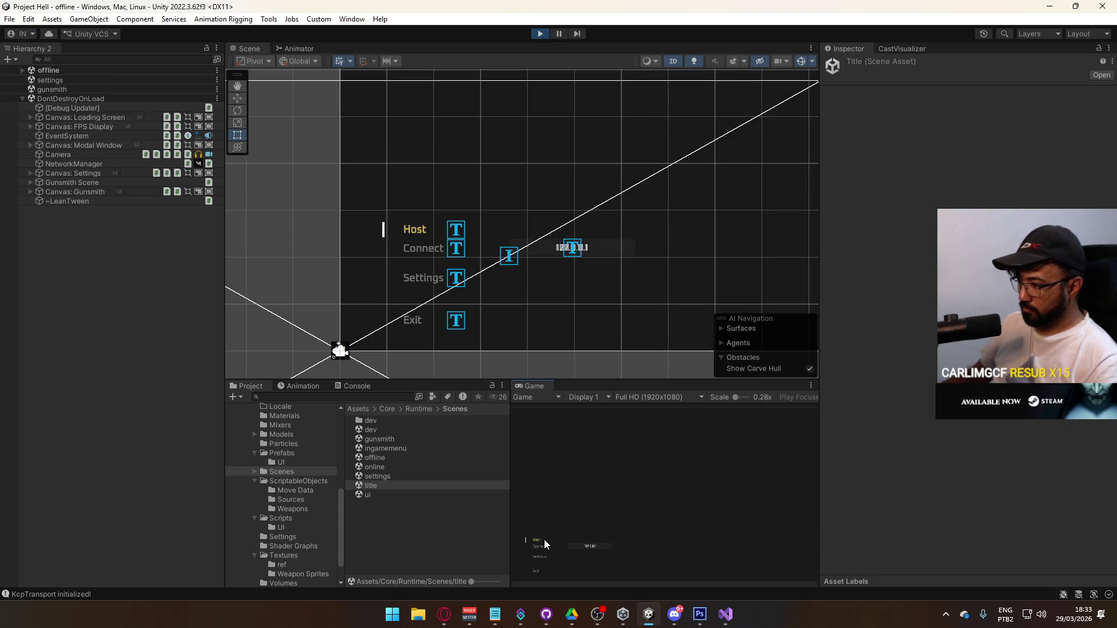
{"action": "left_click", "coordinate": [541, 540]}
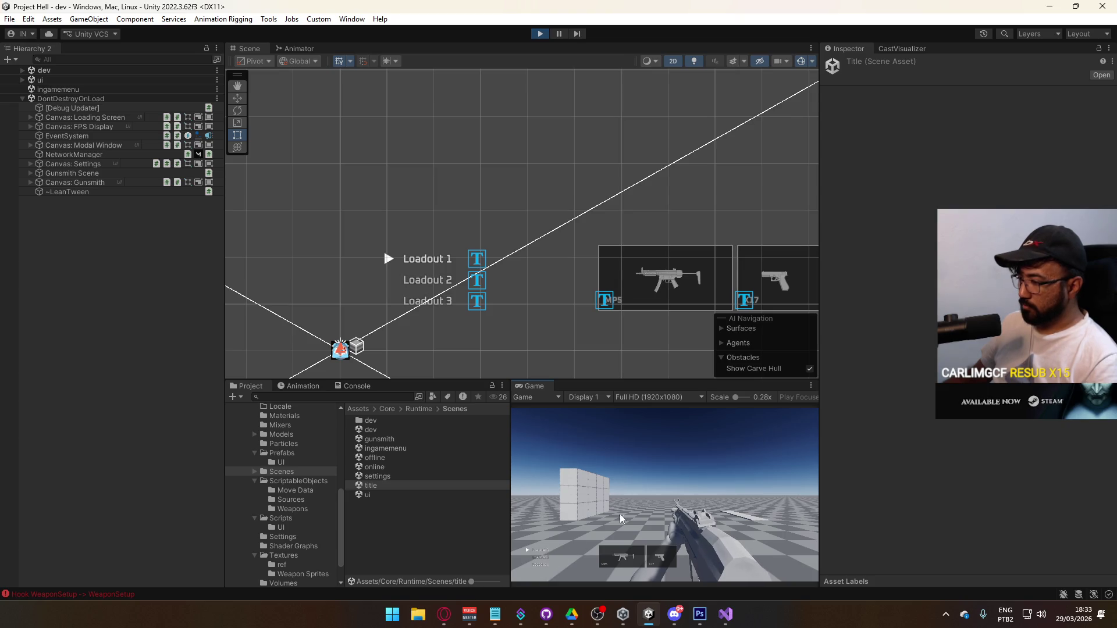
{"action": "left_click", "coordinate": [642, 556]}
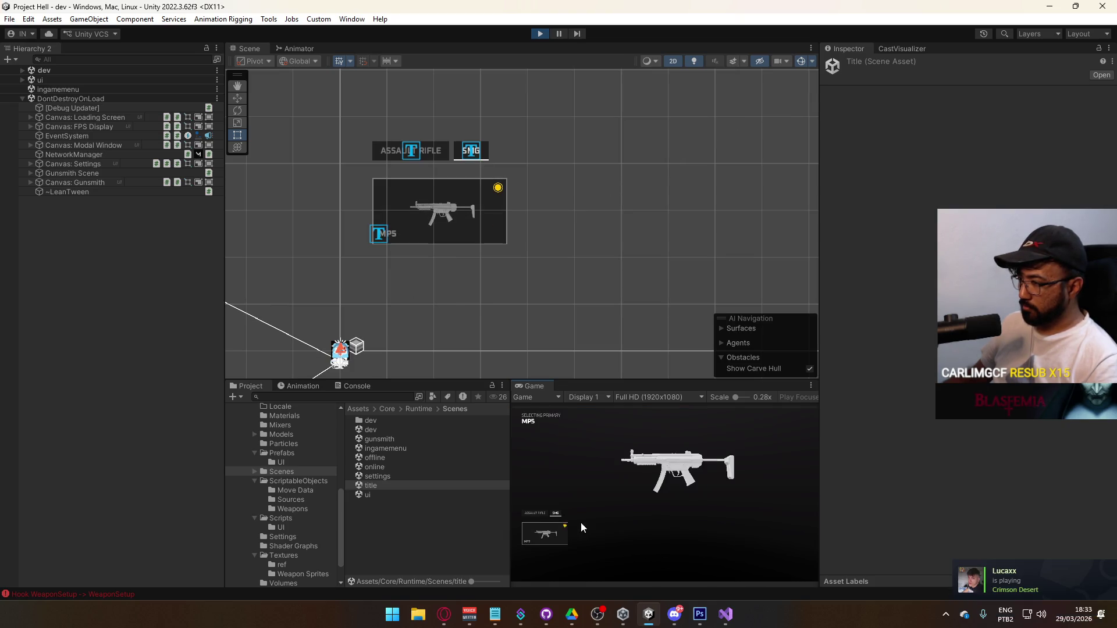
{"action": "left_click", "coordinate": [535, 515]}
{"action": "left_click", "coordinate": [556, 514]}
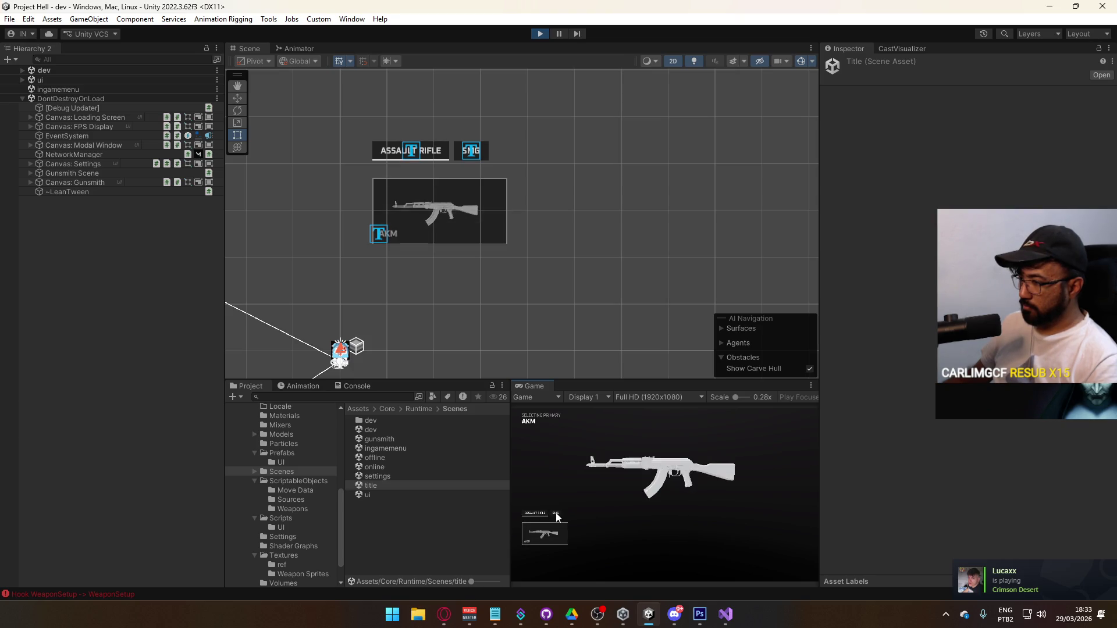
{"action": "key", "text": "q"}
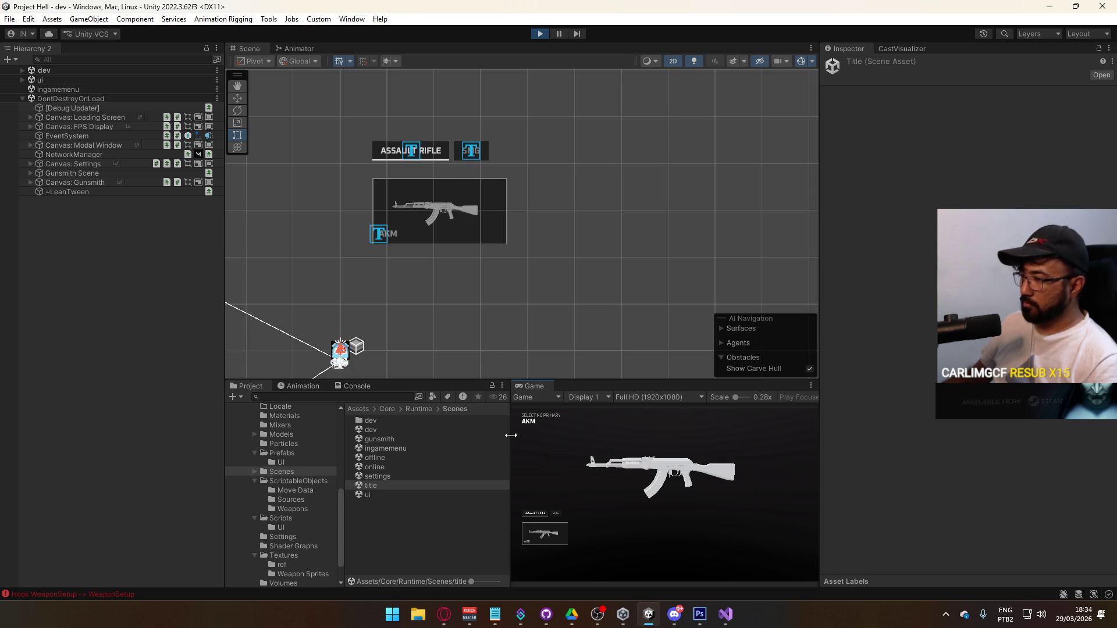
{"action": "left_click", "coordinate": [543, 531]}
Step: Equip the X17 as sidearm, then show the ScriptableObjects folder
{"action": "left_click", "coordinate": [658, 558]}
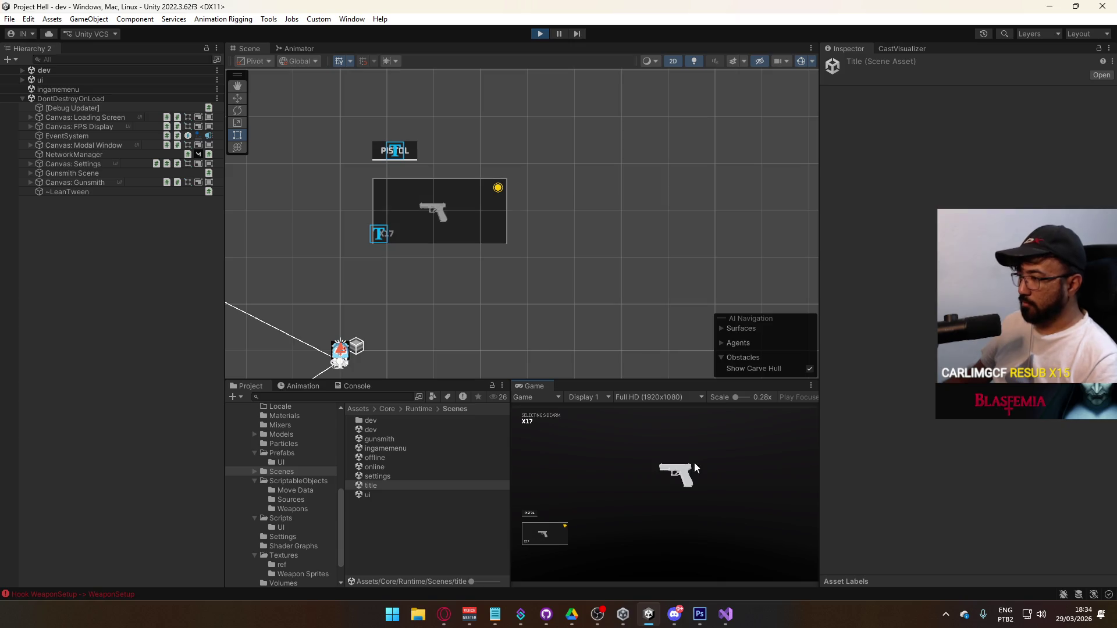
{"action": "left_click", "coordinate": [545, 524]}
{"action": "key", "text": "super"}
{"action": "key", "text": "super"}
{"action": "left_click", "coordinate": [299, 481]}
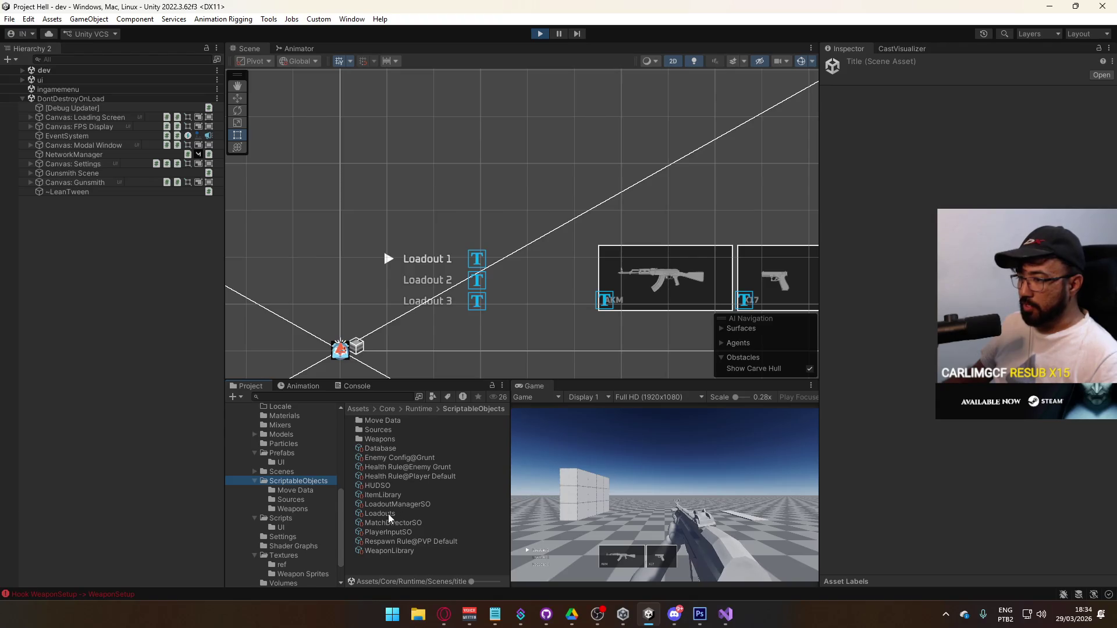
Step: Check the Weapon X17 asset, reopen the sidearm screen, and switch the scene view to 3D
{"action": "double_click", "coordinate": [380, 439]}
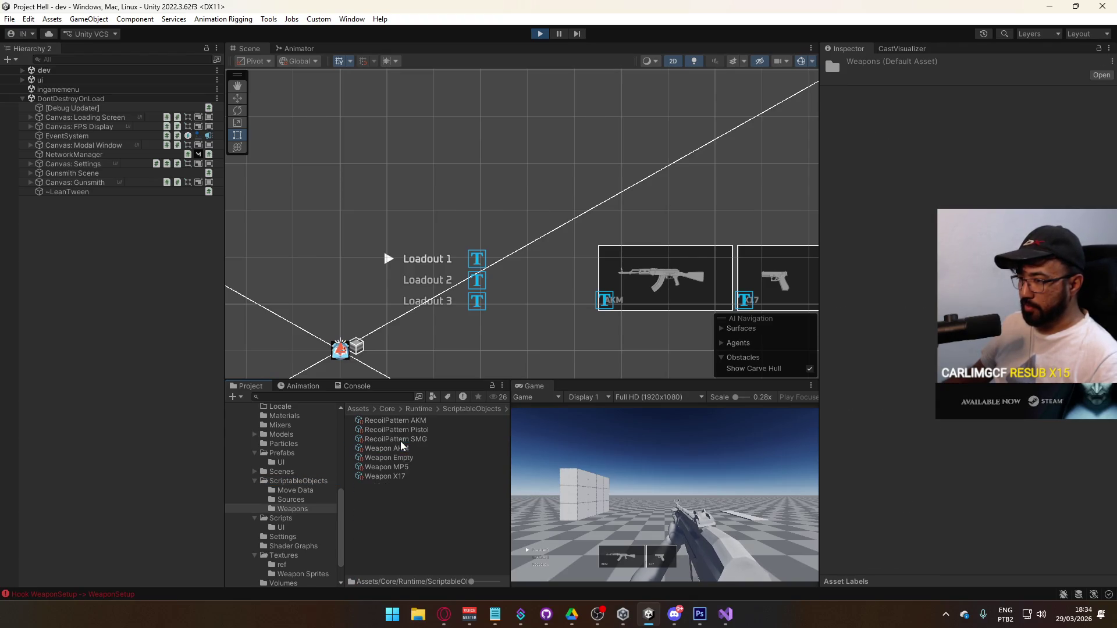
{"action": "left_click", "coordinate": [504, 476]}
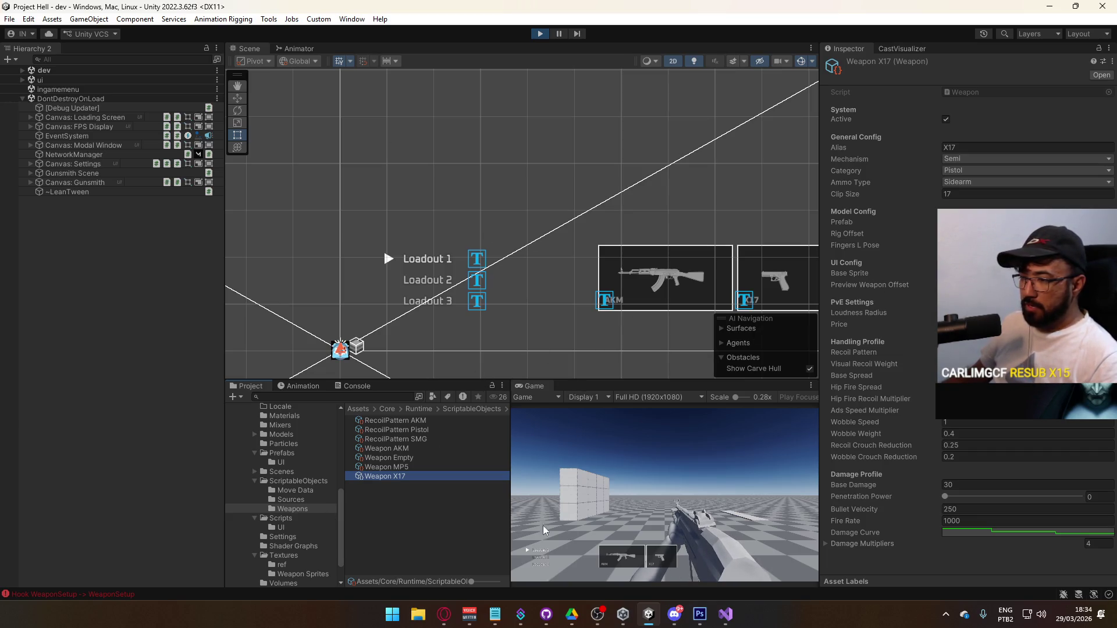
{"action": "left_click", "coordinate": [658, 552]}
{"action": "key", "text": "super"}
{"action": "key", "text": "super"}
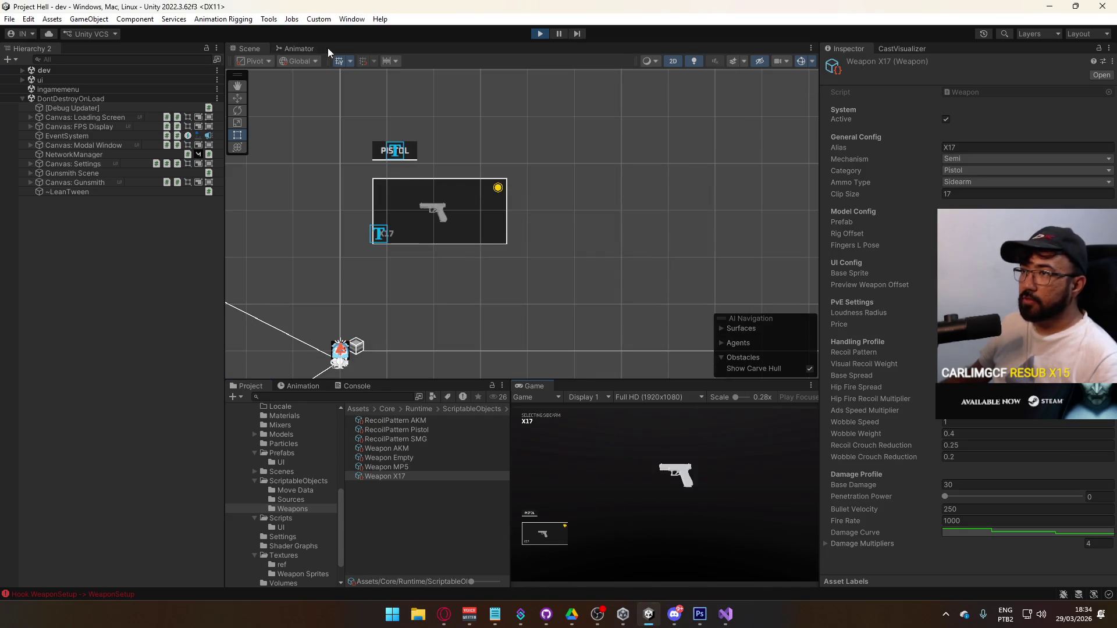
{"action": "left_click", "coordinate": [675, 62]}
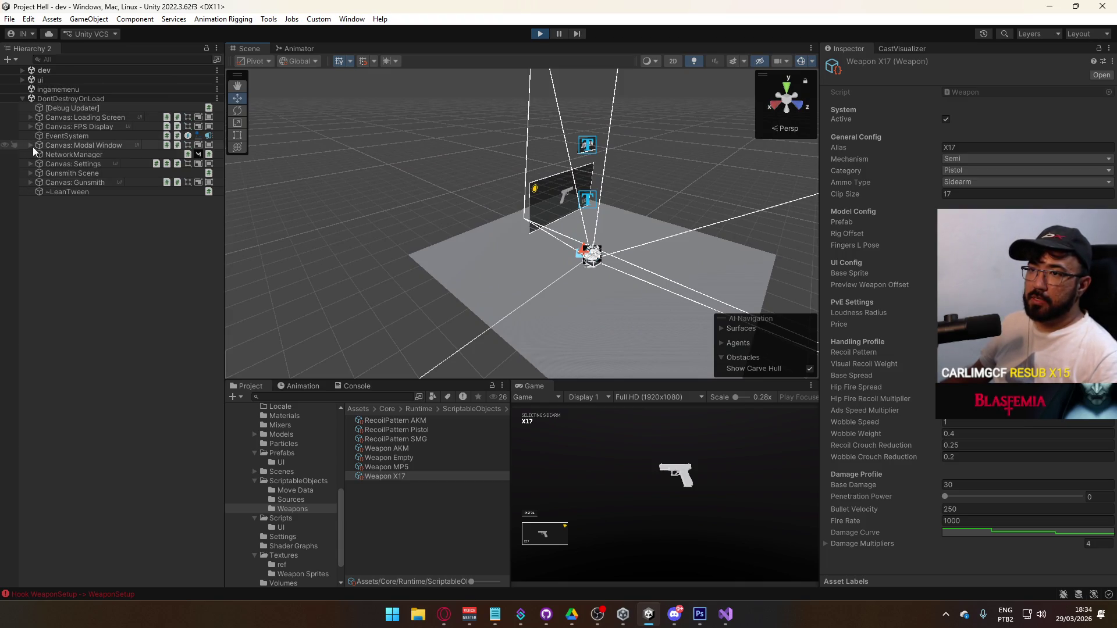
Step: Expand Gunsmith Scene down to Weapon Socket and frame Weapon X17(Clone)
{"action": "left_click", "coordinate": [30, 174]}
{"action": "left_click", "coordinate": [39, 182]}
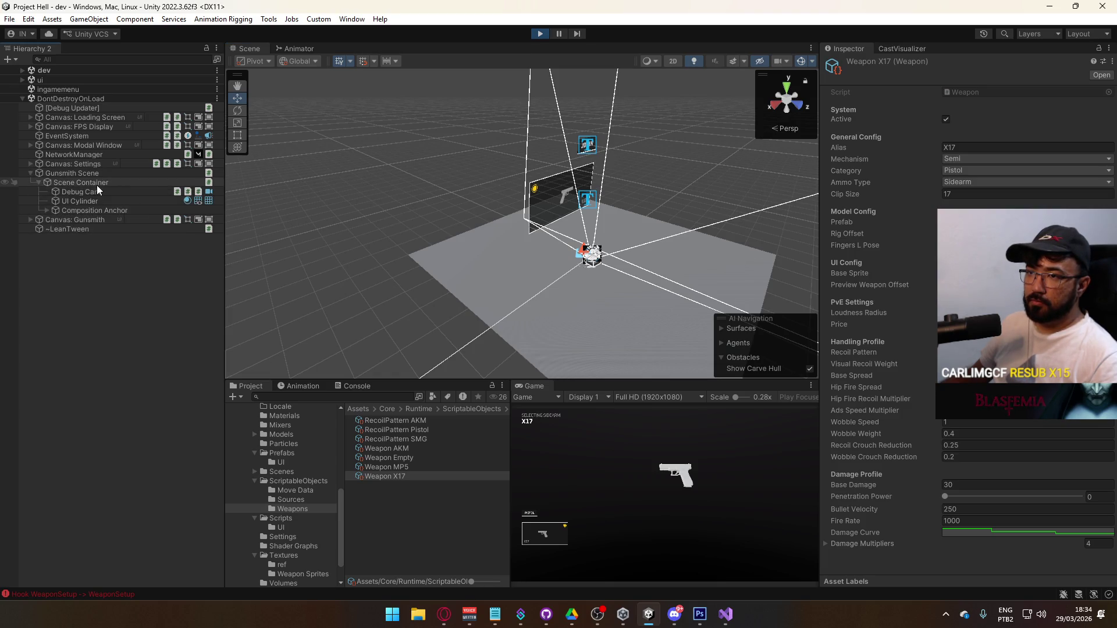
{"action": "left_click", "coordinate": [45, 211]}
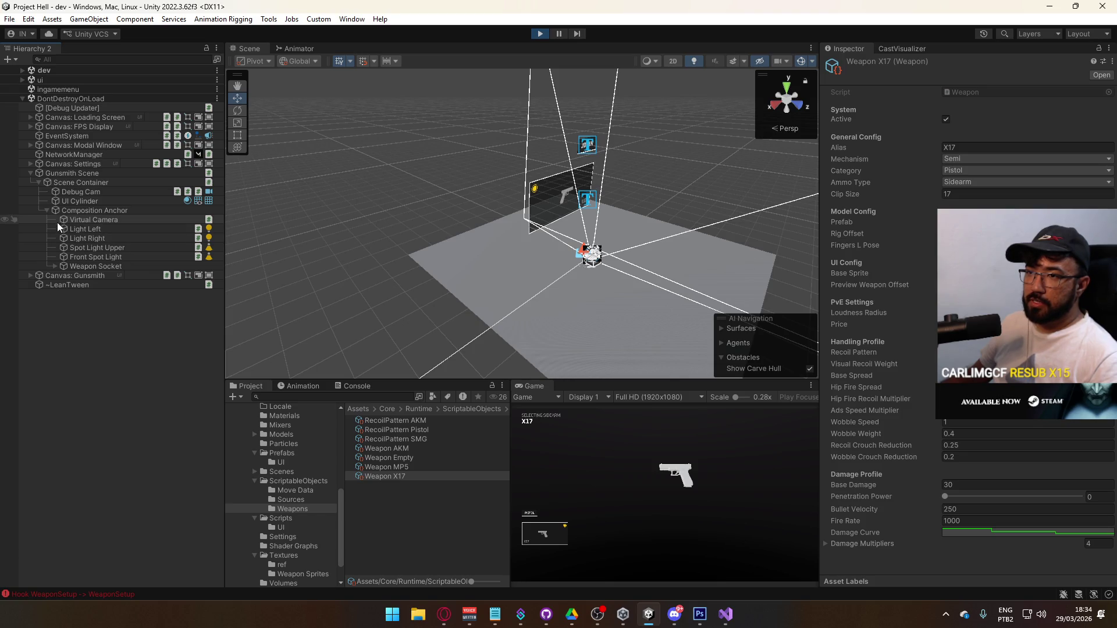
{"action": "left_click", "coordinate": [55, 266]}
{"action": "double_click", "coordinate": [105, 275]}
Step: Move the X17 pistol to about (-0.302, -0.045, 0) and copy its position
{"action": "mouse_move", "coordinate": [570, 281]}
{"action": "left_mouse_down"}
{"action": "mouse_move", "coordinate": [554, 291]}
{"action": "mouse_move", "coordinate": [567, 297]}
{"action": "mouse_move", "coordinate": [585, 349]}
{"action": "mouse_move", "coordinate": [528, 311]}
{"action": "left_mouse_up"}
{"action": "scroll", "coordinate": [528, 311], "scroll_direction": "up", "scroll_amount": 3}
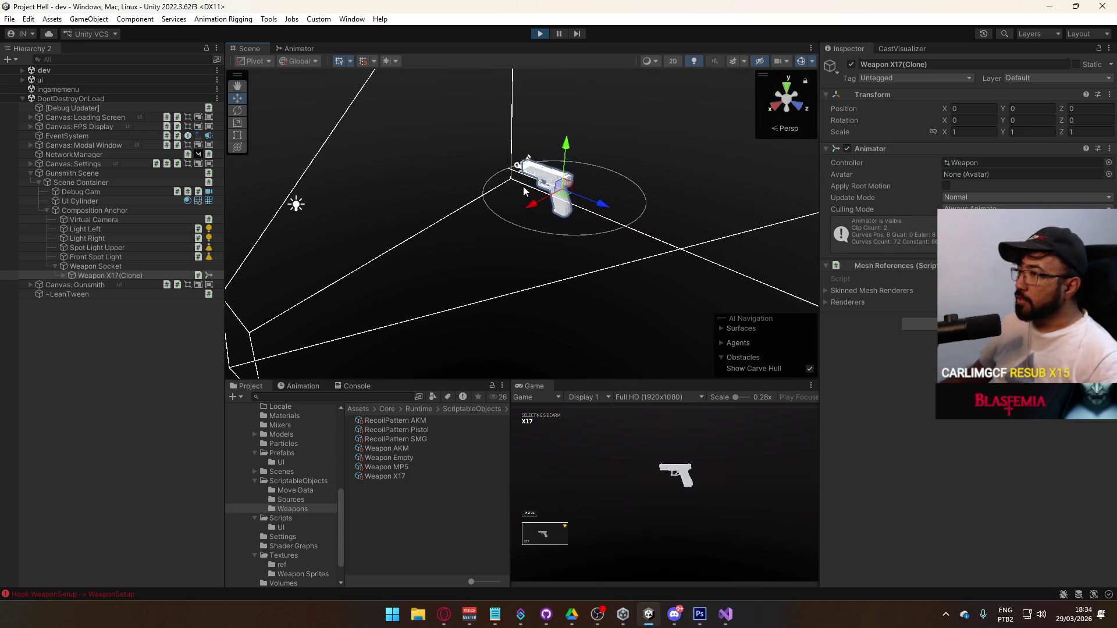
{"action": "mouse_move", "coordinate": [534, 205]}
{"action": "left_mouse_down"}
{"action": "mouse_move", "coordinate": [428, 233]}
{"action": "mouse_move", "coordinate": [460, 230]}
{"action": "mouse_move", "coordinate": [440, 233]}
{"action": "mouse_move", "coordinate": [448, 230]}
{"action": "left_mouse_up"}
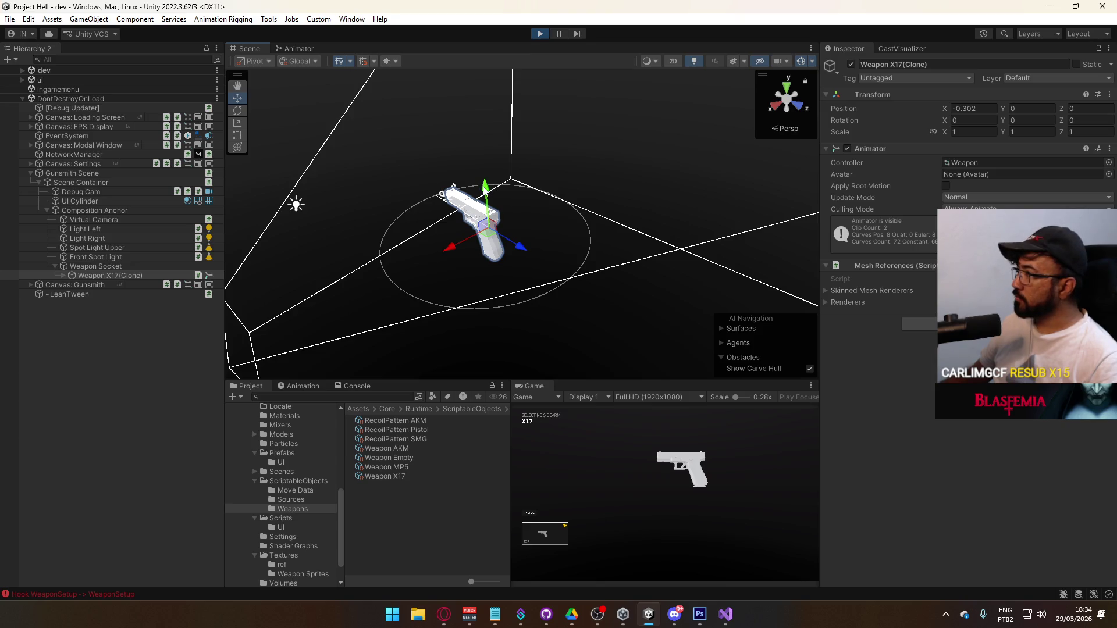
{"action": "left_click_drag", "start_coordinate": [485, 190], "coordinate": [487, 206]}
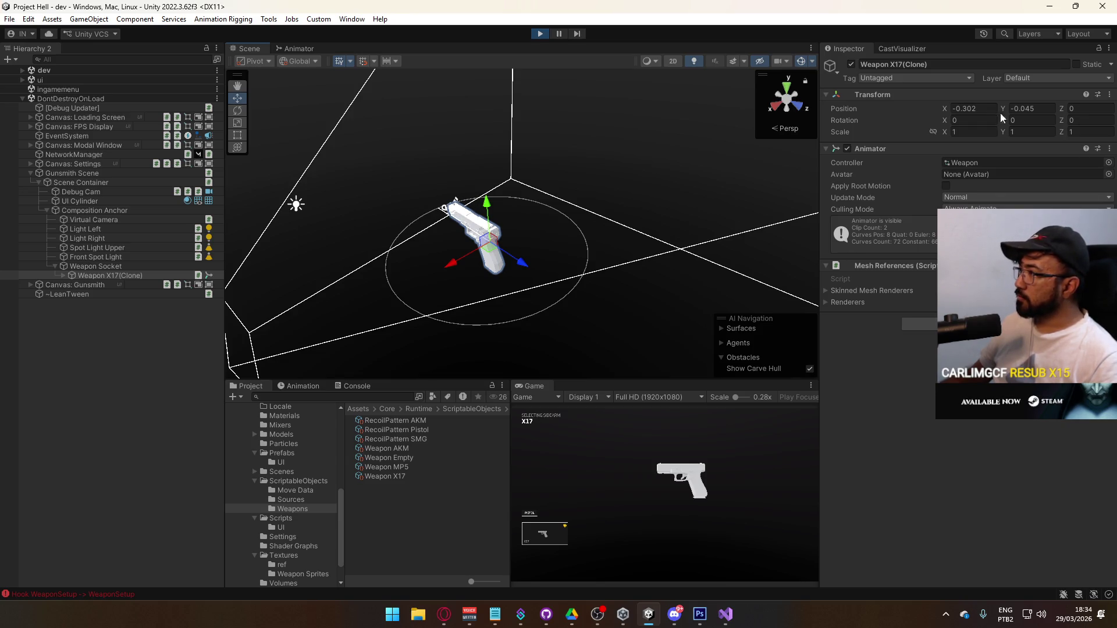
{"action": "right_click", "coordinate": [849, 119]}
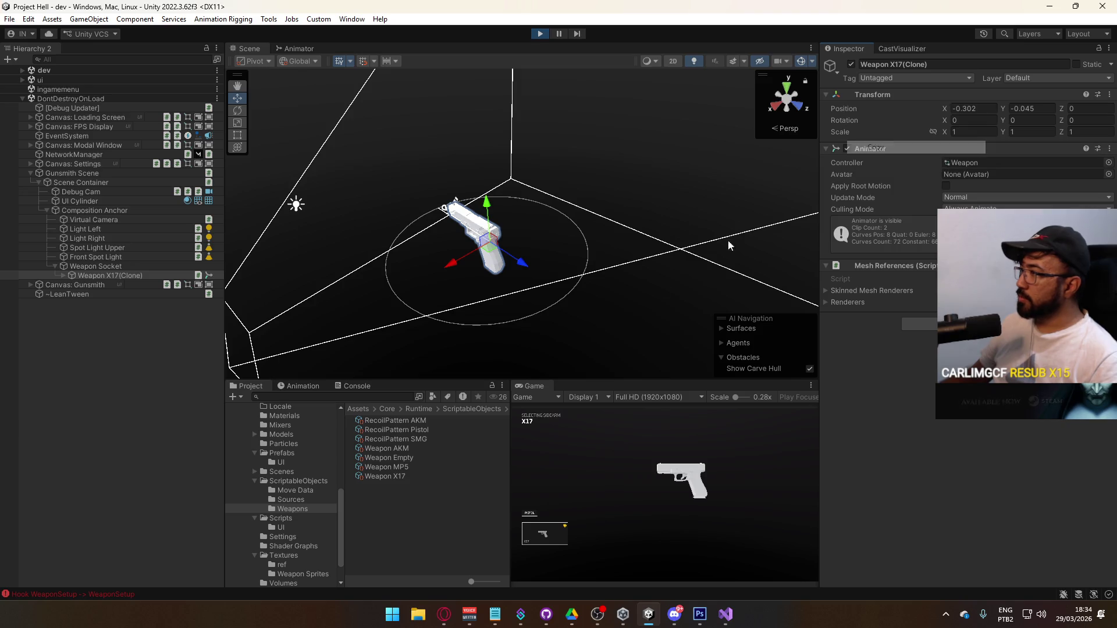
Step: Recheck the AKM and X17 in the gunsmith, then go to the MW2019 notes' last line
{"action": "key", "text": "Escape"}
{"action": "left_click", "coordinate": [626, 558]}
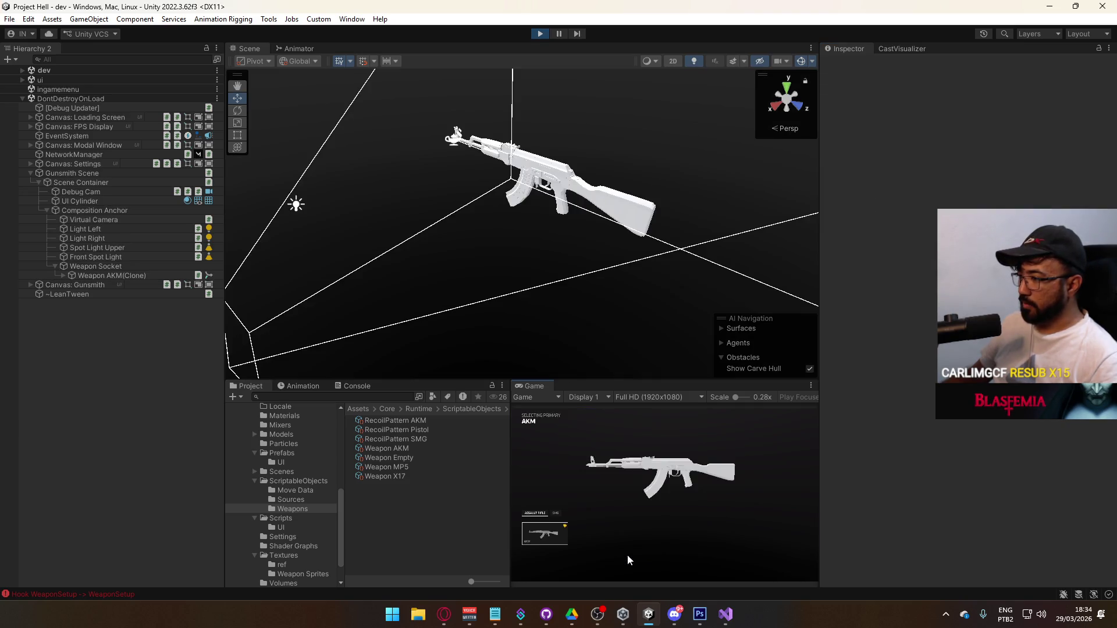
{"action": "key", "text": "Escape"}
{"action": "left_click", "coordinate": [664, 547]}
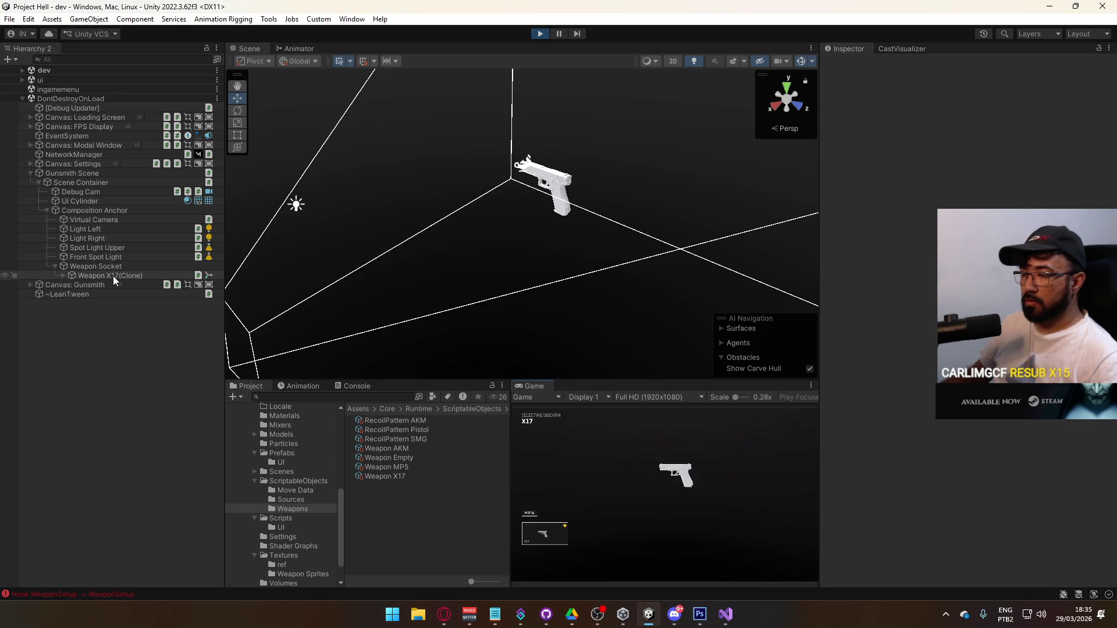
{"action": "left_click", "coordinate": [495, 614]}
{"action": "left_click", "coordinate": [488, 298]}
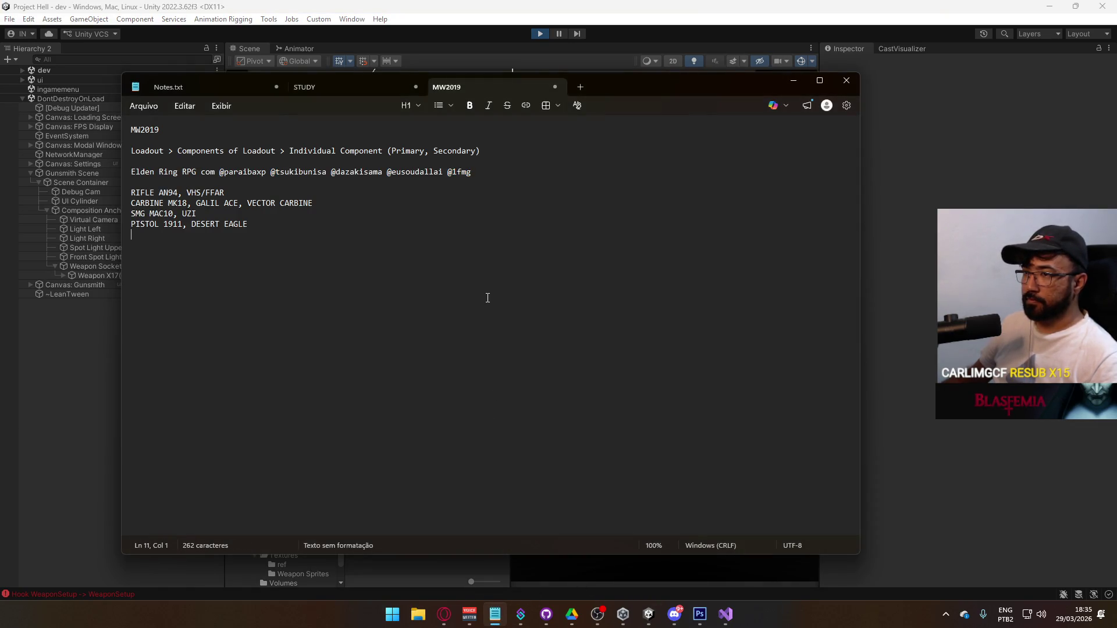
Step: Paste Vector3(-0.301999986,-0.0450000018,0) into the notes and copy Weapon X17(Clone)
{"action": "type", "text": "Vector3(-0.301999986,-0.0450000018,0)"}
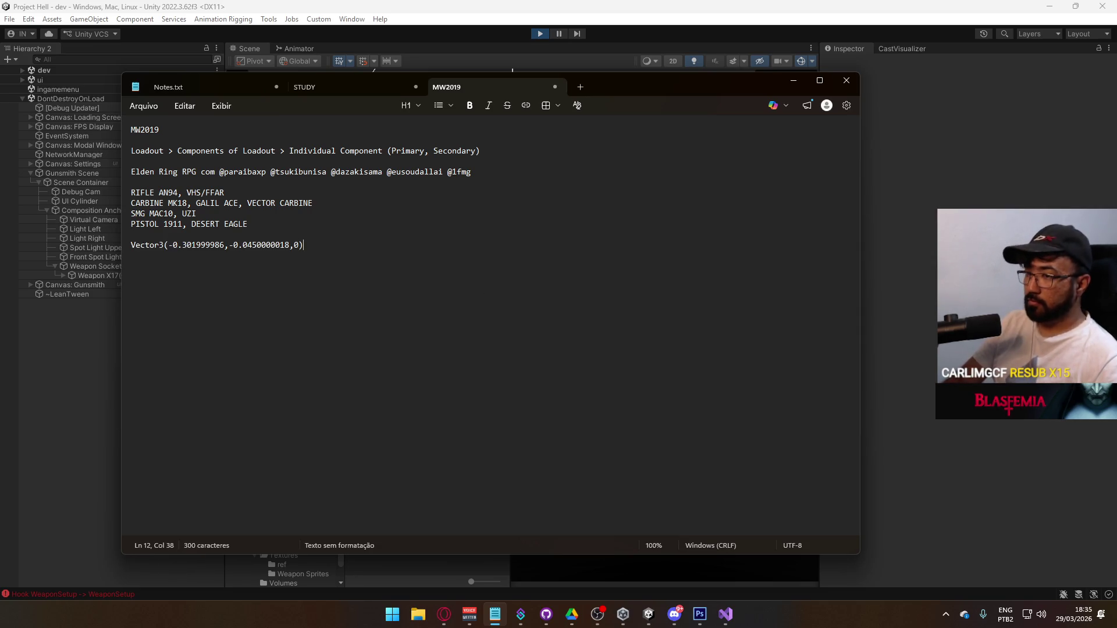
{"action": "key", "text": "alt+Tab"}
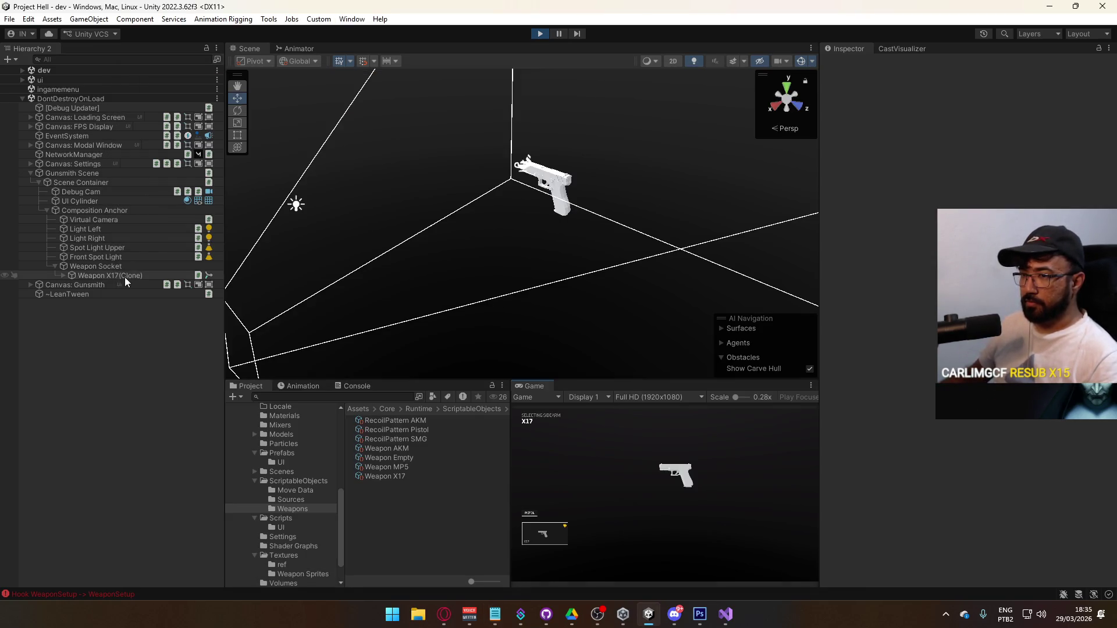
{"action": "left_click", "coordinate": [125, 276]}
{"action": "right_click", "coordinate": [143, 276]}
{"action": "left_click", "coordinate": [204, 138]}
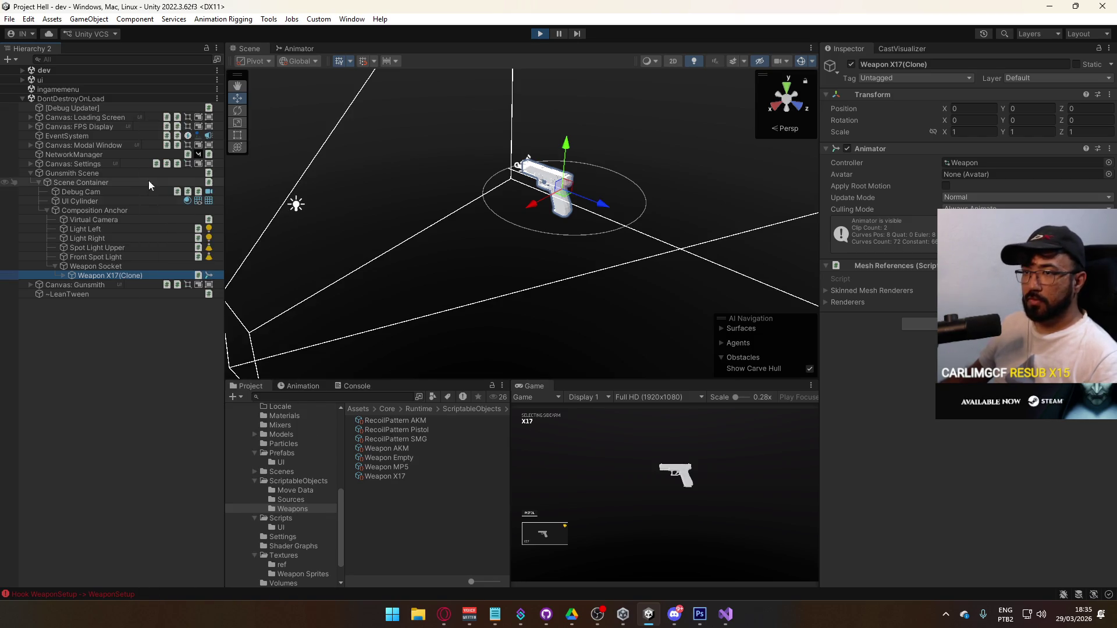
Step: With the AKM previewed, paste the X17 clone as a child of Weapon Socket
{"action": "left_click", "coordinate": [575, 487]}
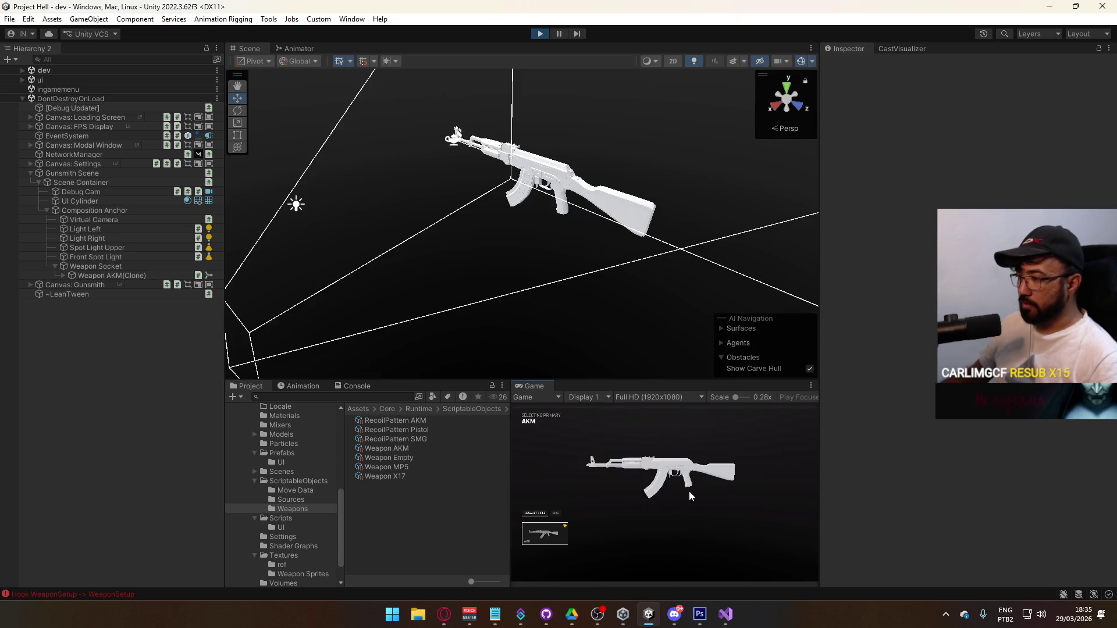
{"action": "key", "text": "super"}
{"action": "key", "text": "super"}
{"action": "left_click", "coordinate": [105, 268]}
{"action": "right_click", "coordinate": [113, 267]}
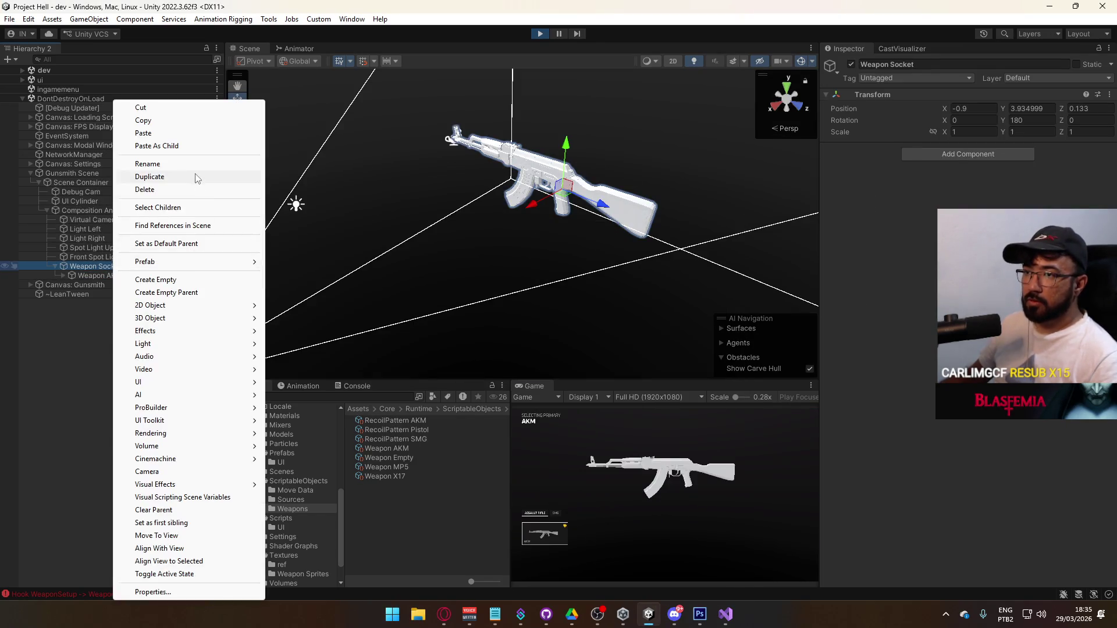
{"action": "left_click", "coordinate": [192, 146]}
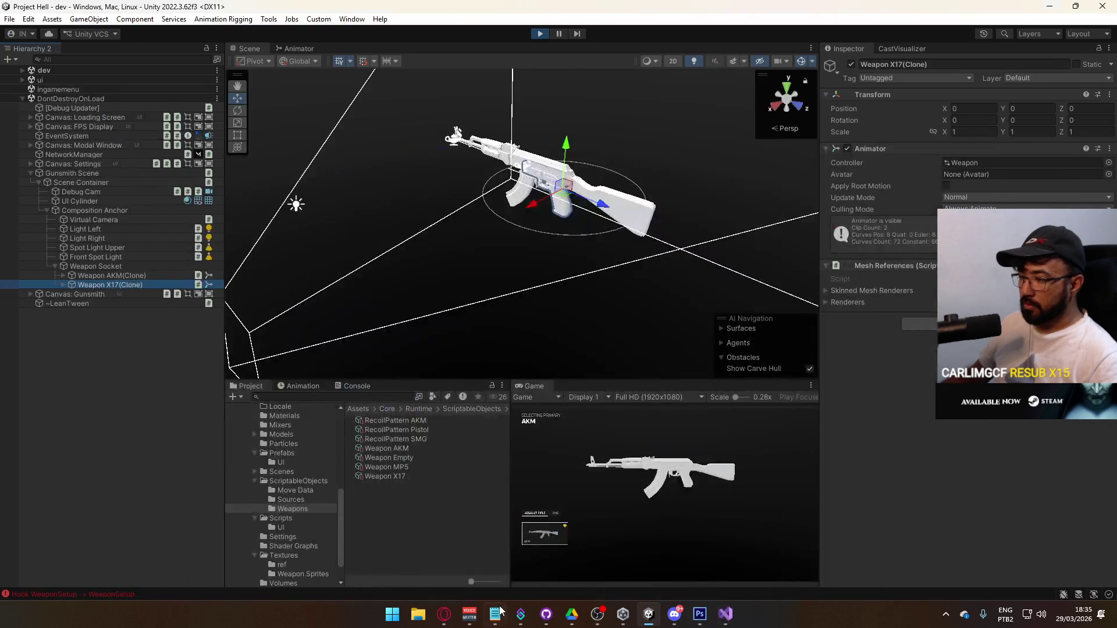
Step: Apply the saved offset from the notes to the new X17 clone's Position
{"action": "left_click", "coordinate": [495, 614]}
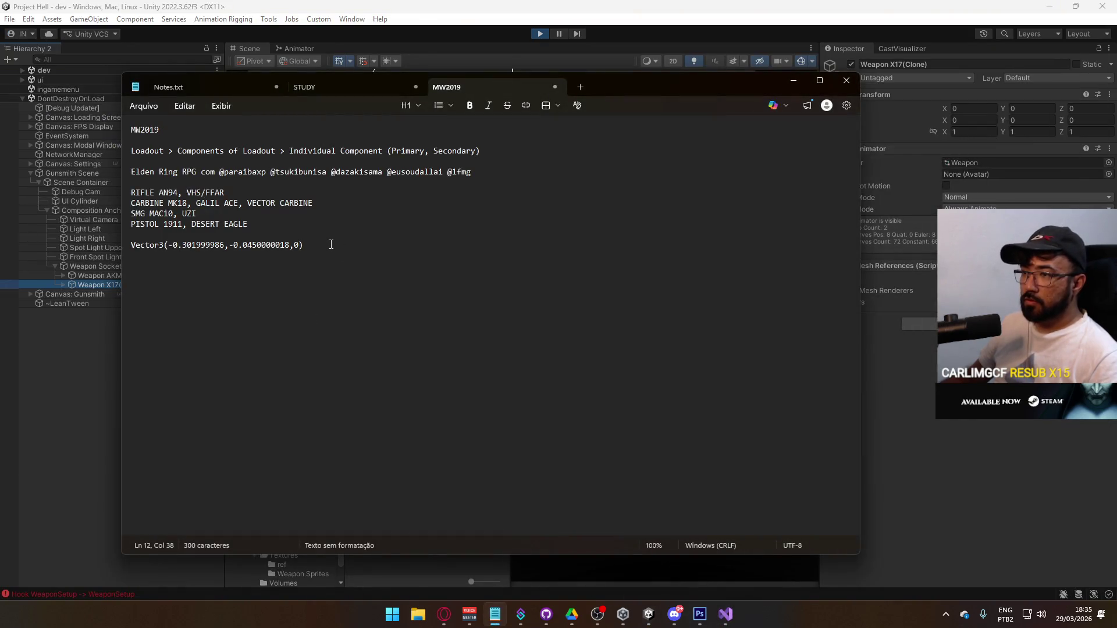
{"action": "left_click_drag", "start_coordinate": [331, 244], "coordinate": [99, 247]}
{"action": "left_click", "coordinate": [897, 110]}
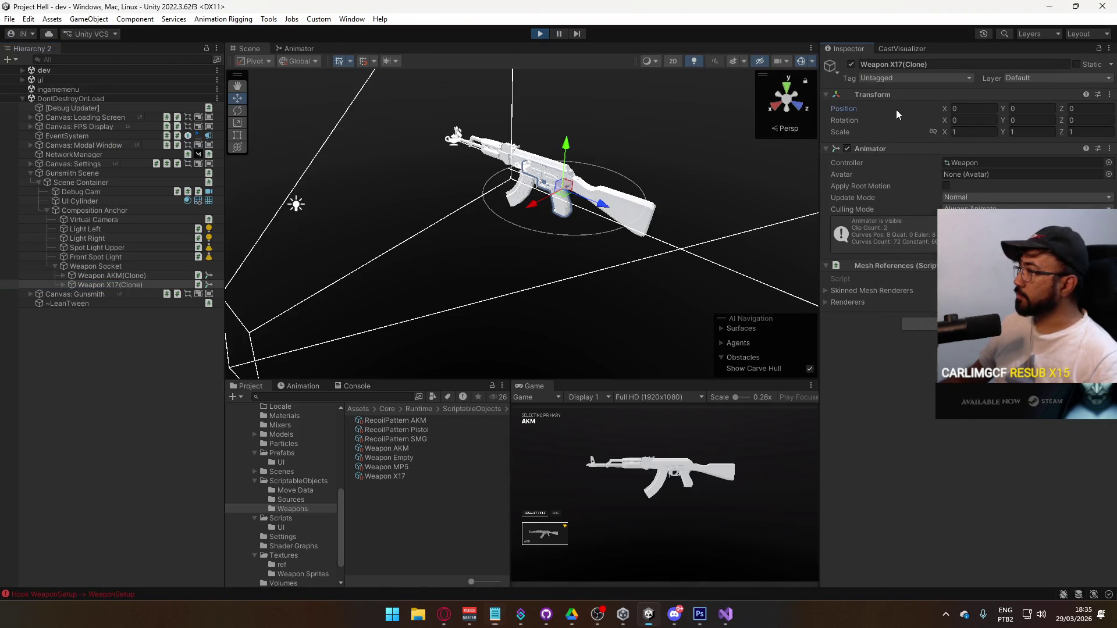
{"action": "right_click", "coordinate": [844, 108]}
{"action": "left_click", "coordinate": [885, 156]}
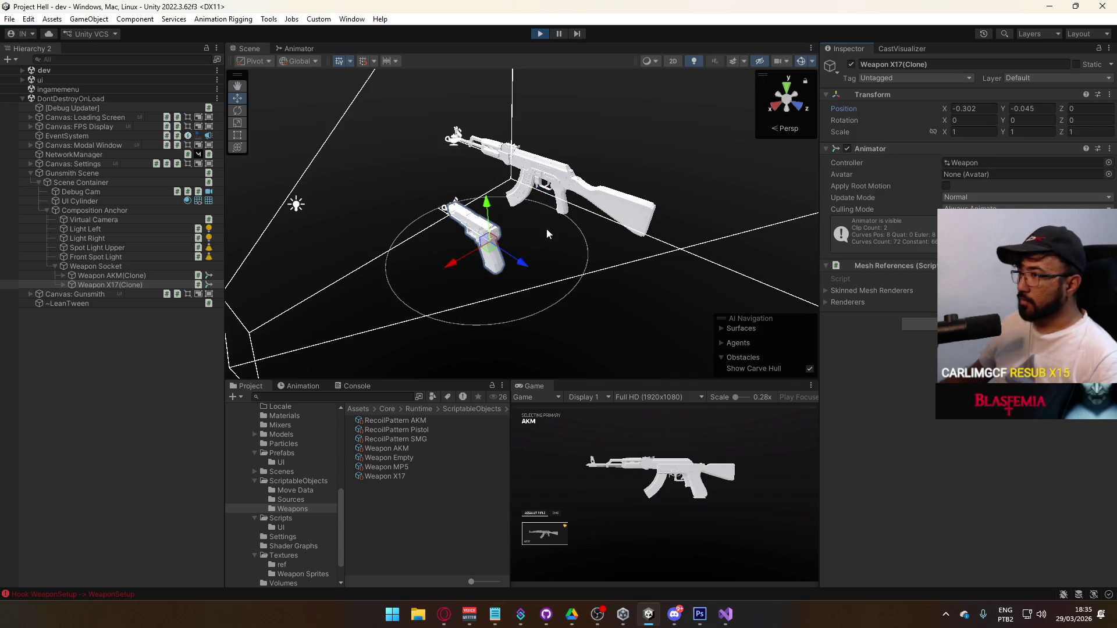
Step: Nudge the pistol to (-0.302, -0.029, 0.091) and copy the new Position
{"action": "left_click_drag", "start_coordinate": [490, 203], "coordinate": [490, 200]}
{"action": "left_click_drag", "start_coordinate": [520, 257], "coordinate": [487, 247]}
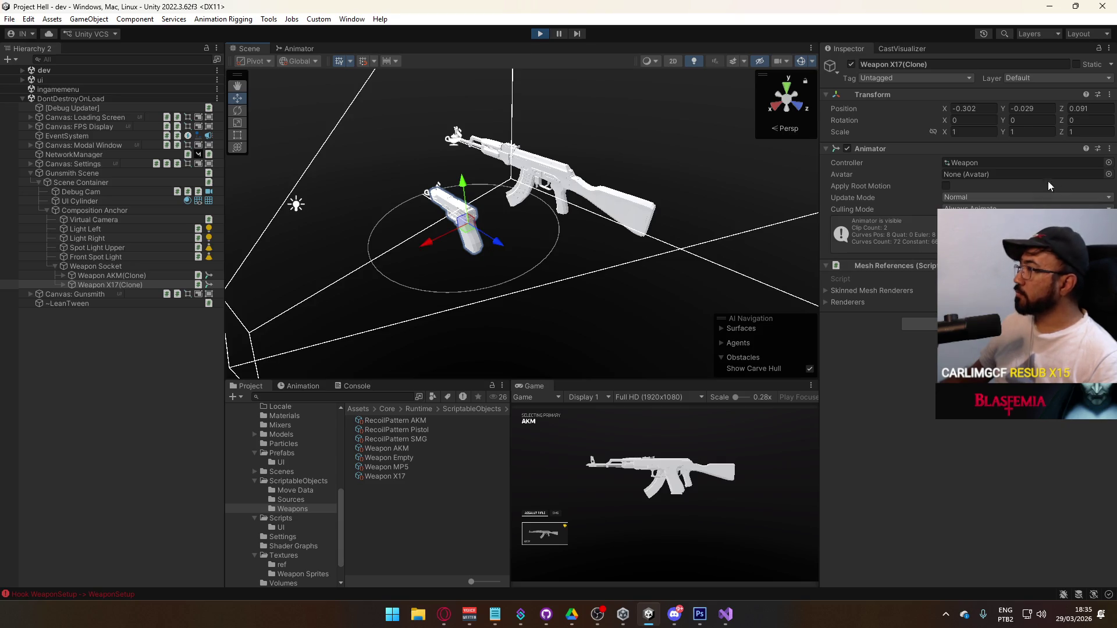
{"action": "right_click", "coordinate": [851, 107]}
{"action": "left_click", "coordinate": [875, 146]}
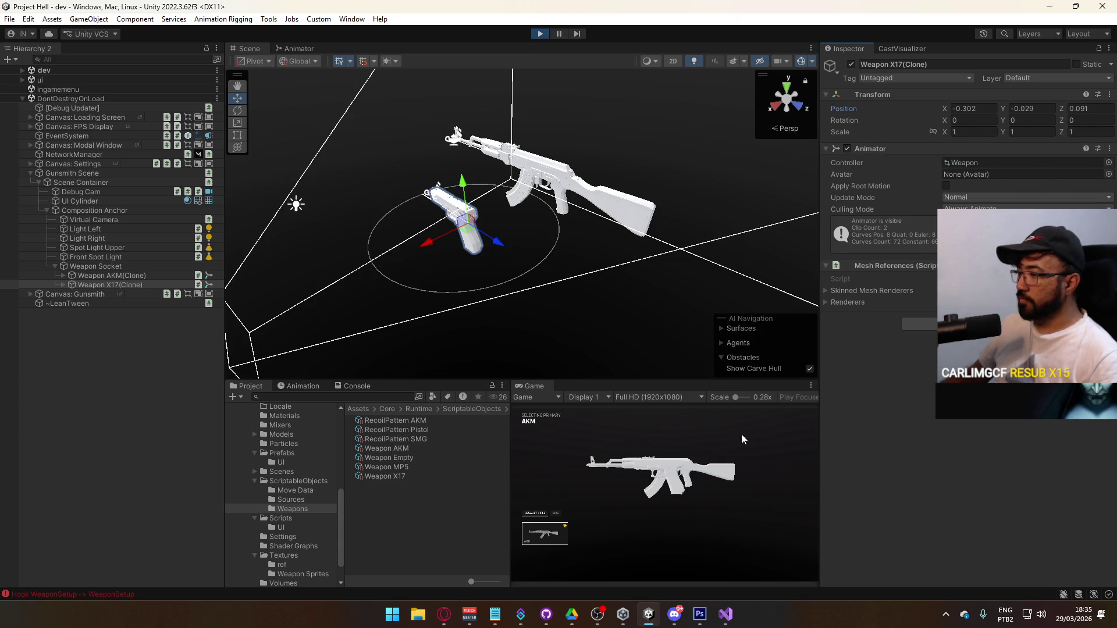
{"action": "left_click", "coordinate": [292, 480]}
{"action": "double_click", "coordinate": [379, 439]}
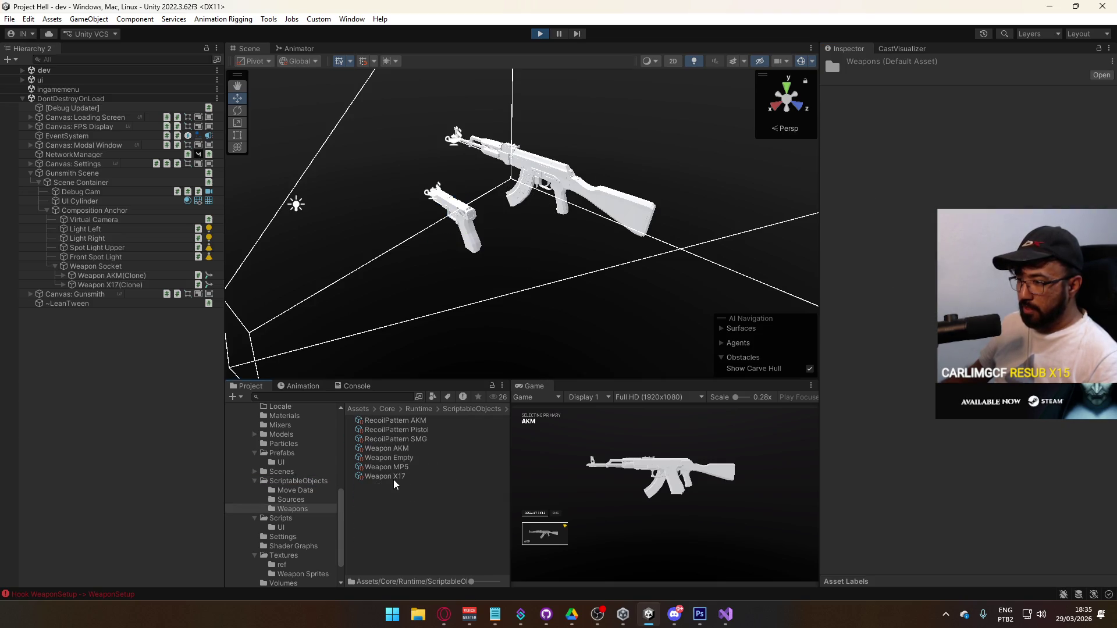
Step: Paste the copied position into the Weapon X17 asset's Preview Weapon Offset
{"action": "left_click", "coordinate": [390, 477]}
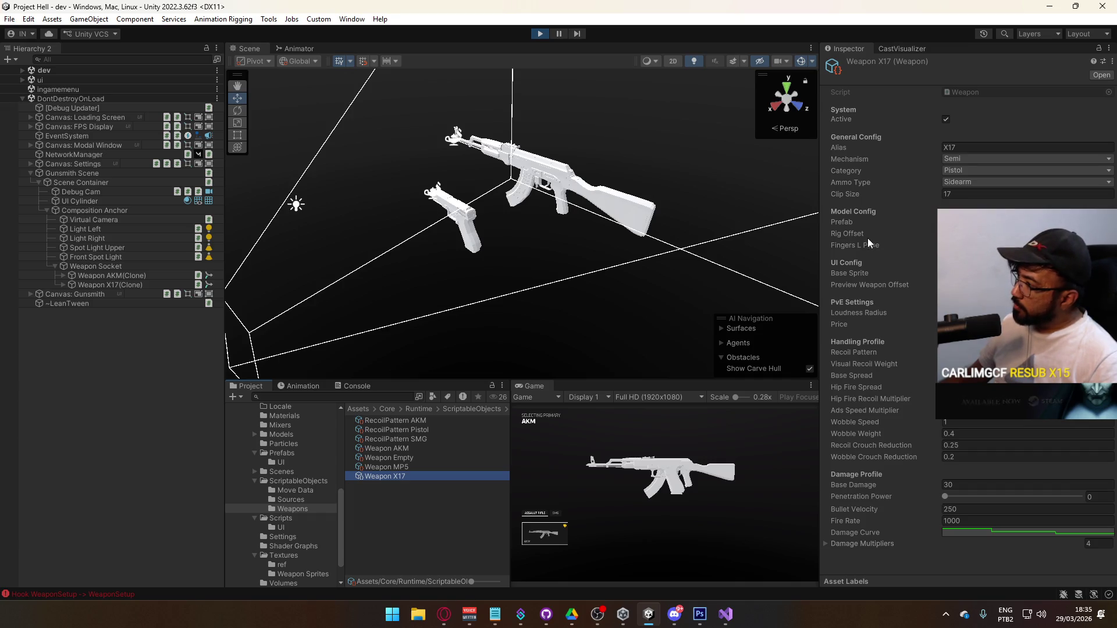
{"action": "right_click", "coordinate": [869, 286]}
{"action": "left_click", "coordinate": [899, 336]}
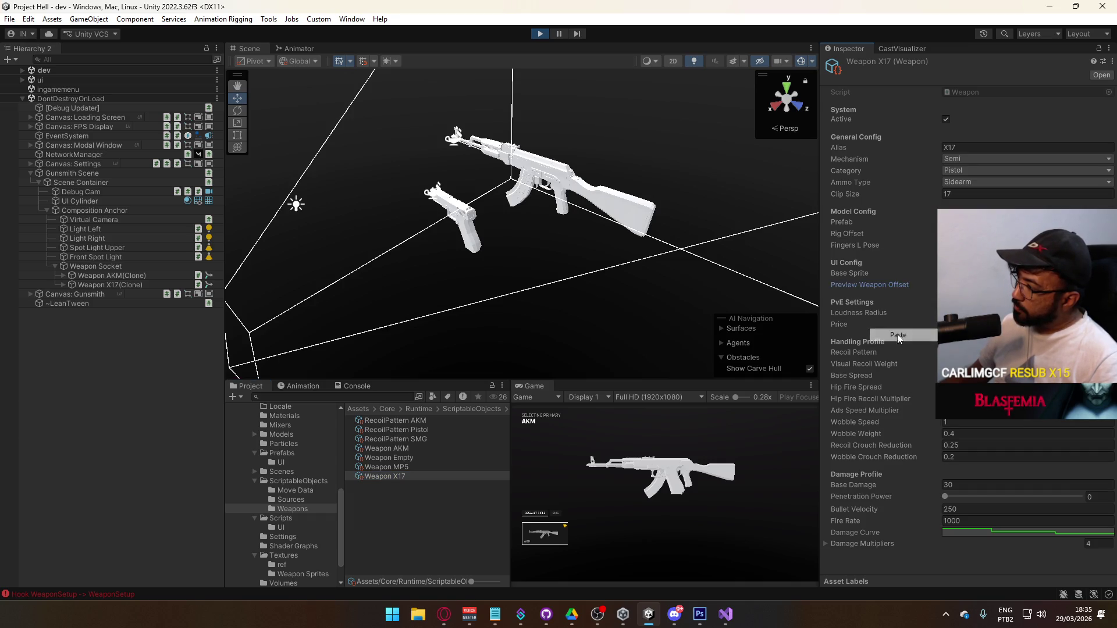
Step: Toggle between gameplay and the gunsmith to check the X17 and AKM previews
{"action": "left_click", "coordinate": [543, 538]}
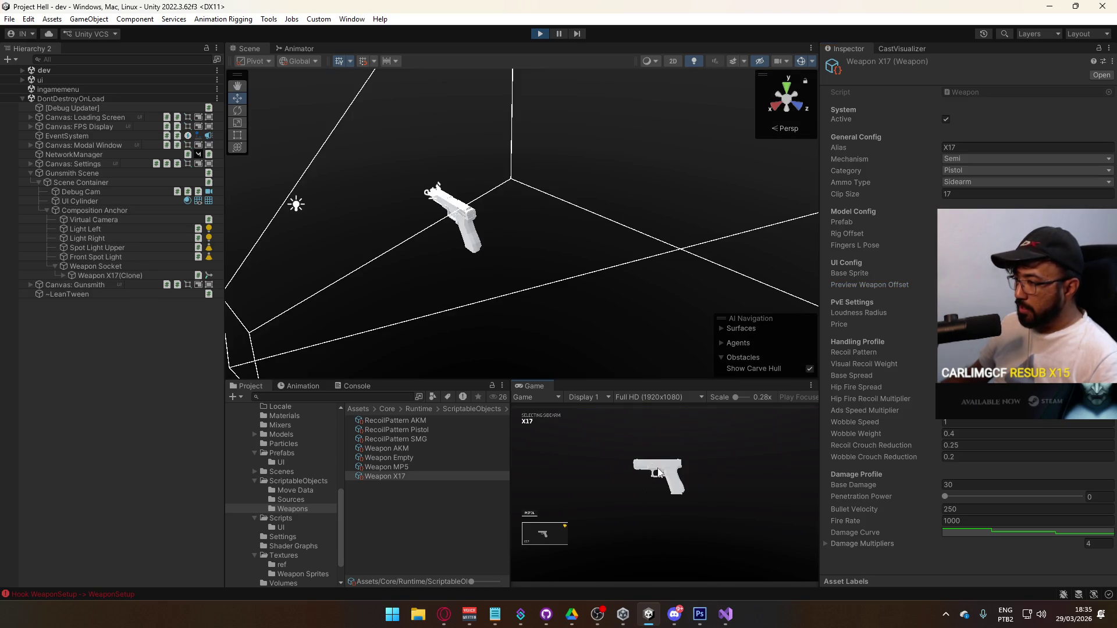
{"action": "left_click", "coordinate": [538, 538]}
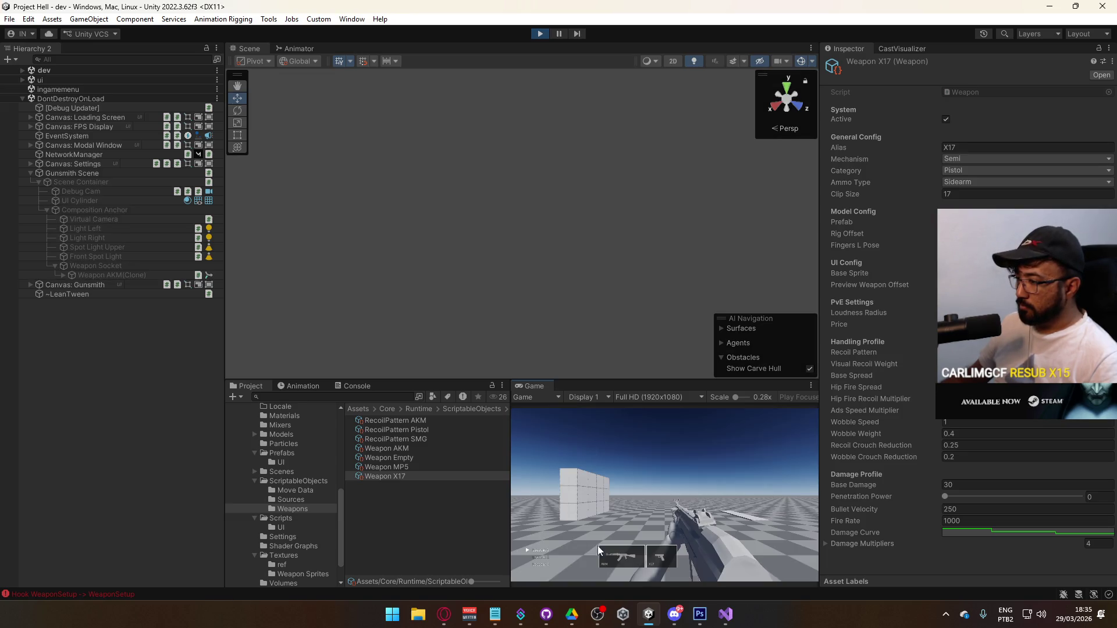
{"action": "left_click", "coordinate": [658, 562]}
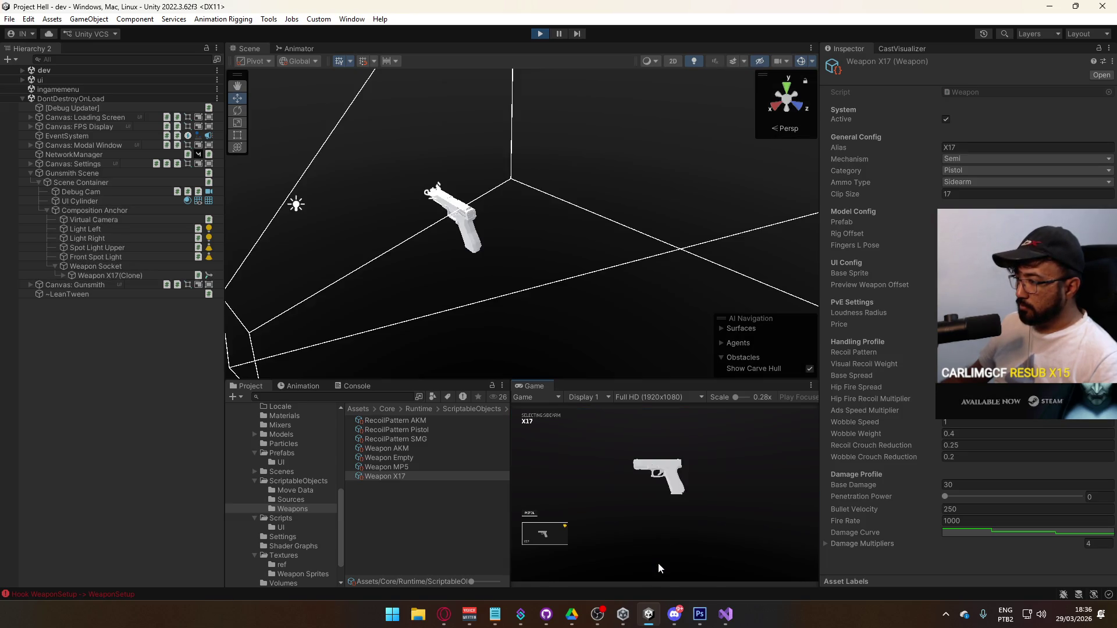
{"action": "left_click", "coordinate": [658, 563]}
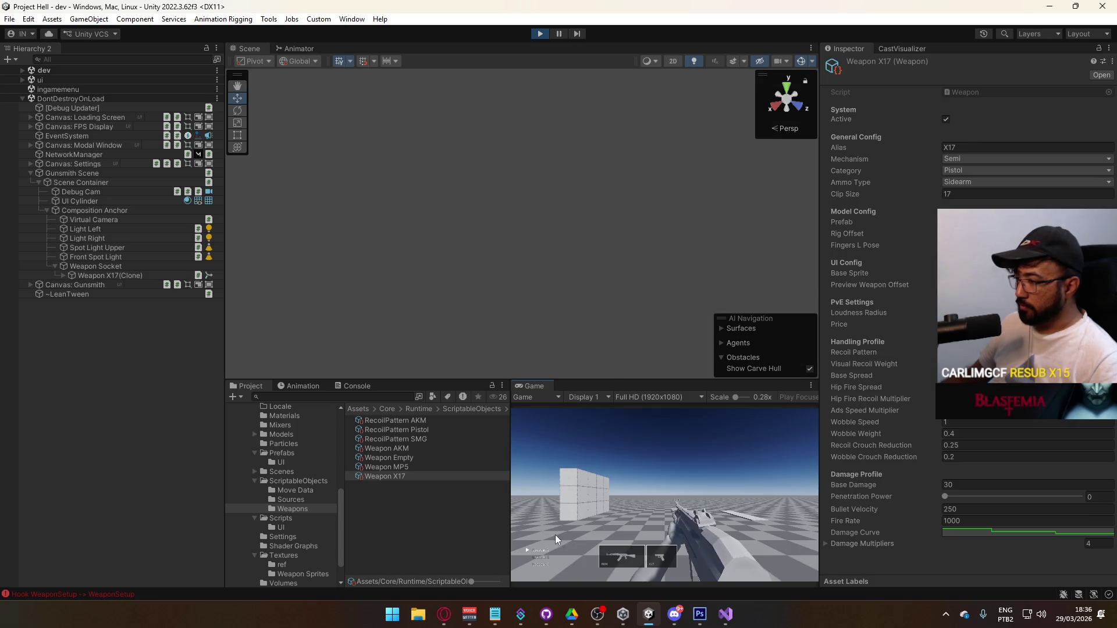
{"action": "left_click", "coordinate": [612, 557]}
Step: Switch the picker between AKM and MP5, ending on SMG, and select Weapon MP5(Clone)
{"action": "left_click", "coordinate": [556, 514]}
{"action": "left_click", "coordinate": [558, 537]}
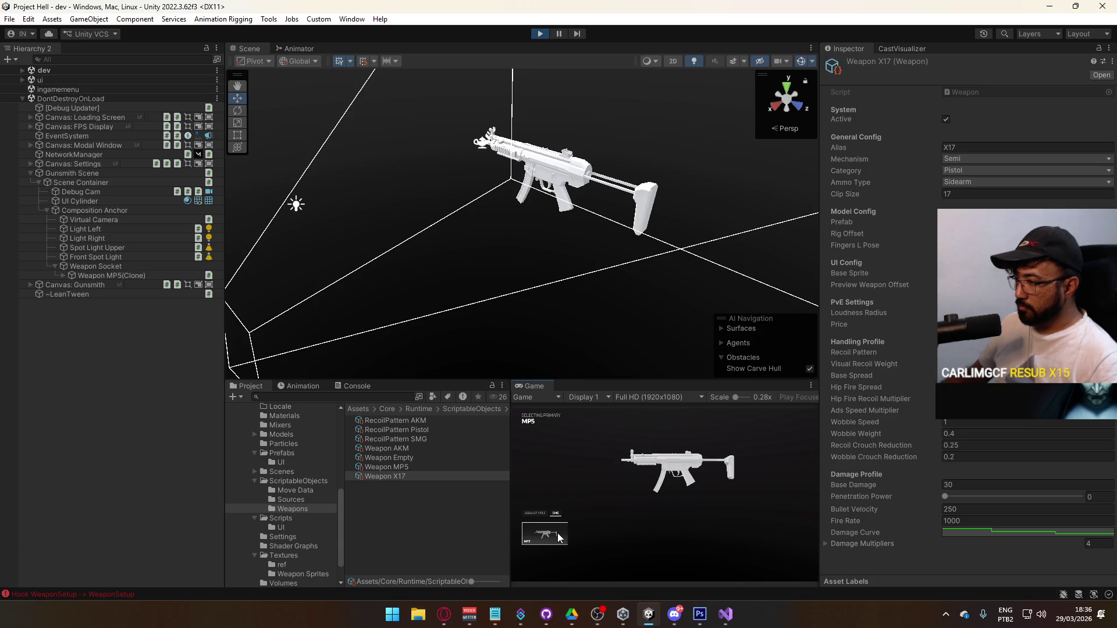
{"action": "left_click", "coordinate": [547, 514]}
{"action": "left_click", "coordinate": [555, 515]}
{"action": "left_click", "coordinate": [559, 526]}
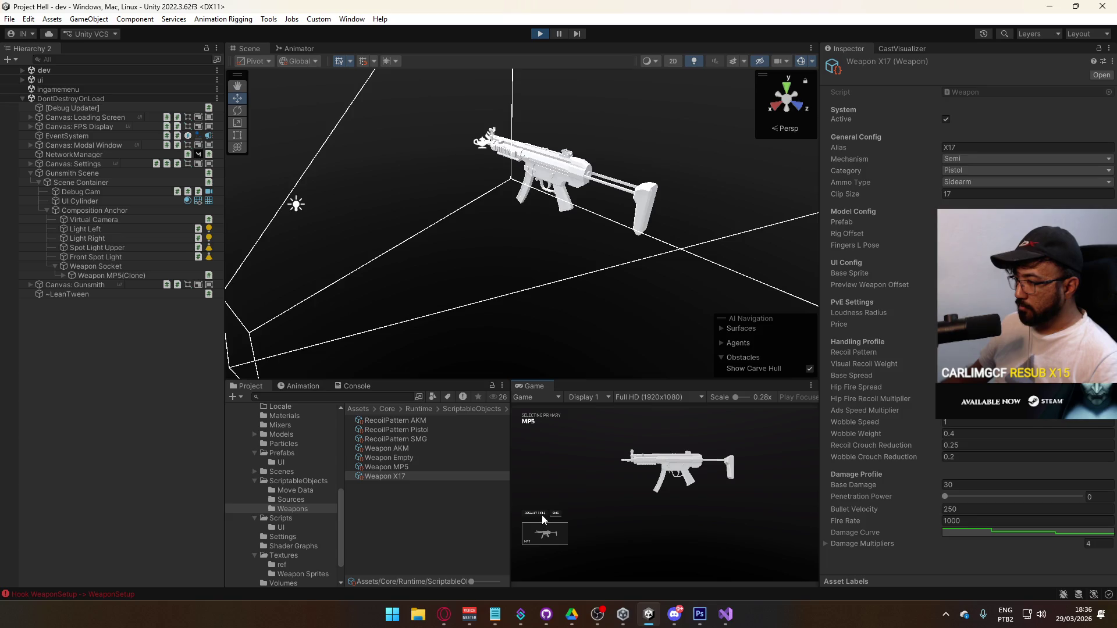
{"action": "left_click", "coordinate": [556, 515]}
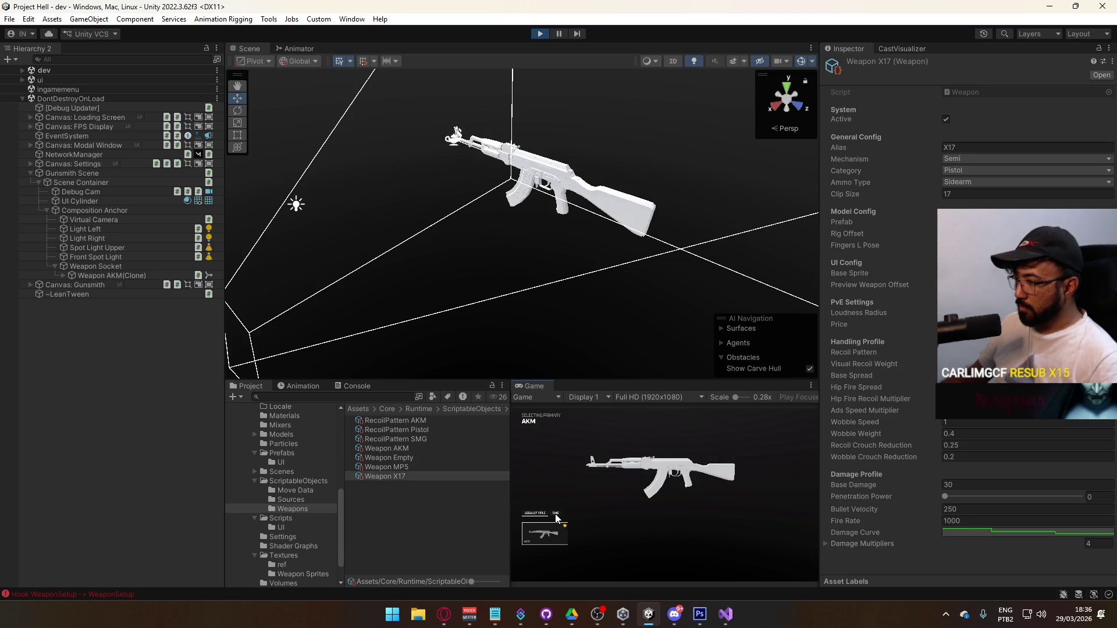
{"action": "key", "text": "super"}
{"action": "key", "text": "super"}
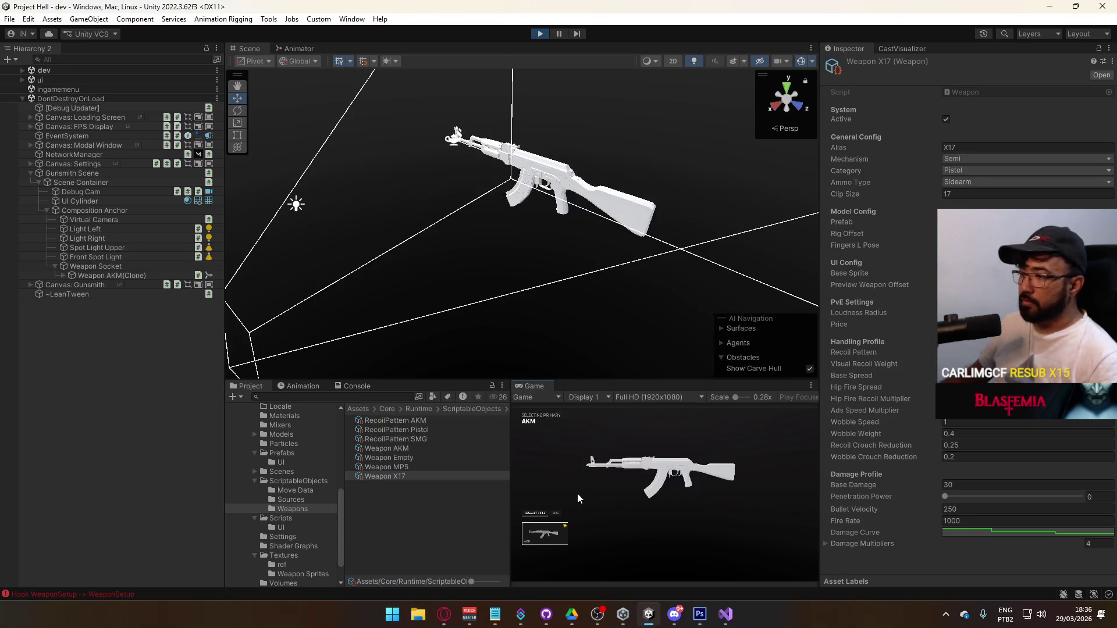
{"action": "left_click", "coordinate": [556, 513]}
{"action": "key", "text": "super"}
{"action": "key", "text": "super"}
{"action": "left_click", "coordinate": [109, 274]}
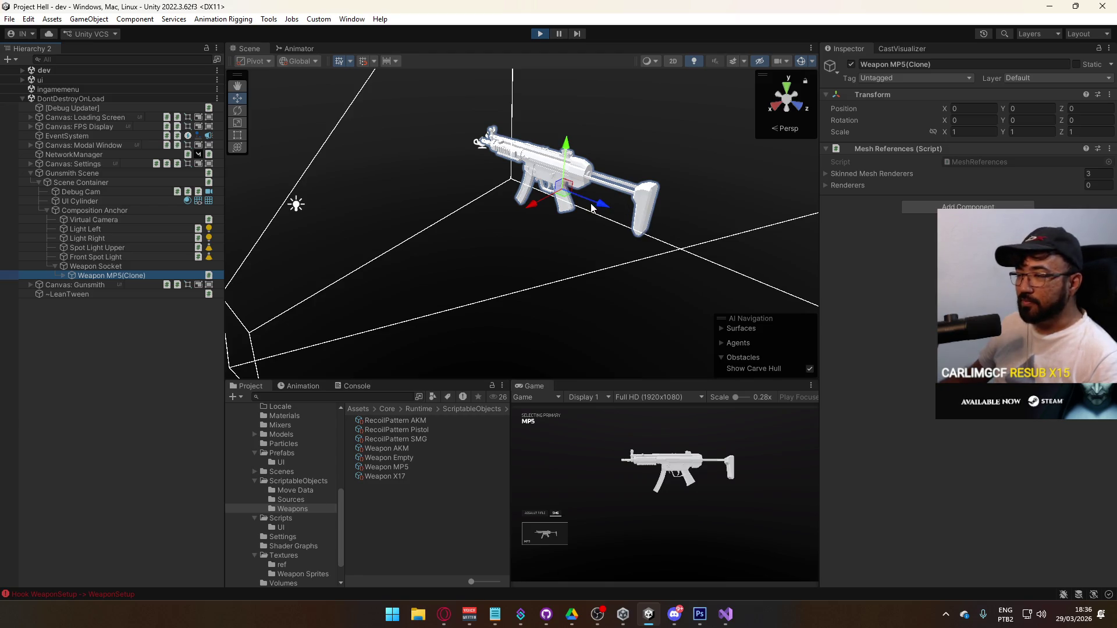
Step: Nudge the MP5 to Z 0.057 and Y -0.022 and copy its position
{"action": "left_click_drag", "start_coordinate": [599, 200], "coordinate": [584, 194]}
{"action": "left_click_drag", "start_coordinate": [551, 140], "coordinate": [548, 145]}
{"action": "right_click", "coordinate": [847, 109]}
{"action": "key", "text": "Escape"}
Step: Paste that position into the Weapon MP5 asset's Preview Weapon Offset
{"action": "left_click", "coordinate": [308, 482]}
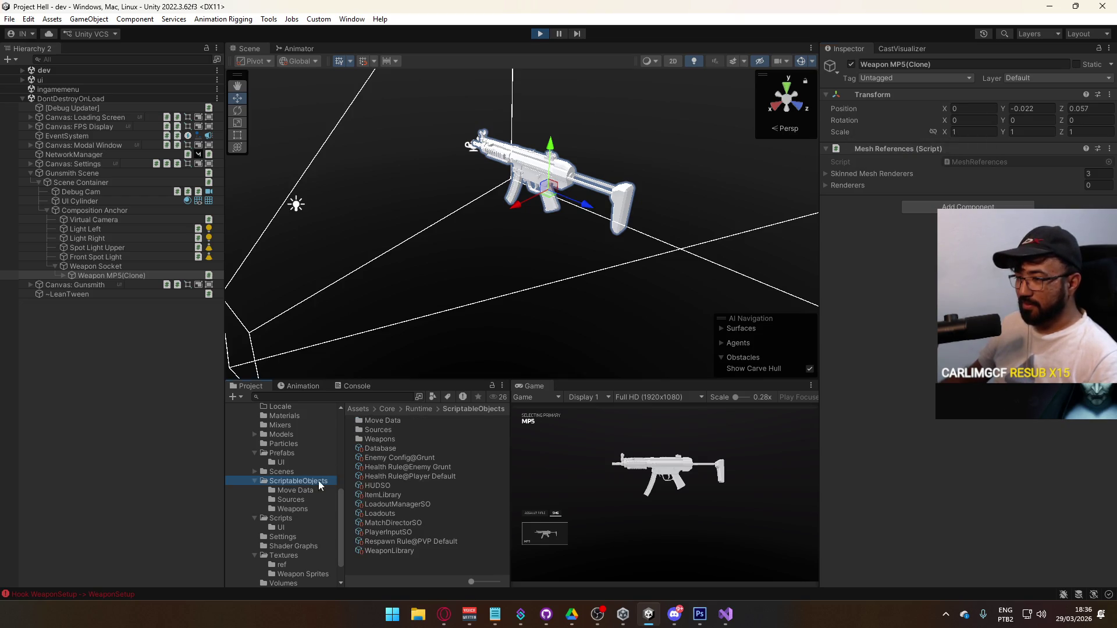
{"action": "double_click", "coordinate": [396, 441]}
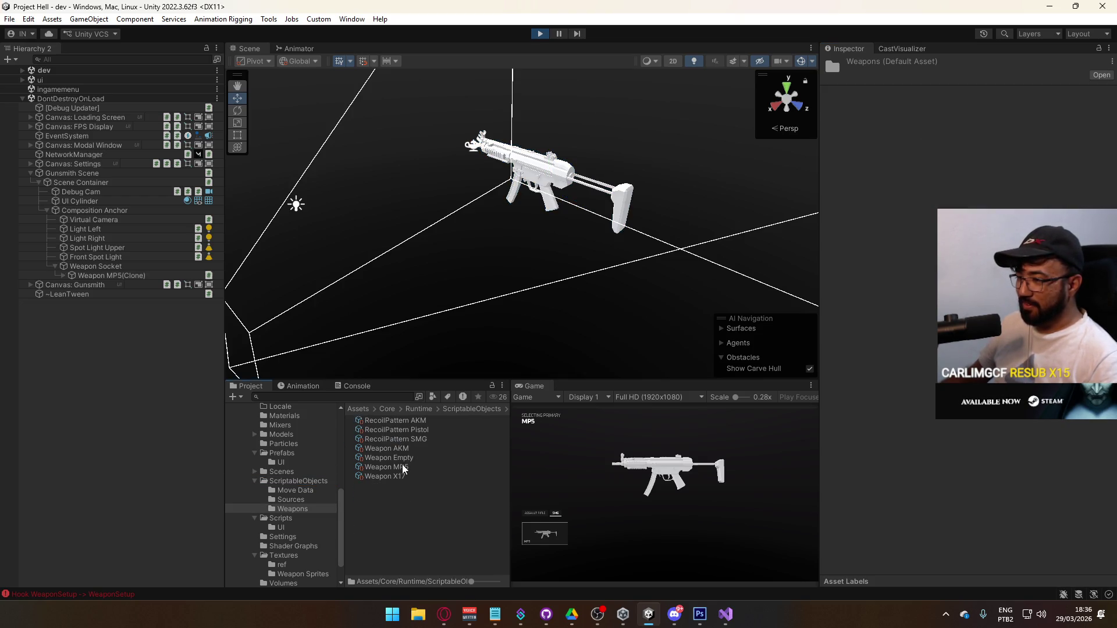
{"action": "left_click", "coordinate": [407, 467]}
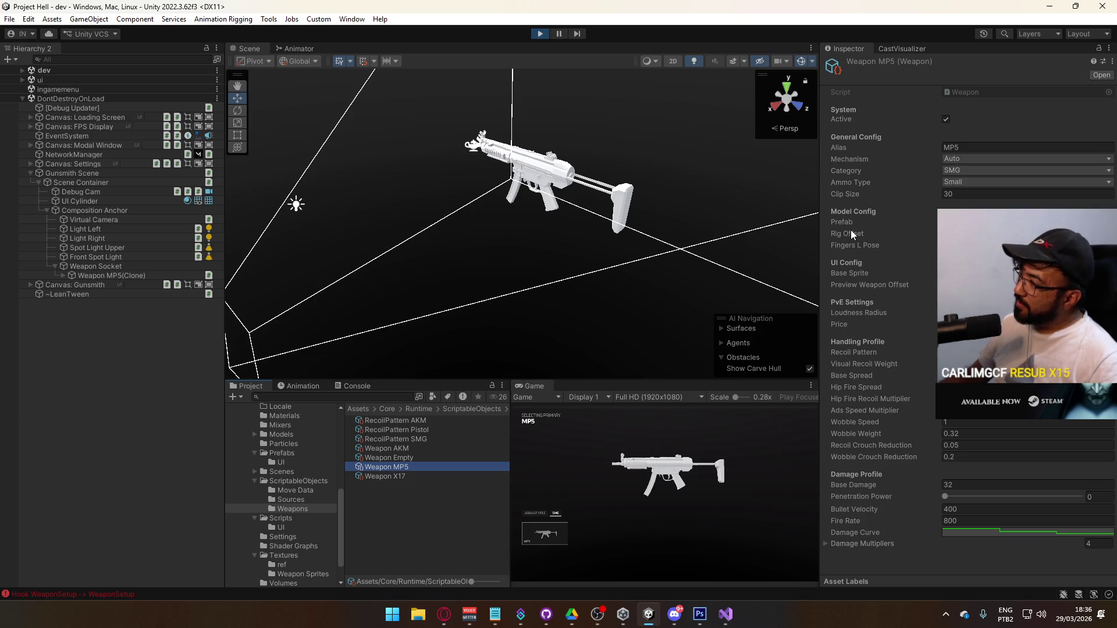
{"action": "right_click", "coordinate": [860, 285]}
{"action": "left_click", "coordinate": [913, 330]}
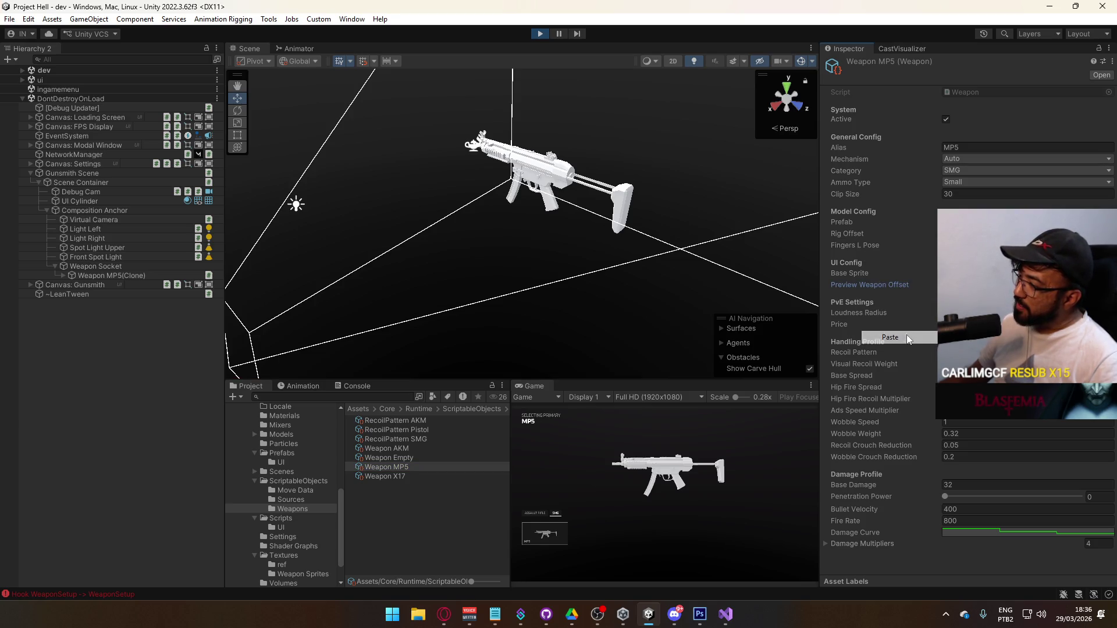
Step: Flip between the AKM and MP5 previews to compare their placement
{"action": "left_click", "coordinate": [545, 516]}
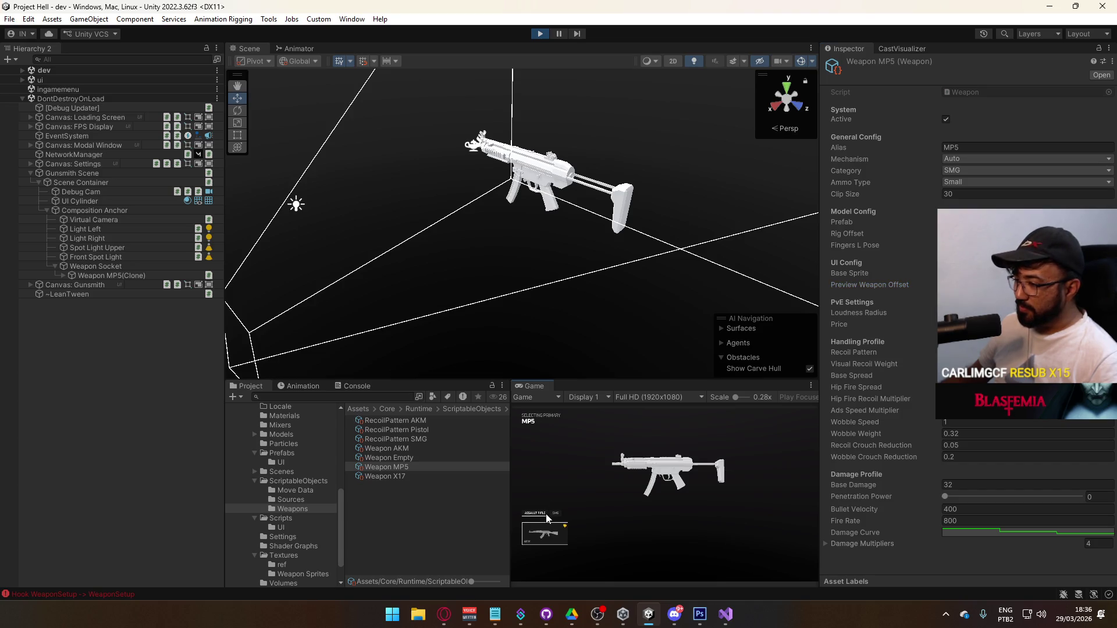
{"action": "left_click", "coordinate": [546, 539]}
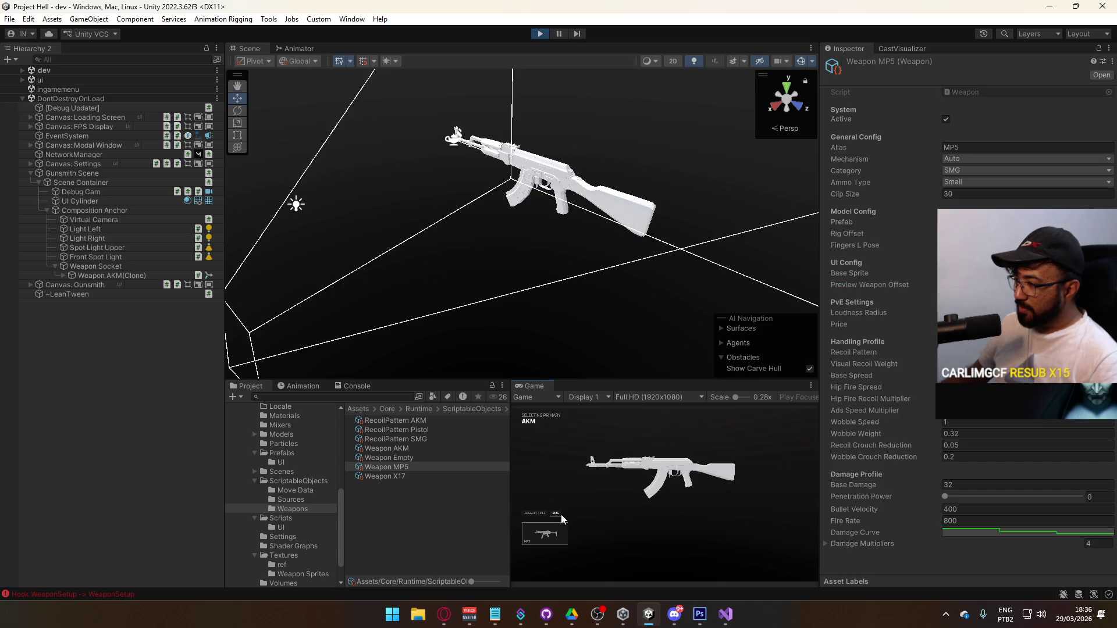
{"action": "left_click", "coordinate": [560, 515]}
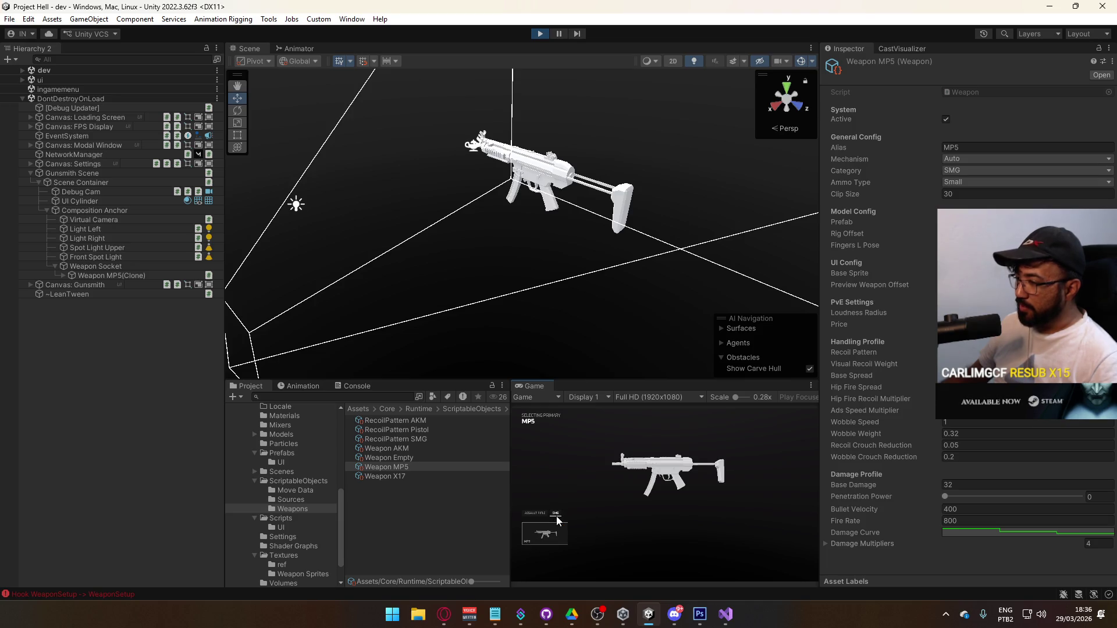
{"action": "left_click", "coordinate": [545, 535]}
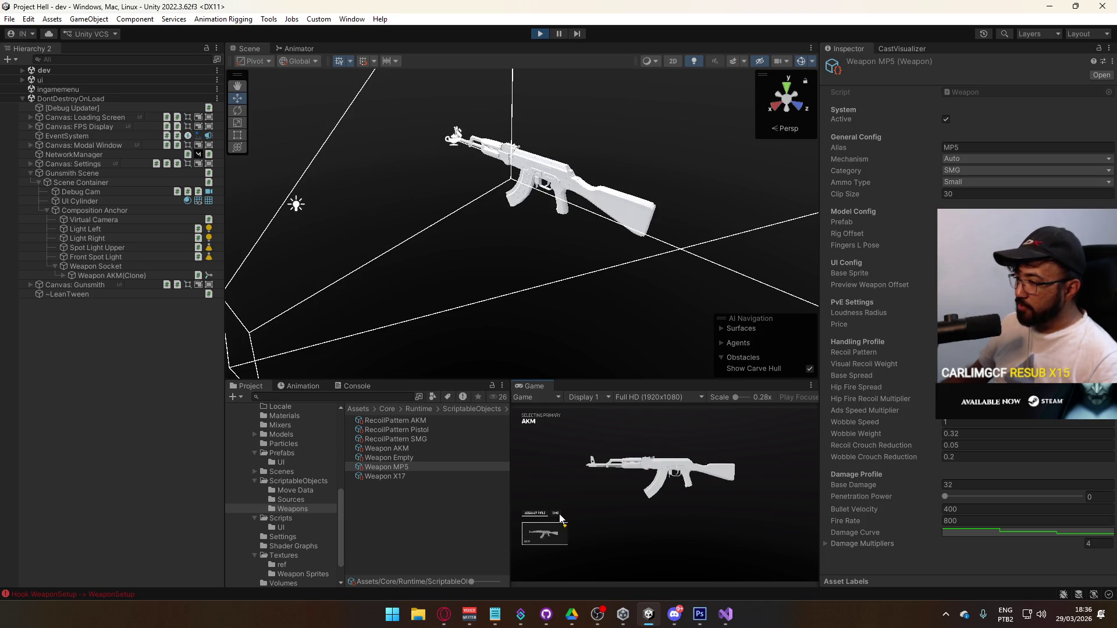
{"action": "left_click", "coordinate": [560, 516]}
{"action": "left_click", "coordinate": [544, 536]}
{"action": "left_click", "coordinate": [556, 514]}
{"action": "left_click", "coordinate": [536, 515]}
{"action": "left_click", "coordinate": [542, 532]}
{"action": "left_click", "coordinate": [556, 514]}
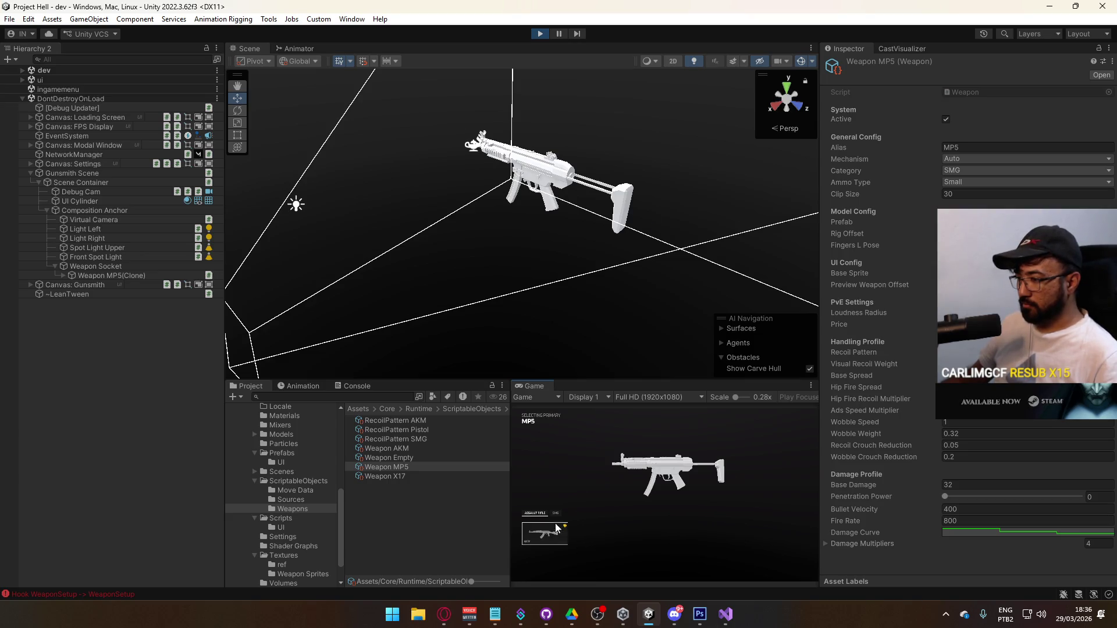
Step: Confirm the primary and X17 sidearm selections and close the gunsmith
{"action": "left_click", "coordinate": [553, 532]}
{"action": "left_click", "coordinate": [551, 522]}
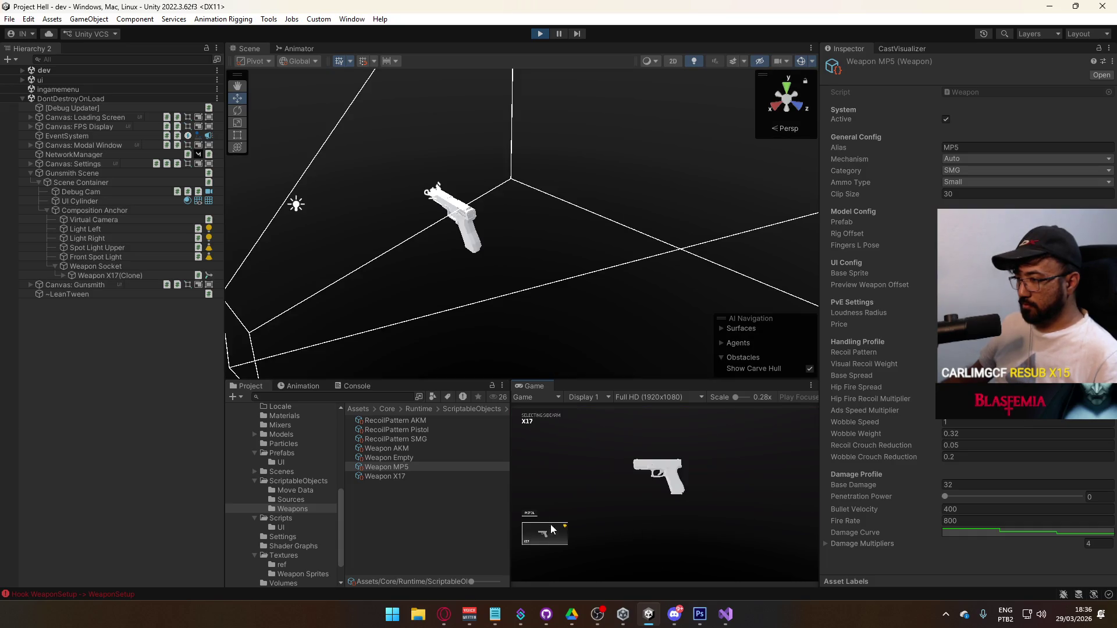
{"action": "left_click", "coordinate": [538, 523]}
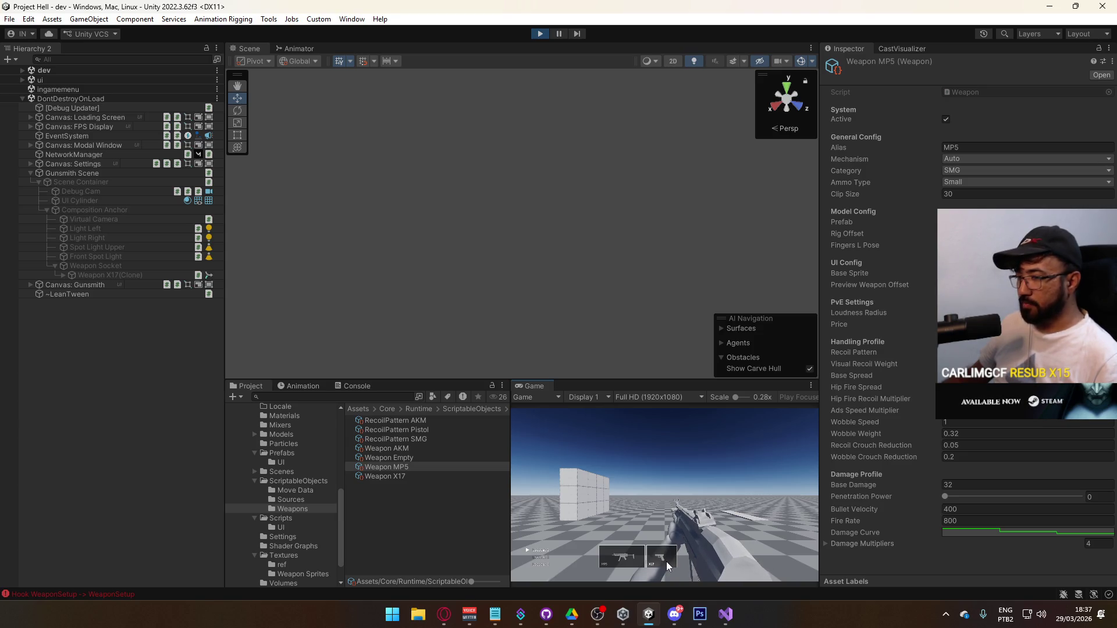
Step: Collapse Gunsmith Scene, switch the scene view to 2D, and expand the dev scene
{"action": "key", "text": "super"}
{"action": "key", "text": "super"}
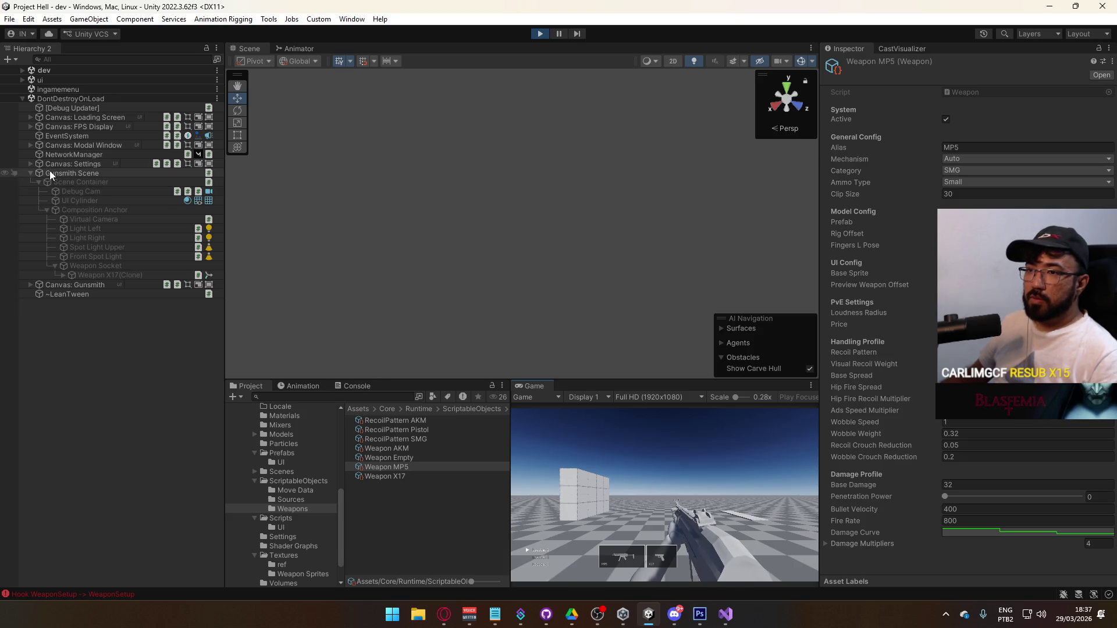
{"action": "left_click", "coordinate": [31, 173]}
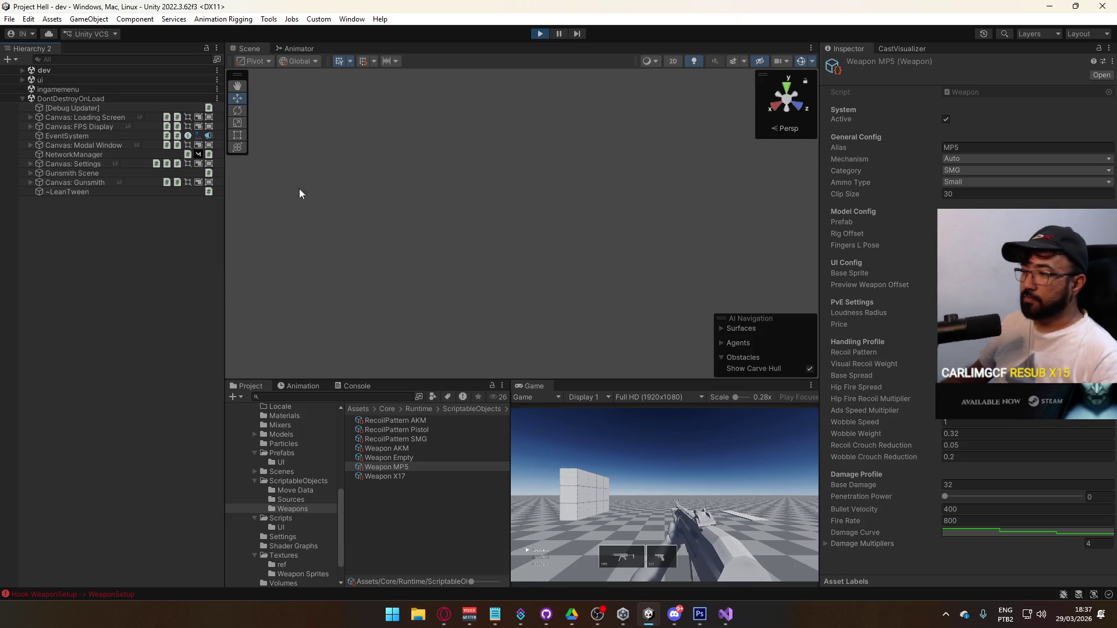
{"action": "left_click", "coordinate": [675, 61]}
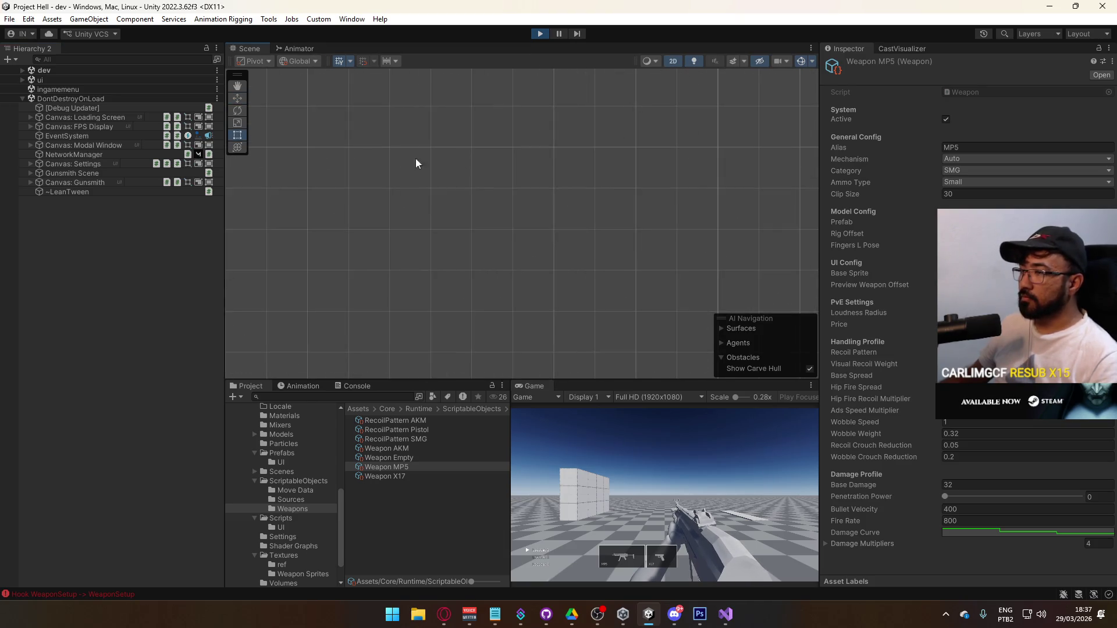
{"action": "left_click", "coordinate": [22, 70]}
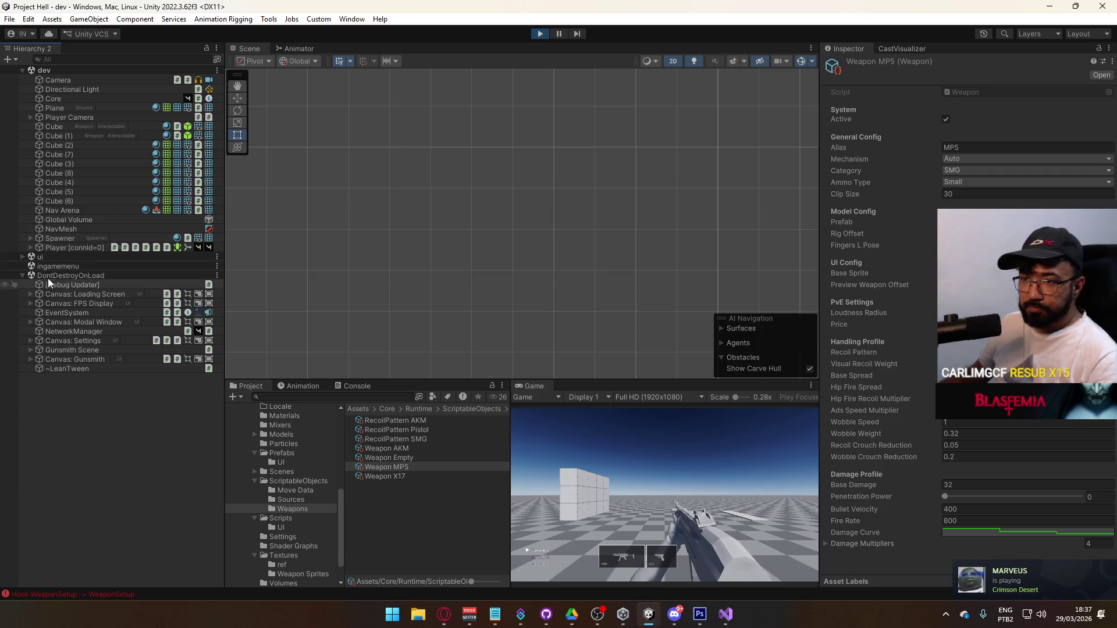
Step: Expand Canvas: Gunsmith > Main Container > Loadout Container and peek into Loadout Options and Loadout Summary
{"action": "left_click", "coordinate": [31, 360]}
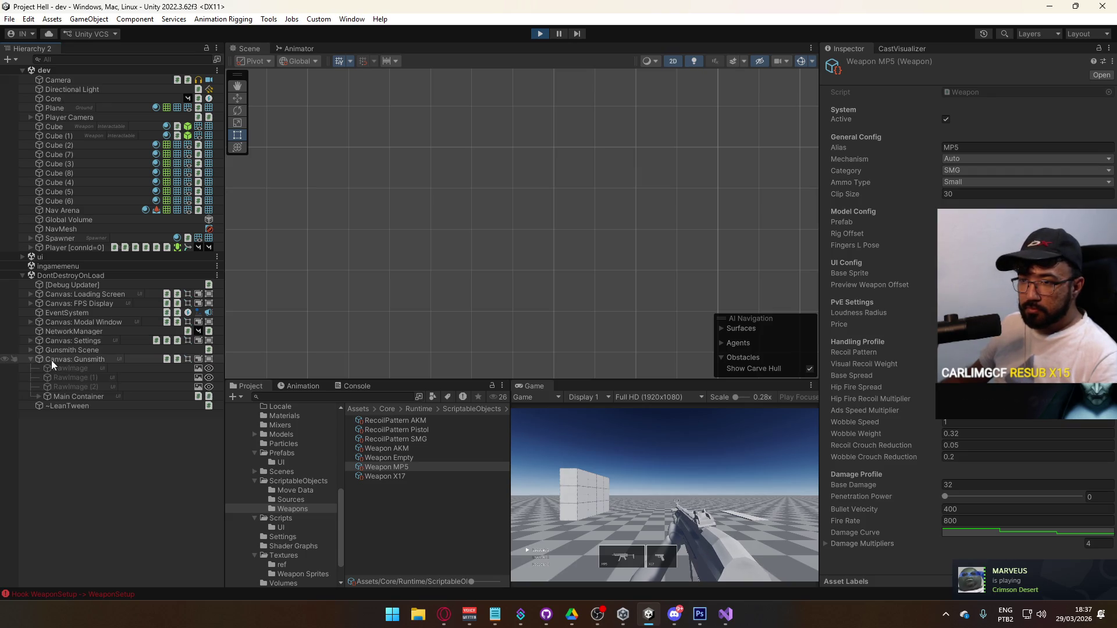
{"action": "left_click", "coordinate": [39, 397]}
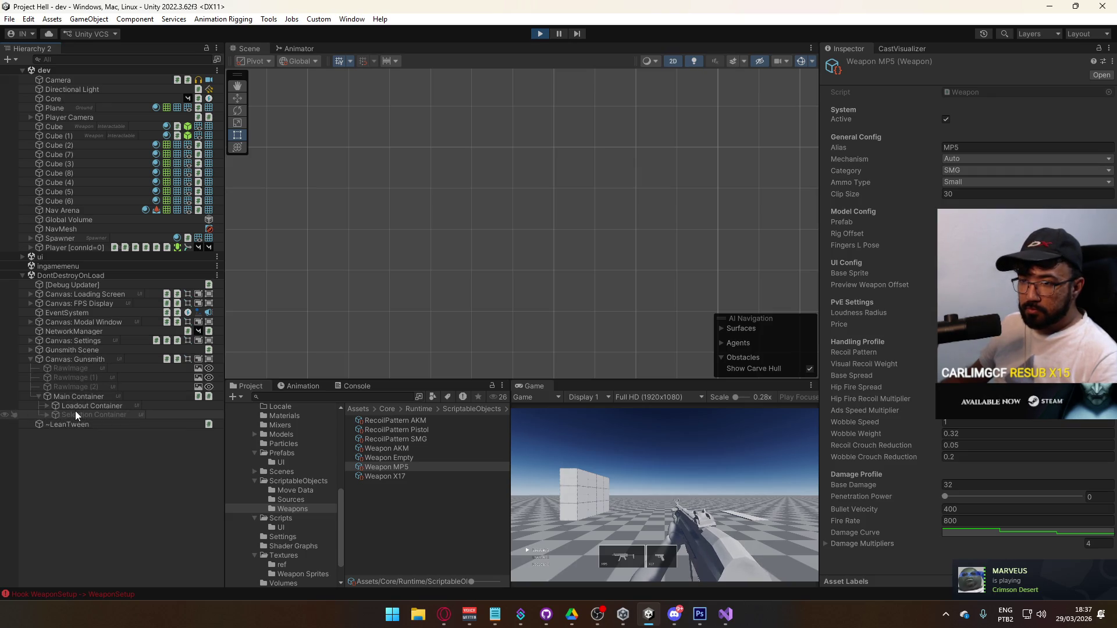
{"action": "left_click", "coordinate": [46, 406]}
{"action": "left_click", "coordinate": [56, 416]}
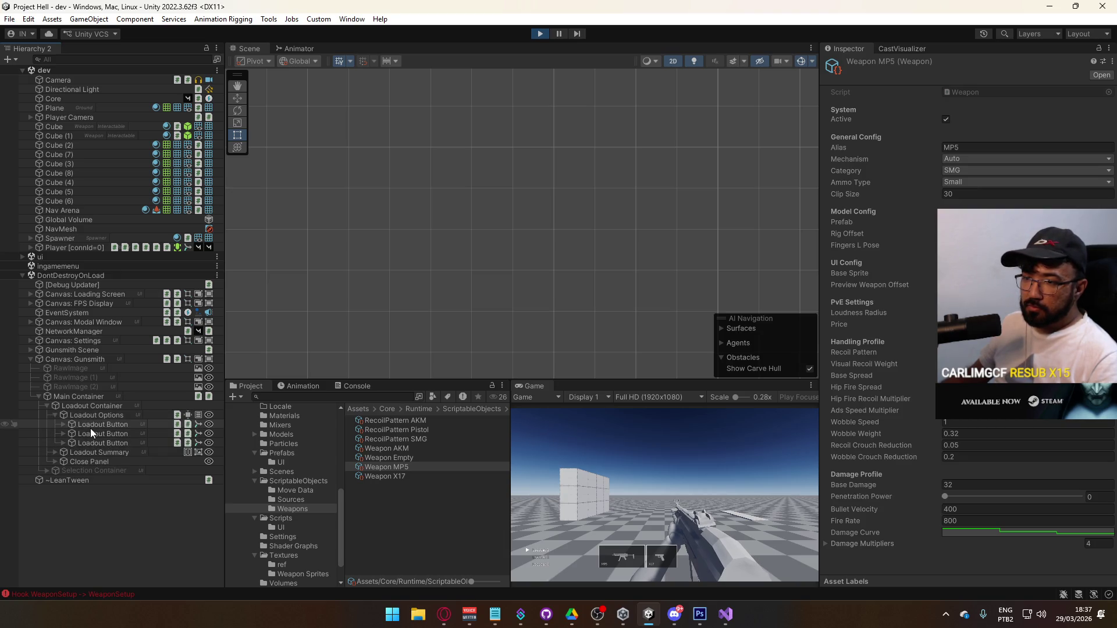
{"action": "left_click", "coordinate": [55, 416]}
{"action": "left_click", "coordinate": [55, 425]}
{"action": "left_click", "coordinate": [56, 424]}
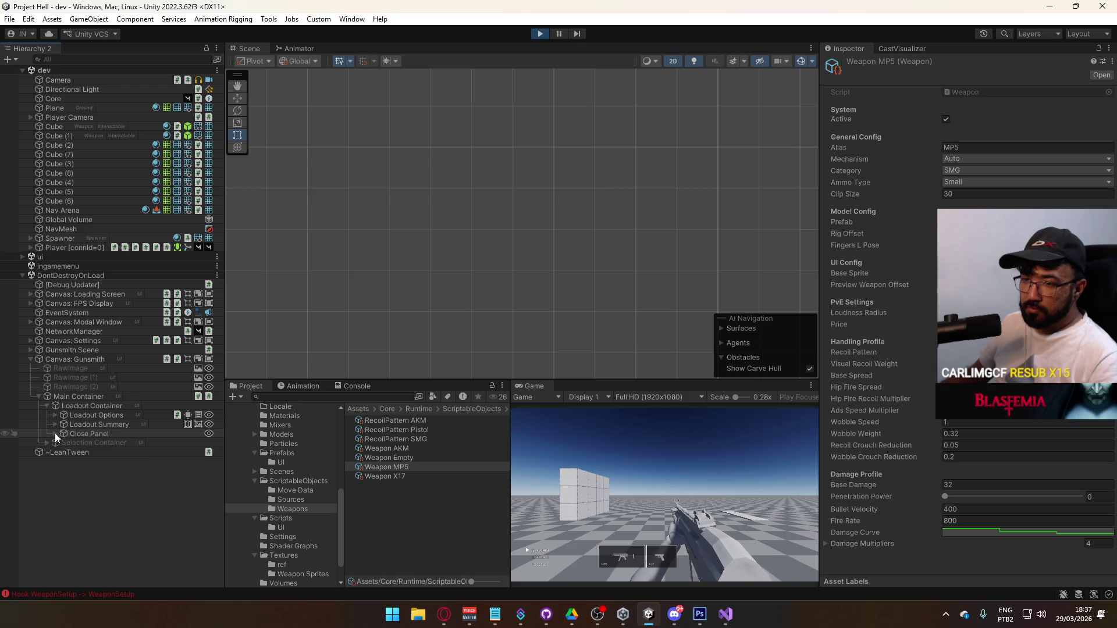
{"action": "left_click", "coordinate": [55, 416]}
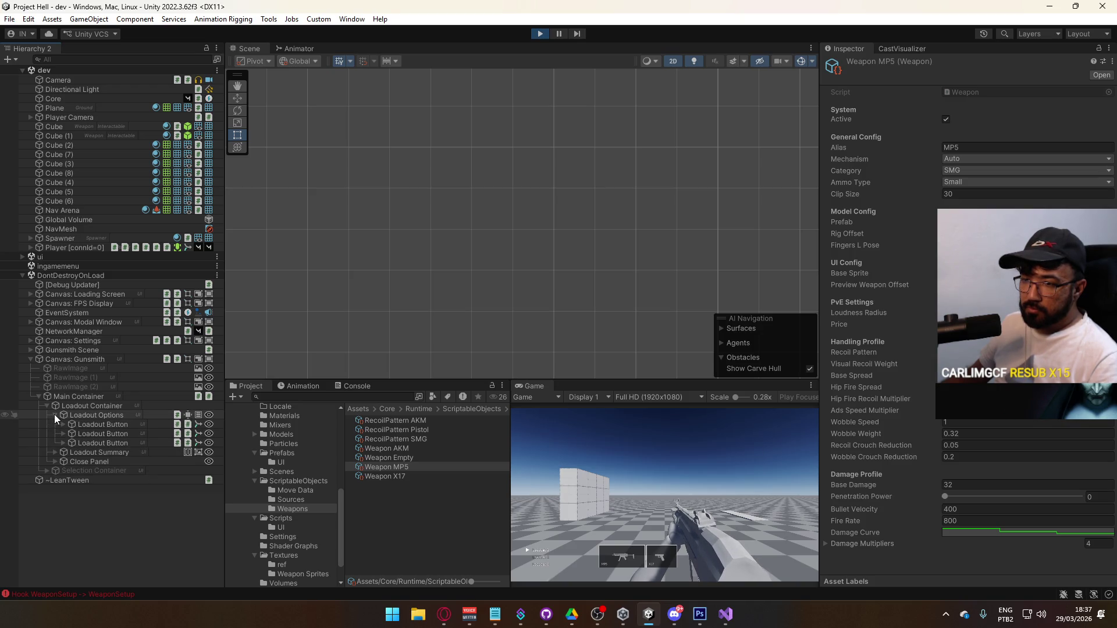
{"action": "left_click", "coordinate": [55, 416]}
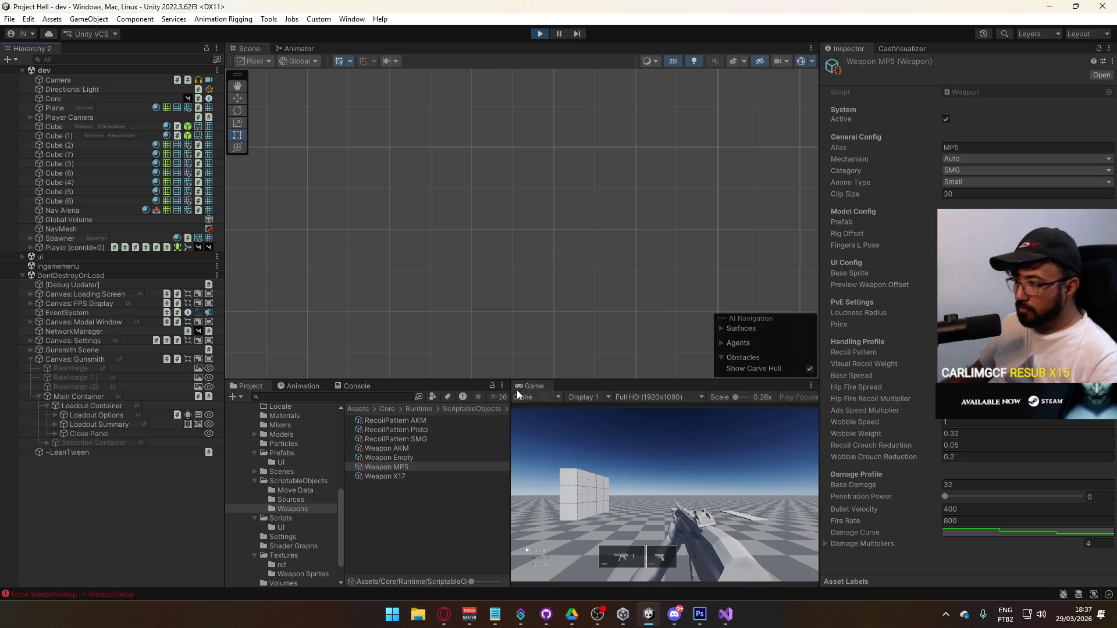
Step: Maximize then restore the Game view, and frame Loadout Summary's Weapon Button
{"action": "right_click", "coordinate": [538, 387]}
{"action": "left_click", "coordinate": [567, 429]}
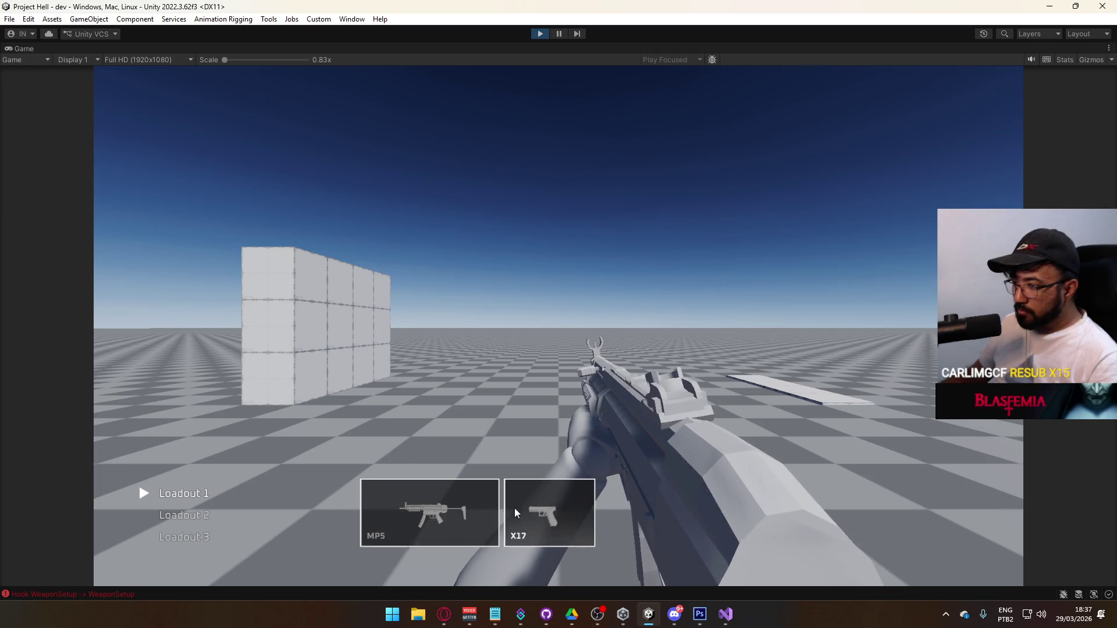
{"action": "key", "text": "super"}
{"action": "right_click", "coordinate": [525, 47]}
{"action": "left_click", "coordinate": [550, 85]}
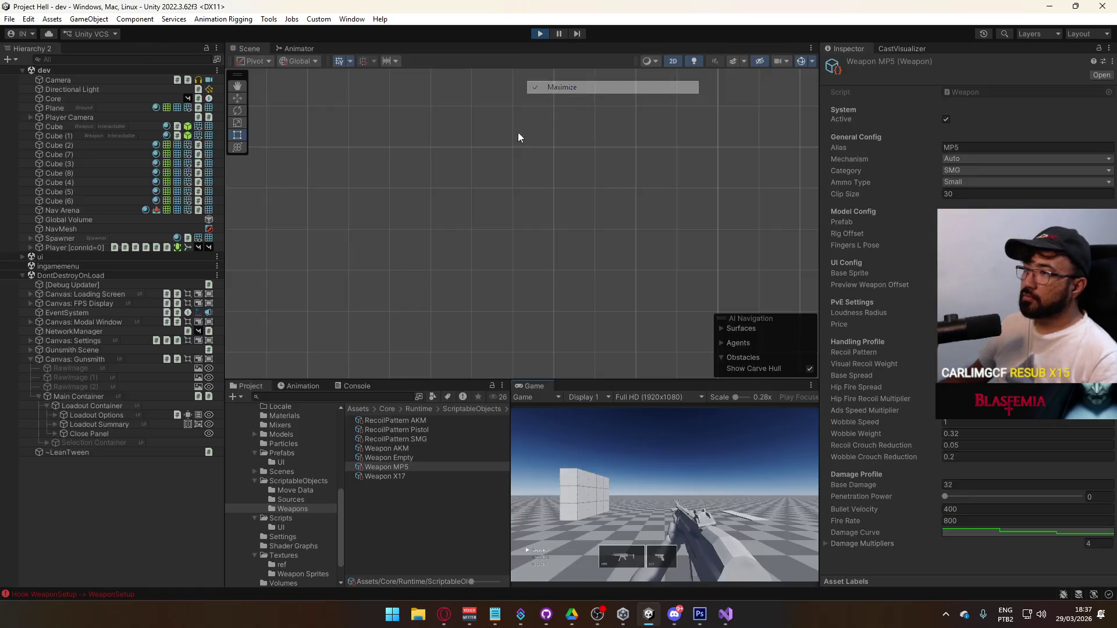
{"action": "key", "text": "super"}
{"action": "key", "text": "super"}
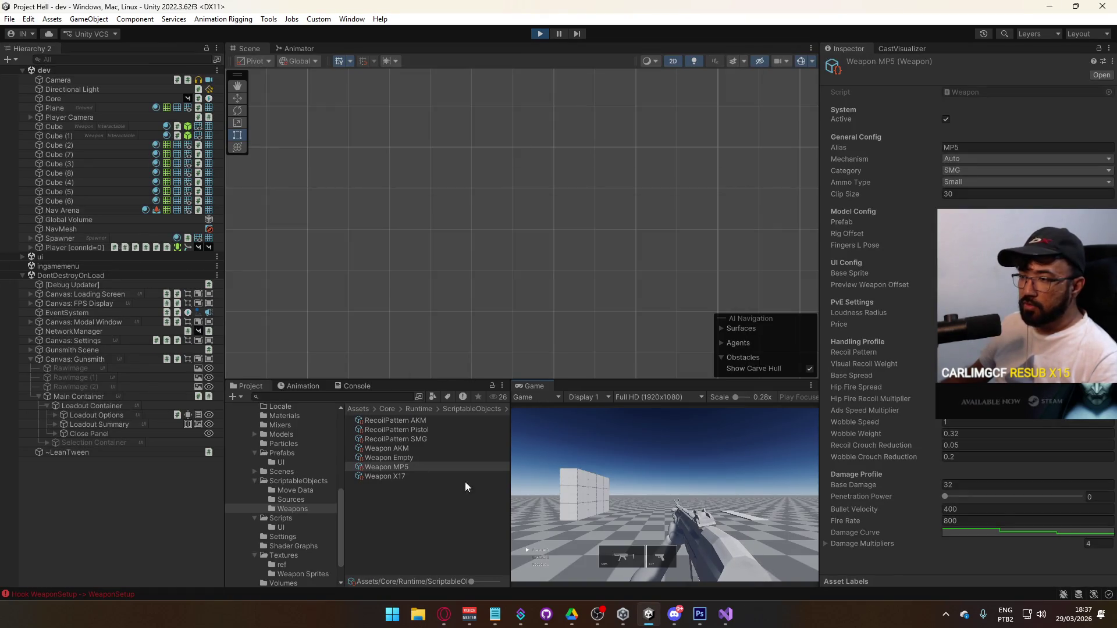
{"action": "key", "text": "super"}
{"action": "key", "text": "super"}
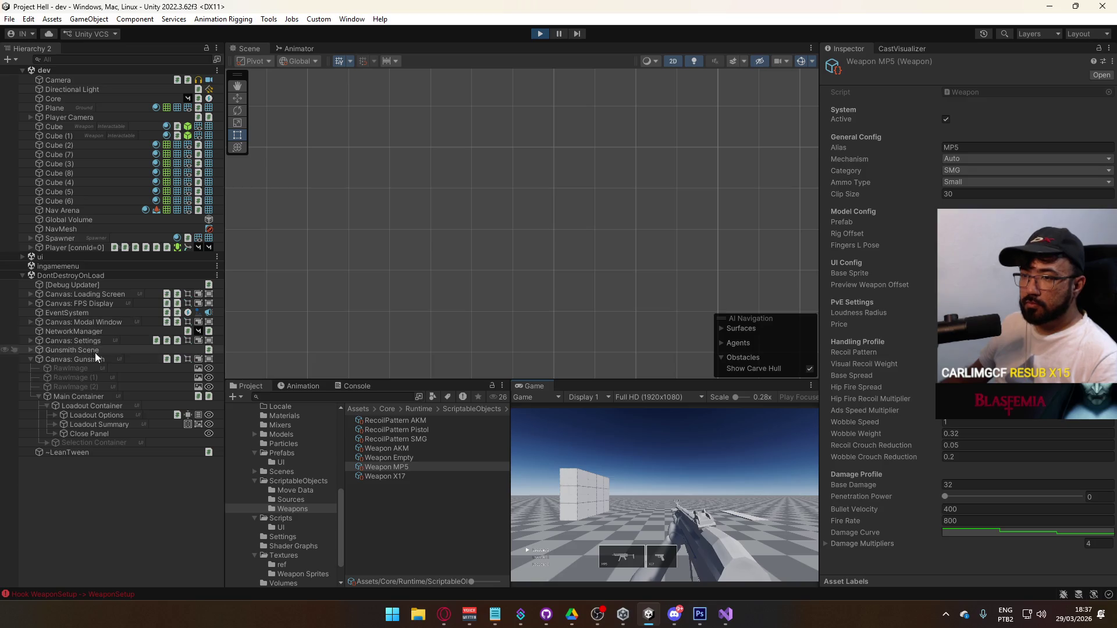
{"action": "left_click", "coordinate": [56, 424]}
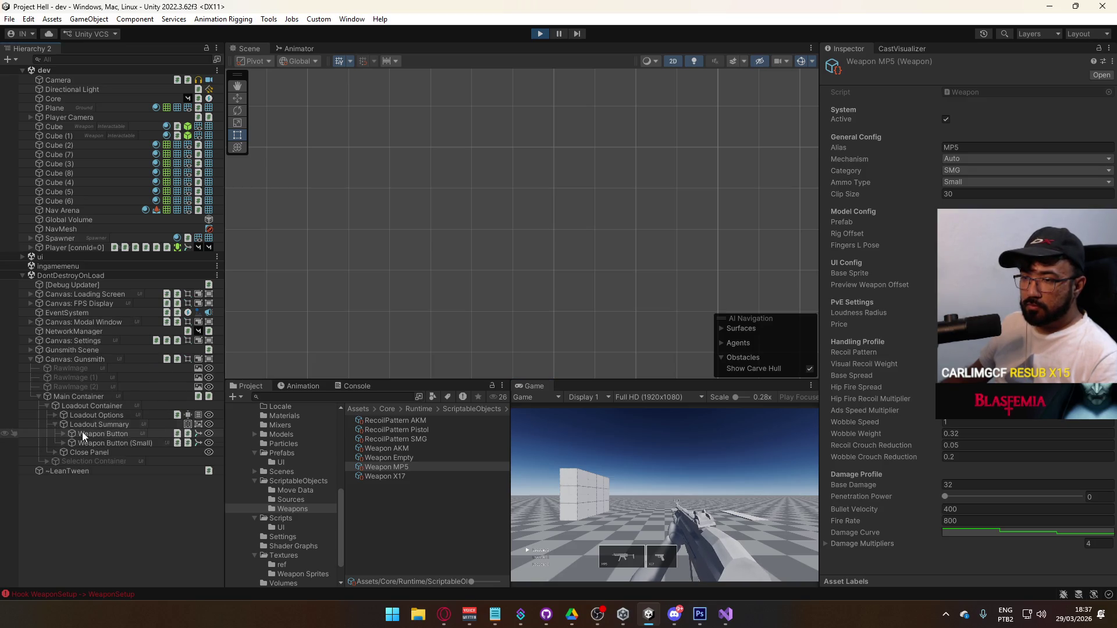
{"action": "double_click", "coordinate": [117, 434]}
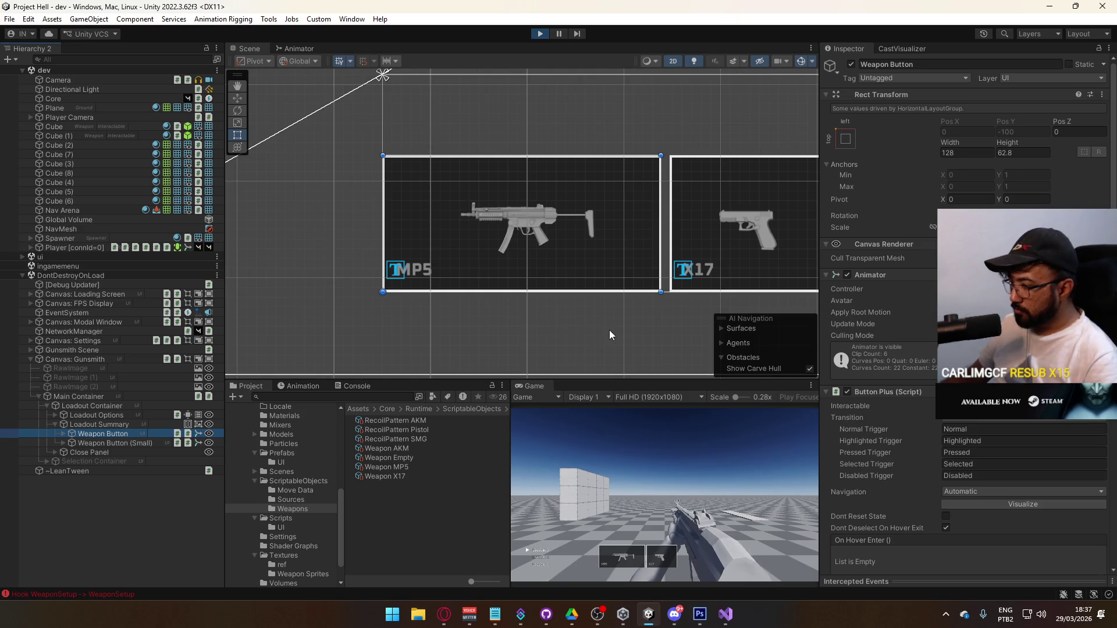
Step: Set the Weapon Button card's Sprite to Pos Y 4 and check it in the enlarged game view
{"action": "left_click", "coordinate": [395, 269]}
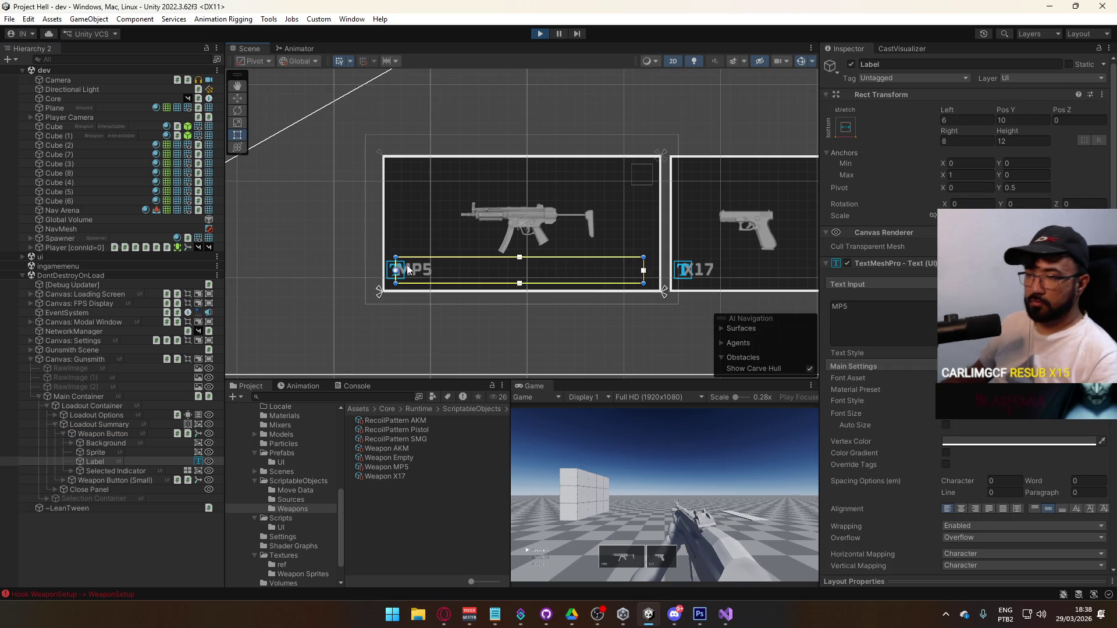
{"action": "left_click", "coordinate": [103, 434]}
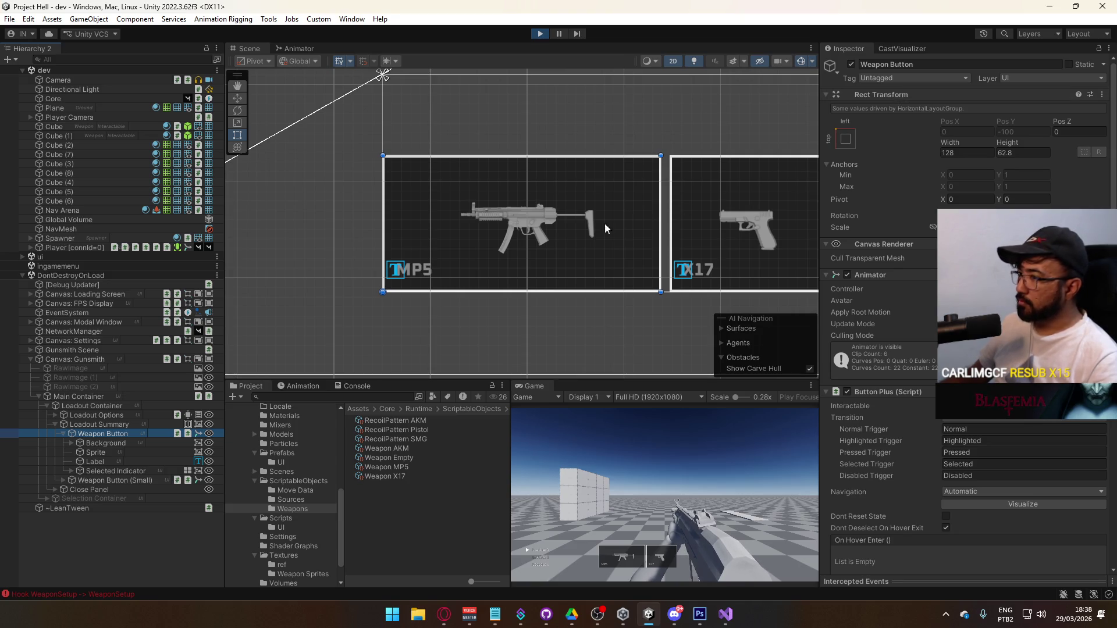
{"action": "left_click", "coordinate": [134, 452]}
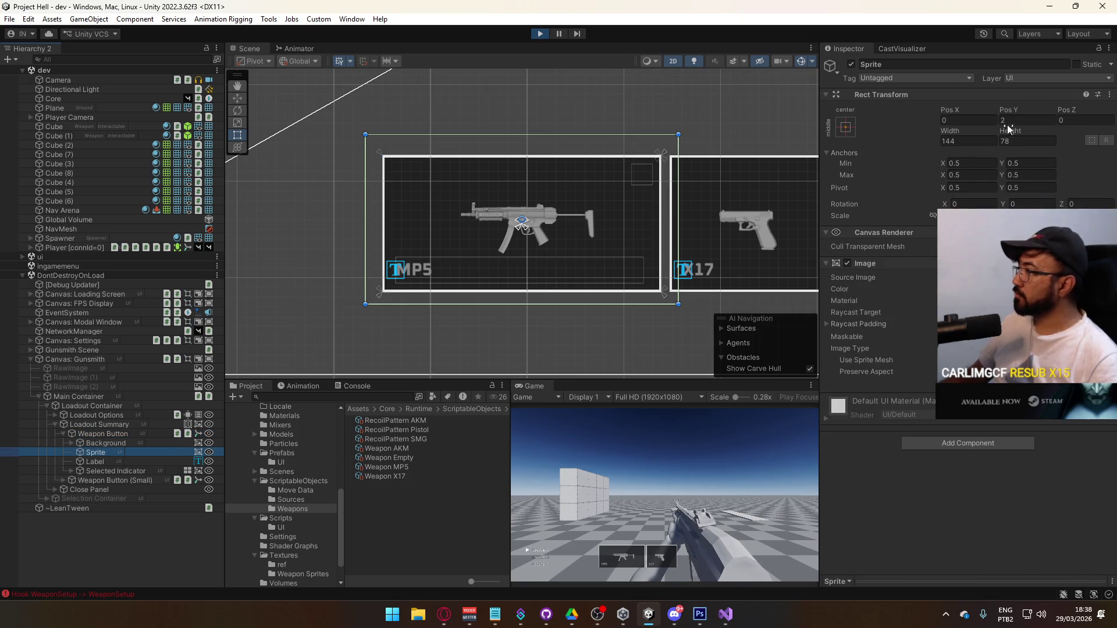
{"action": "type", "text": "4"}
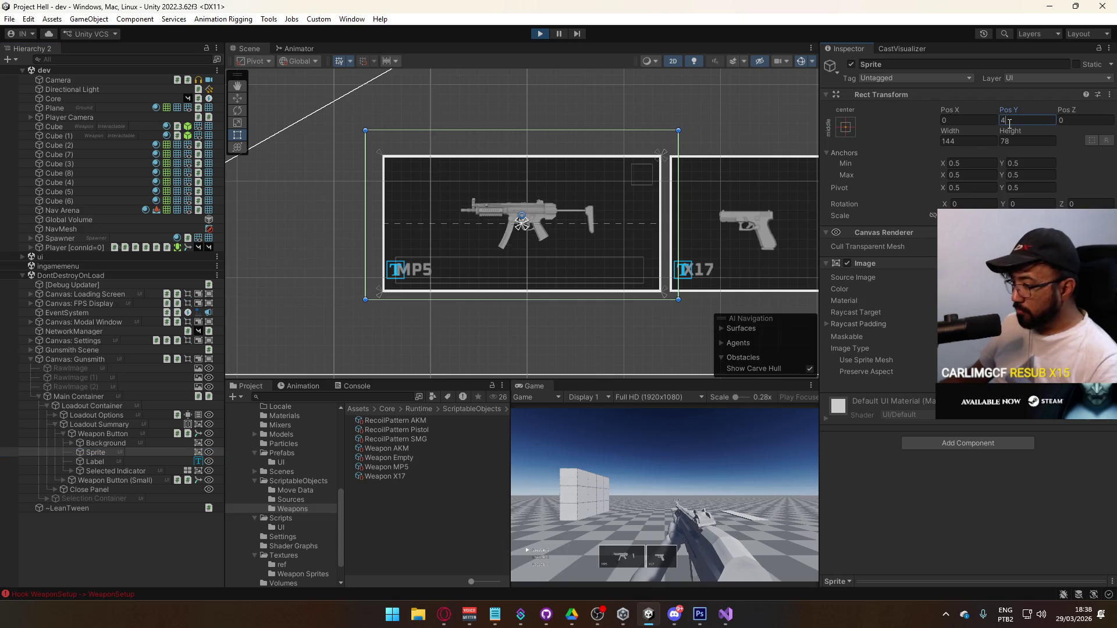
{"action": "double_click", "coordinate": [542, 387]}
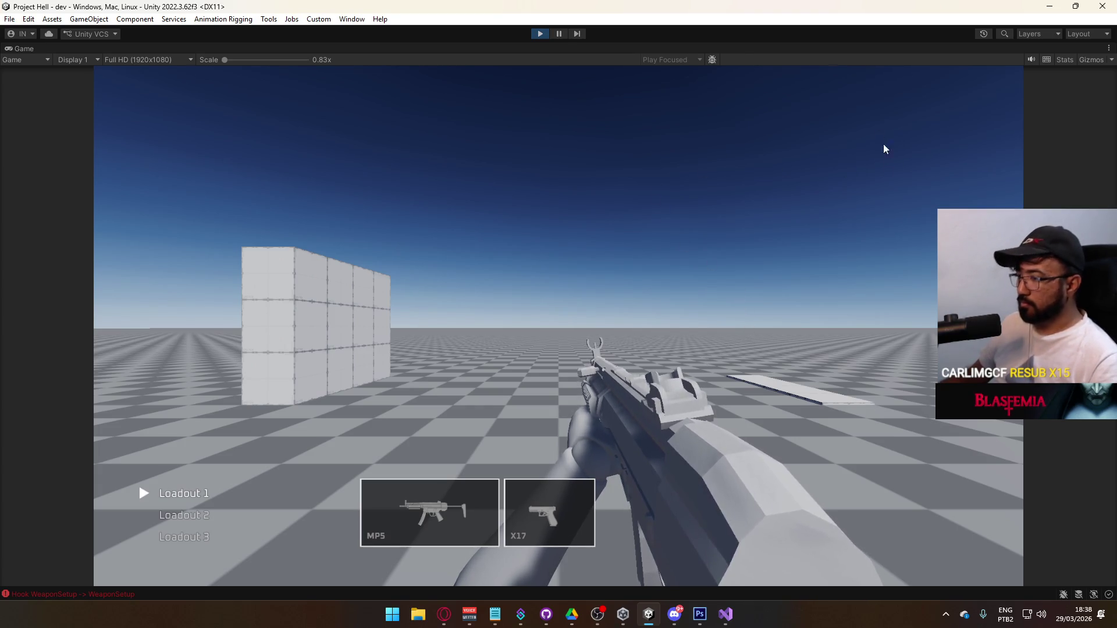
{"action": "right_click", "coordinate": [659, 49]}
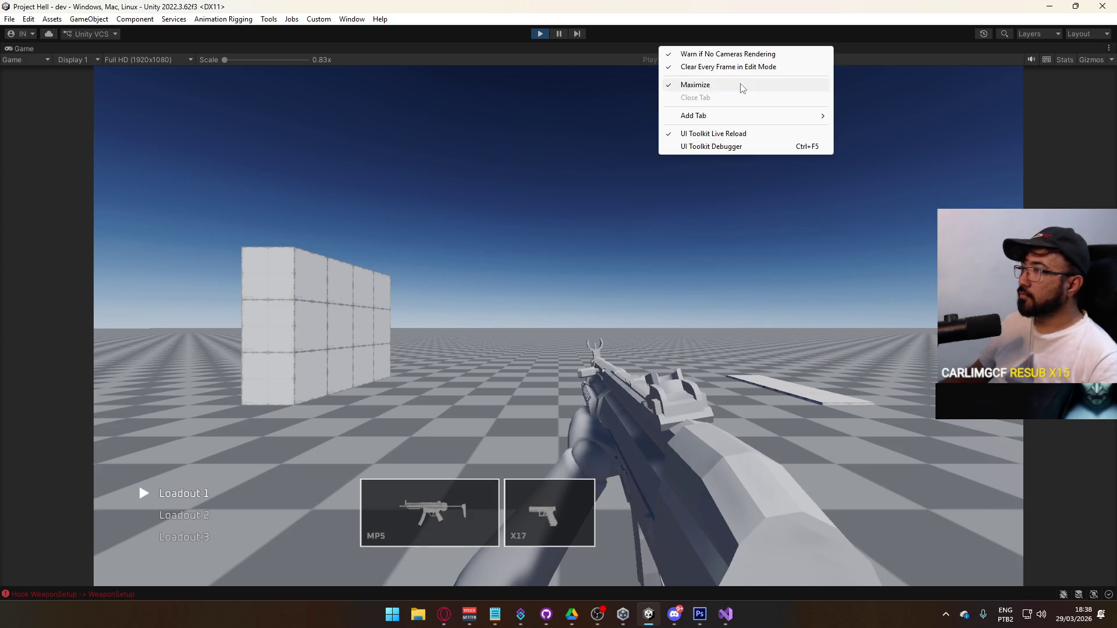
{"action": "left_click", "coordinate": [742, 87]}
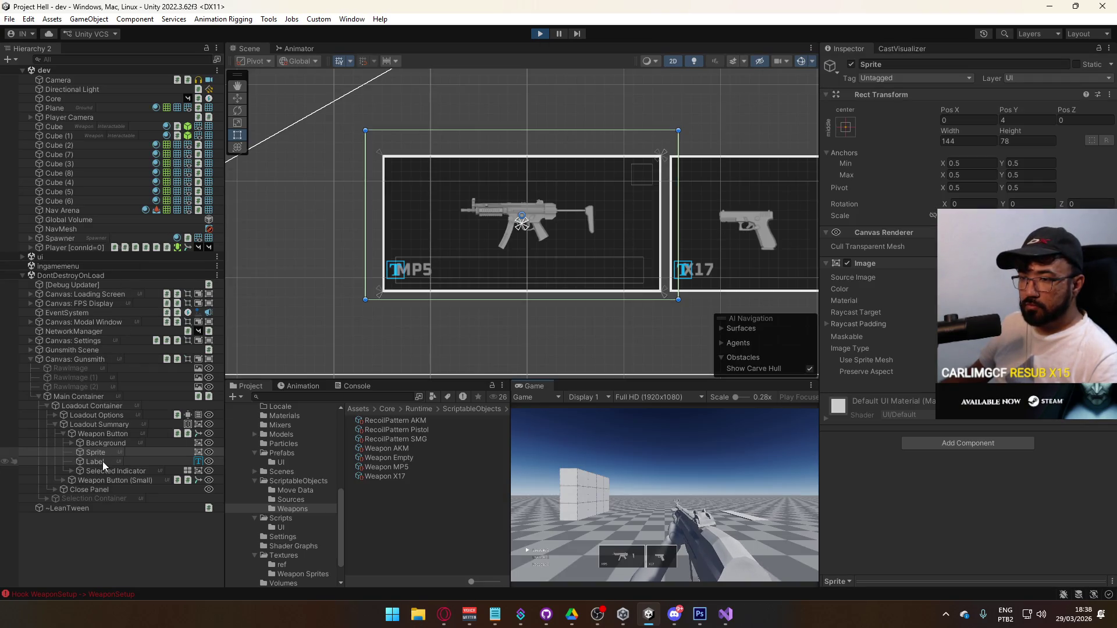
Step: Set the Sprite inside Weapon Button (Small) to Pos Y 4 as well
{"action": "left_click", "coordinate": [64, 481]}
{"action": "left_click", "coordinate": [96, 499]}
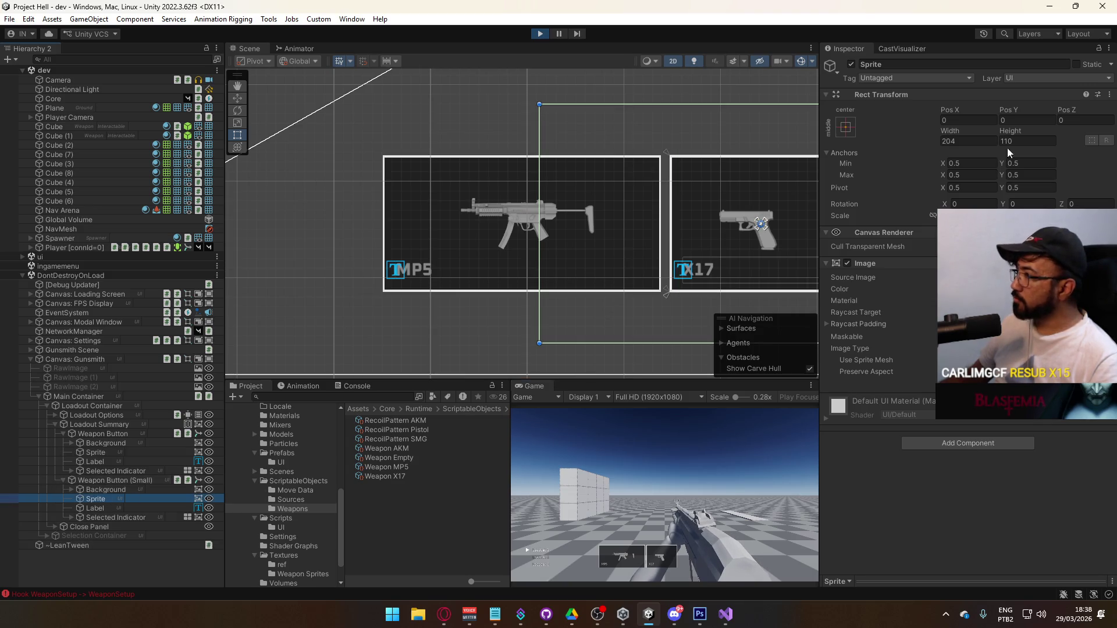
{"action": "type", "text": "4"}
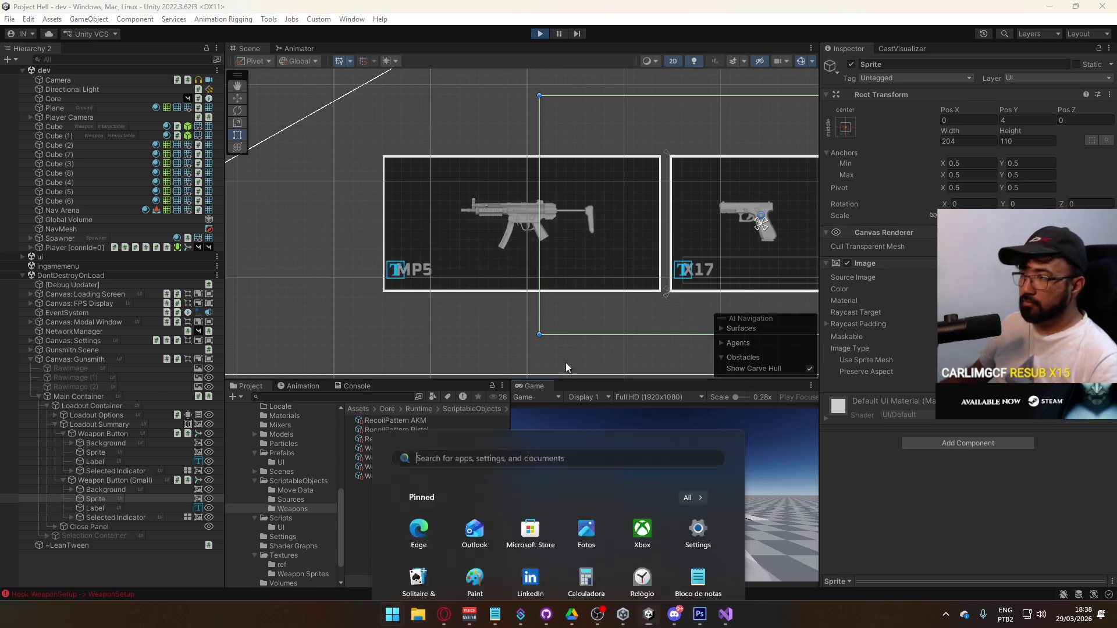
{"action": "left_click", "coordinate": [442, 282]}
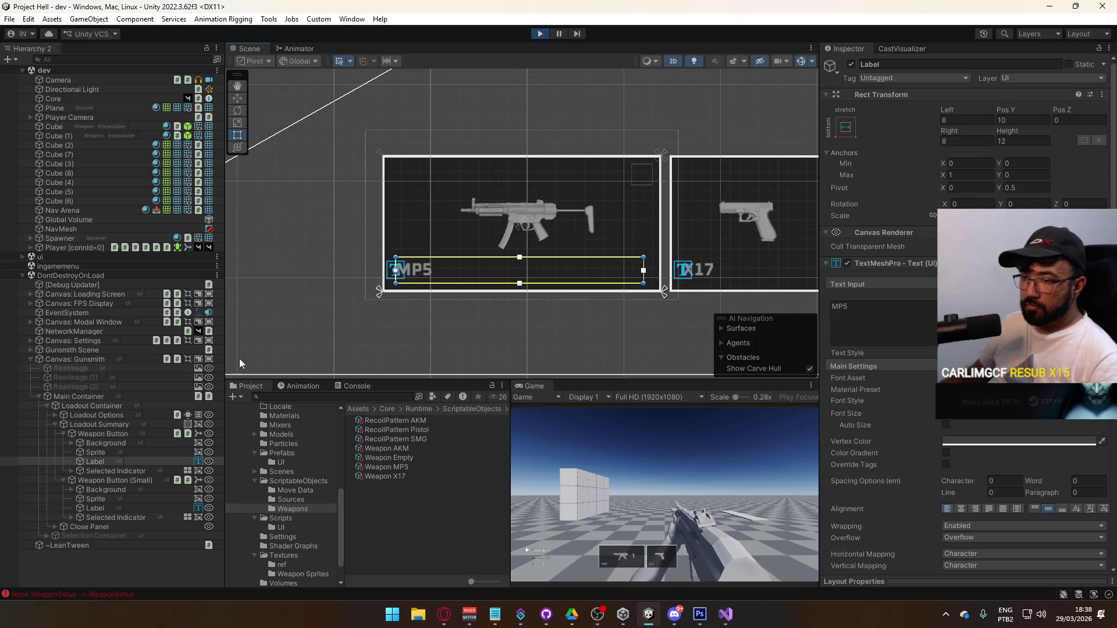
{"action": "left_click", "coordinate": [103, 434]}
Step: Pick the Weapon Button's Normal animation clip and start recording keyframes
{"action": "left_click", "coordinate": [356, 386]}
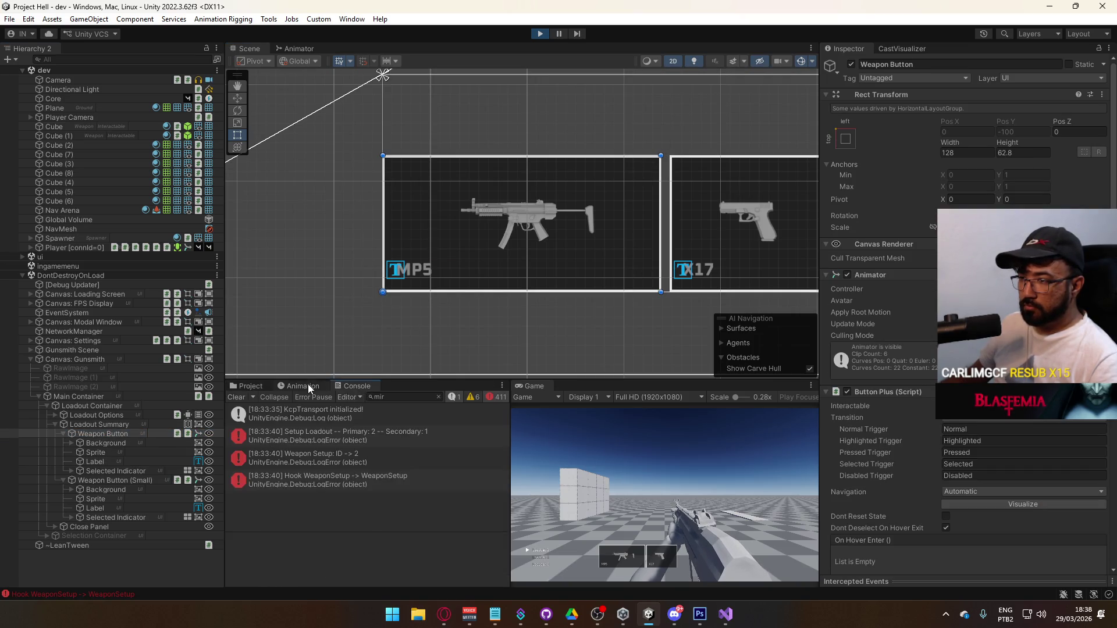
{"action": "left_click", "coordinate": [299, 385]}
{"action": "left_click", "coordinate": [277, 410]}
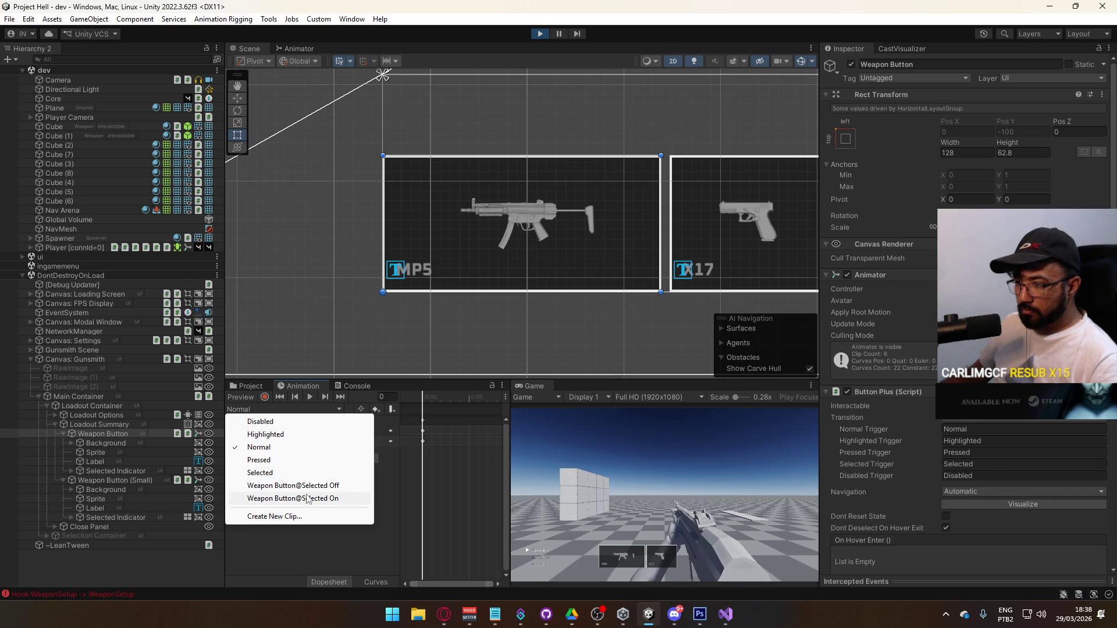
{"action": "left_click", "coordinate": [325, 447]}
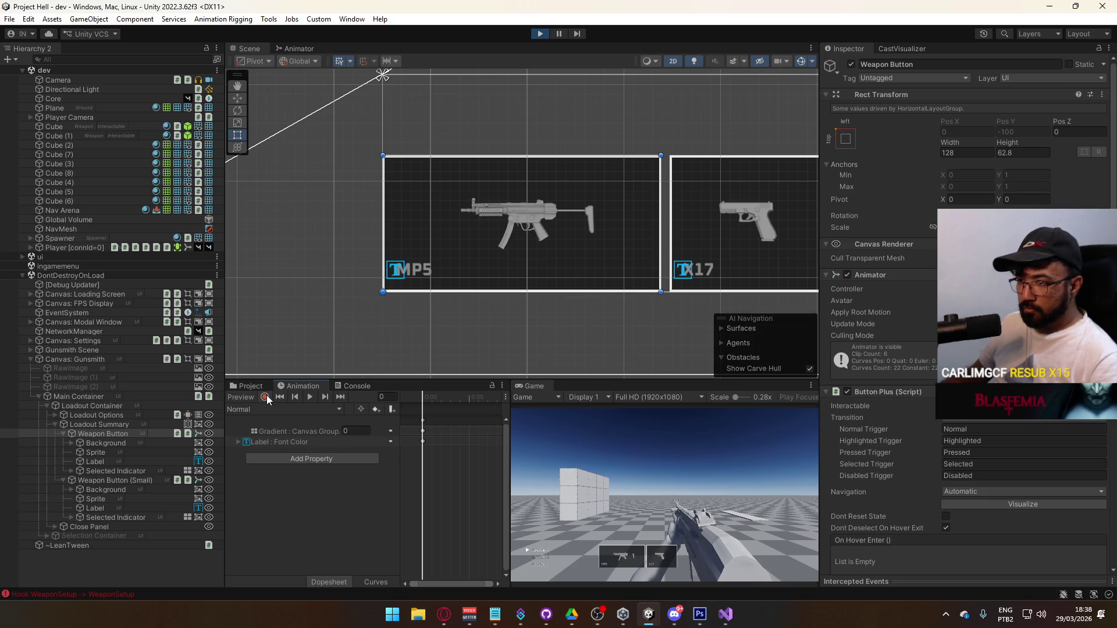
{"action": "left_click", "coordinate": [265, 398]}
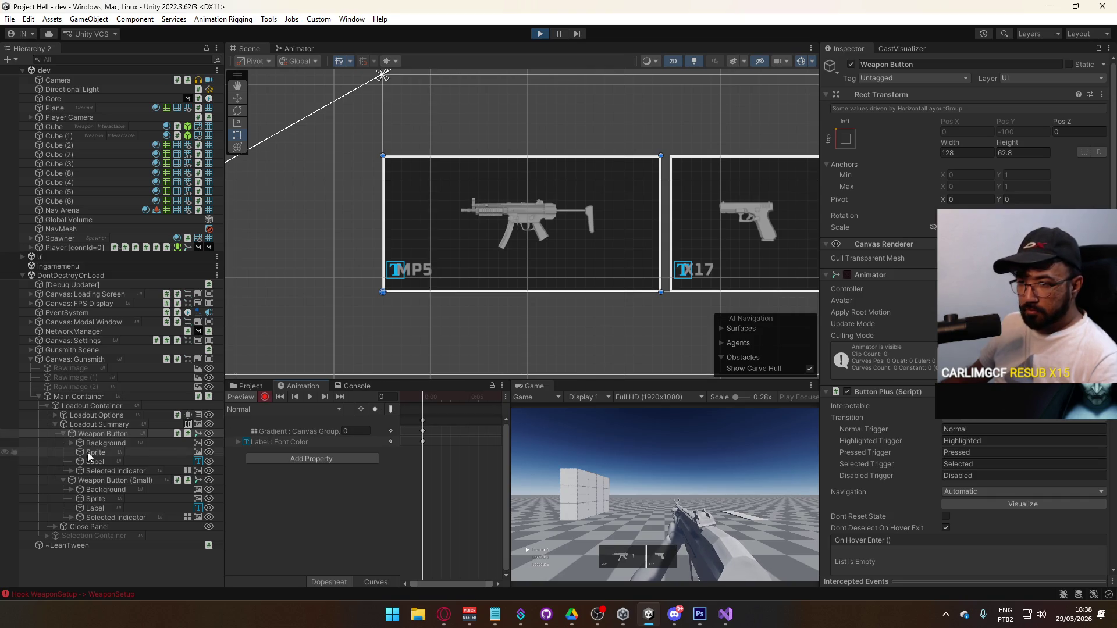
Step: Key the Background > Border colour alpha to 20, then preview the loadout maximized
{"action": "left_click", "coordinate": [71, 443]}
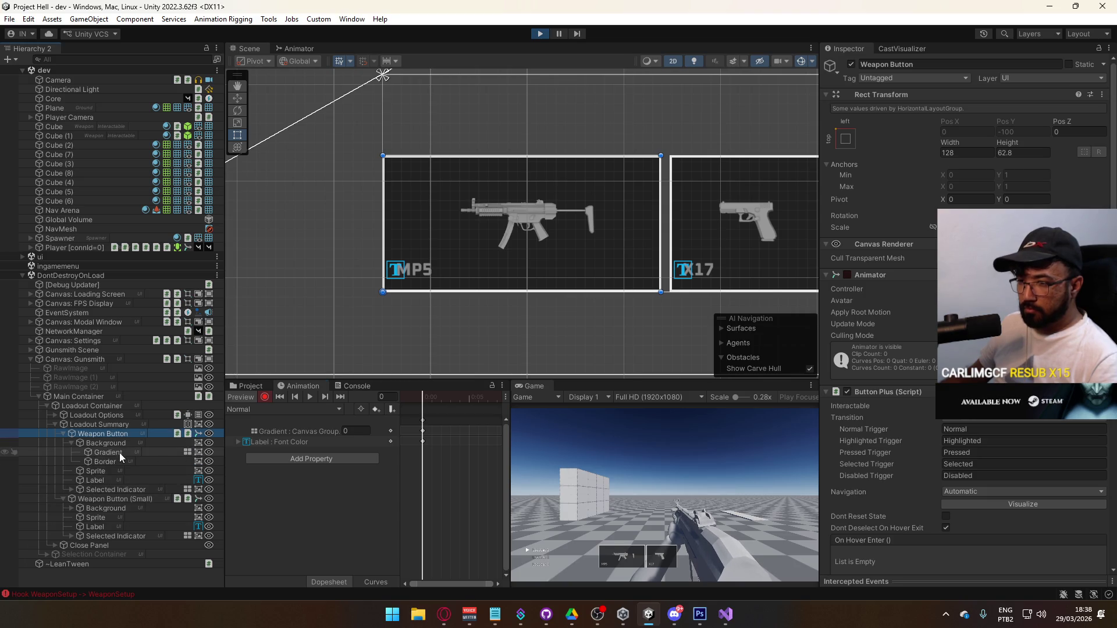
{"action": "left_click", "coordinate": [104, 462]}
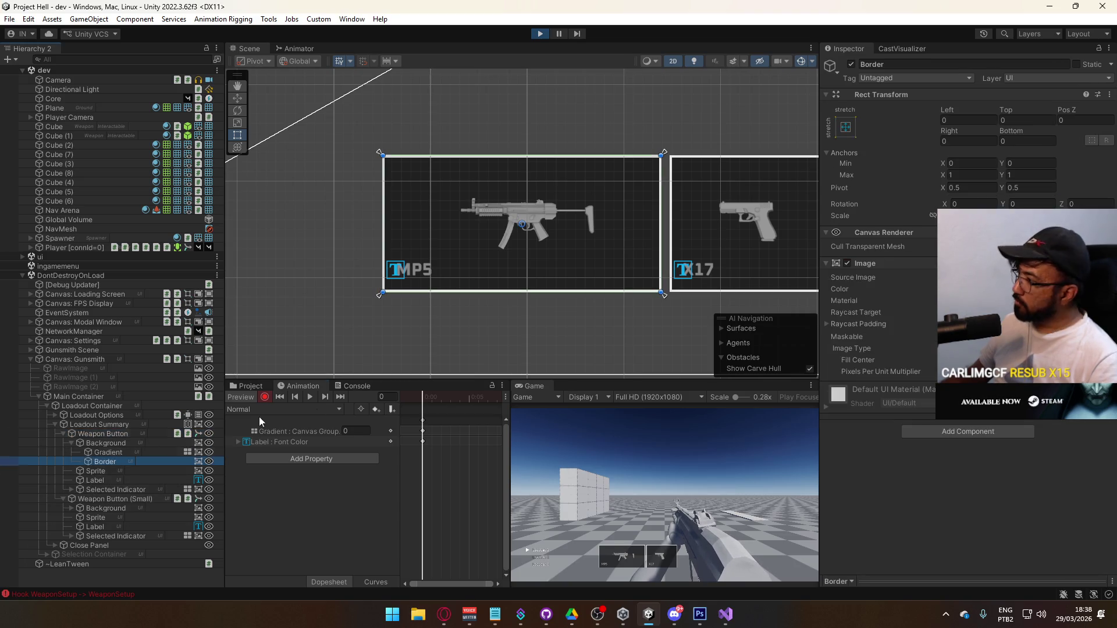
{"action": "left_click", "coordinate": [1024, 289]}
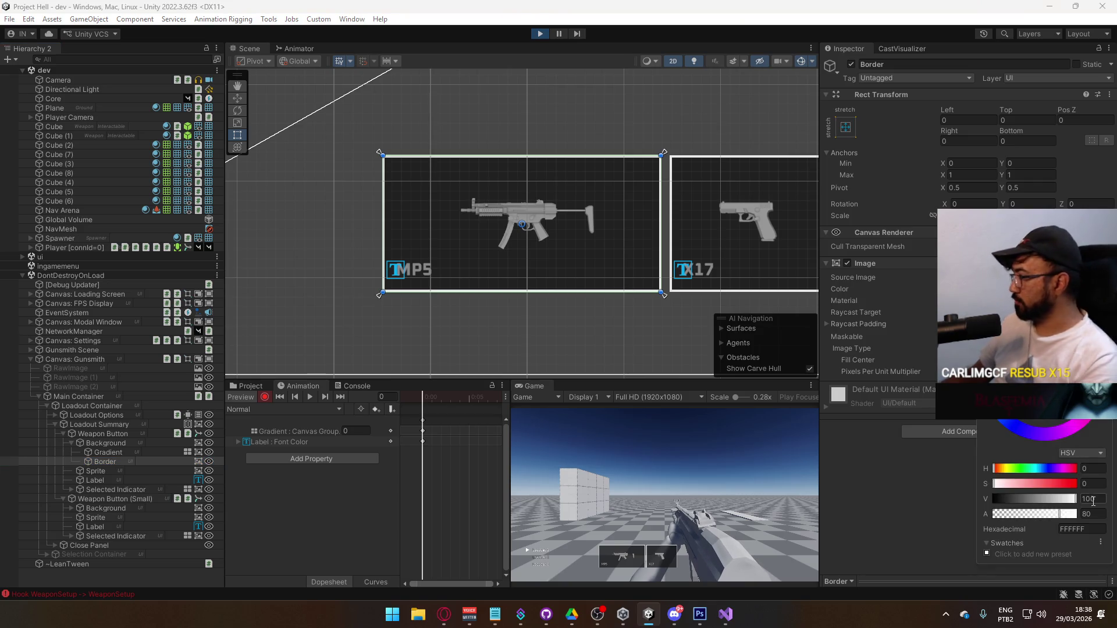
{"action": "type", "text": "20"}
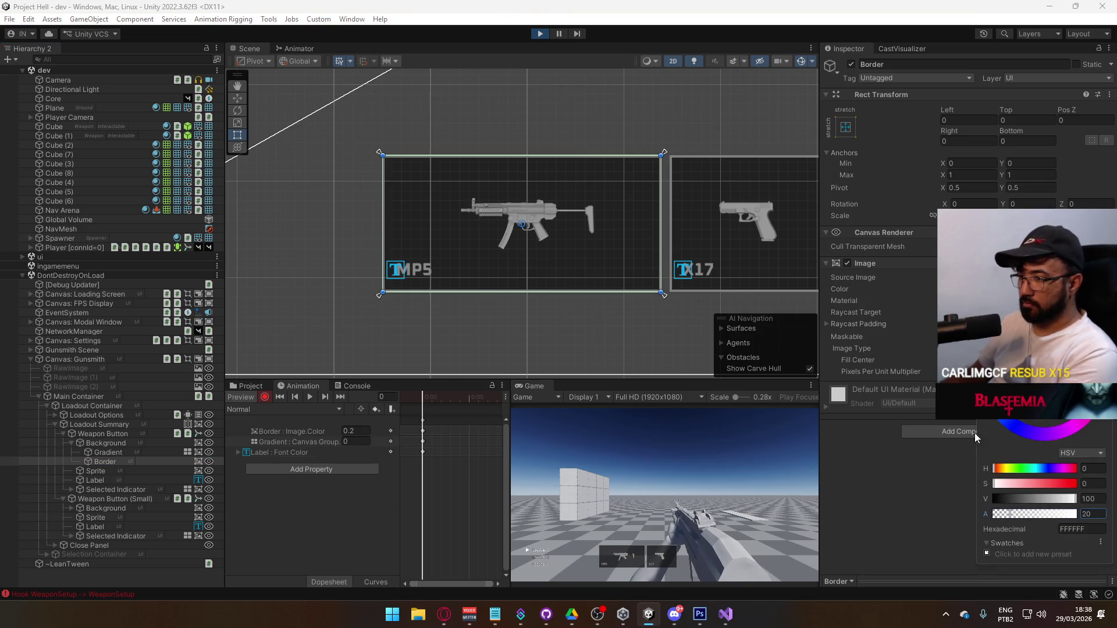
{"action": "key", "text": "Return"}
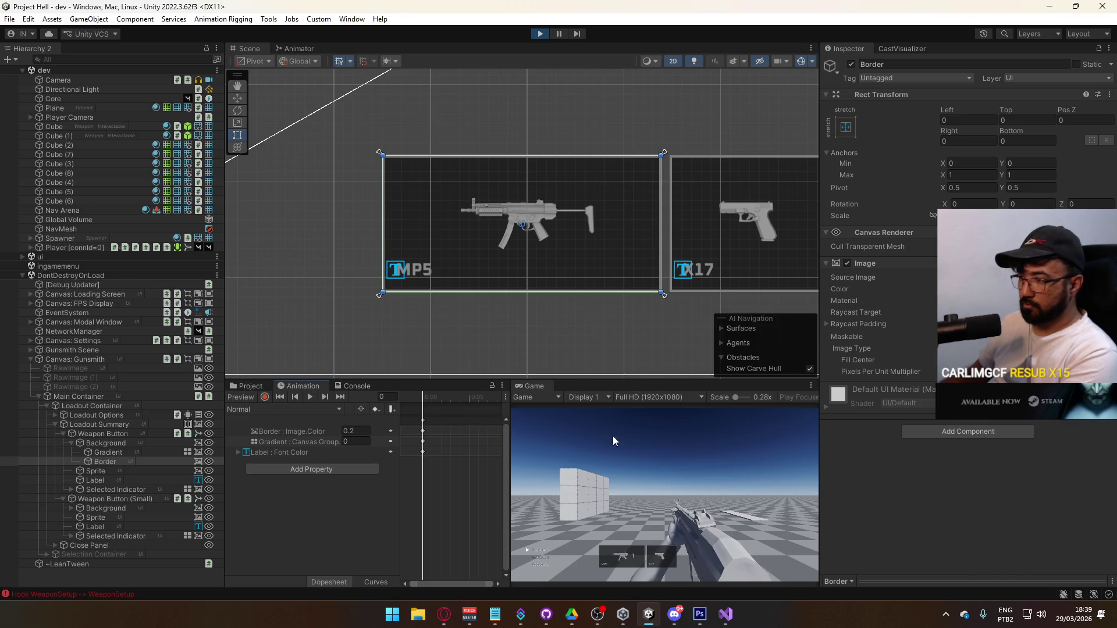
{"action": "right_click", "coordinate": [535, 386]}
{"action": "left_click", "coordinate": [597, 420]}
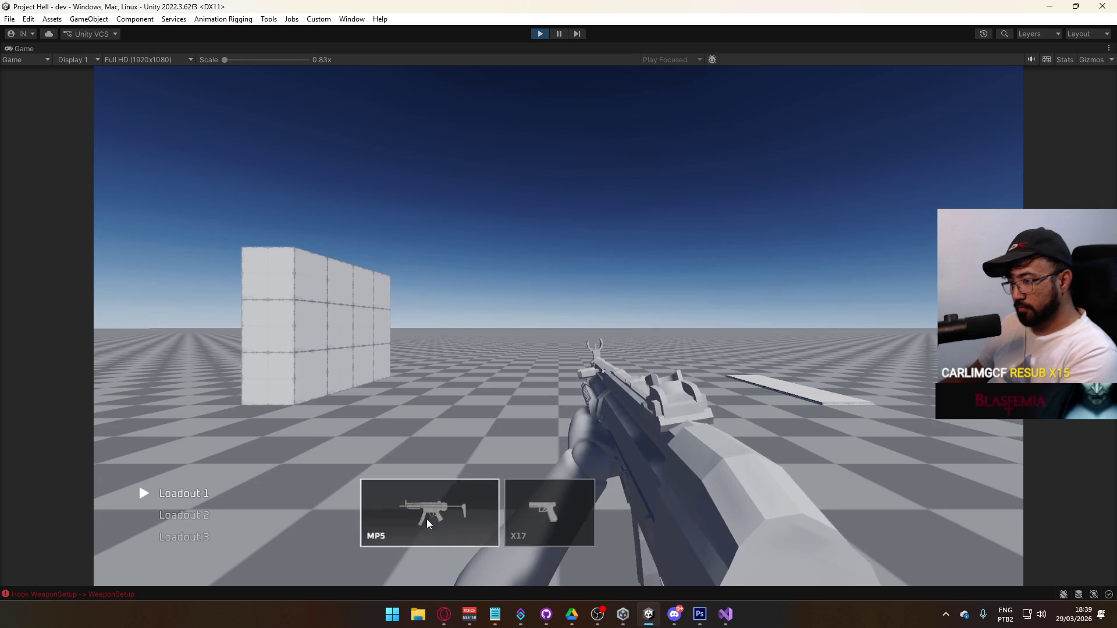
Step: Try a larger font size on the MP5 label, then drag it back down
{"action": "key", "text": "super"}
{"action": "key", "text": "Escape"}
{"action": "right_click", "coordinate": [303, 47]}
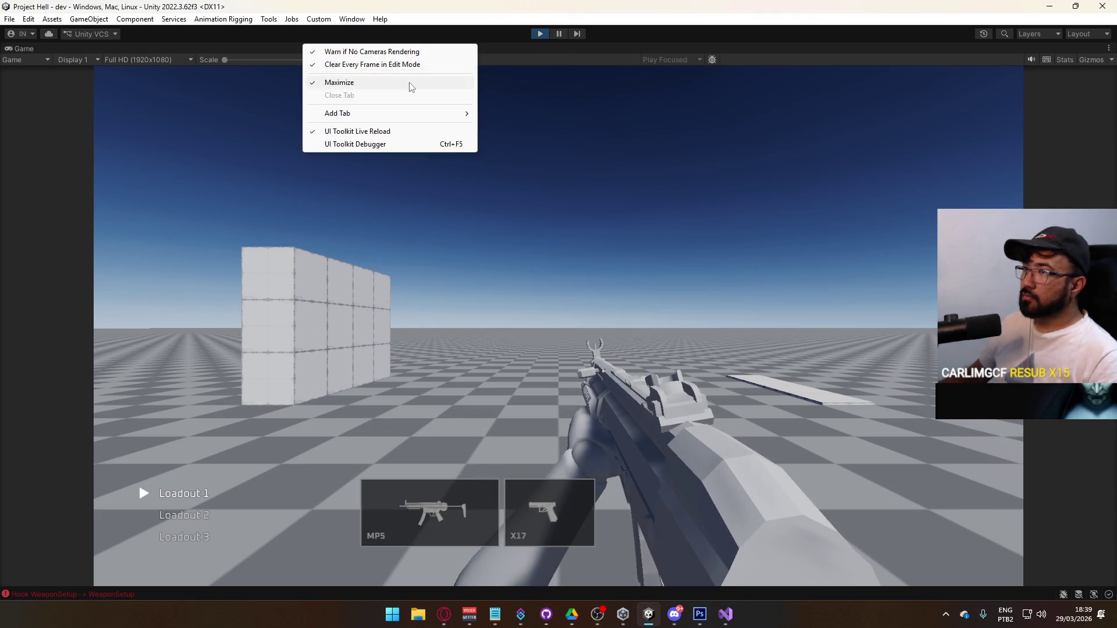
{"action": "left_click", "coordinate": [412, 87]}
{"action": "left_click", "coordinate": [398, 275]}
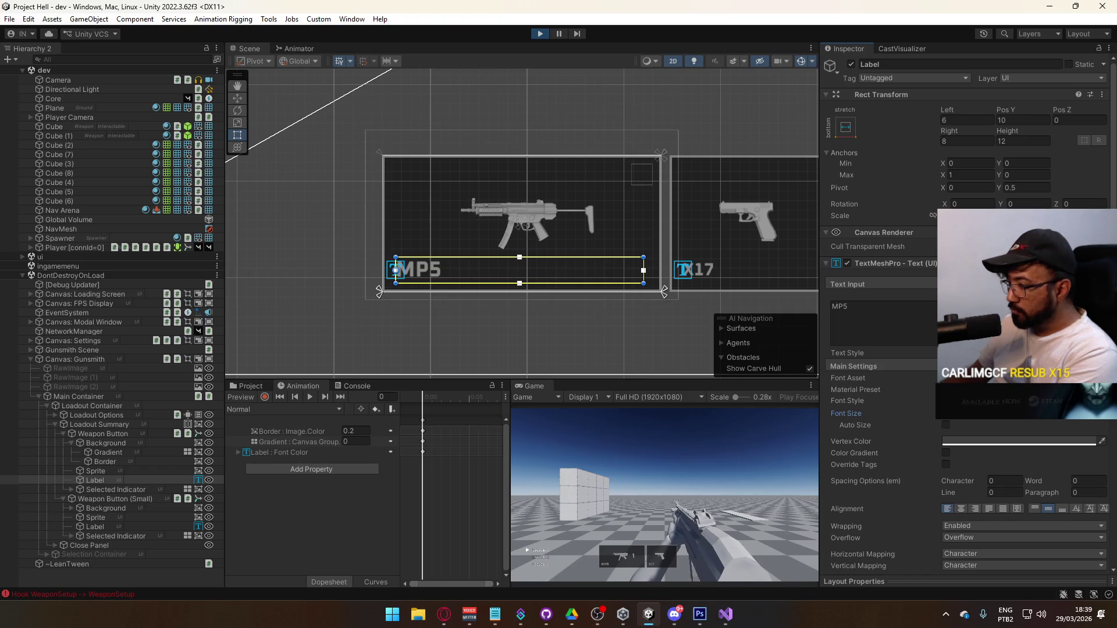
{"action": "left_click_drag", "start_coordinate": [889, 413], "coordinate": [893, 412]}
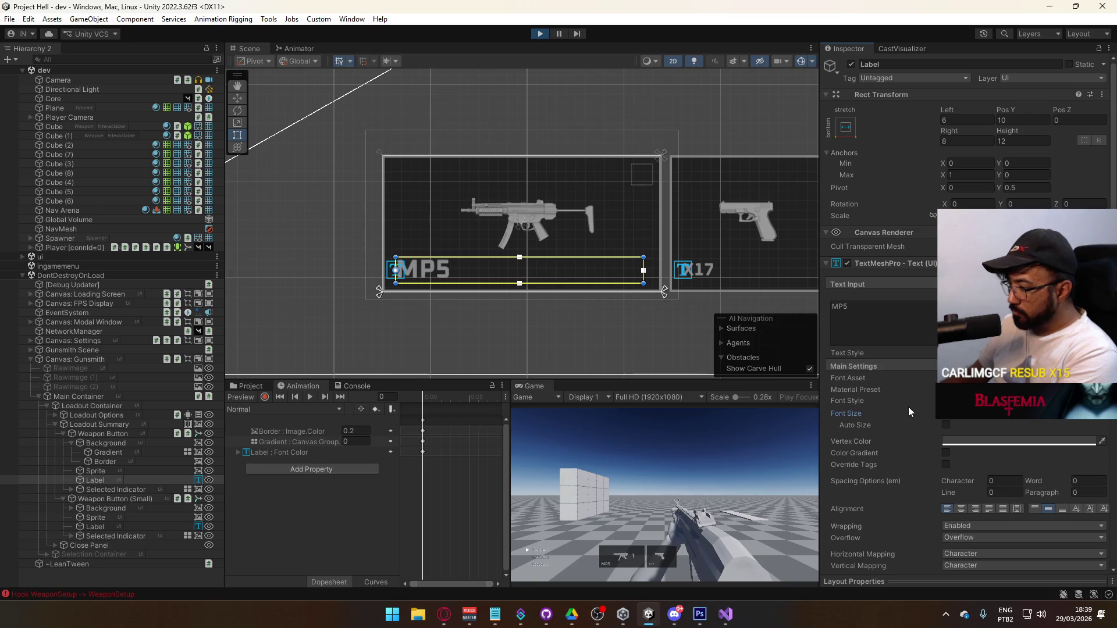
{"action": "left_click_drag", "start_coordinate": [954, 420], "coordinate": [931, 421]}
Step: Check the MP5 label in the maximized game view, then stop play mode
{"action": "right_click", "coordinate": [534, 385]}
{"action": "left_click", "coordinate": [587, 427]}
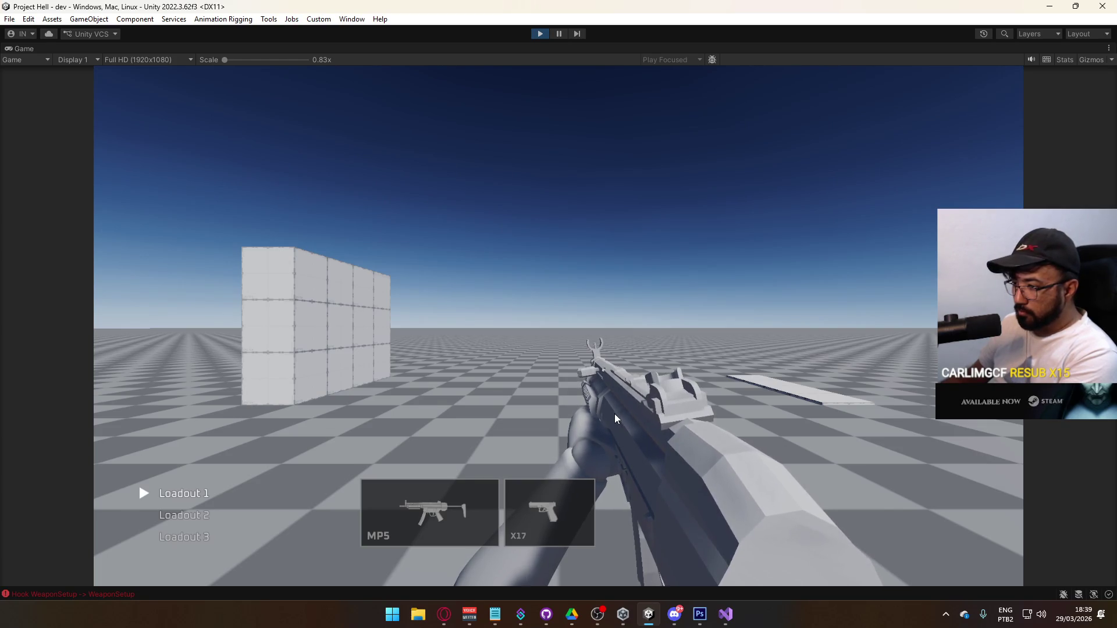
{"action": "left_click", "coordinate": [542, 34]}
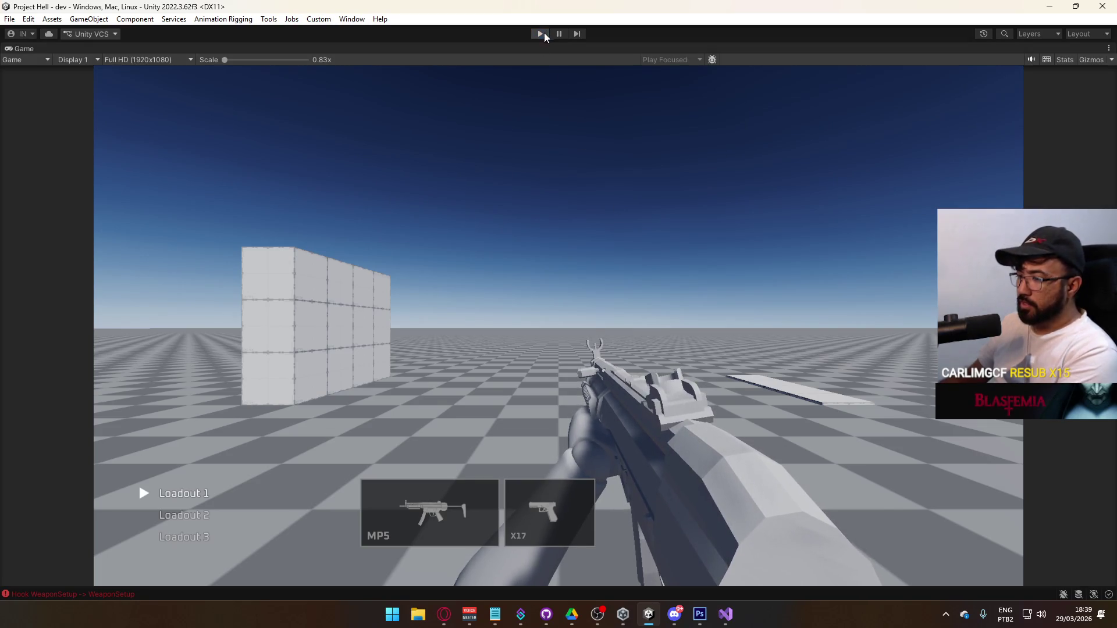
Step: Open the Weapon Button prefab from Assets/Core/Runtime/Prefabs/UI and select its Label
{"action": "left_click", "coordinate": [249, 387]}
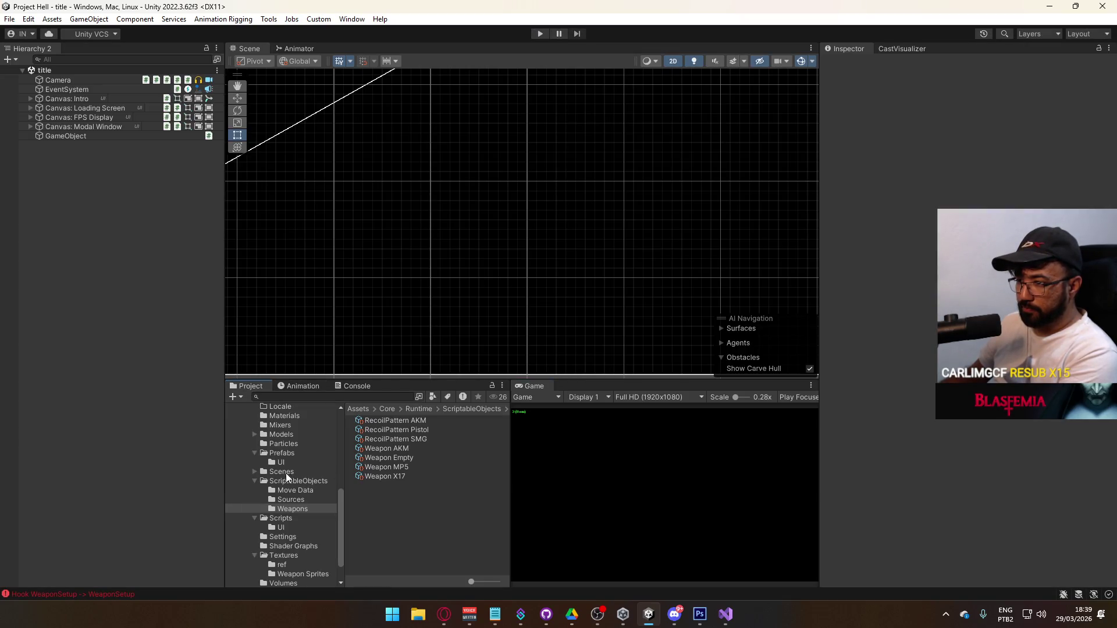
{"action": "left_click", "coordinate": [282, 453]}
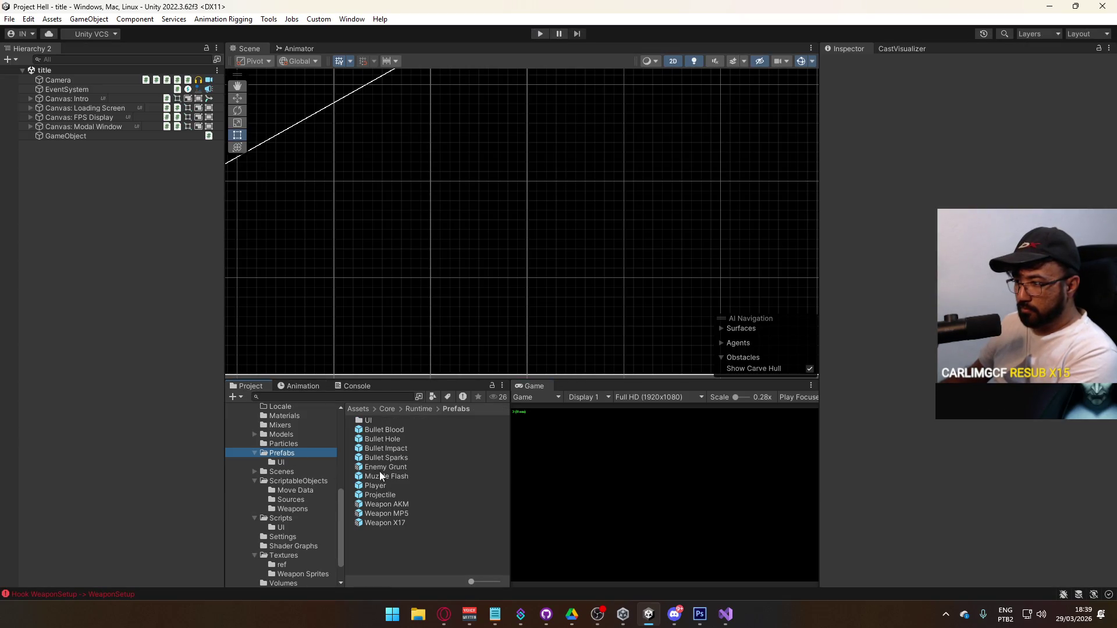
{"action": "left_click", "coordinate": [294, 508]}
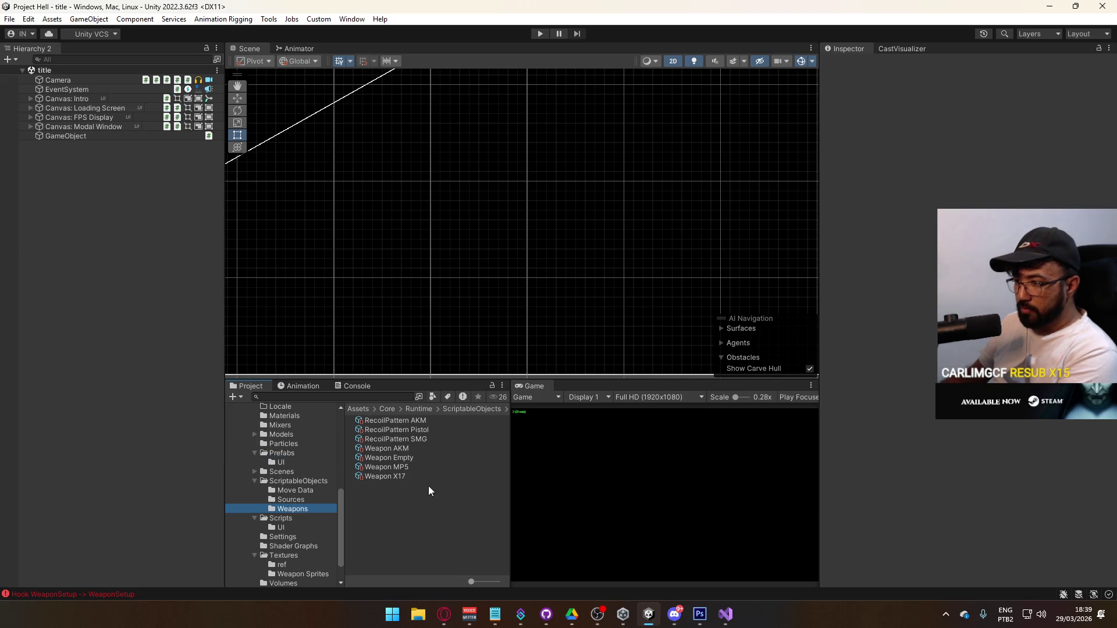
{"action": "left_click", "coordinate": [292, 462]}
{"action": "double_click", "coordinate": [390, 541]}
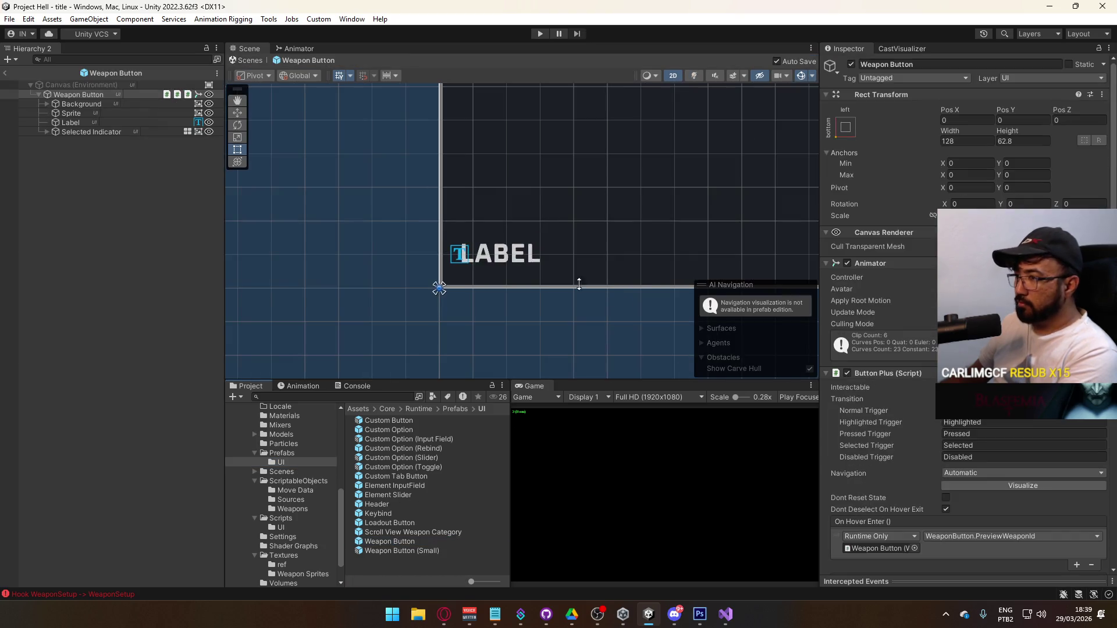
{"action": "left_click", "coordinate": [458, 259]}
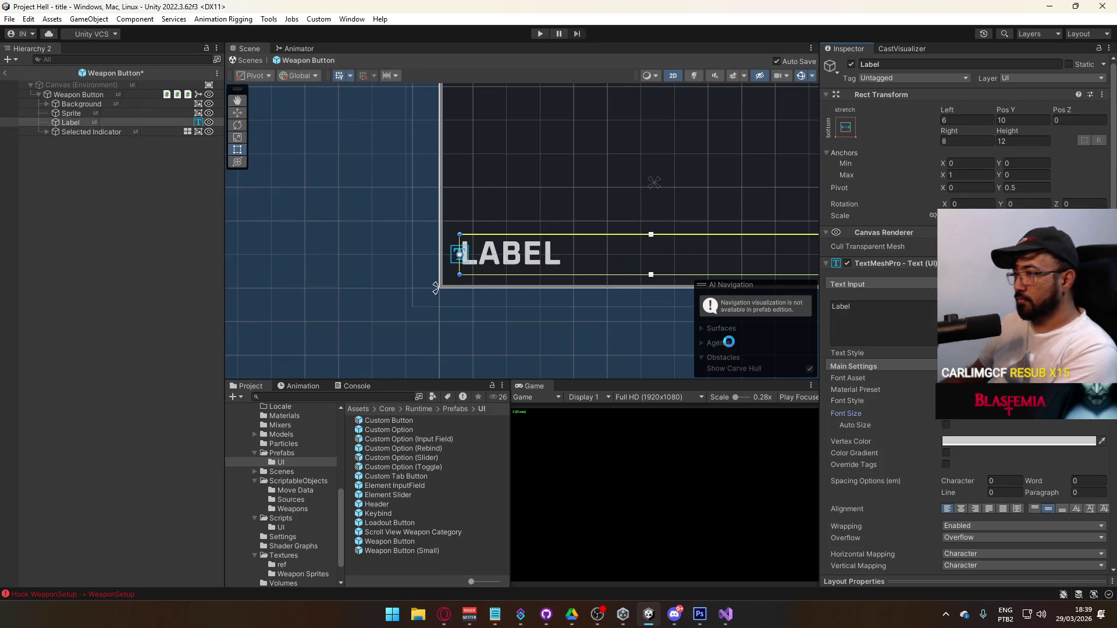